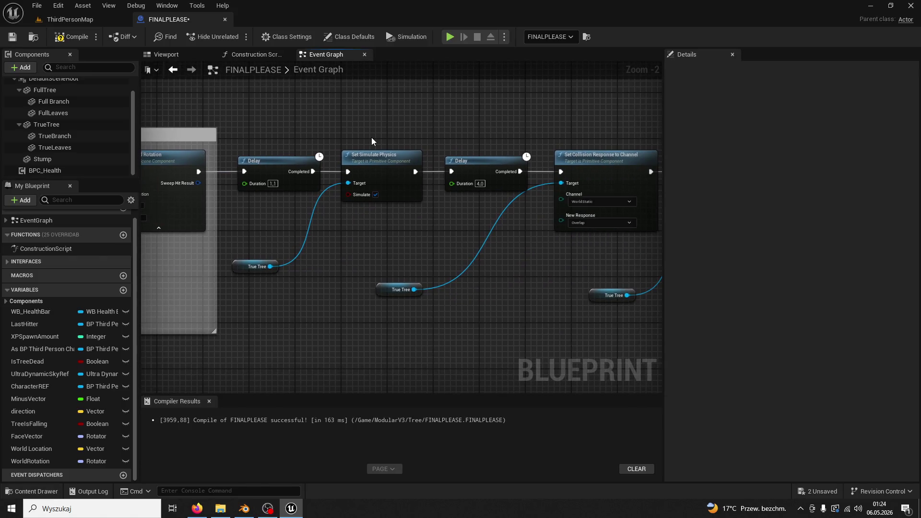
- Wrap the Delay, Set Simulate Physics and collision nodes in a new comment box
scroll(370, 136, "down", 1)
mouse_move(208, 110)
left_mouse_down()
mouse_move(685, 276)
mouse_move(614, 295)
left_mouse_up()
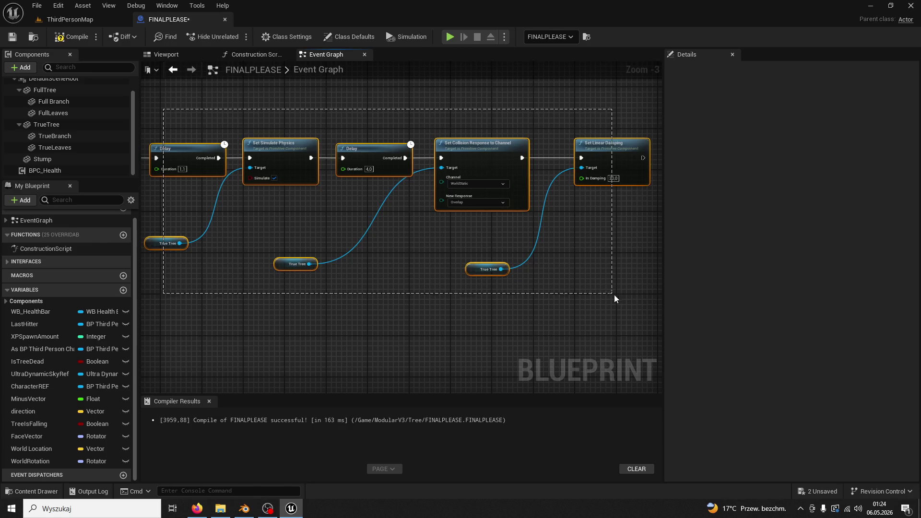
key("c")
left_click_drag(367, 237, 468, 267)
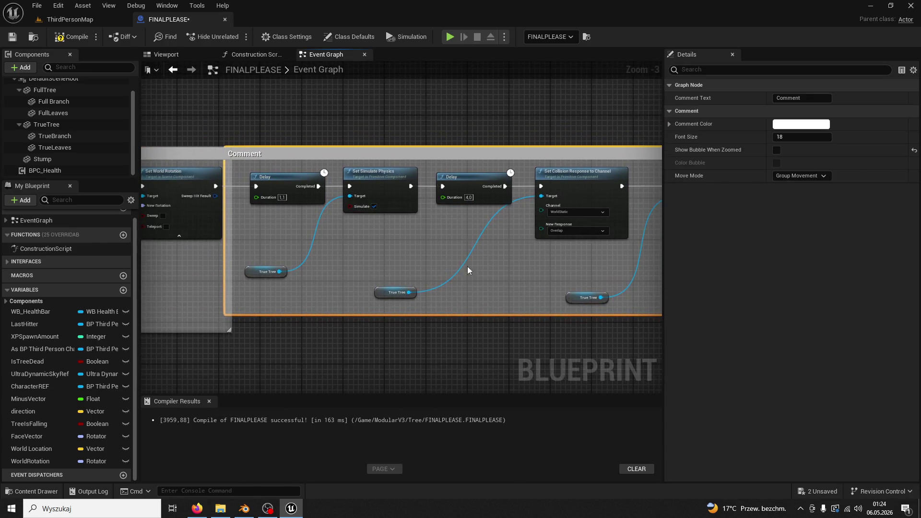
left_click_drag(300, 157, 326, 156)
- Title the comment 'Simulate Physics and dissolve Into The ground'
double_click(327, 156)
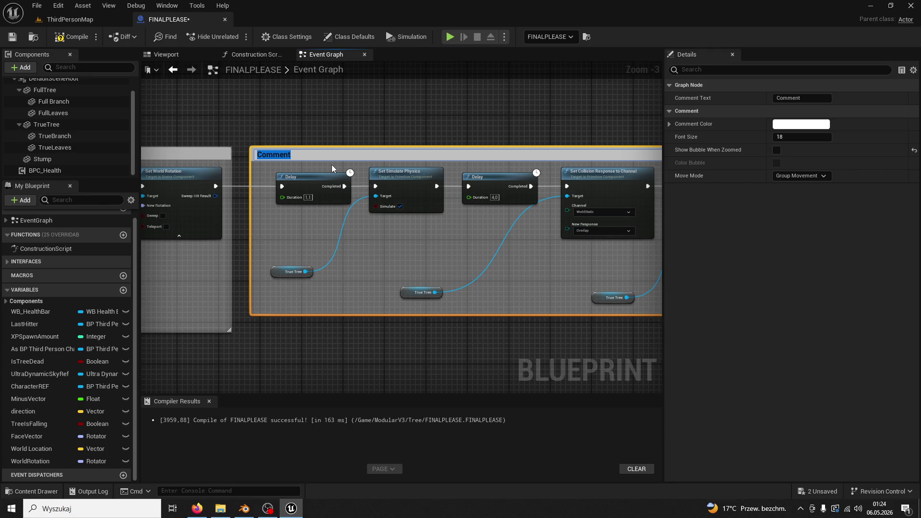
type("Simulate ")
type("Phys")
type("ics and Dis")
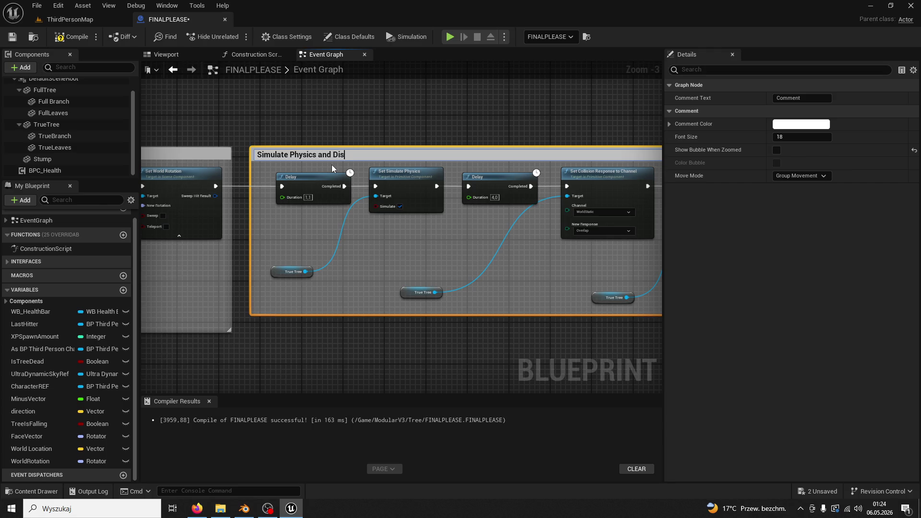
type("olve Into The gro")
type("und")
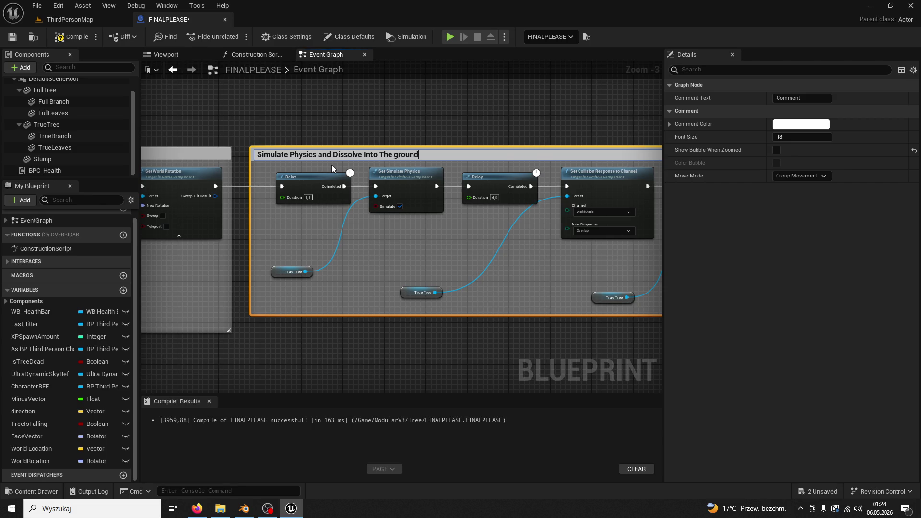
key("Return")
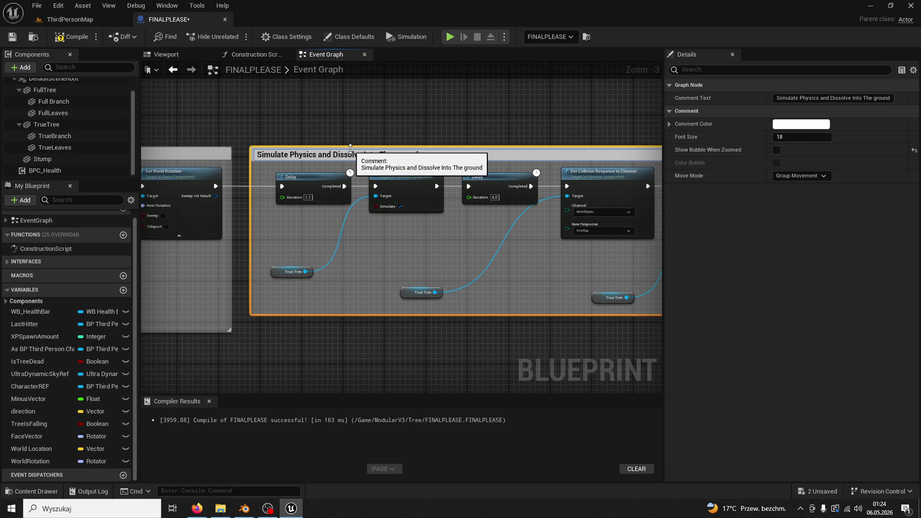
left_click(370, 133)
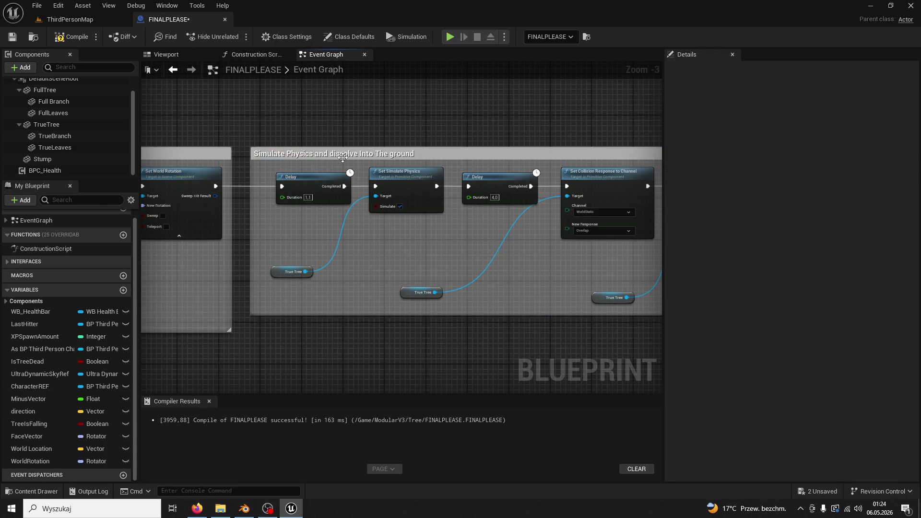
left_click(343, 158)
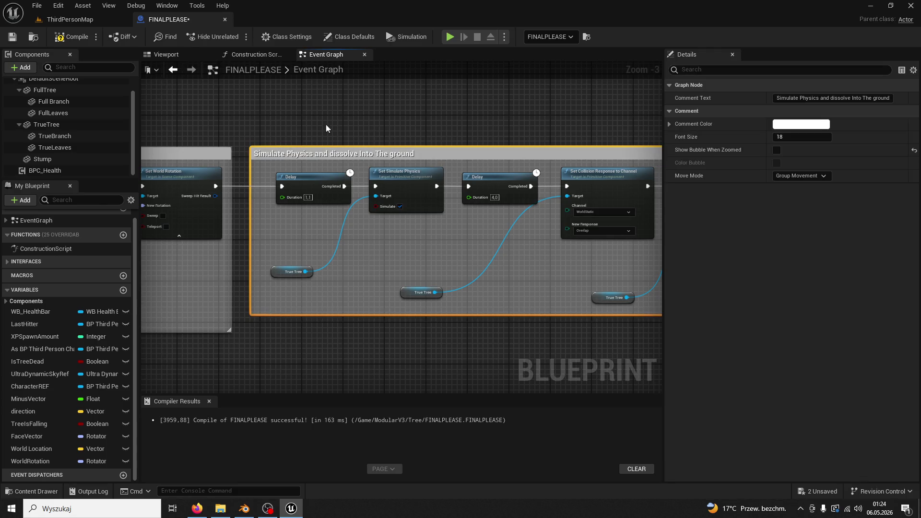
right_click(296, 156)
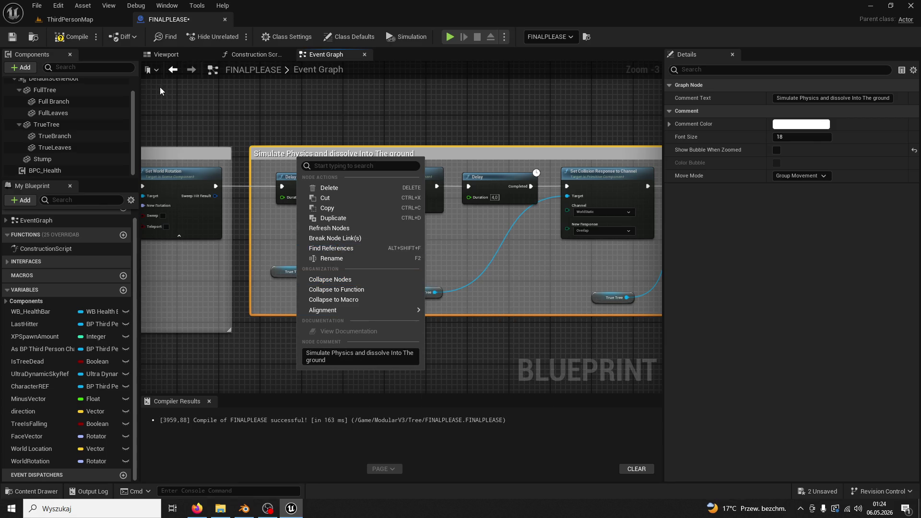
left_click(234, 87)
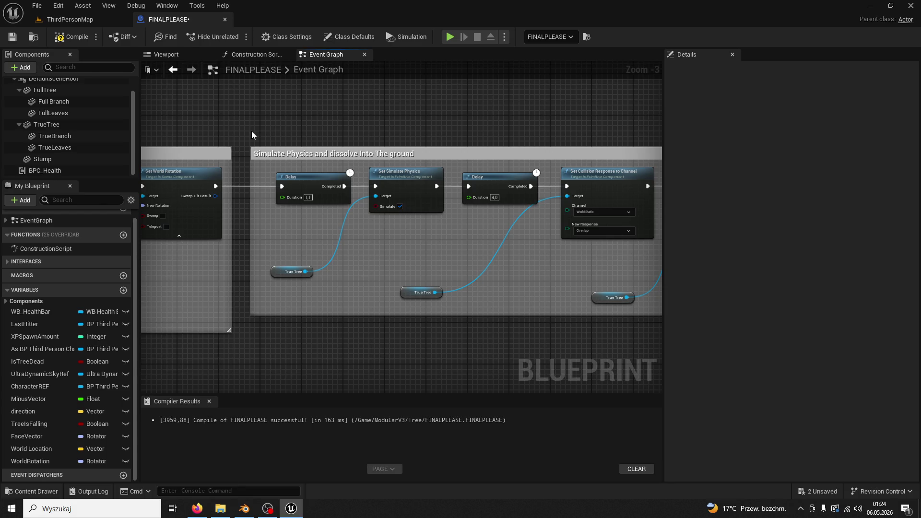
- Enable Show Bubble When Zoomed on the comment and try typing test bubble text
left_click(283, 153)
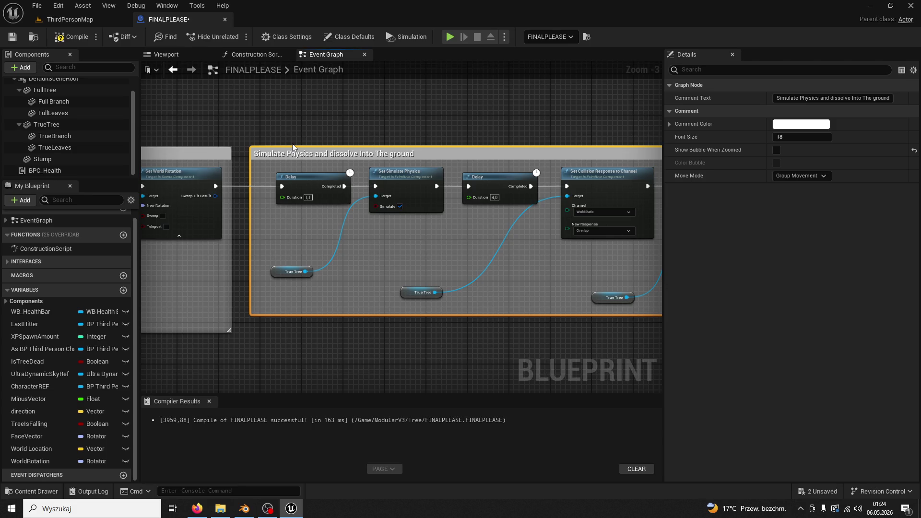
left_click(777, 149)
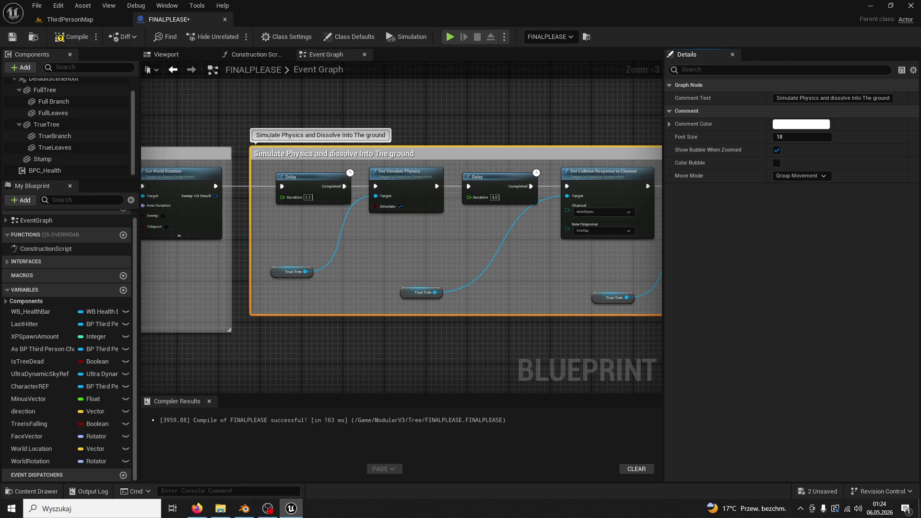
left_click(328, 135)
type("KURWA")
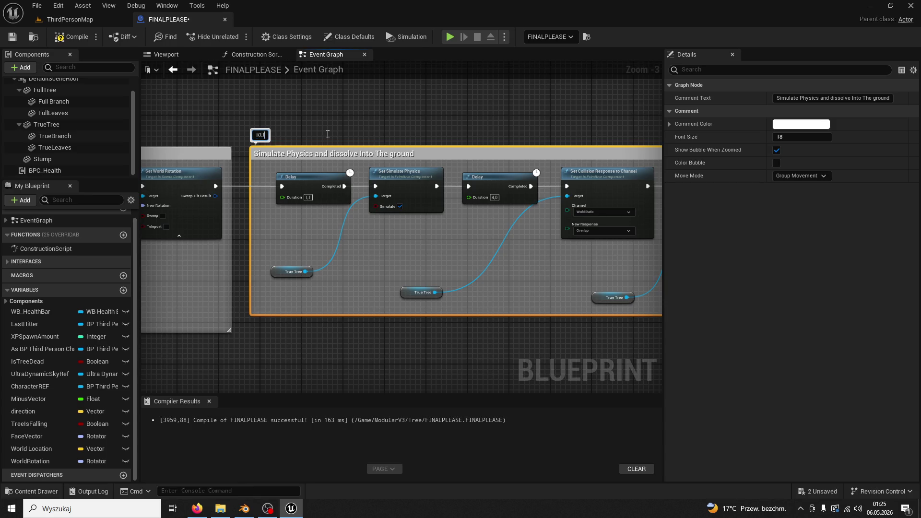
left_click(328, 135)
scroll(327, 136, "down", 6)
scroll(485, 271, "up", 5)
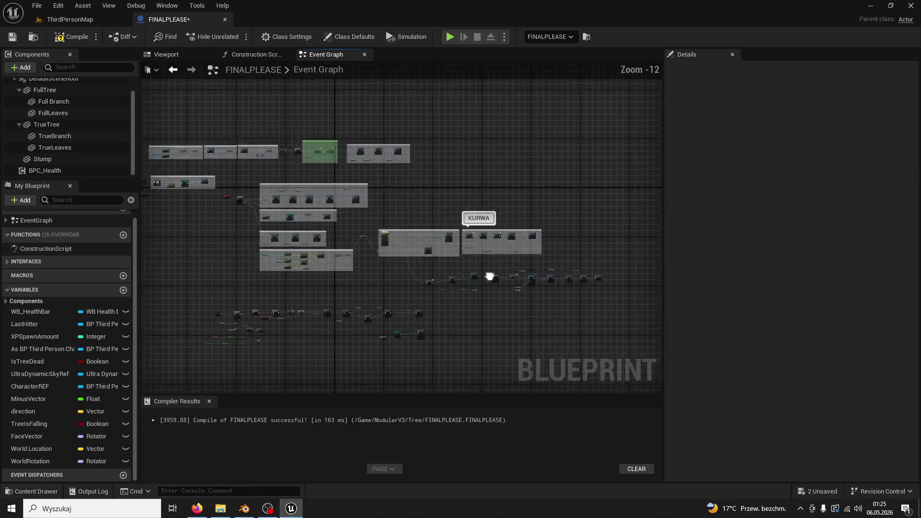
mouse_move(476, 263)
left_mouse_down()
mouse_move(429, 209)
mouse_move(372, 296)
left_mouse_up()
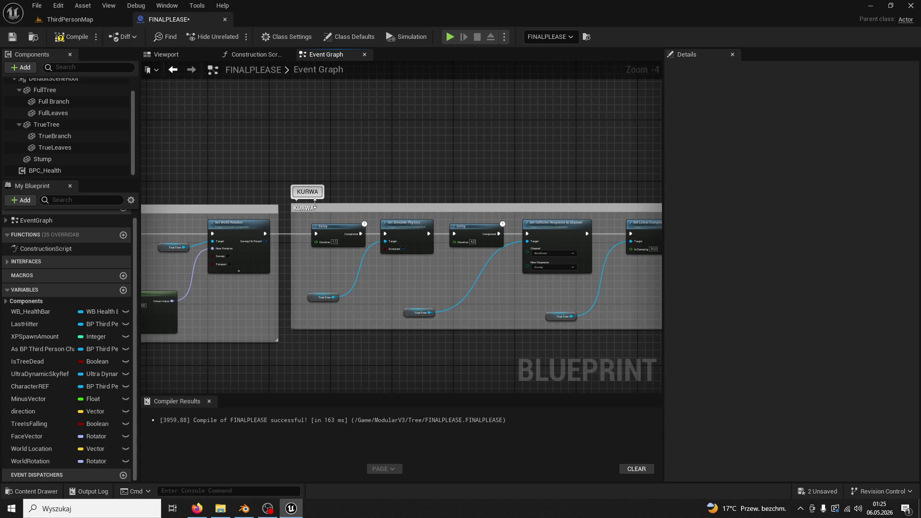
scroll(315, 204, "up", 4)
- Undo the test rename so the comment keeps its original title
left_click(328, 209)
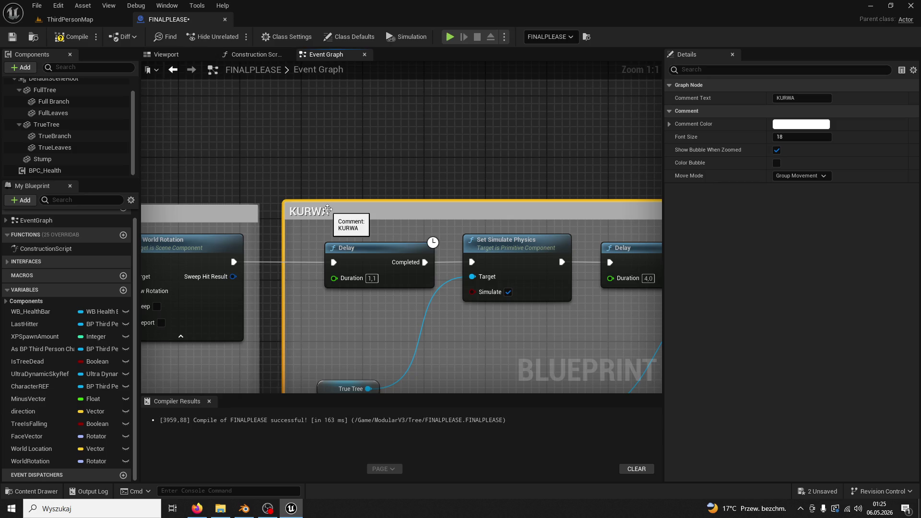
right_click(328, 210)
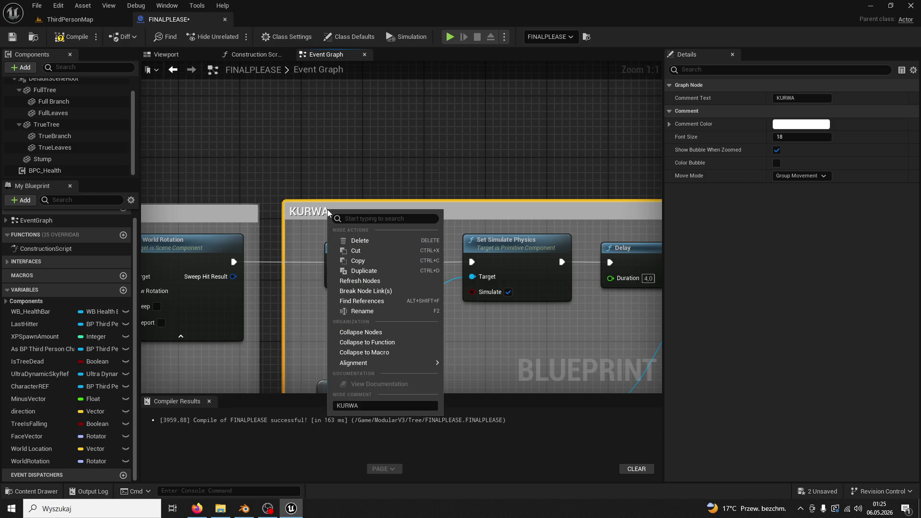
left_click(359, 192)
left_click(343, 211)
key("ctrl+z")
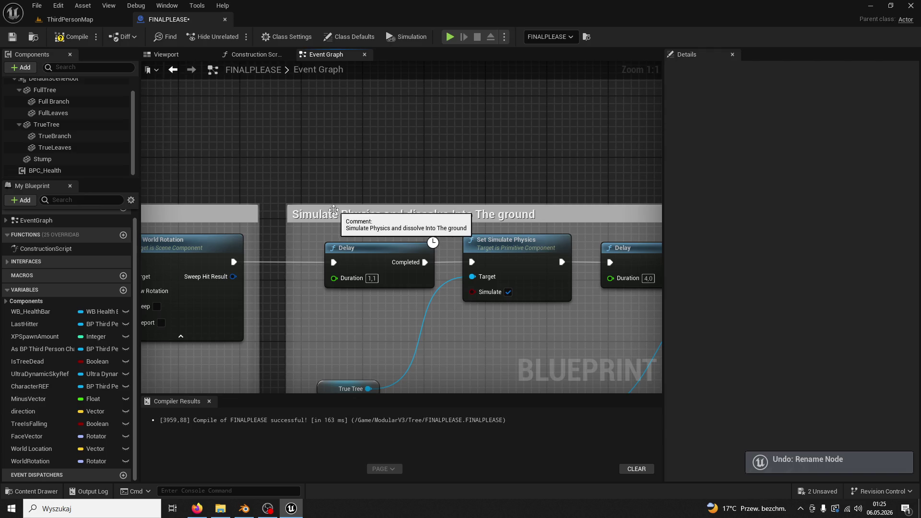
left_click(331, 211)
right_click(329, 213)
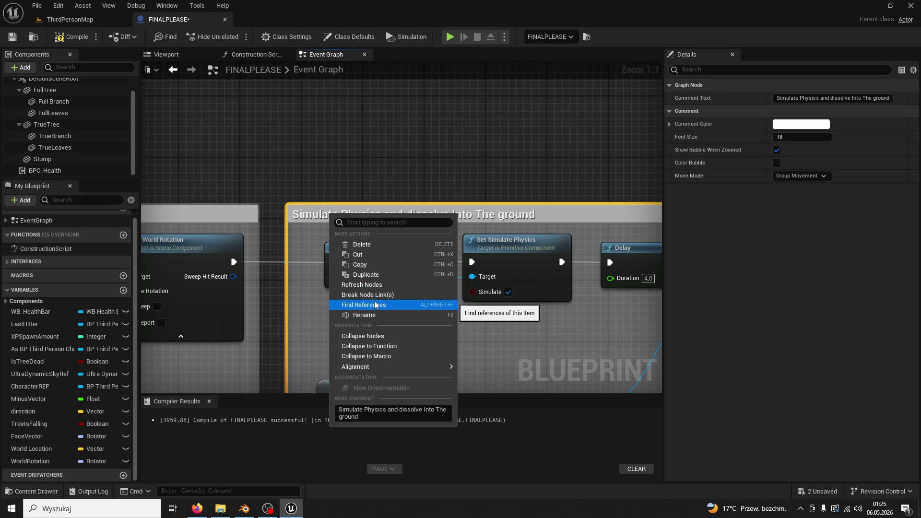
left_click(337, 163)
- Widen the comment box slightly and nudge the lower row of nodes down
scroll(267, 201, "down", 5)
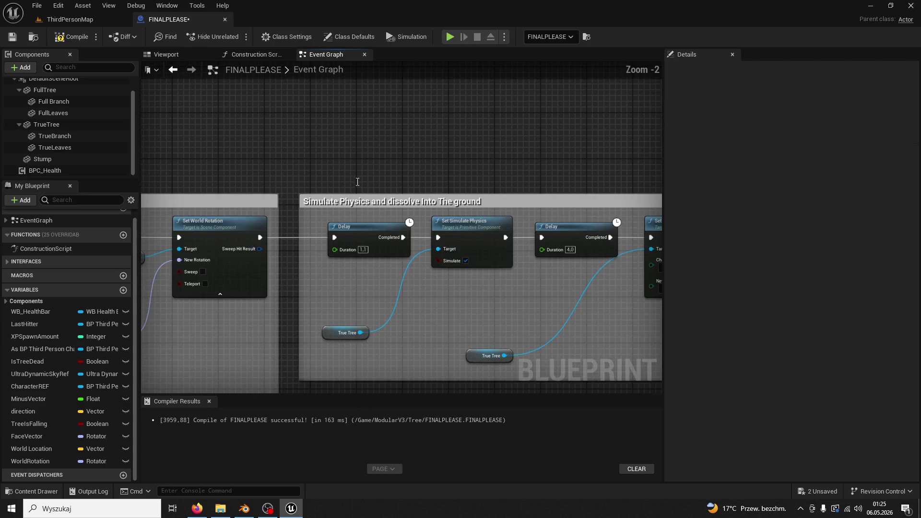
left_click_drag(268, 200, 329, 170)
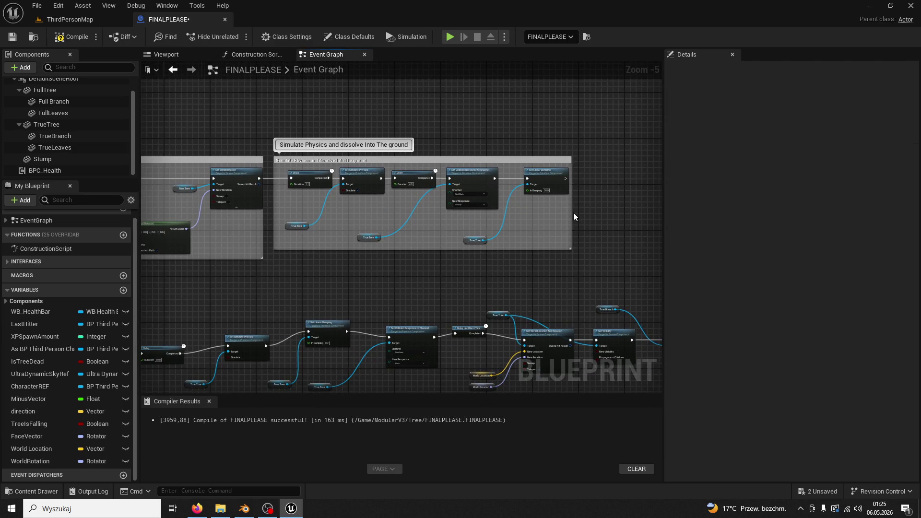
mouse_move(572, 212)
left_mouse_down()
mouse_move(587, 212)
mouse_move(564, 216)
mouse_move(634, 206)
mouse_move(485, 250)
left_mouse_up()
left_click_drag(169, 236, 432, 193)
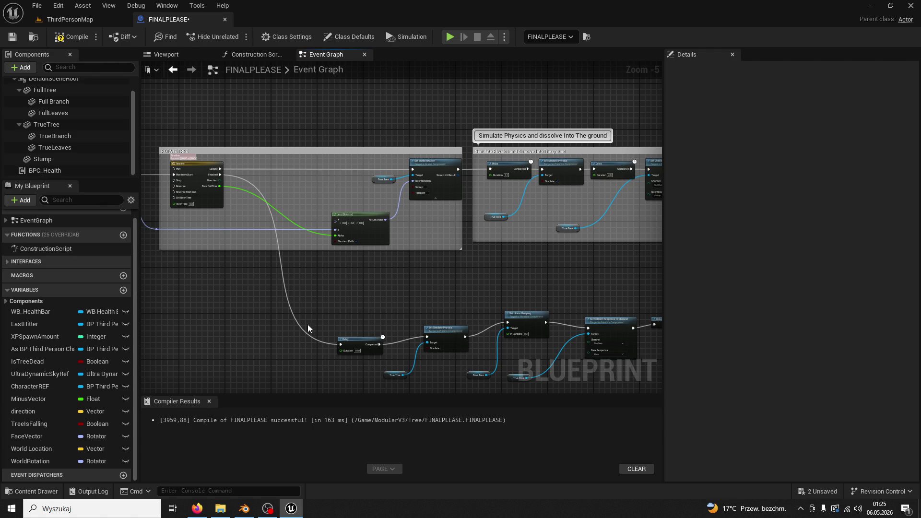
left_click_drag(360, 284, 224, 213)
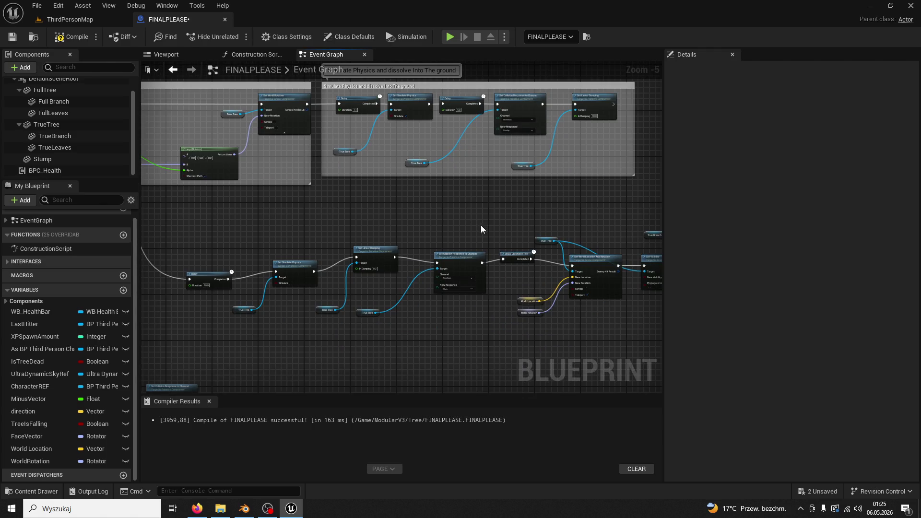
scroll(481, 225, "down", 2)
mouse_move(607, 284)
left_mouse_down()
mouse_move(569, 269)
mouse_move(180, 246)
left_mouse_up()
scroll(309, 268, "up", 5)
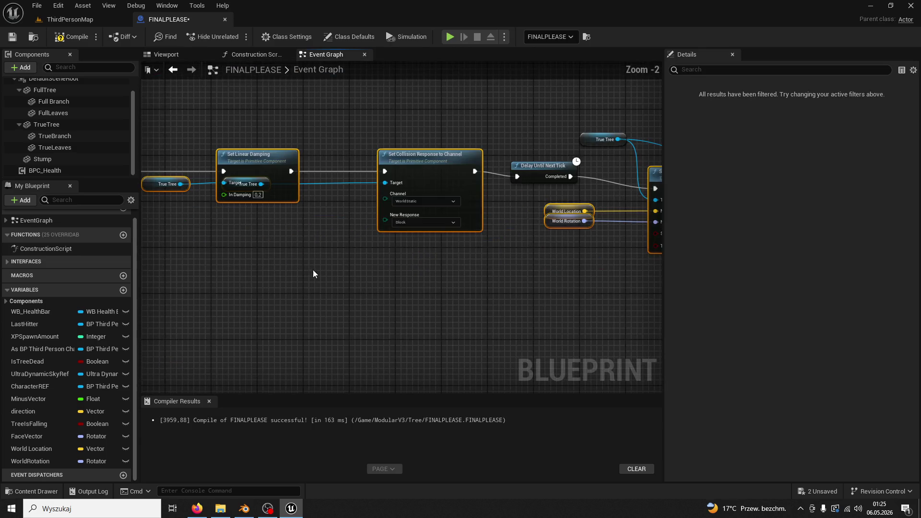
right_click(442, 302)
left_click_drag(549, 226, 549, 243)
left_click(549, 232)
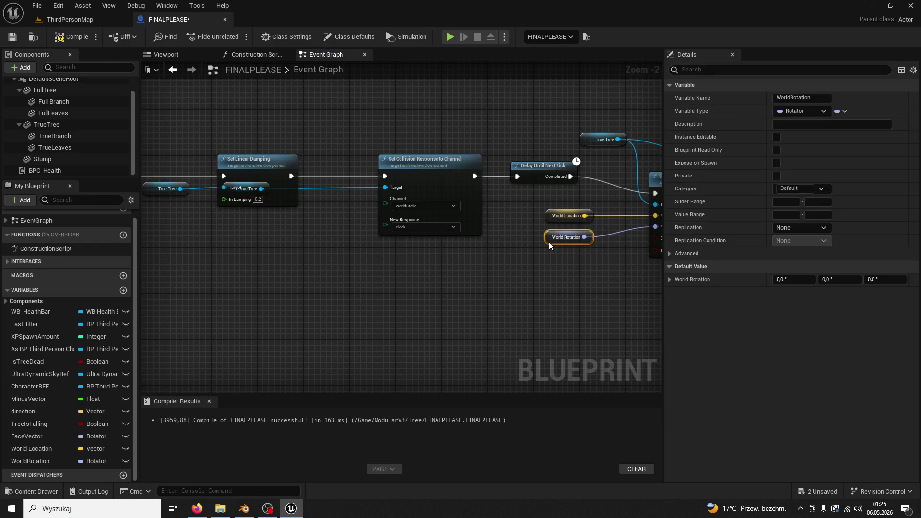
- Move the True Tree getters lower, routing one through a reroute point under Set Visibility
left_click_drag(303, 235, 461, 249)
left_click_drag(313, 205, 313, 236)
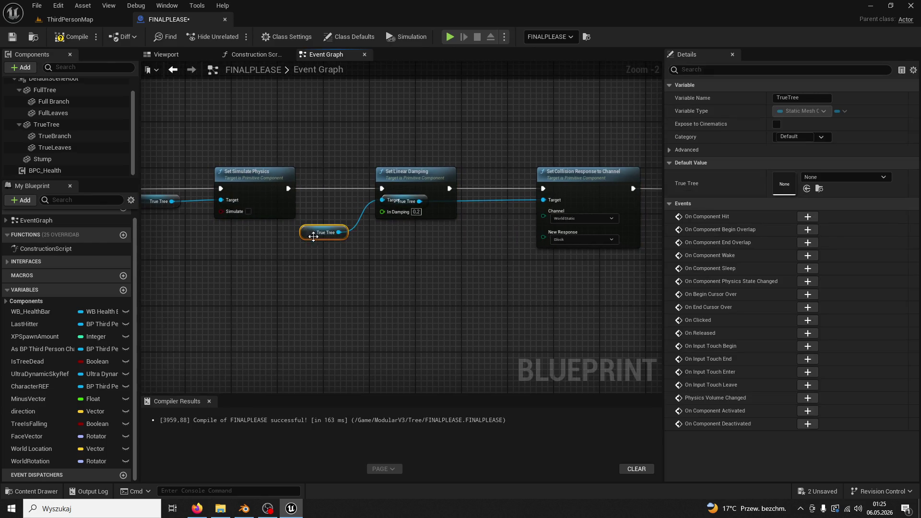
left_click(416, 197)
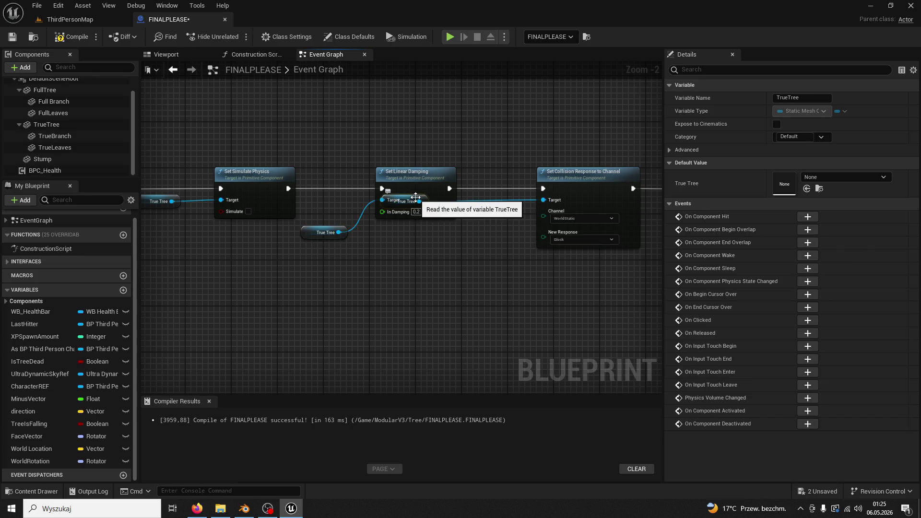
left_click_drag(416, 197, 456, 237)
left_click_drag(303, 231, 374, 237)
mouse_move(255, 220)
left_mouse_down()
mouse_move(408, 231)
mouse_move(370, 237)
left_mouse_up()
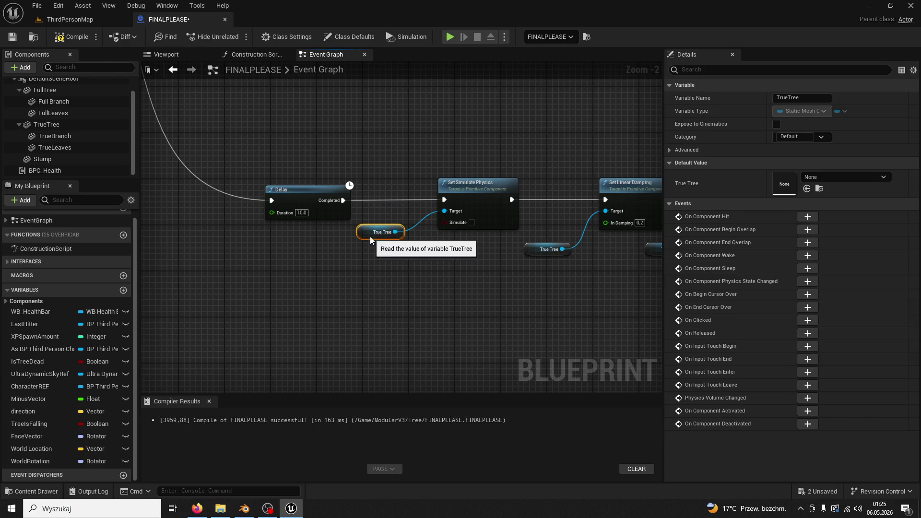
left_click(479, 274)
mouse_move(479, 273)
left_mouse_down()
mouse_move(244, 261)
mouse_move(321, 272)
left_mouse_up()
mouse_move(415, 140)
left_mouse_down()
mouse_move(409, 192)
mouse_move(431, 288)
mouse_move(396, 283)
left_mouse_up()
left_click_drag(527, 294, 452, 294)
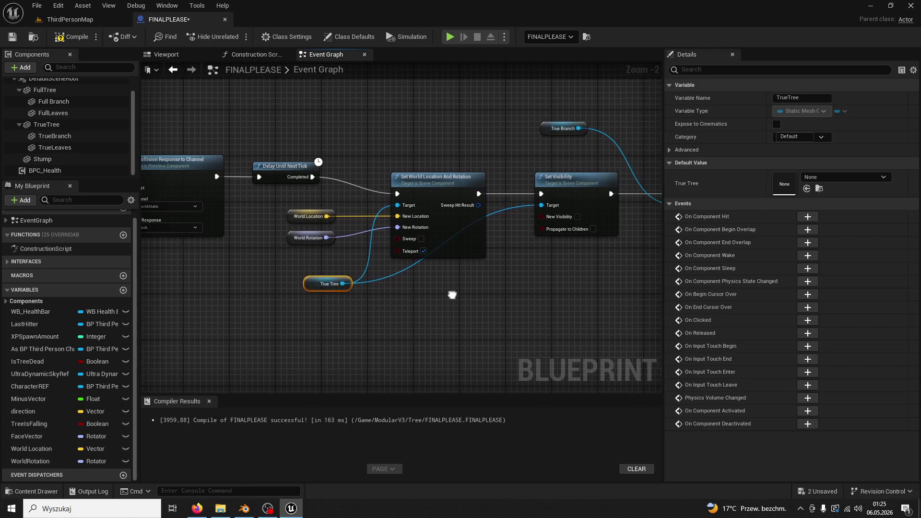
double_click(411, 259)
left_click_drag(412, 263, 497, 286)
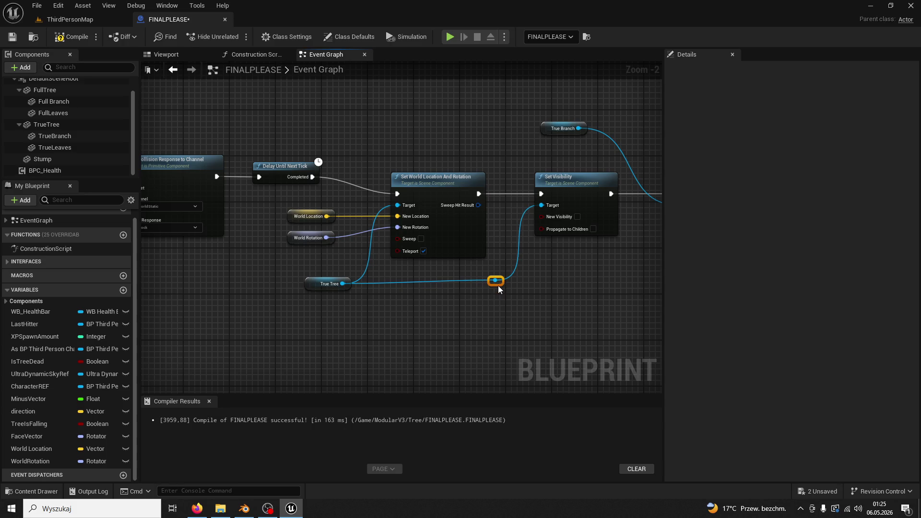
left_click(329, 284, "ctrl")
key("q")
- Move the True Branch and True Leaves getters lower beneath their Set Visibility nodes
left_click_drag(390, 289, 200, 292)
left_click_drag(370, 134, 379, 277)
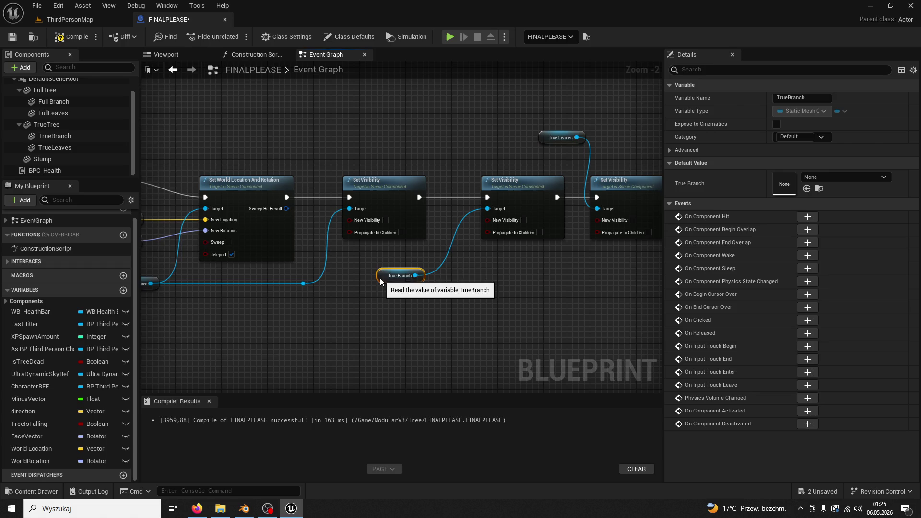
left_click_drag(480, 311, 352, 312)
left_click_drag(414, 139, 419, 249)
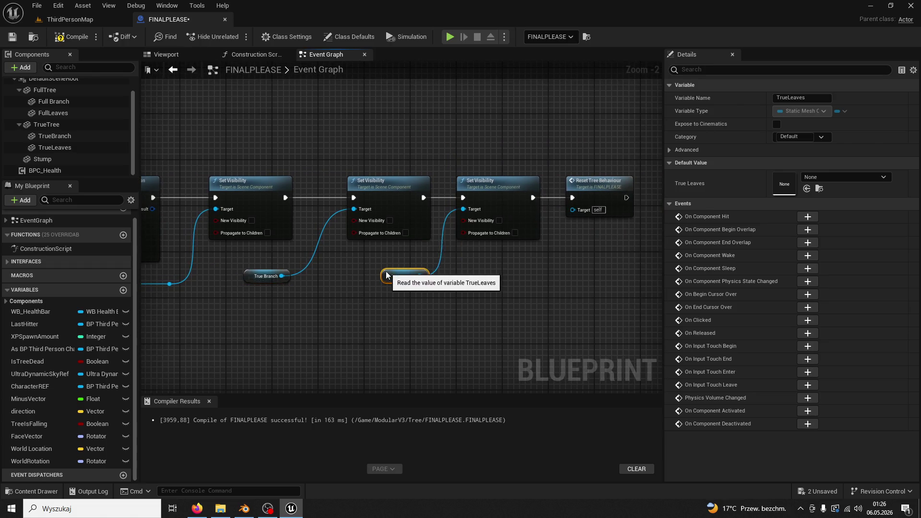
scroll(620, 272, "down", 3)
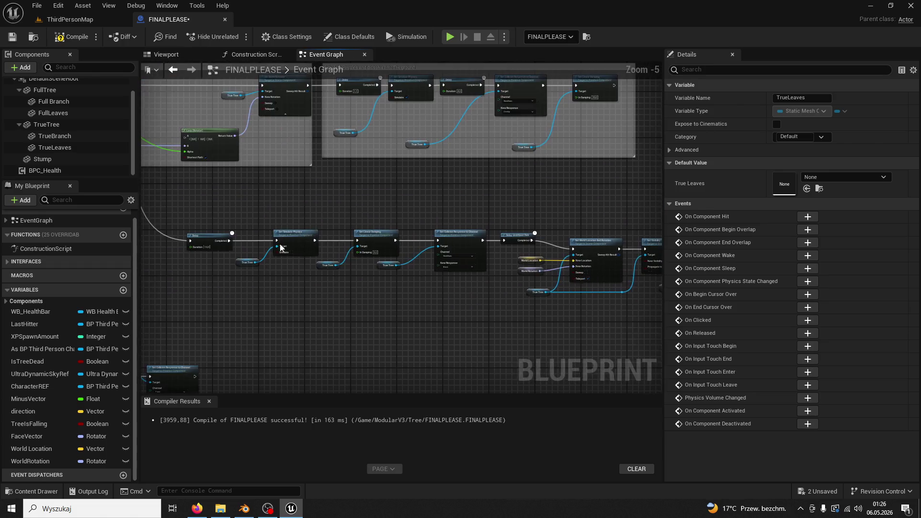
scroll(473, 248, "up", 3)
mouse_move(442, 282)
left_mouse_down()
mouse_move(365, 276)
mouse_move(345, 225)
mouse_move(372, 186)
mouse_move(419, 217)
mouse_move(283, 174)
mouse_move(271, 155)
mouse_move(178, 117)
mouse_move(241, 125)
left_mouse_up()
scroll(232, 142, "down", 1)
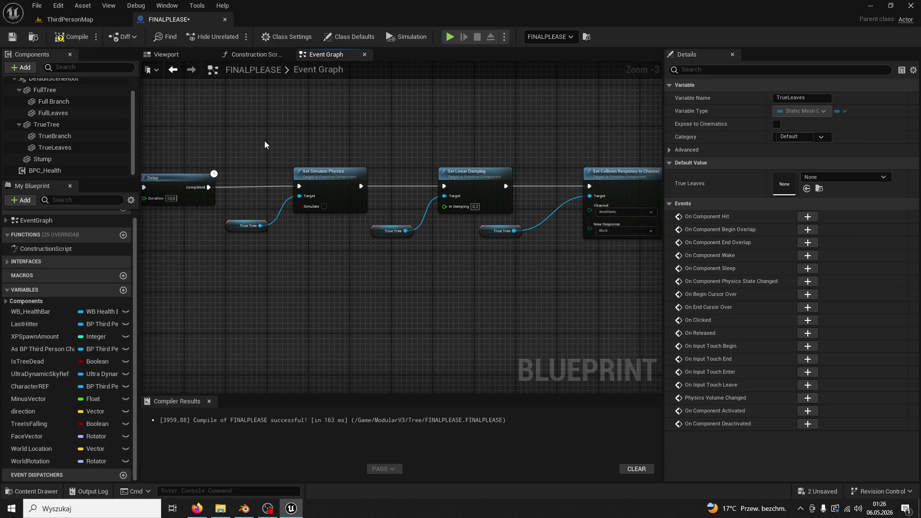
scroll(264, 140, "down", 2)
scroll(356, 172, "up", 2)
left_click_drag(460, 255, 405, 268)
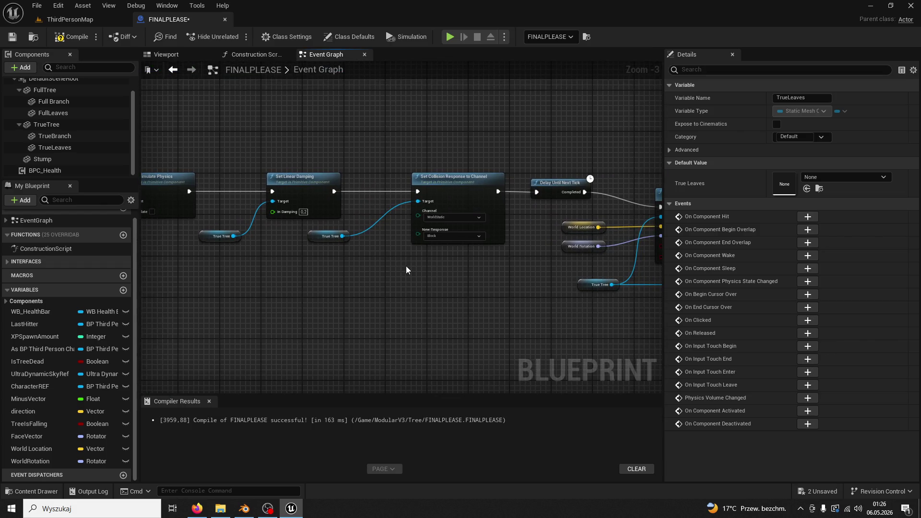
scroll(406, 267, "up", 2)
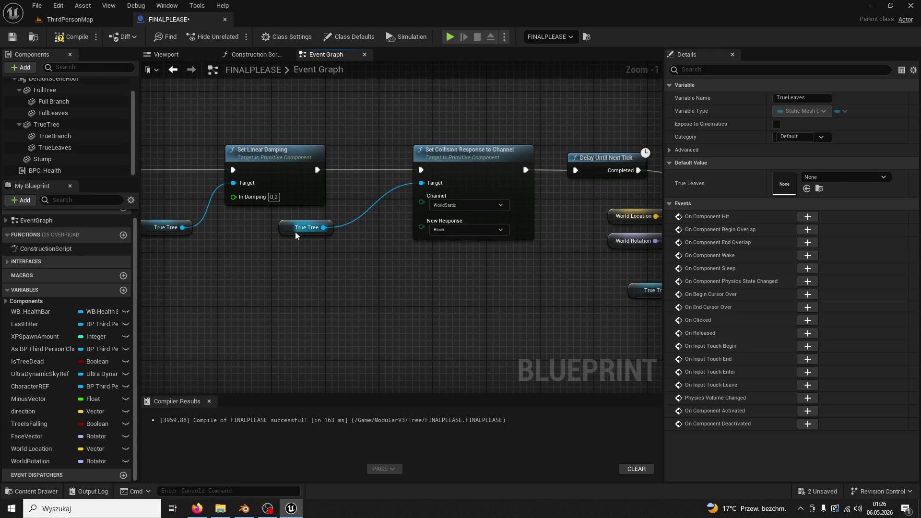
left_click(356, 280)
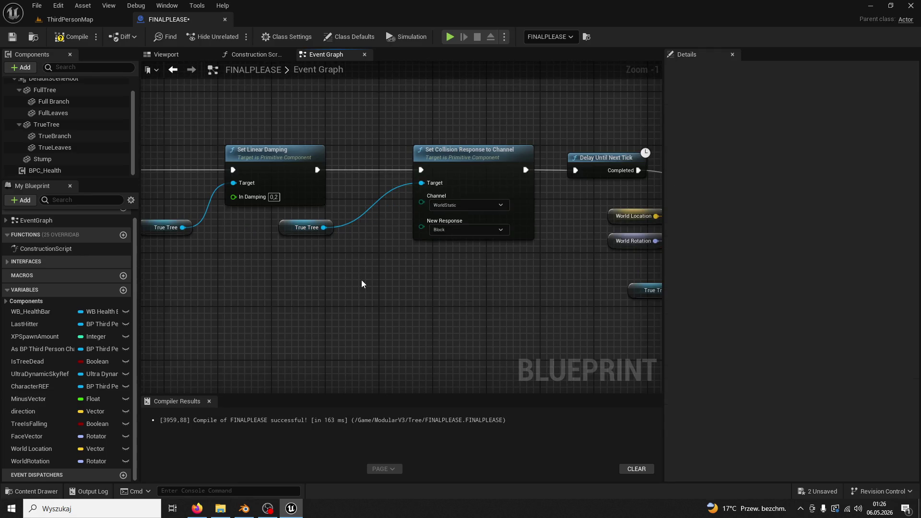
scroll(361, 280, "down", 2)
left_click_drag(361, 280, 145, 275)
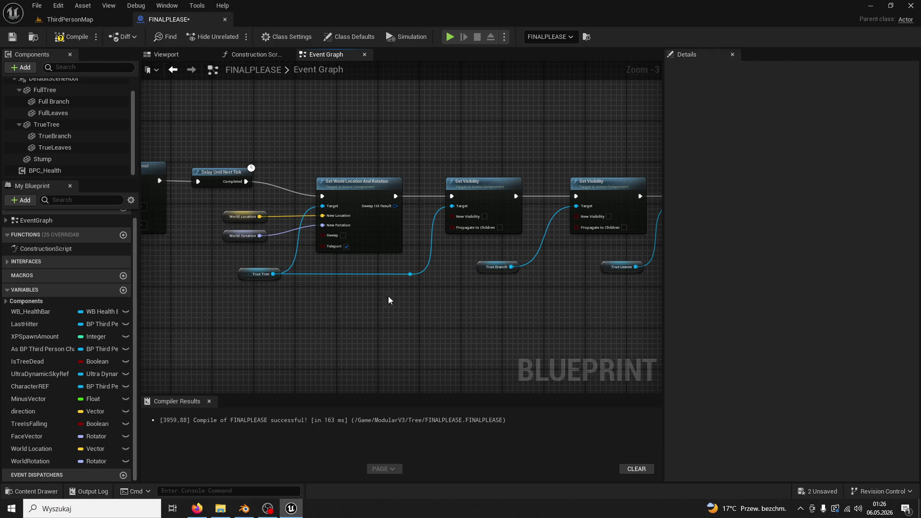
left_click_drag(388, 297, 209, 294)
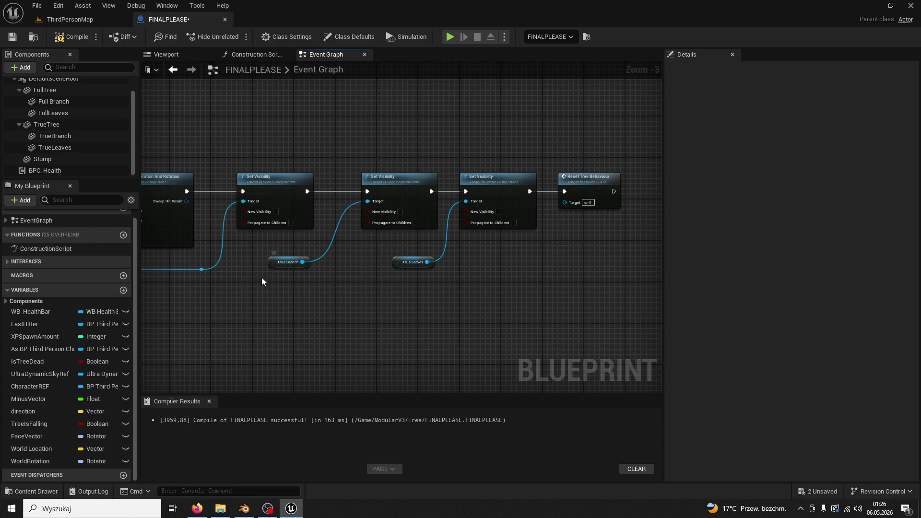
scroll(398, 296, "down", 4)
- Group the reset node row after the Delay in a comment titled 'RETURN TREE TO ORIGINAL POSITION'
left_click_drag(448, 250, 516, 215)
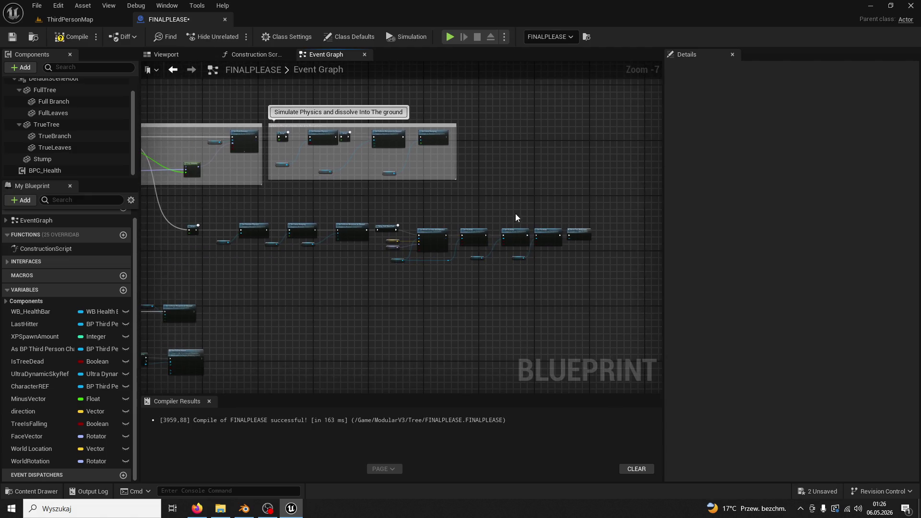
mouse_move(222, 217)
left_mouse_down()
mouse_move(517, 292)
mouse_move(549, 290)
left_mouse_up()
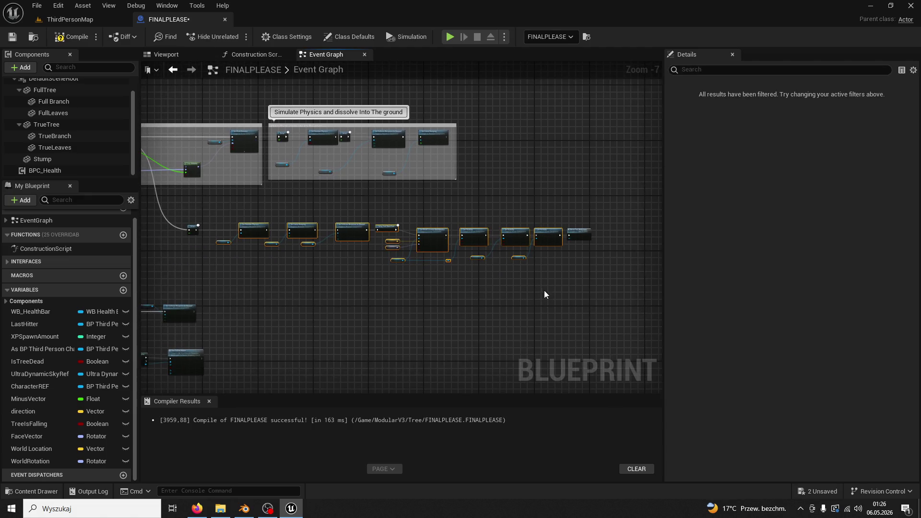
key("c")
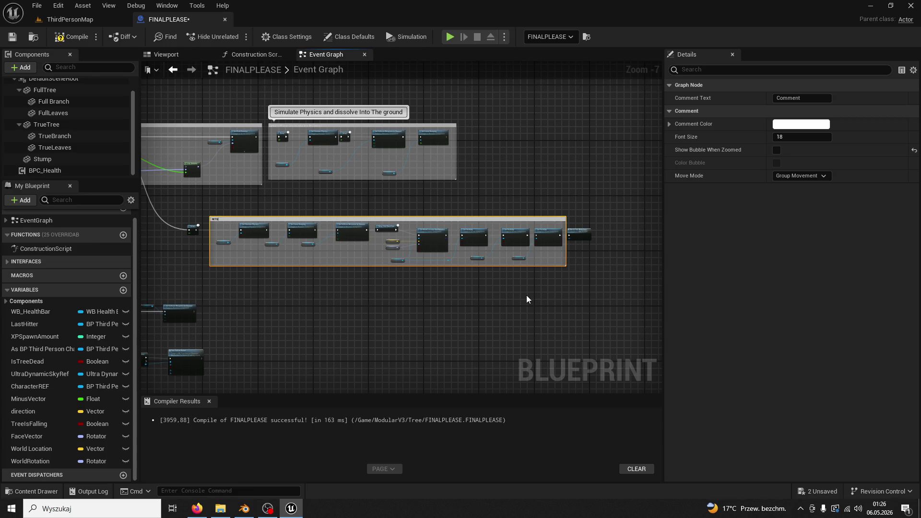
type("EE")
key("Return")
scroll(313, 258, "up", 5)
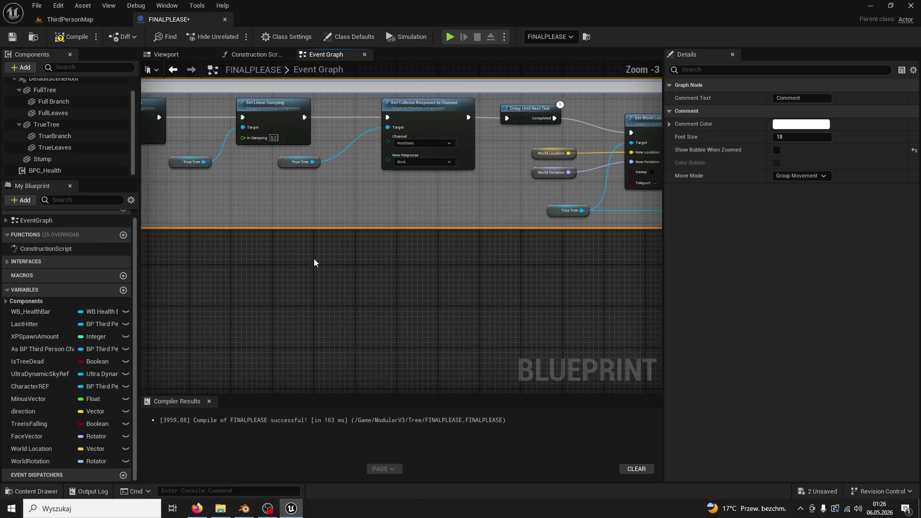
double_click(385, 214)
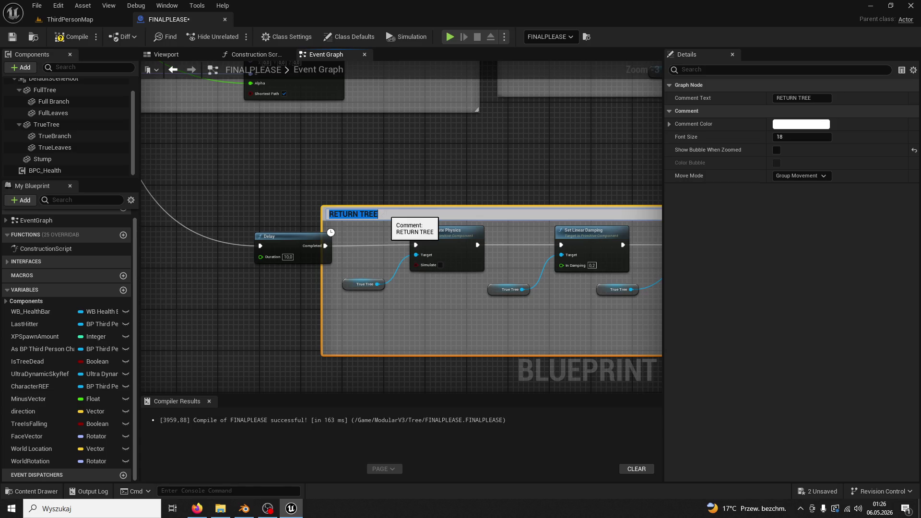
type("TO ORIGINAL POSITION")
key("Return")
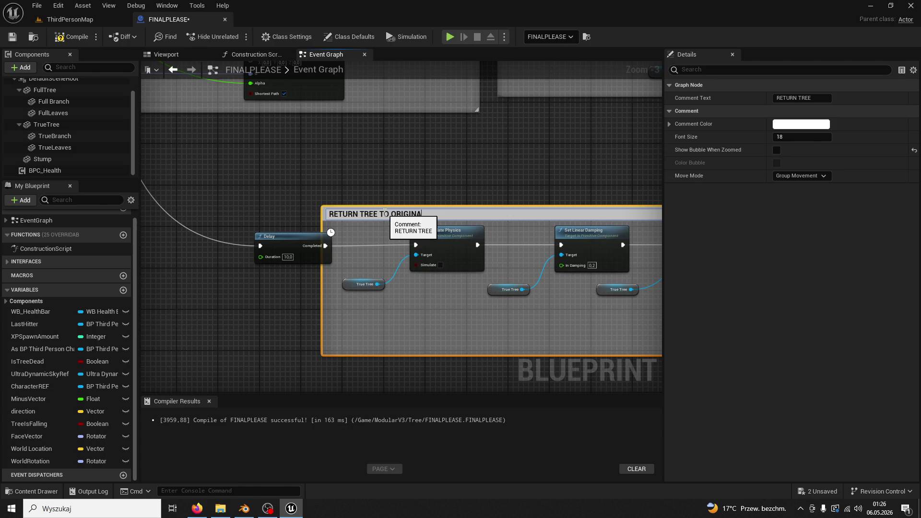
type("L POSITION")
key("Return")
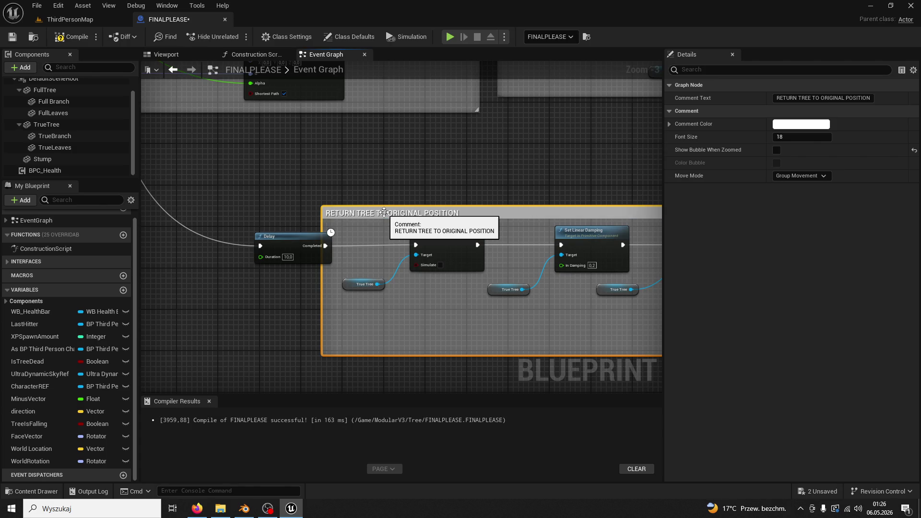
left_click(257, 238)
- Nudge the Delay node left and jump from the Reset Tree Behaviour call to its event
left_click_drag(257, 238, 221, 238)
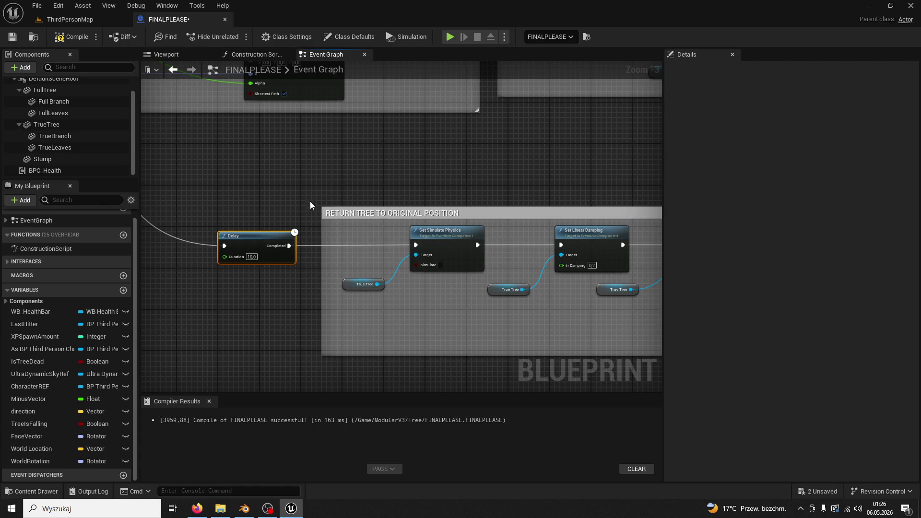
left_click_drag(312, 200, 181, 195)
scroll(361, 259, "down", 2)
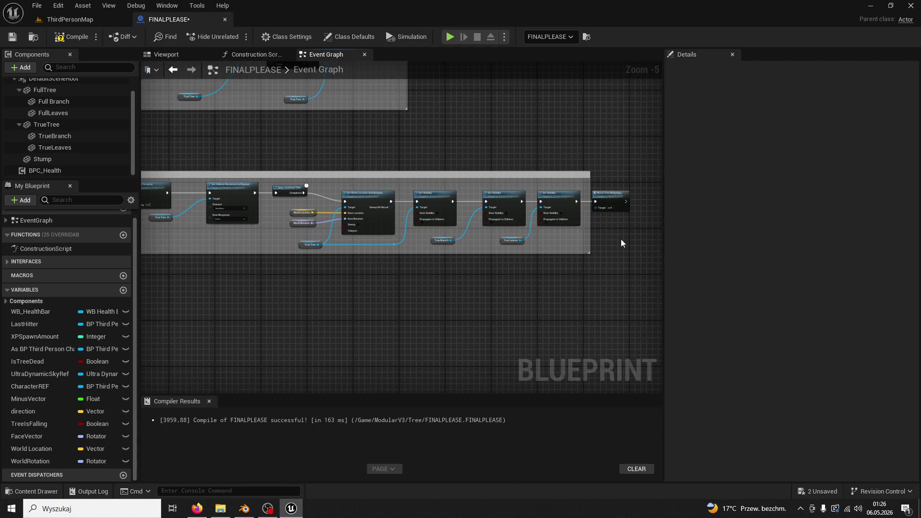
left_click_drag(621, 239, 473, 237)
scroll(473, 237, "up", 2)
left_click(431, 174)
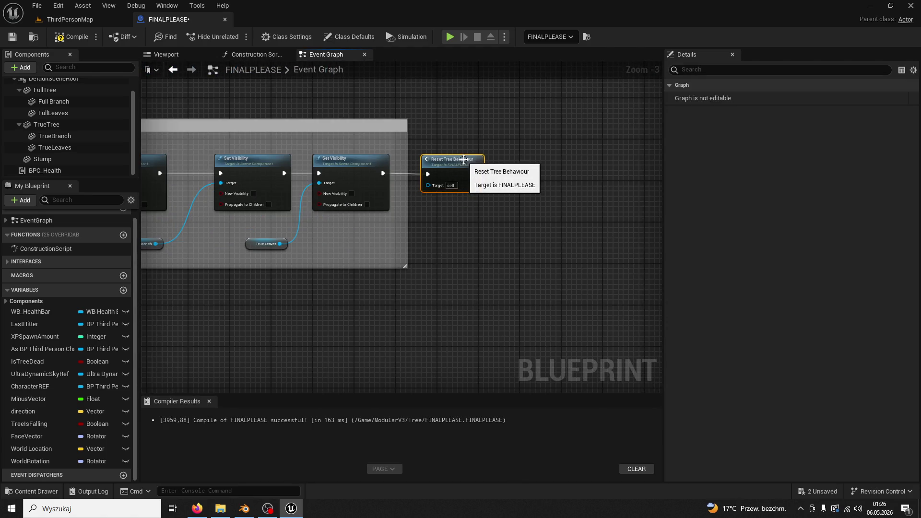
double_click(431, 174)
scroll(378, 199, "up", 3)
- Move Event Tick and Sequence slightly up-left, then undo the connection straightening
mouse_move(378, 199)
left_mouse_down()
mouse_move(624, 201)
mouse_move(554, 208)
left_mouse_up()
scroll(554, 207, "down", 2)
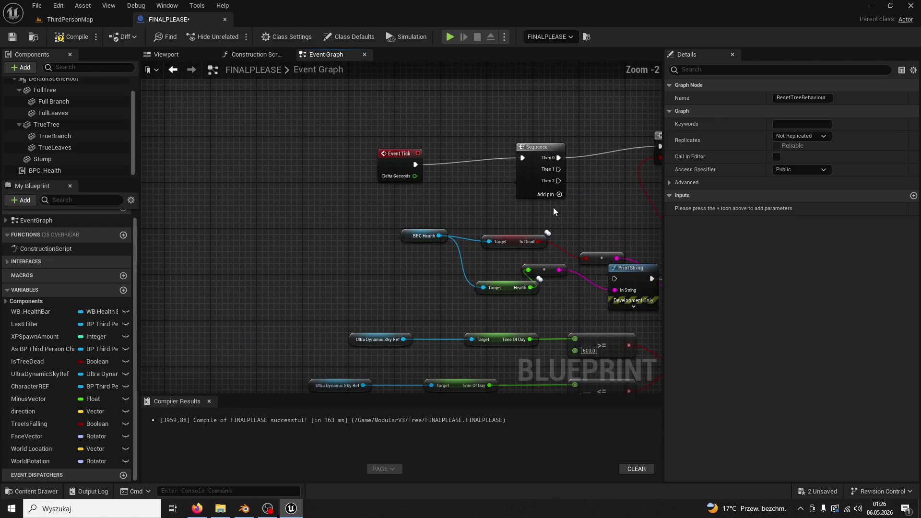
mouse_move(539, 135)
left_mouse_down()
mouse_move(375, 157)
mouse_move(373, 141)
left_mouse_up()
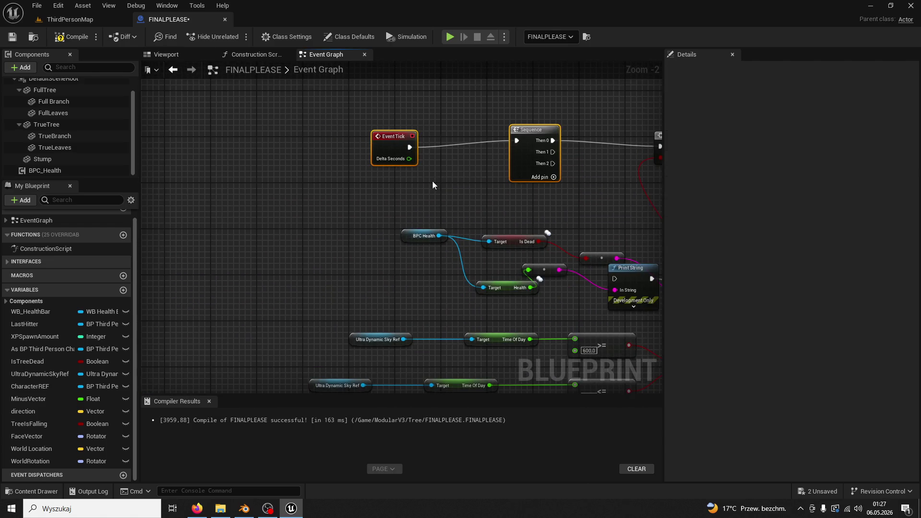
scroll(578, 198, "down", 3)
left_click_drag(578, 198, 356, 174)
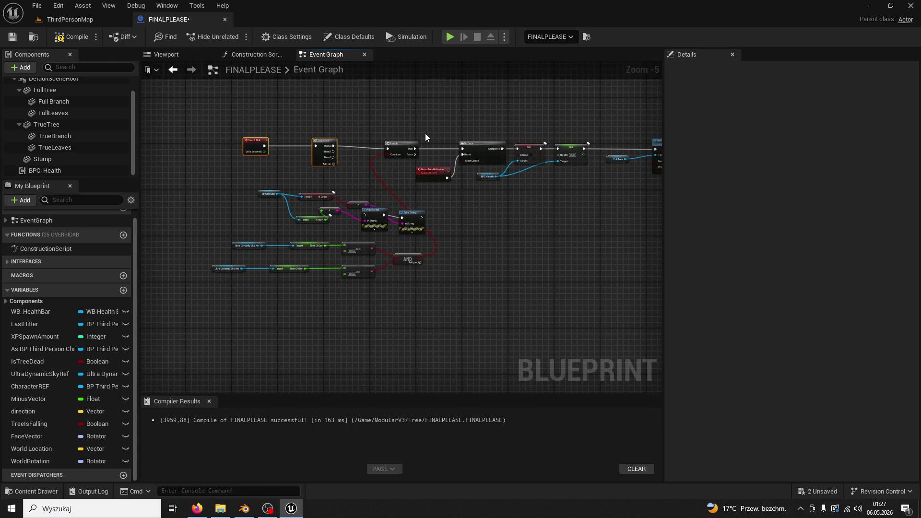
left_click_drag(425, 133, 342, 126)
mouse_move(194, 97)
left_mouse_down()
mouse_move(556, 134)
mouse_move(460, 137)
left_mouse_up()
scroll(554, 139, "up", 2)
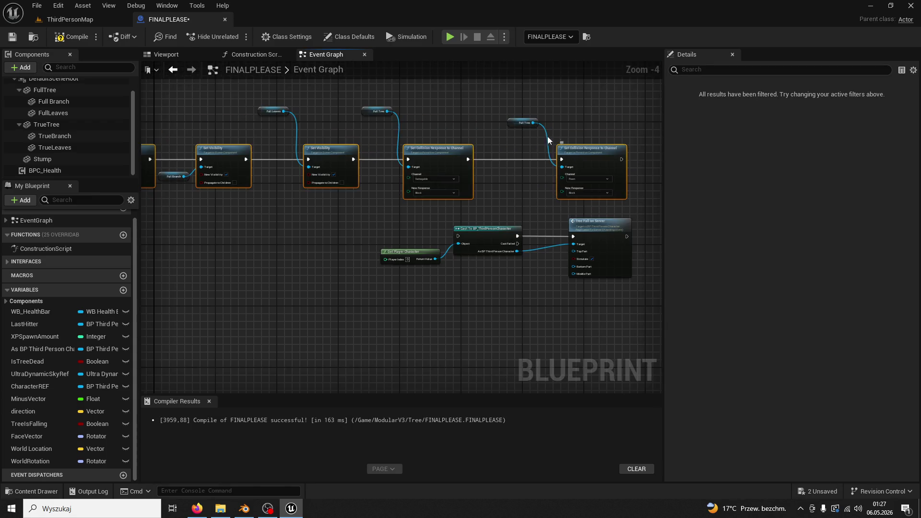
left_click_drag(548, 136, 634, 153)
scroll(565, 185, "down", 1)
scroll(448, 189, "down", 1)
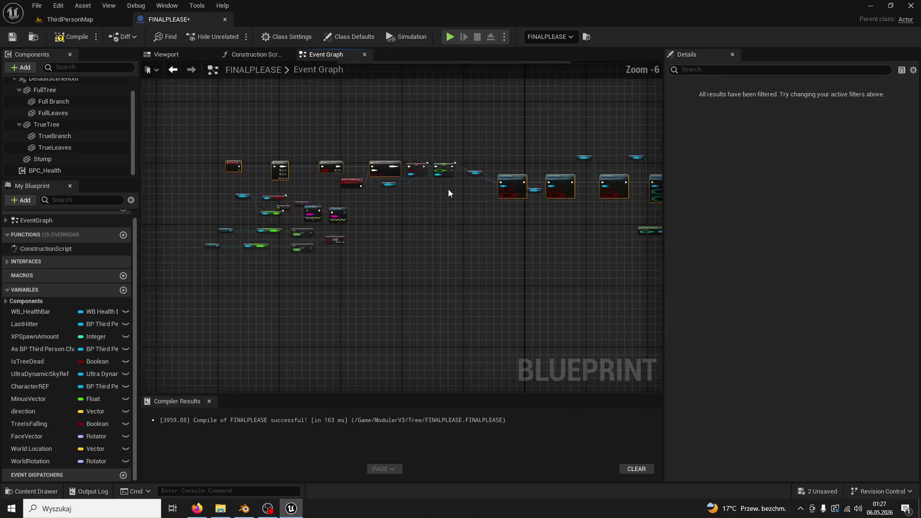
key("ctrl+z")
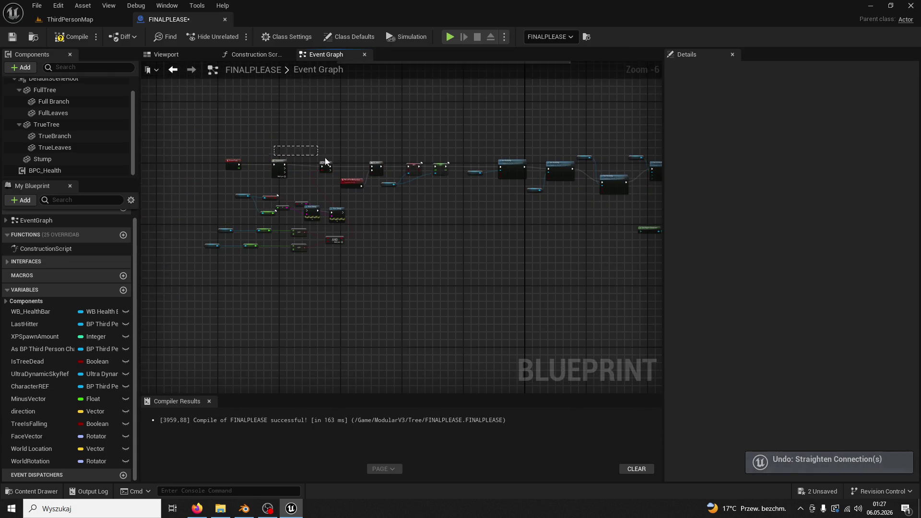
- Select the Branch, Do Once, SET, Set Visibility and Set Collision Response nodes along the chain
left_click_drag(325, 160, 326, 161)
scroll(390, 168, "up", 3)
left_click_drag(389, 168, 292, 164)
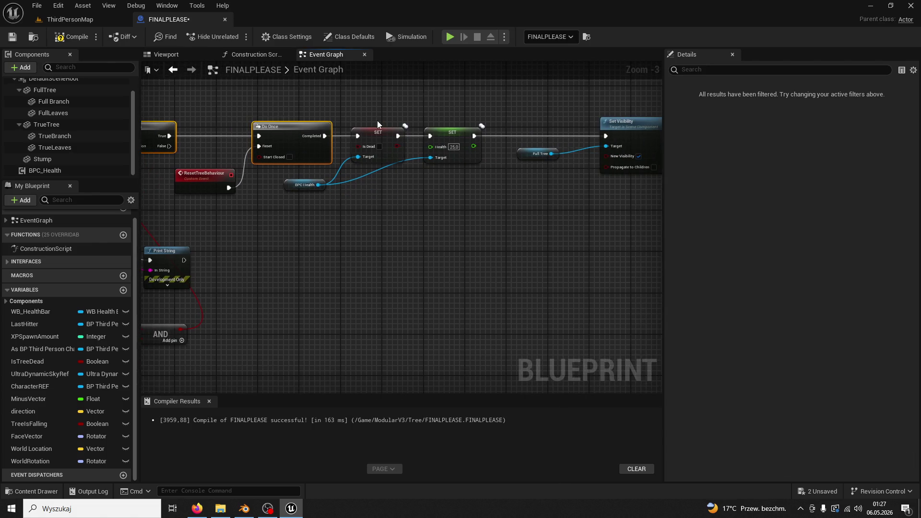
mouse_move(377, 123)
left_mouse_down()
mouse_move(435, 141)
mouse_move(258, 151)
left_mouse_up()
left_click(489, 158, "shift")
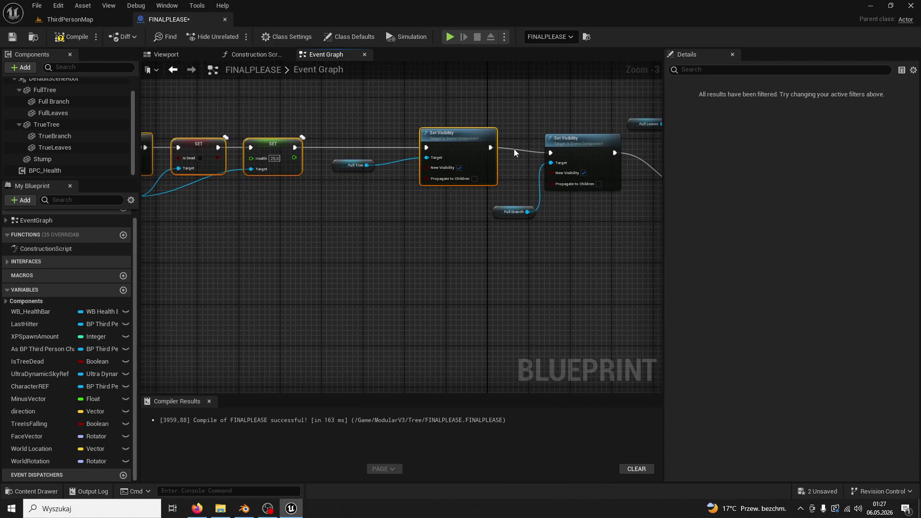
left_click(564, 138, "shift")
left_click_drag(565, 139, 287, 144)
left_click(444, 174, "shift")
left_click(573, 141, "shift")
mouse_move(573, 140)
left_mouse_down()
mouse_move(474, 139)
mouse_move(559, 131)
left_mouse_up()
scroll(350, 185, "down", 4)
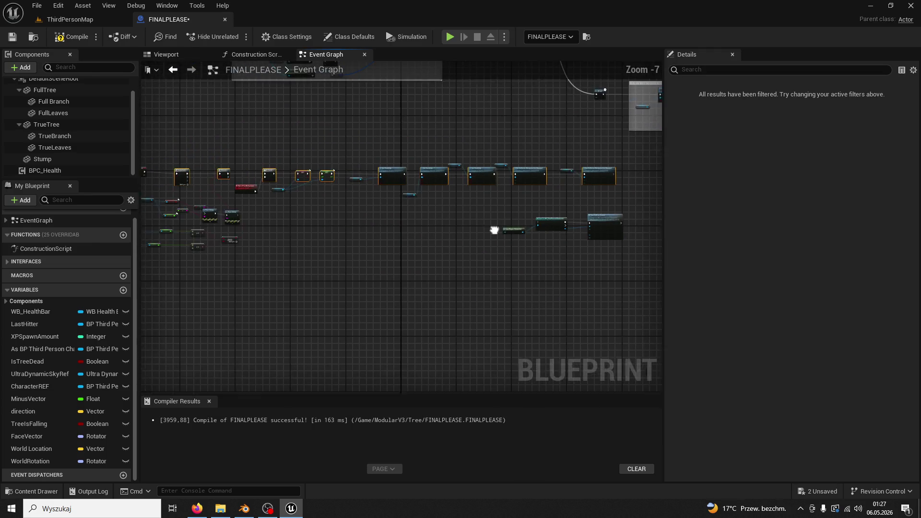
scroll(452, 245, "up", 3)
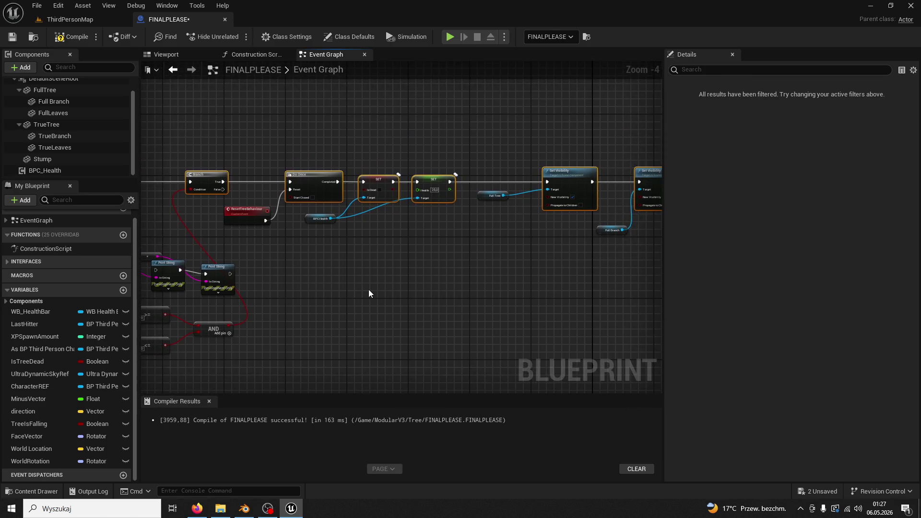
left_click(493, 196)
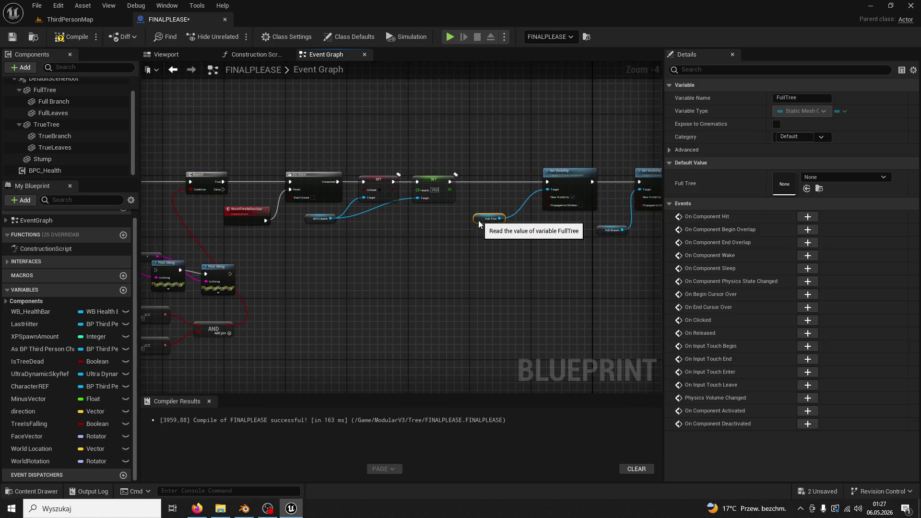
- Move the BPC Health getter further left, away from the Print String nodes
left_click_drag(228, 247, 427, 252)
left_click_drag(421, 261, 528, 218)
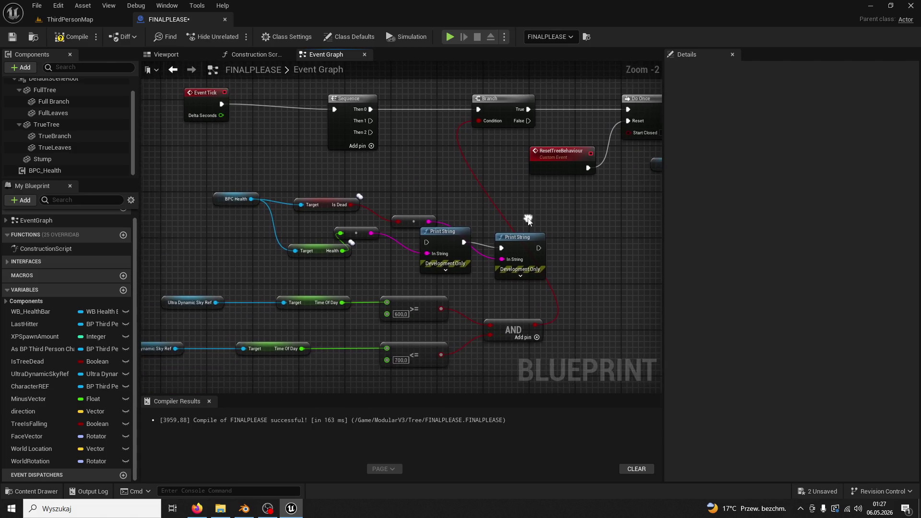
scroll(401, 207, "down", 1)
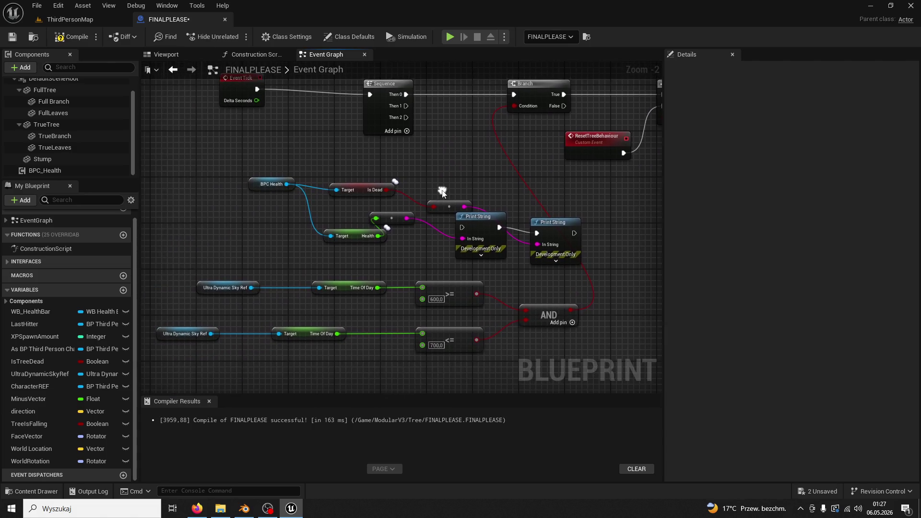
left_click_drag(234, 215, 543, 317)
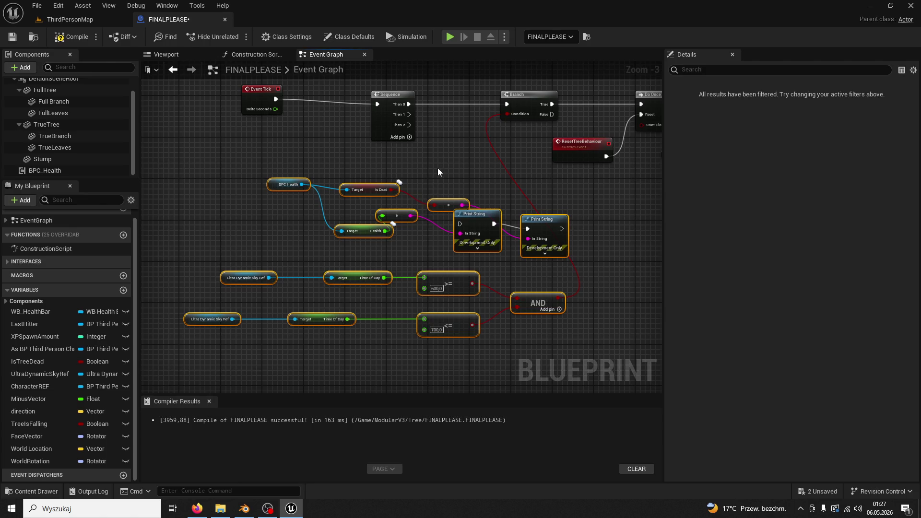
left_click(270, 165)
left_click_drag(271, 184, 158, 199)
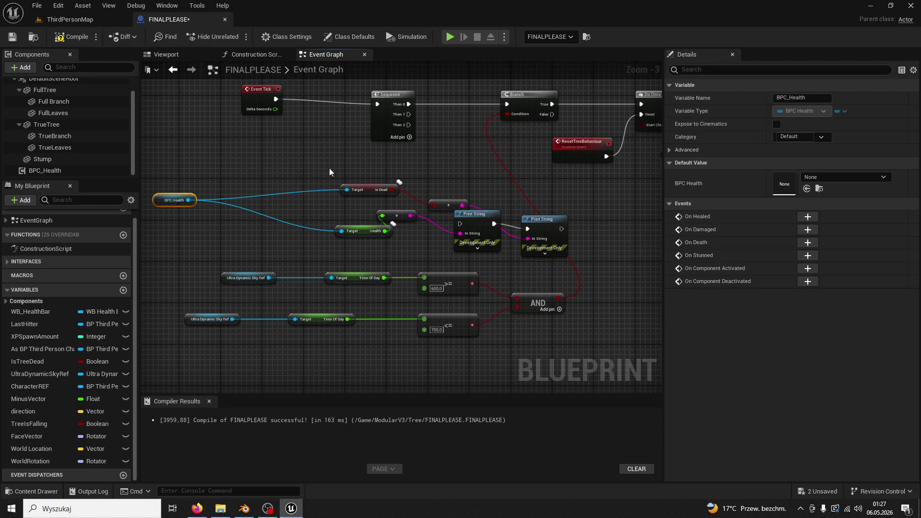
left_click(508, 215)
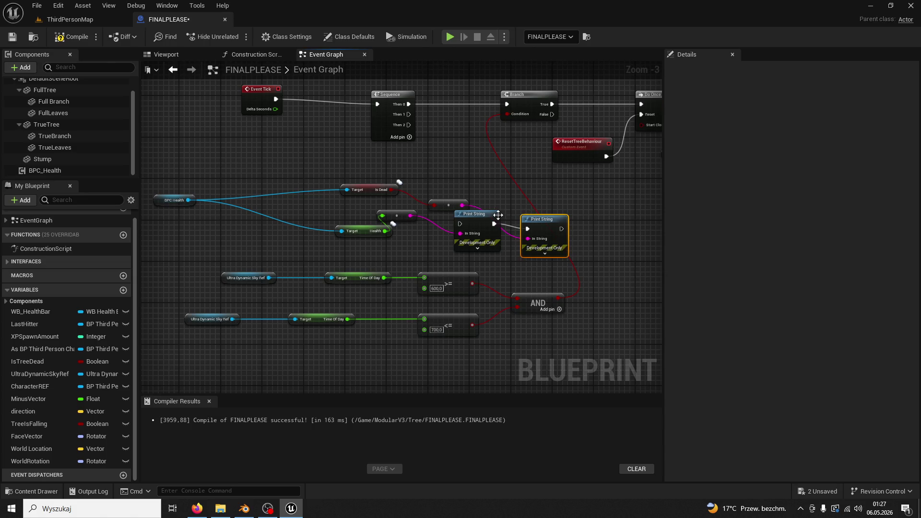
- Delete the Print String, Is Dead, Health and BPC Health debug nodes
left_click_drag(447, 191, 362, 220)
key("Delete")
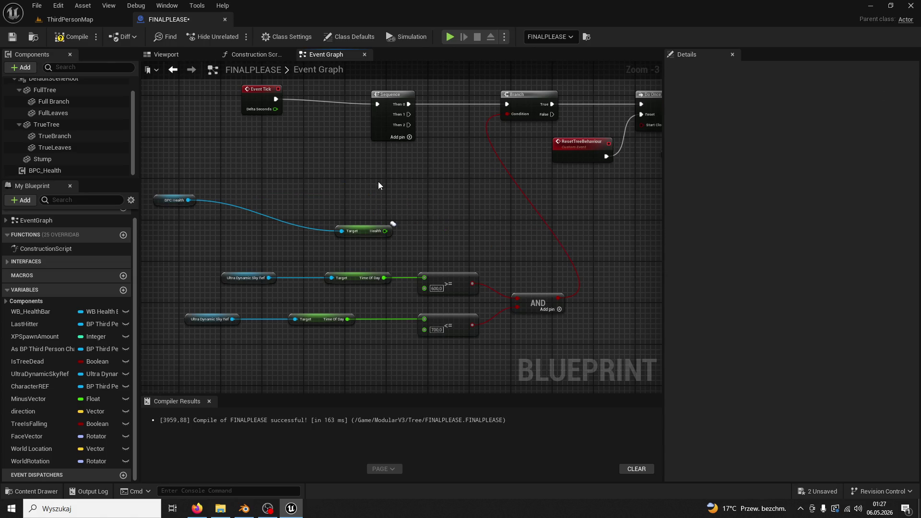
left_click_drag(378, 182, 312, 231)
key("Delete")
left_click_drag(154, 189, 297, 227)
key("Delete")
- Move the time-of-day comparison and AND group up beneath Event Tick
left_click_drag(227, 215, 482, 326)
mouse_move(454, 282)
left_mouse_down()
mouse_move(353, 209)
mouse_move(343, 179)
left_mouse_up()
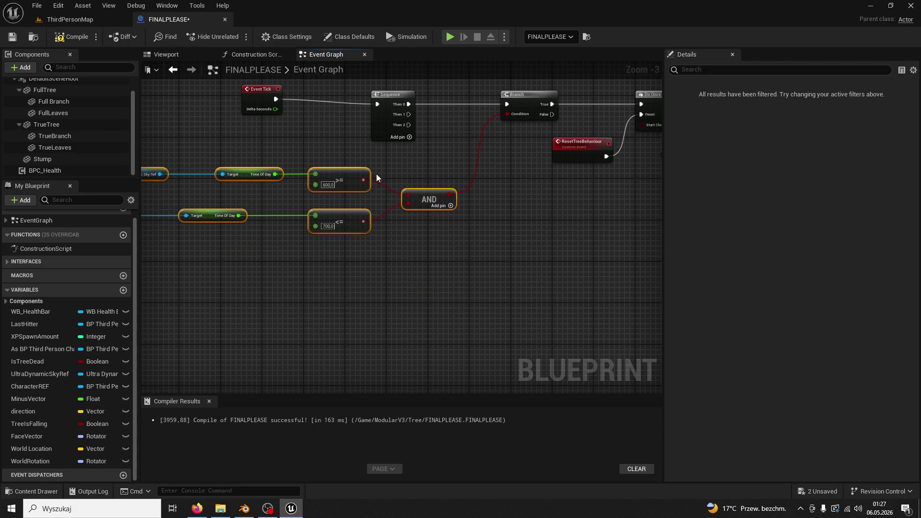
left_click_drag(306, 137, 312, 143)
left_click(370, 185)
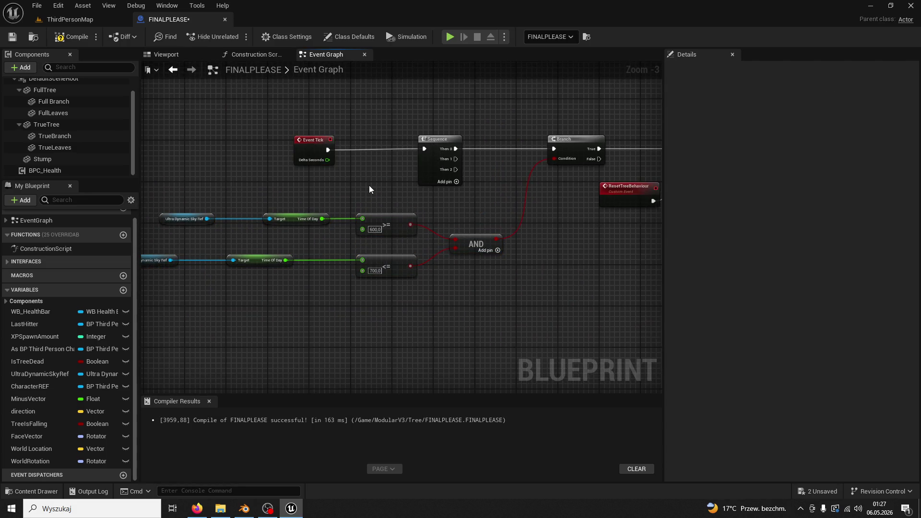
left_click_drag(295, 108, 505, 171)
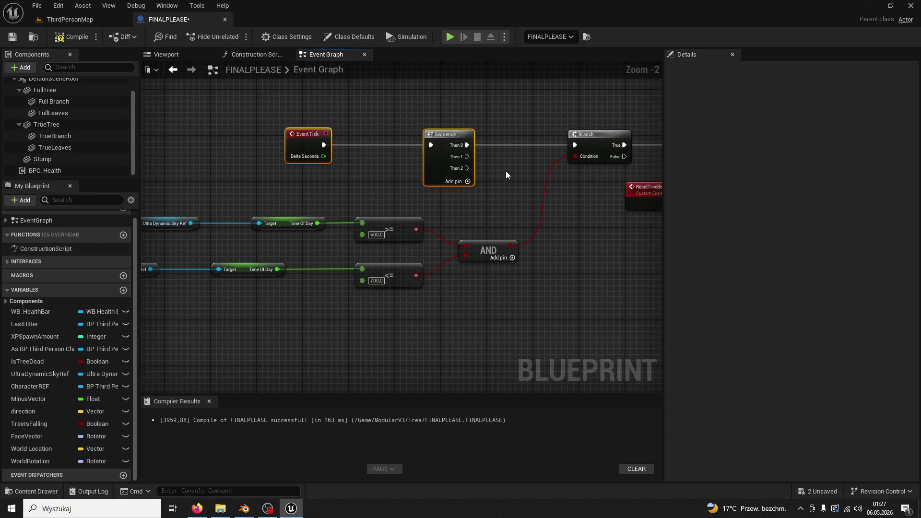
left_click(358, 191)
scroll(487, 189, "up", 1)
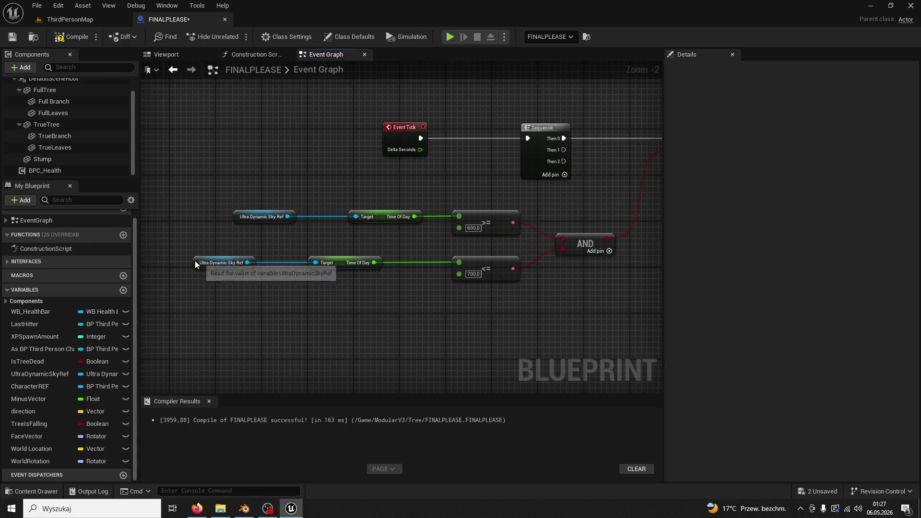
- Raise the lower Ultra Dynamic Sky Ref, Time Of Day, <= 700 and AND nodes under the >= 600 row
left_click_drag(194, 262, 238, 239)
left_click_drag(345, 262, 385, 239)
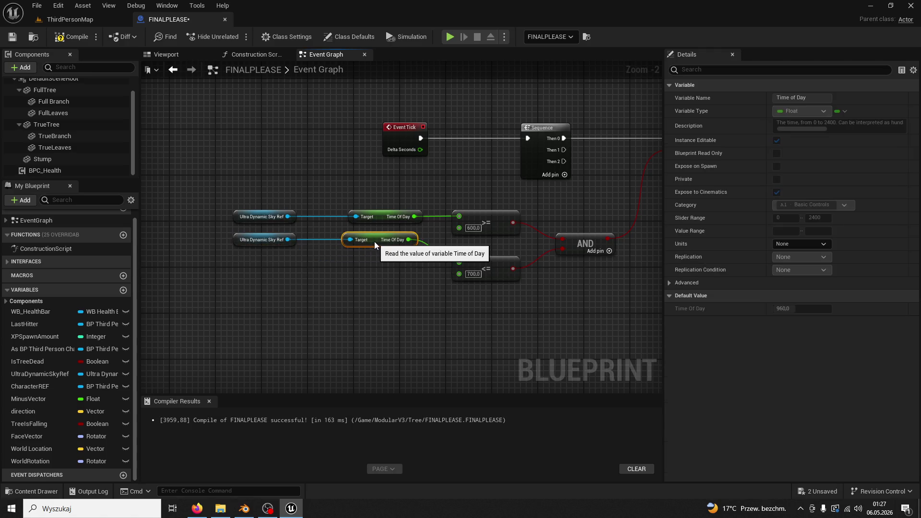
left_click_drag(486, 264, 486, 252)
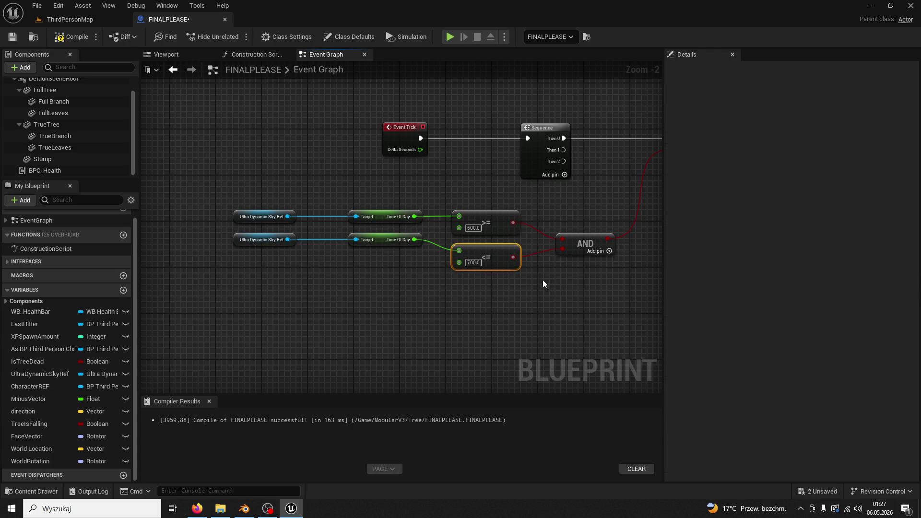
mouse_move(571, 242)
left_mouse_down()
mouse_move(569, 222)
mouse_move(421, 261)
left_mouse_up()
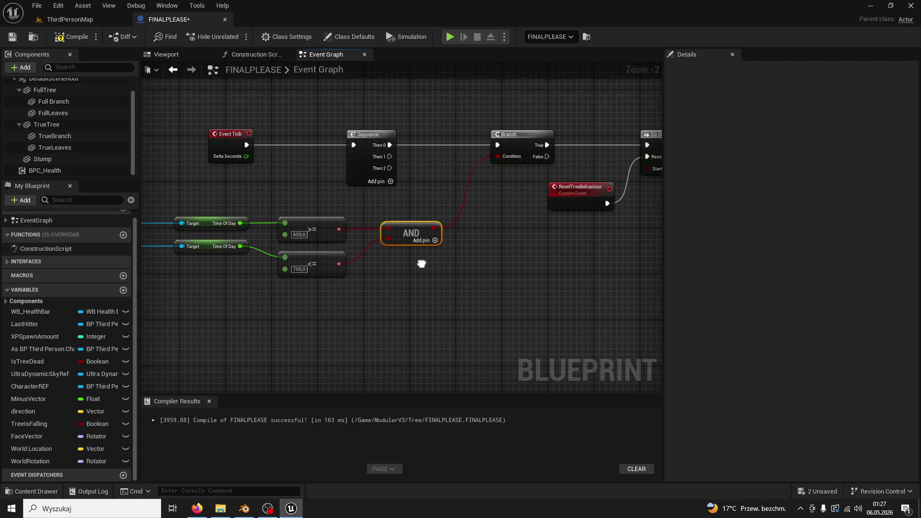
left_click_drag(494, 242, 259, 230)
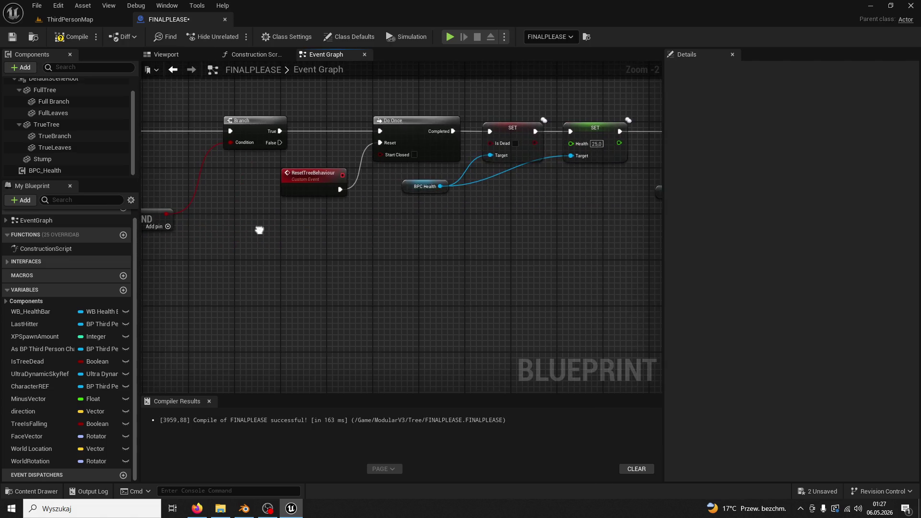
- Wrap the ResetTreeBehaviour event, Do Once, Is Dead and Health SET nodes in a 'REZ TREE' comment
left_click(310, 184)
left_click_drag(478, 217, 308, 248)
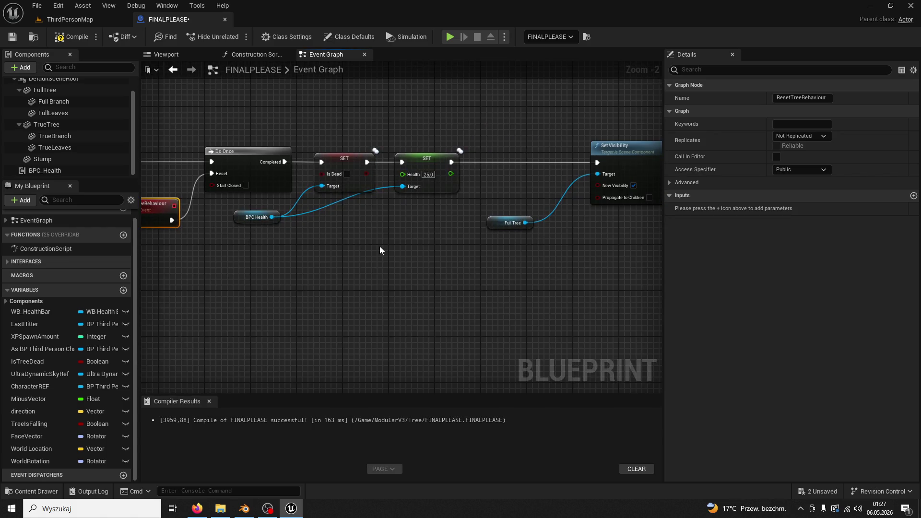
left_click_drag(379, 250, 263, 236)
left_click_drag(391, 252, 302, 258)
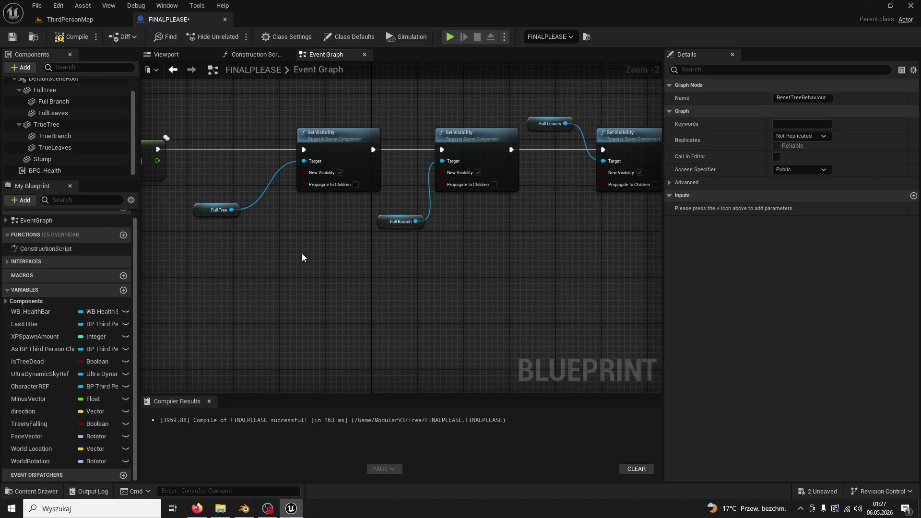
mouse_move(379, 270)
left_mouse_down()
mouse_move(357, 274)
mouse_move(506, 285)
left_mouse_up()
mouse_move(394, 269)
left_mouse_down()
mouse_move(477, 273)
mouse_move(367, 272)
left_mouse_up()
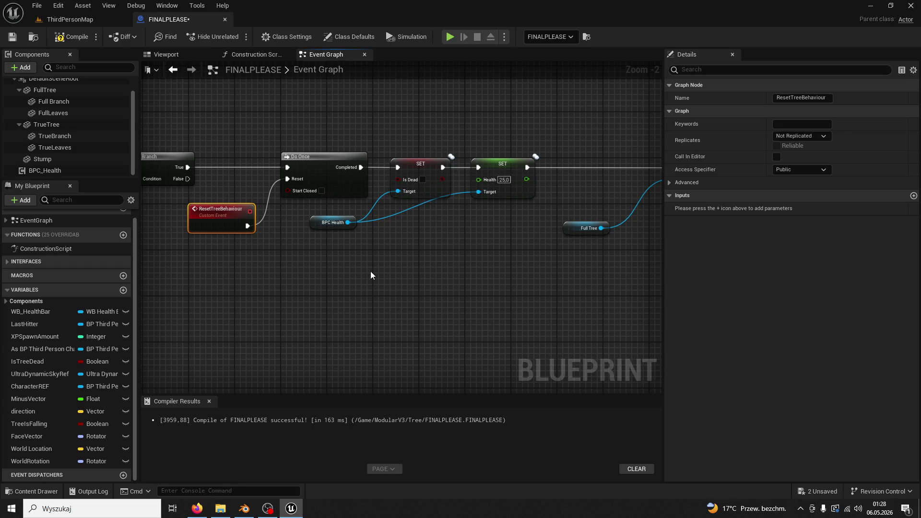
scroll(465, 125, "down", 2)
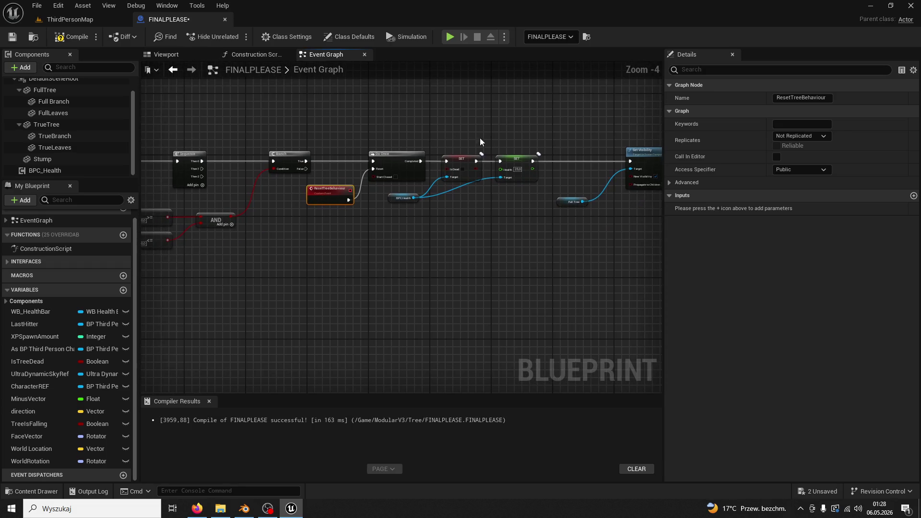
left_click_drag(523, 123, 341, 240)
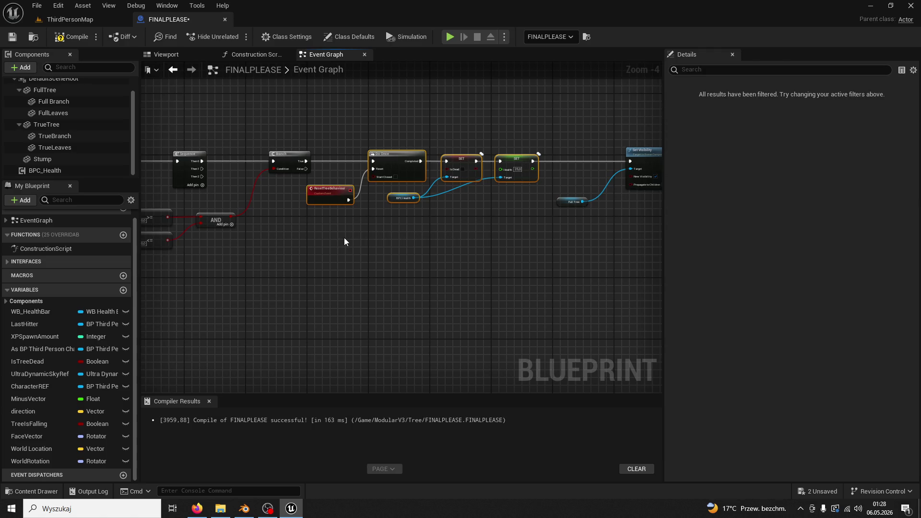
type("cRE")
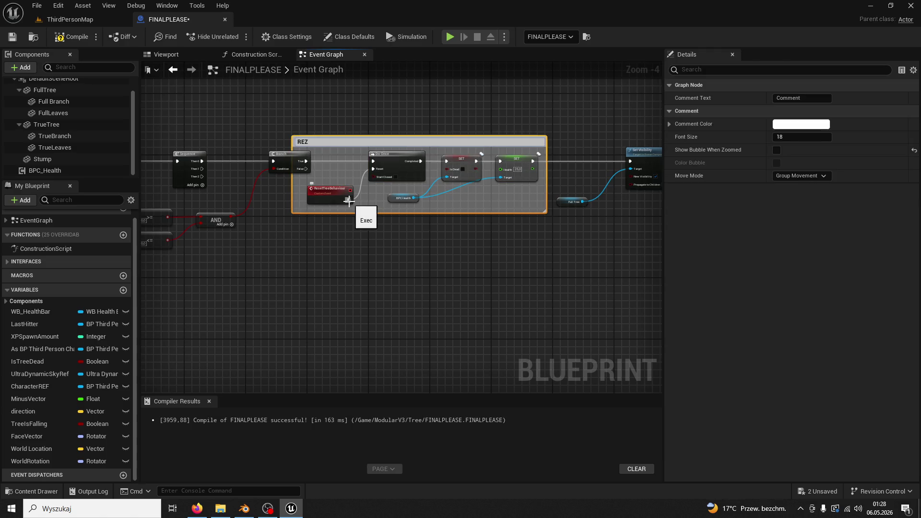
type(" TRE")
type("E")
left_click(356, 245)
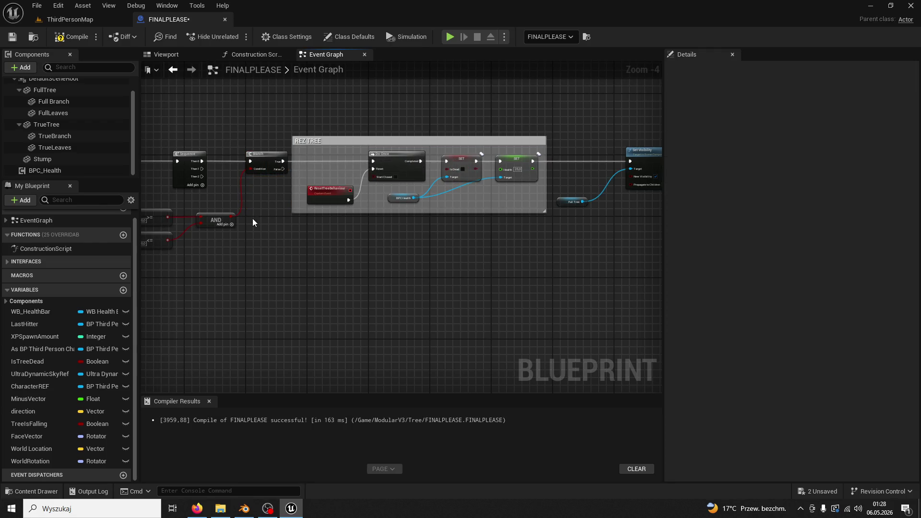
left_click_drag(336, 243, 236, 249)
left_click_drag(320, 249, 240, 243)
scroll(432, 245, "up", 1)
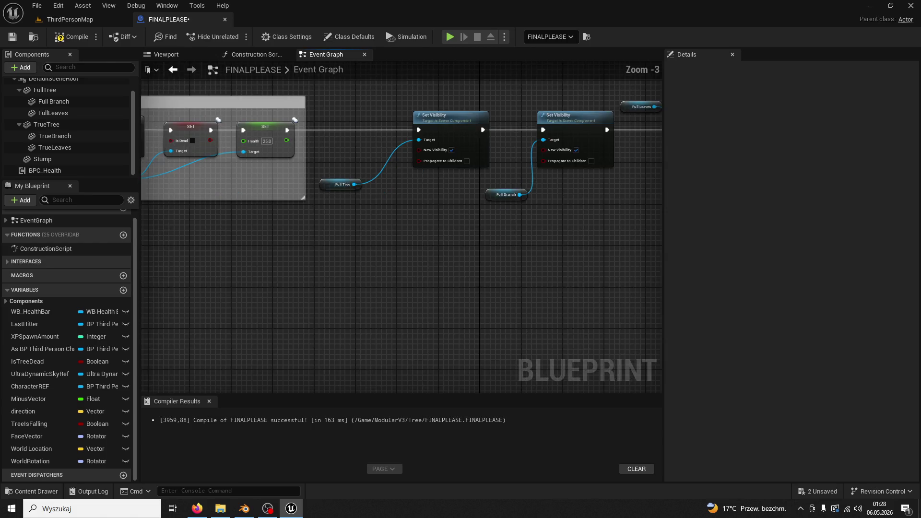
mouse_move(442, 250)
left_mouse_down()
mouse_move(382, 327)
mouse_move(331, 329)
left_mouse_up()
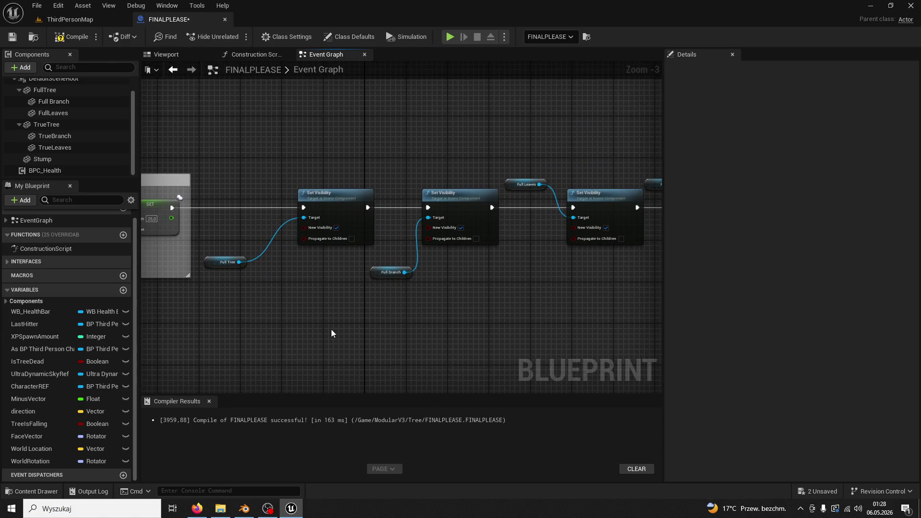
scroll(331, 329, "up", 1)
scroll(372, 344, "down", 1)
left_click_drag(372, 343, 353, 345)
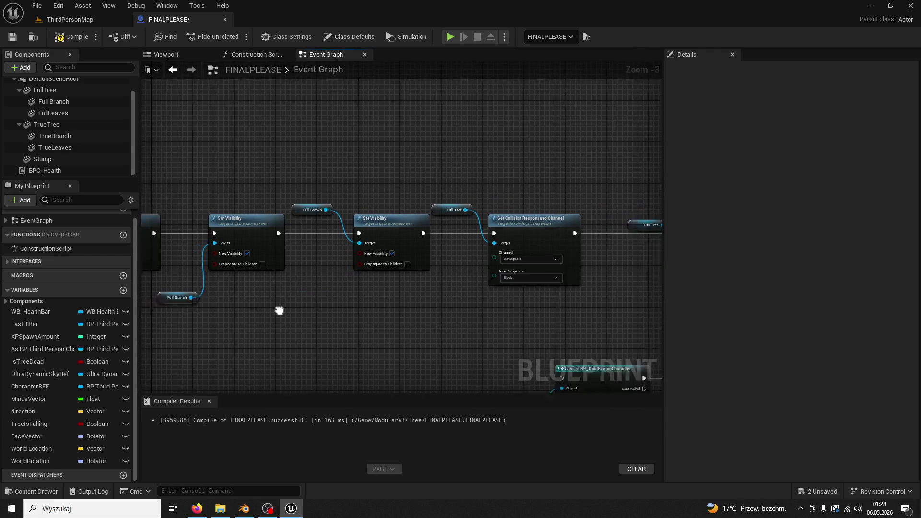
scroll(376, 304, "up", 2)
left_click_drag(376, 304, 270, 309)
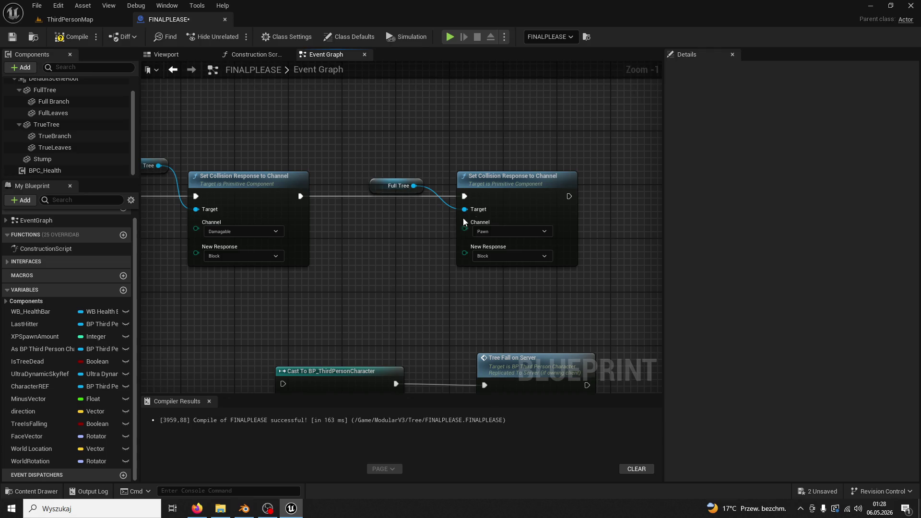
left_click(384, 185)
scroll(348, 204, "down", 4)
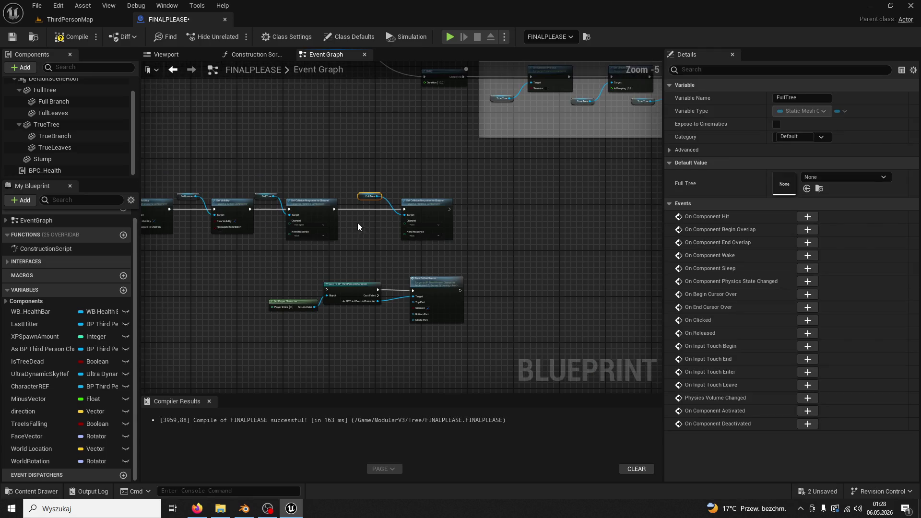
scroll(358, 223, "up", 2)
left_click_drag(325, 226, 597, 327)
left_click(536, 321)
mouse_move(338, 219)
left_mouse_down()
mouse_move(565, 317)
mouse_move(549, 326)
left_mouse_up()
left_click(537, 321)
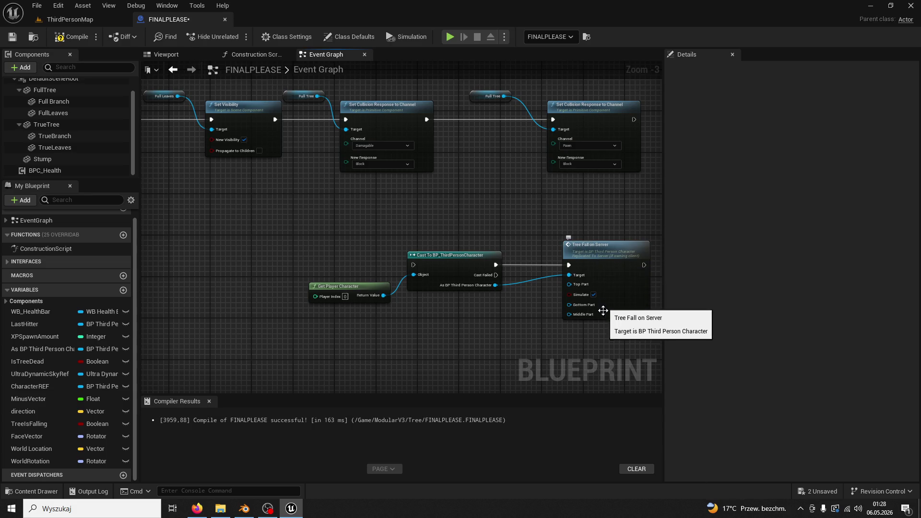
left_click(591, 258)
- Inspect the Tree Fall on Server definition inside the third-person character blueprint
double_click(591, 259)
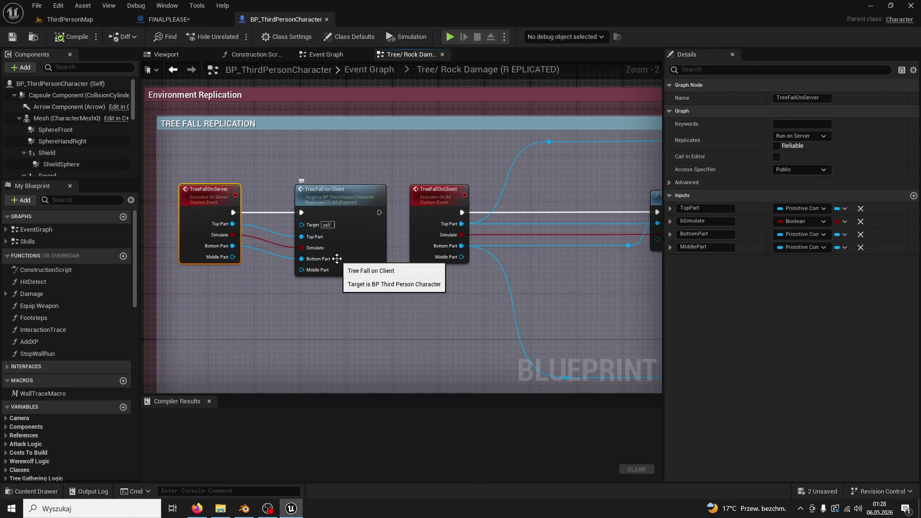
scroll(337, 259, "down", 4)
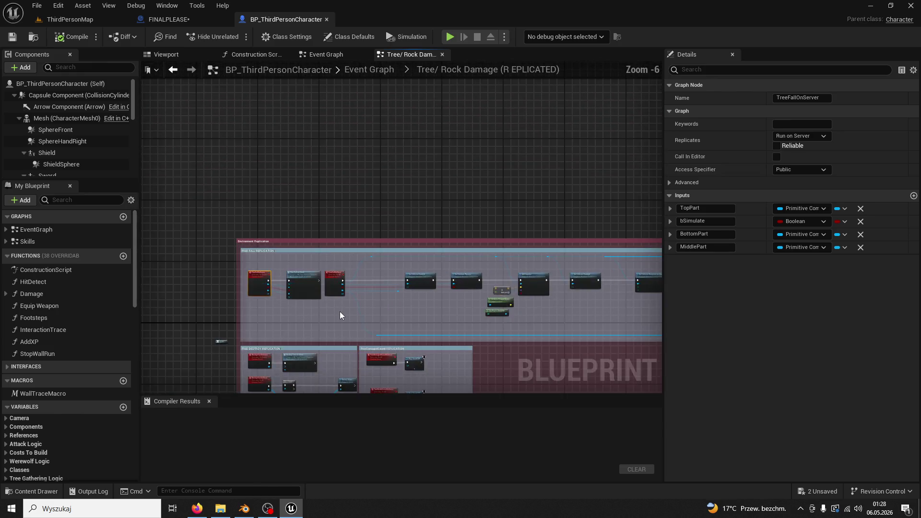
left_click_drag(148, 245, 343, 255)
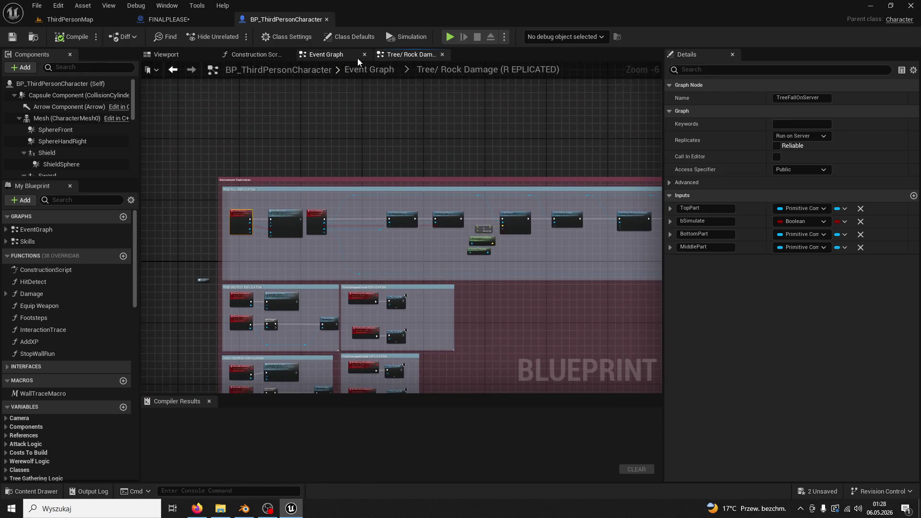
key("alt+Left")
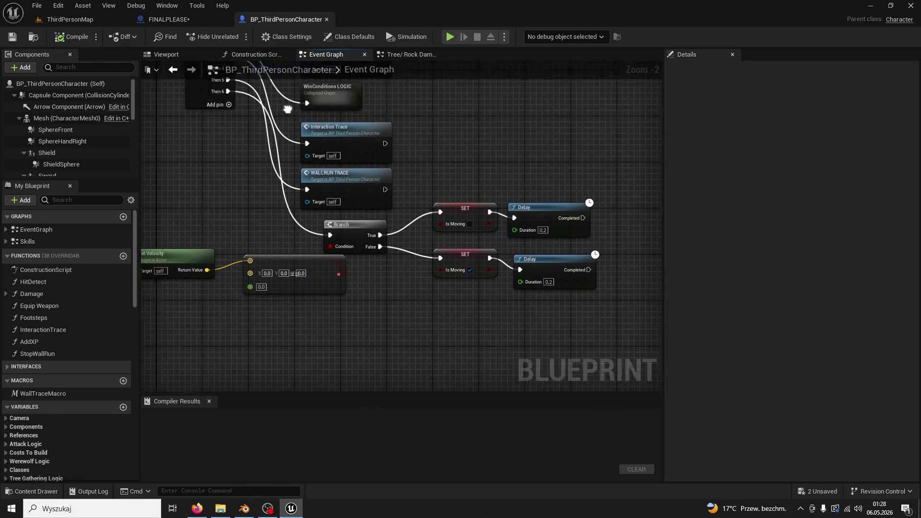
scroll(289, 194, "down", 4)
scroll(289, 197, "down", 3)
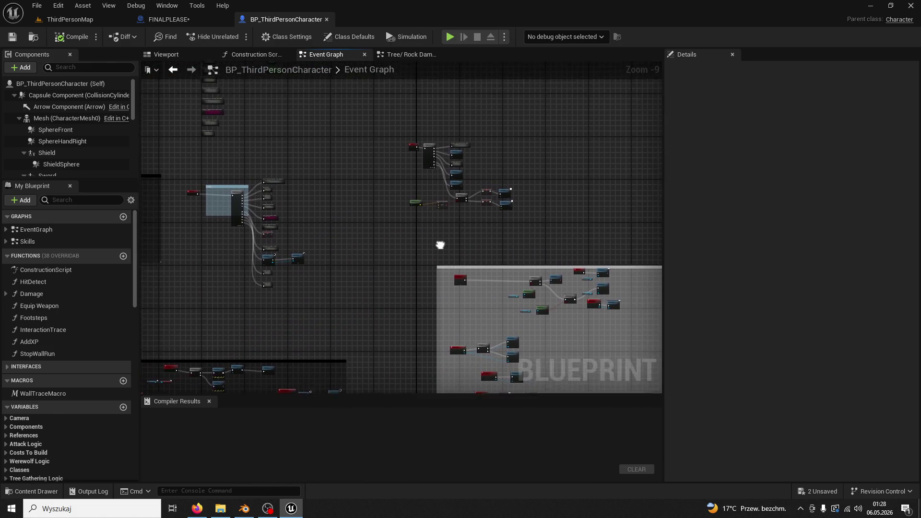
- Close BP_ThirdPersonCharacter and bring FINALPLEASE's Set Collision and Set Visibility nodes into view
left_click(326, 19)
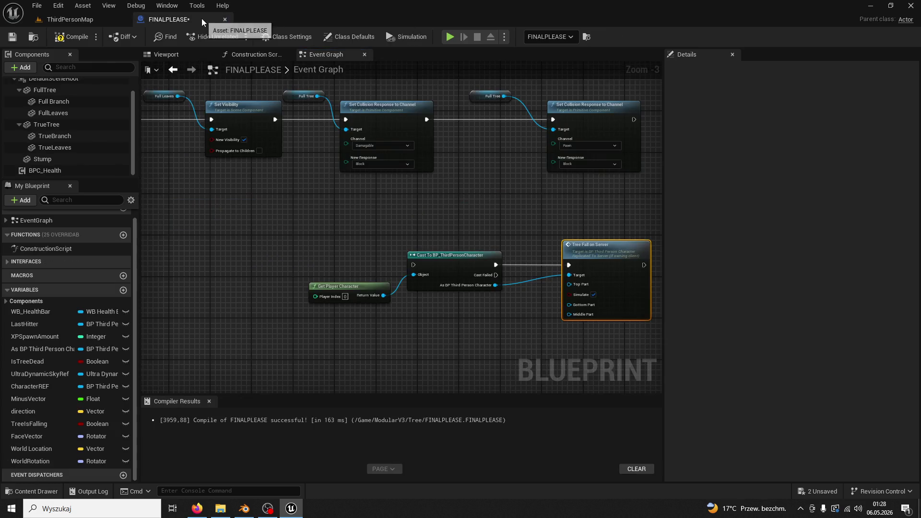
left_click_drag(278, 177, 383, 266)
scroll(496, 273, "up", 2)
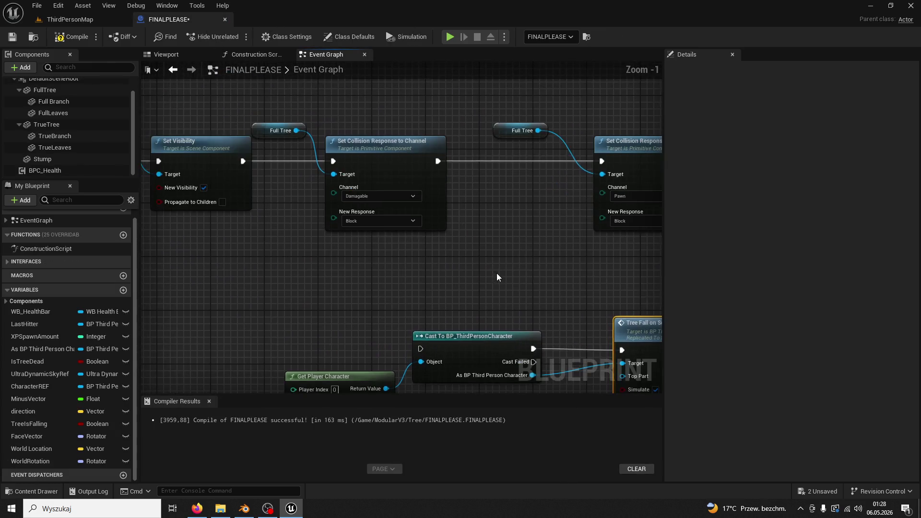
left_click_drag(497, 272, 353, 291)
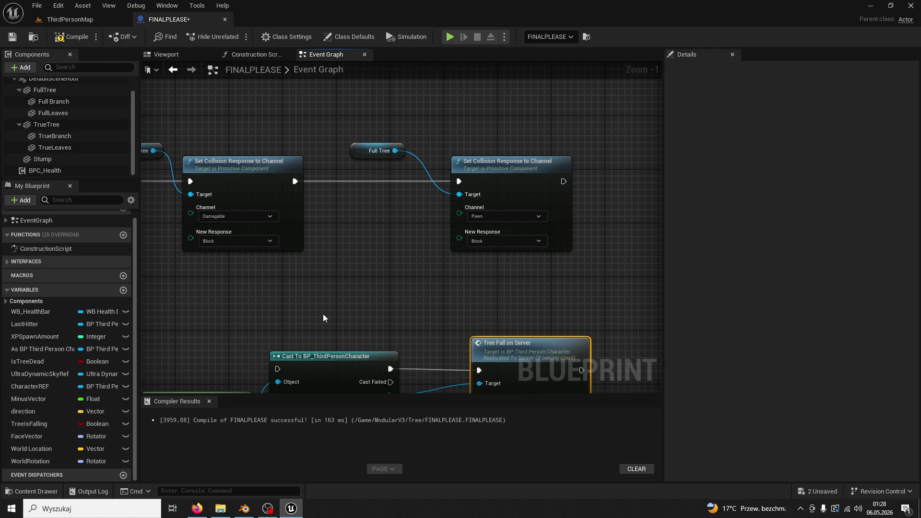
left_click_drag(354, 295, 528, 302)
- Add an 'ELO' node comment to the collision response node, then clear it again
right_click(444, 165)
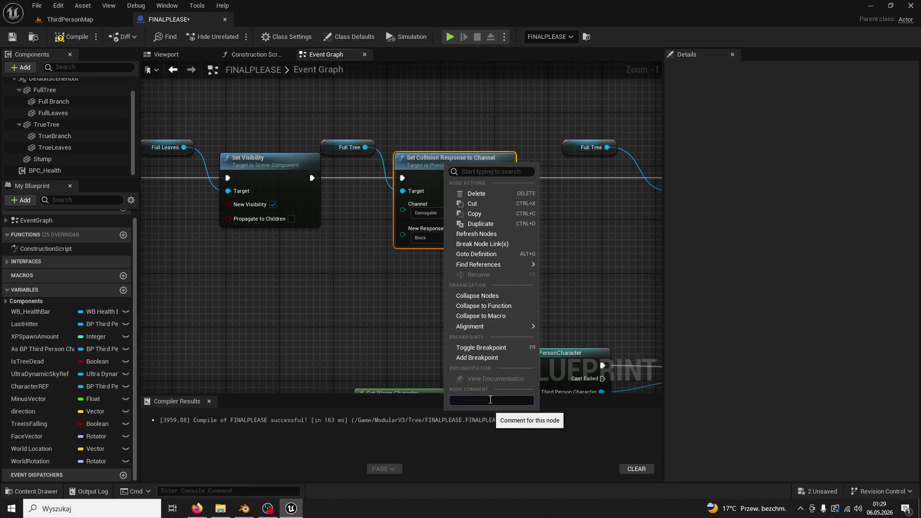
type("ELO")
key("Return")
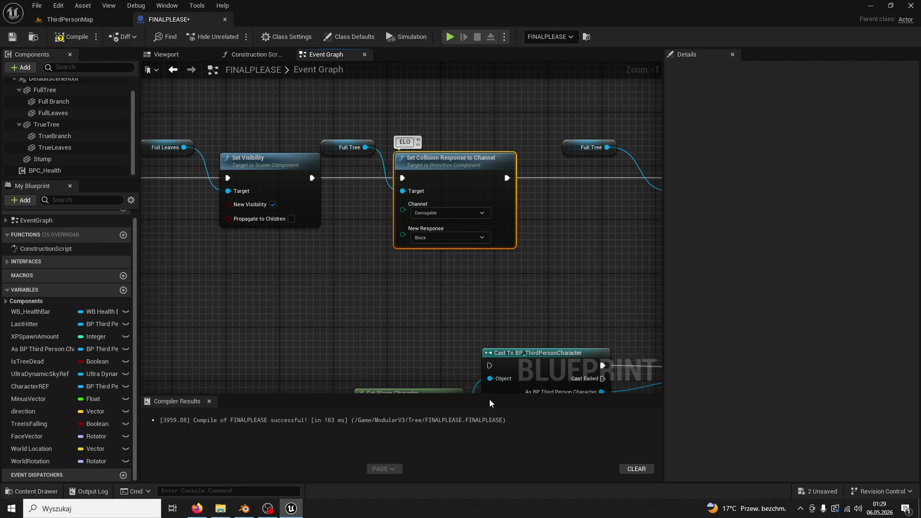
scroll(453, 286, "down", 2)
scroll(444, 284, "up", 4)
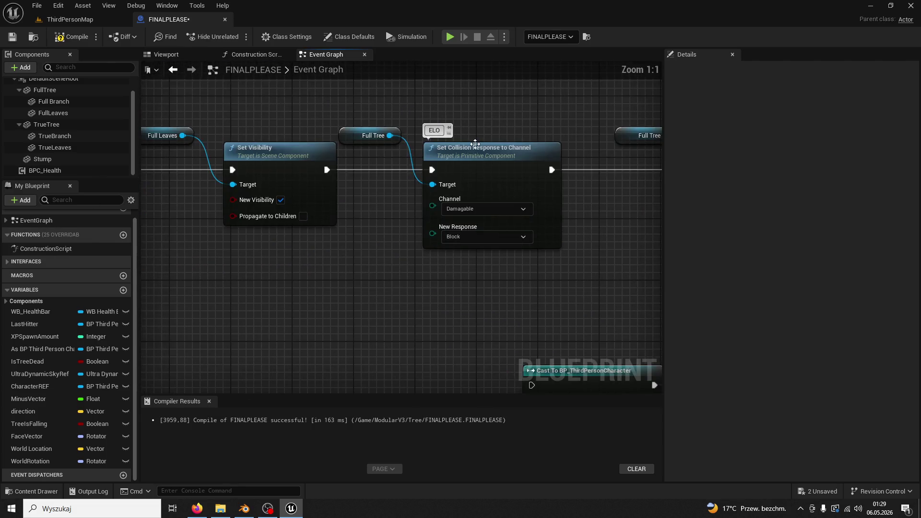
double_click(434, 129)
key("BackSpace")
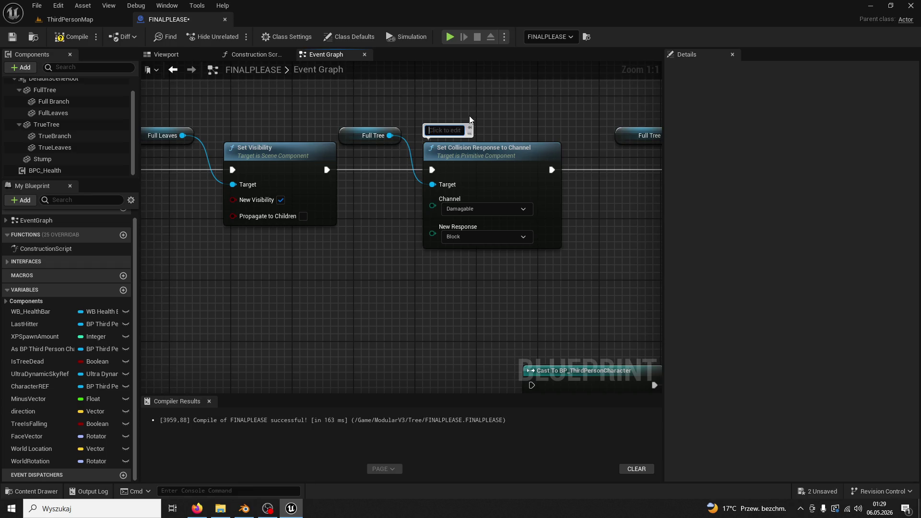
key("Return")
- Pan along the Set Visibility and Collision chain feeding Tree Fall on Server
scroll(389, 269, "down", 4)
mouse_move(389, 269)
left_mouse_down()
mouse_move(476, 206)
mouse_move(468, 218)
left_mouse_up()
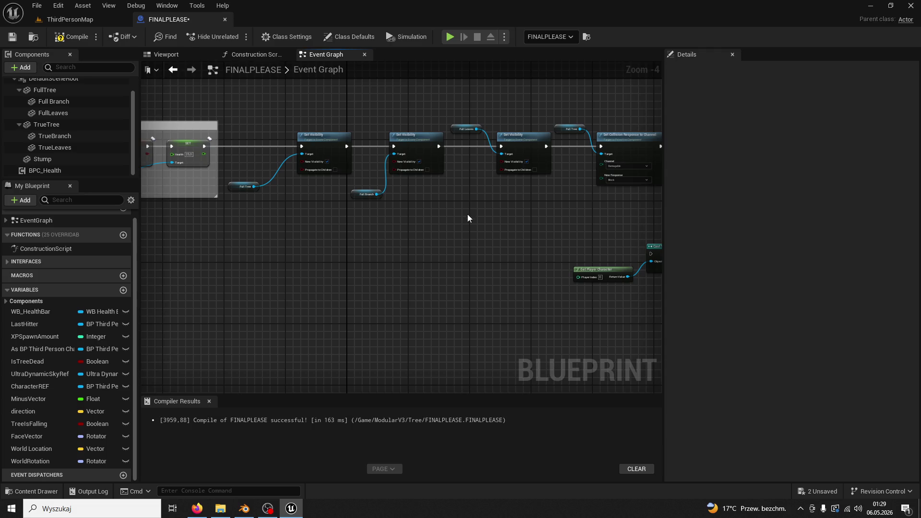
mouse_move(541, 256)
left_mouse_down()
mouse_move(510, 273)
mouse_move(530, 274)
mouse_move(421, 230)
mouse_move(349, 225)
mouse_move(308, 254)
mouse_move(610, 286)
left_mouse_up()
scroll(308, 254, "up", 3)
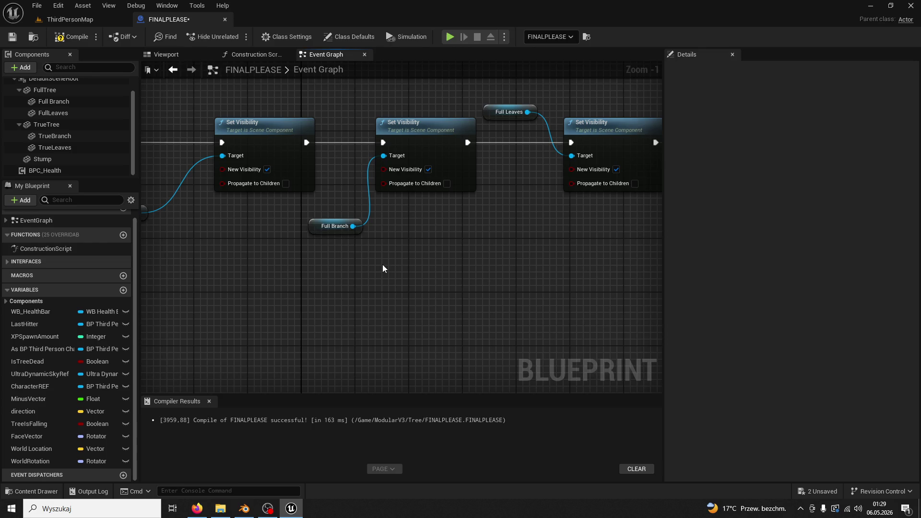
left_click_drag(407, 261, 309, 258)
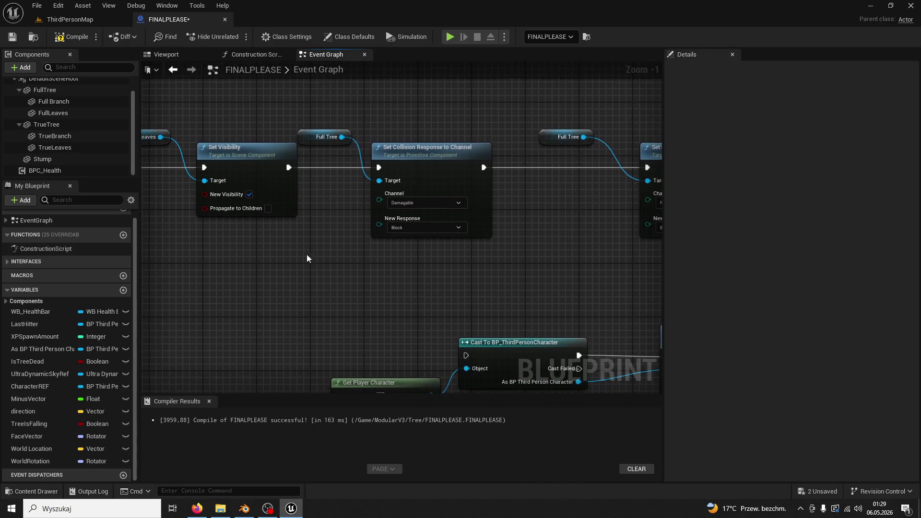
scroll(472, 227, "down", 1)
mouse_move(472, 227)
left_mouse_down()
mouse_move(395, 240)
mouse_move(470, 234)
left_mouse_up()
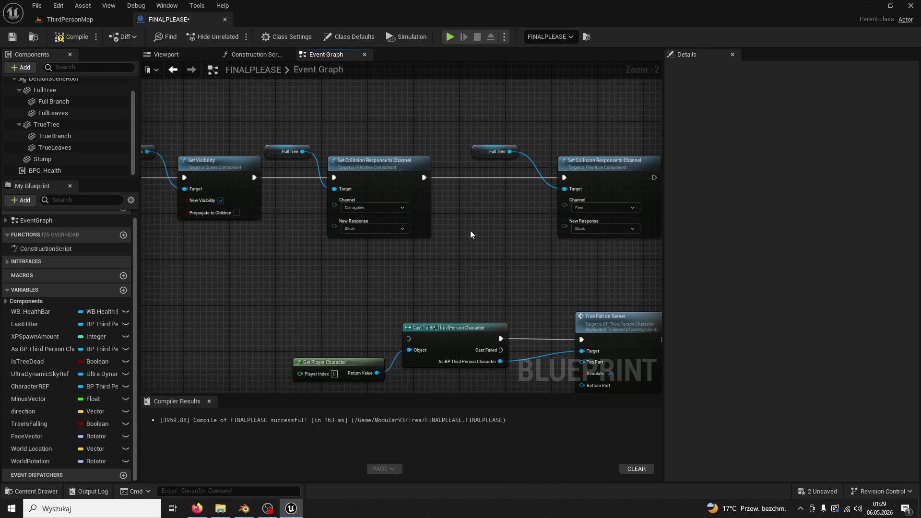
scroll(470, 234, "down", 6)
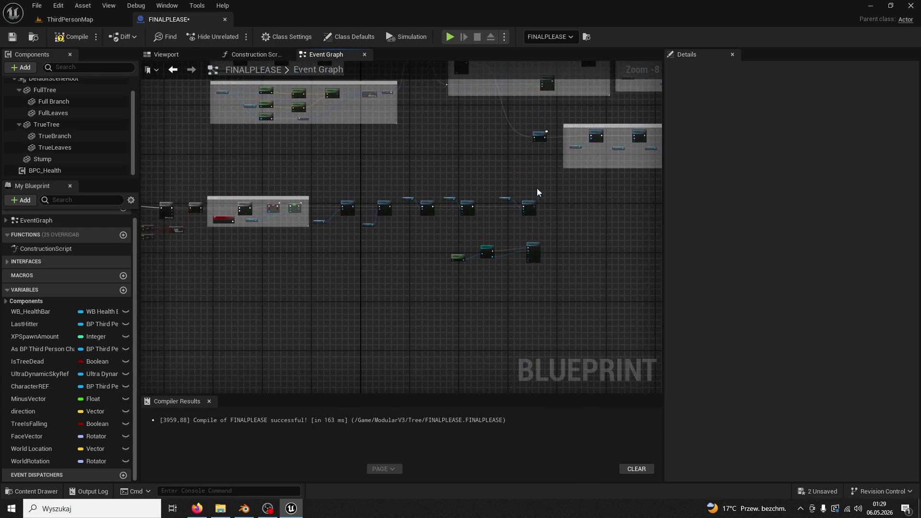
- Group the reset nodes in a 'SET VISIBILITY AND COLLISION BACK TO NORMAL' comment, nudged right
mouse_move(537, 189)
left_mouse_down()
mouse_move(336, 247)
mouse_move(318, 240)
left_mouse_up()
scroll(390, 221, "up", 2)
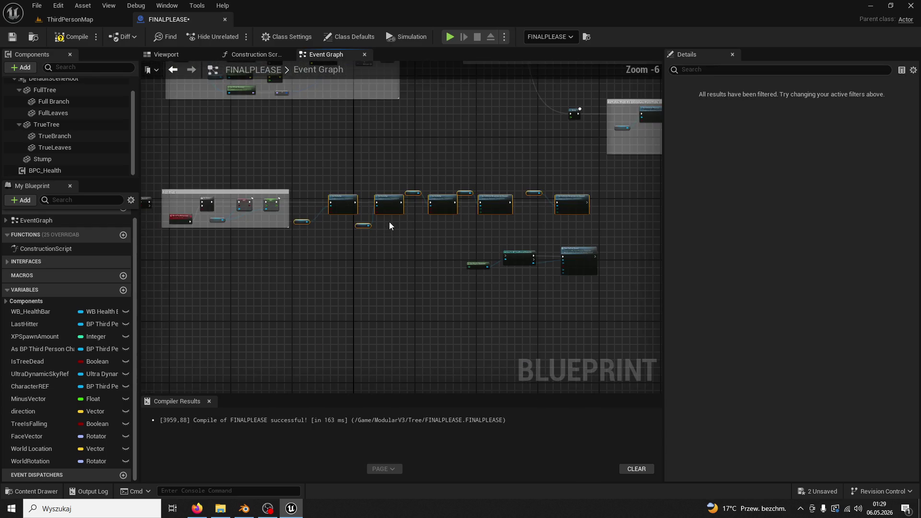
type("csd")
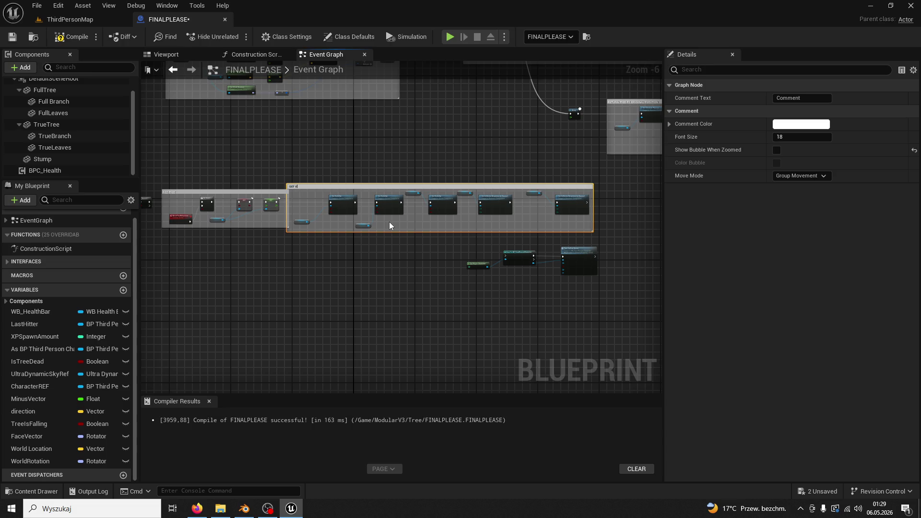
type("TY AND COLLI")
type("SION BACK TO NO")
type("RMAL")
key("Return")
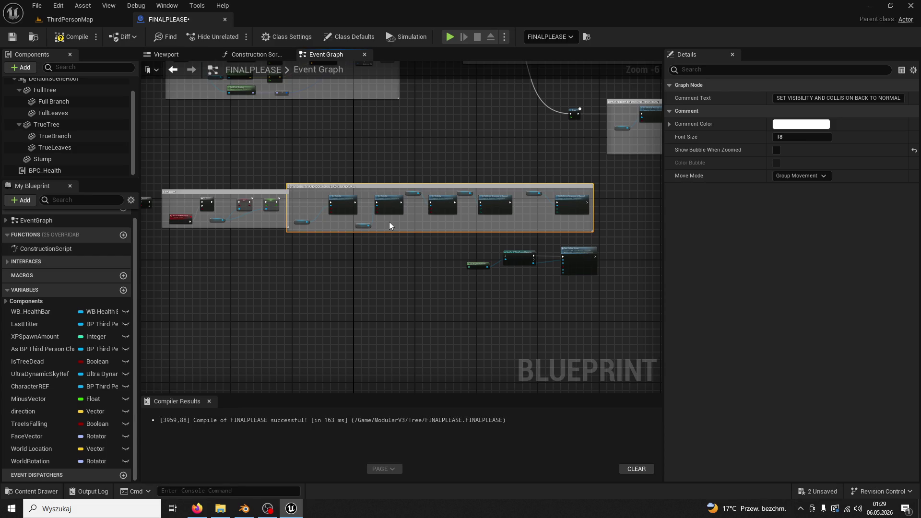
scroll(389, 222, "up", 3)
left_click_drag(352, 125, 378, 125)
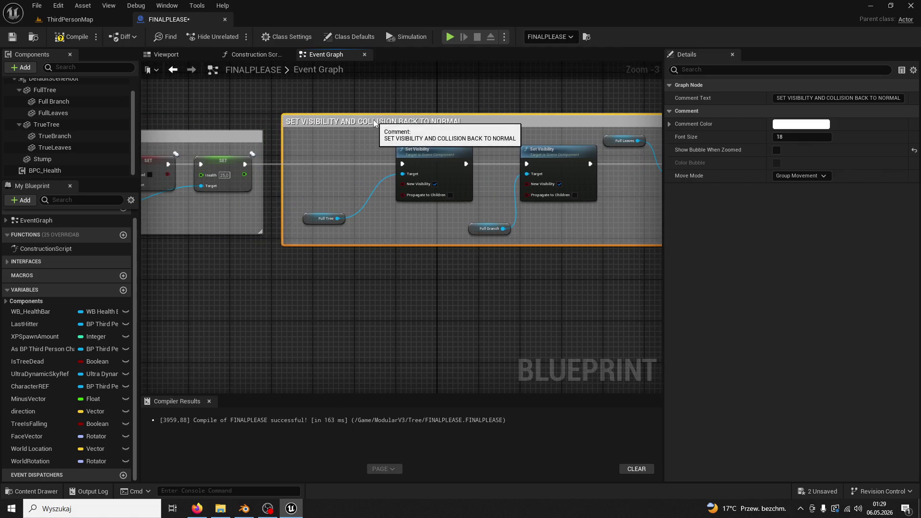
left_click(352, 165)
- Compile FINALPLEASE and survey the event graph's comment groups and Cast nodes
left_click(85, 37)
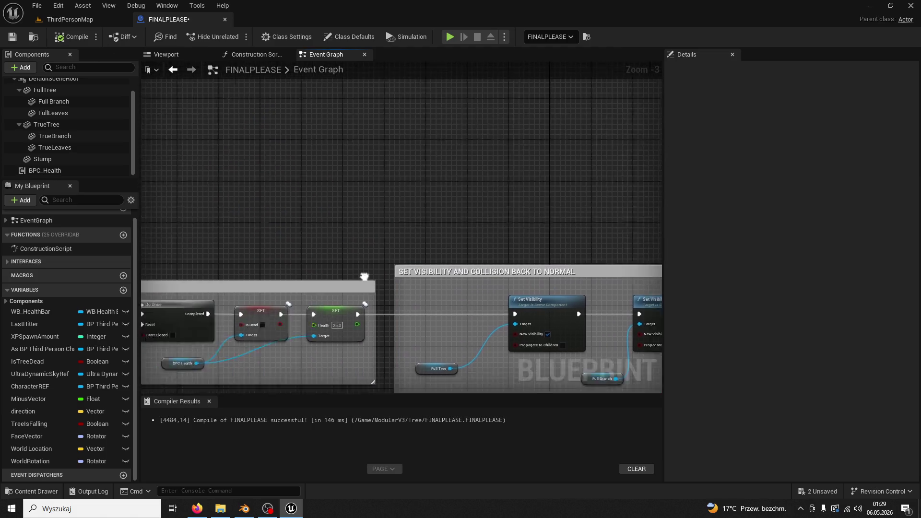
scroll(404, 275, "down", 7)
mouse_move(240, 318)
left_mouse_down()
mouse_move(301, 315)
mouse_move(275, 293)
left_mouse_up()
scroll(285, 290, "up", 4)
scroll(287, 290, "down", 2)
scroll(287, 290, "down", 3)
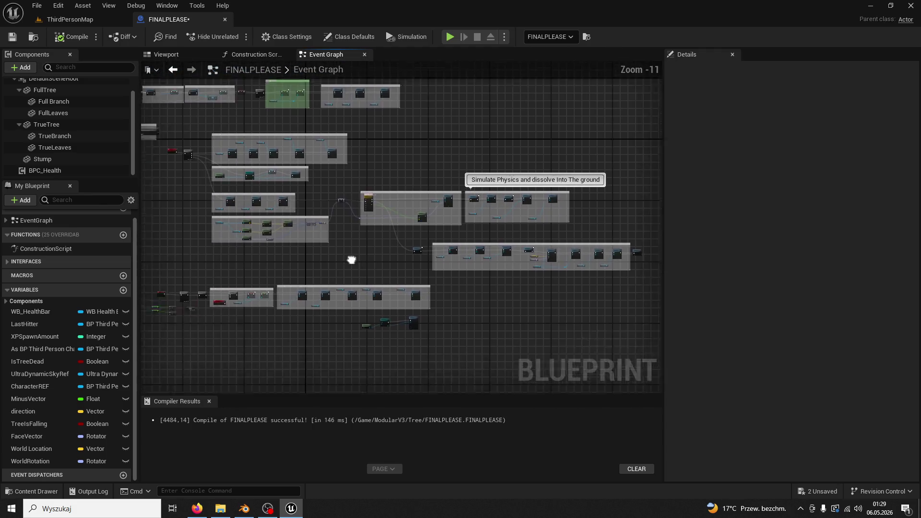
left_click_drag(350, 257, 403, 199)
scroll(374, 250, "up", 5)
left_click_drag(375, 251, 237, 287)
scroll(349, 291, "up", 2)
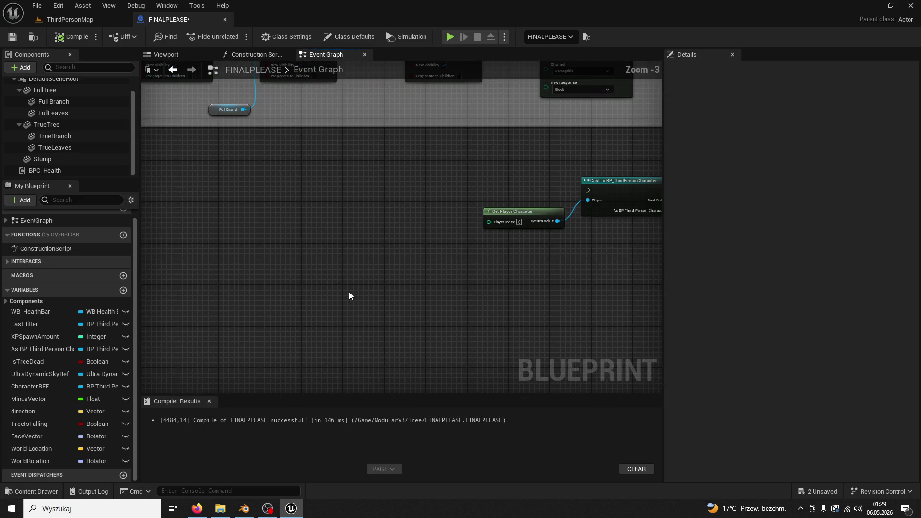
left_click_drag(349, 292, 178, 289)
scroll(178, 290, "up", 1)
scroll(184, 286, "down", 2)
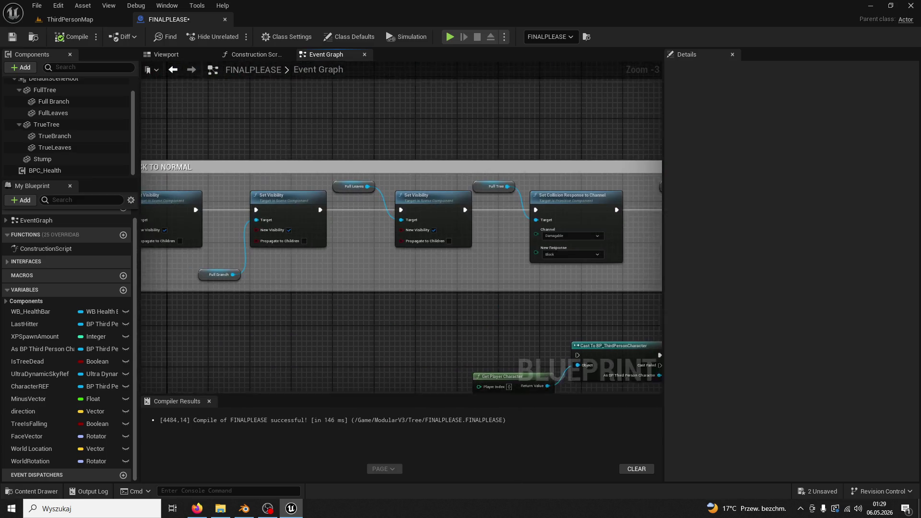
scroll(389, 257, "down", 2)
- Save all changes in ThirdPersonMap and do a brief play test, checking the play options
left_click(91, 19)
key("ctrl+s")
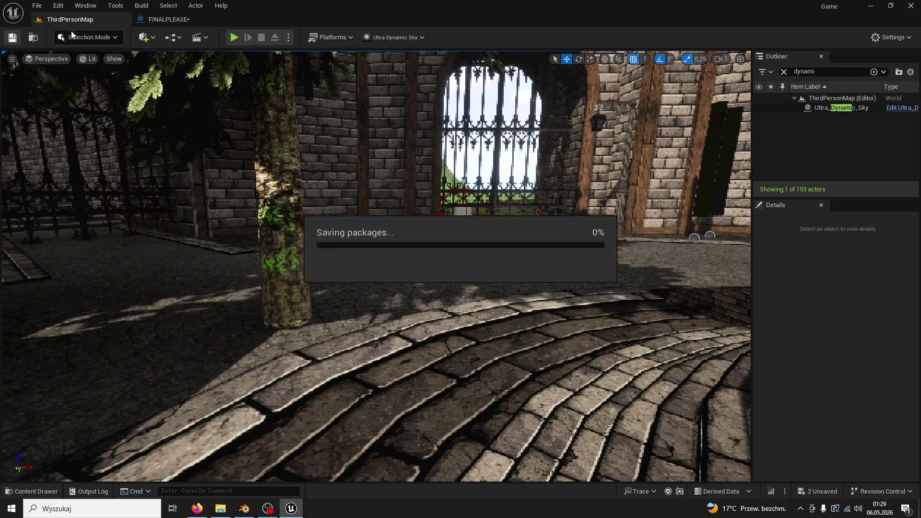
left_click(233, 38)
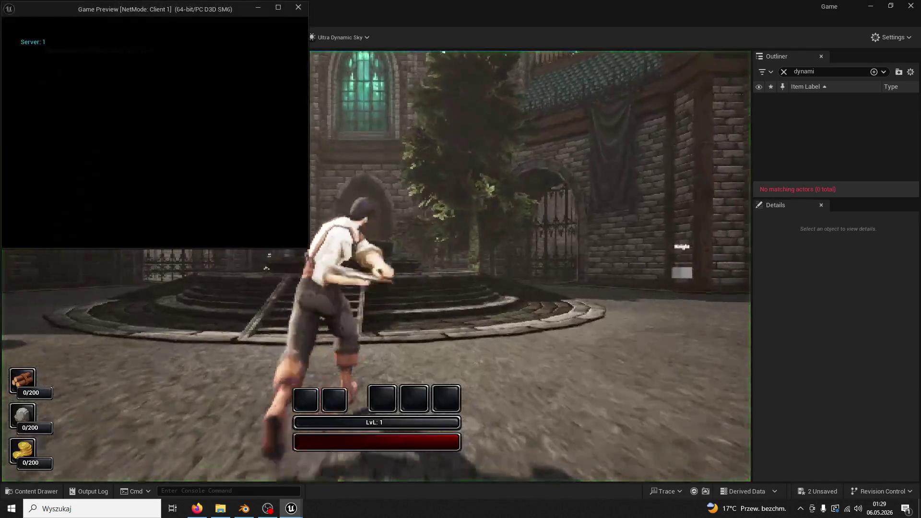
key("Escape")
left_click(290, 38)
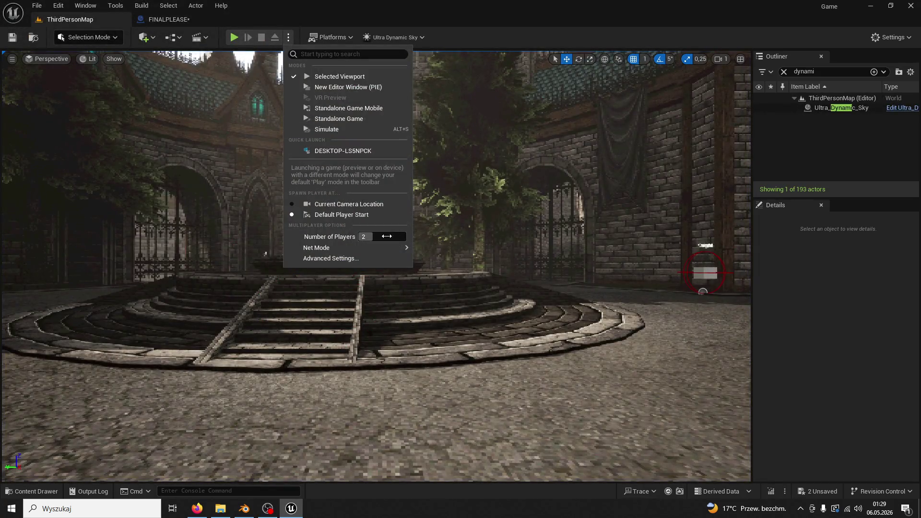
key("ctrl+s")
- Play-test the level, running to the tree and chopping it down to a stump
left_click(234, 37)
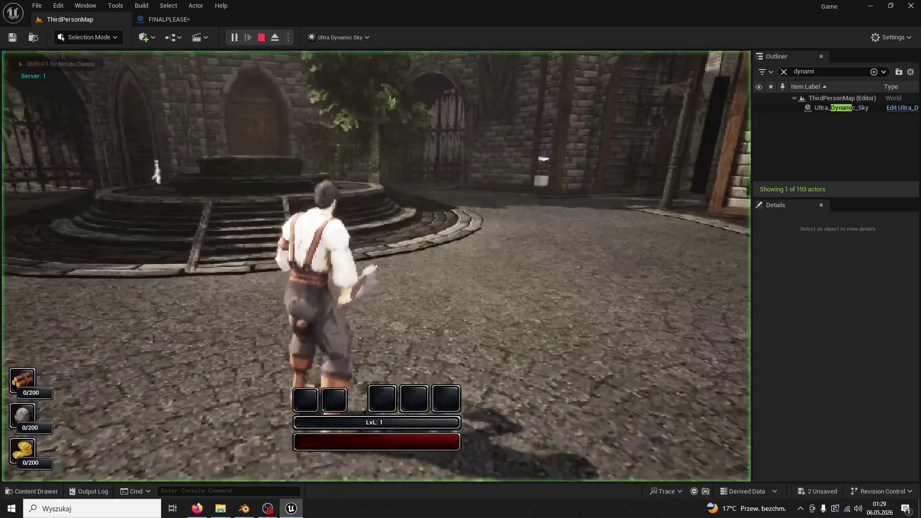
key("w")
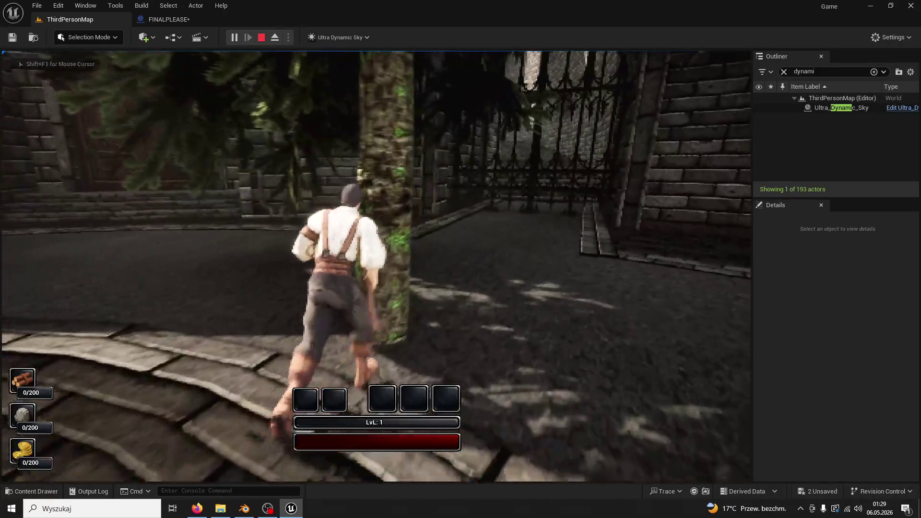
left_click(376, 266)
left_click(376, 266)
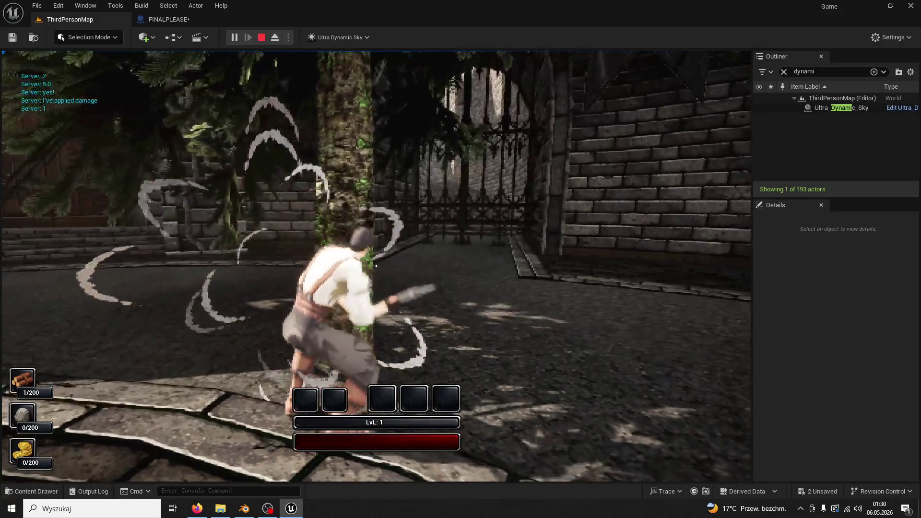
left_click(376, 266)
left_click(376, 266)
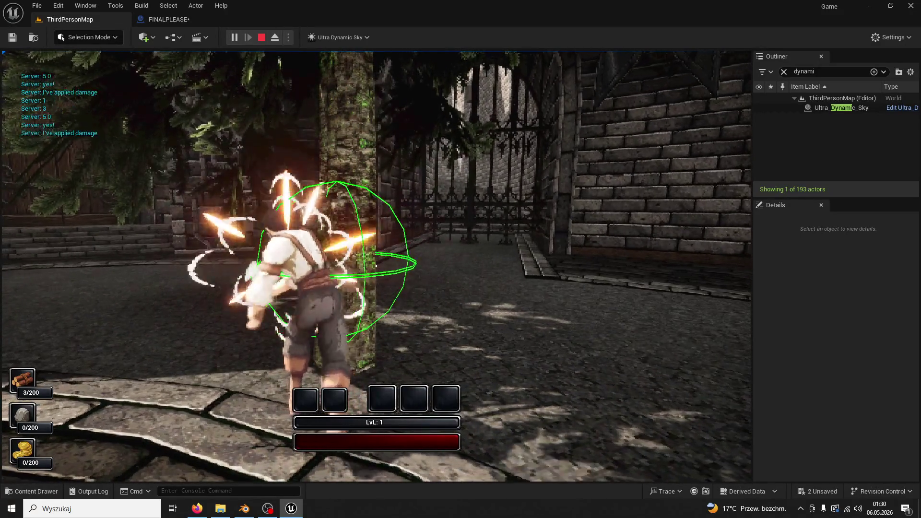
left_click(376, 265)
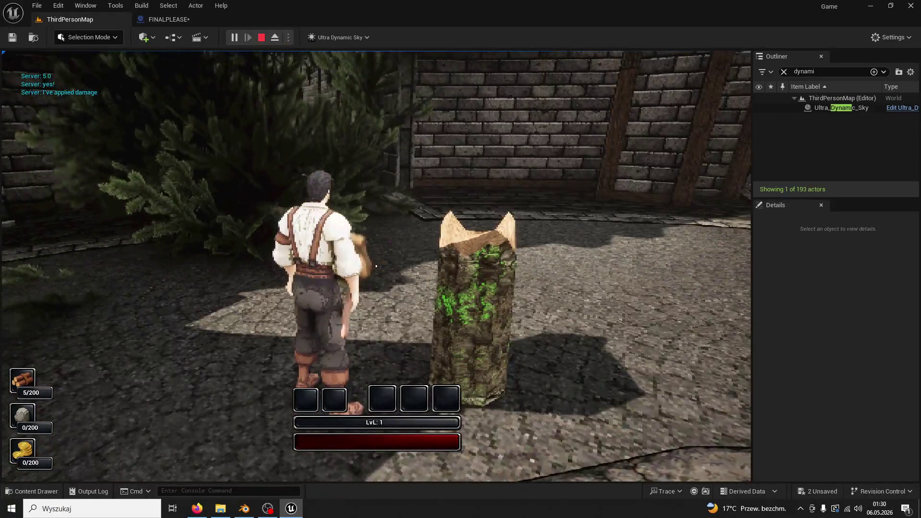
key("Escape")
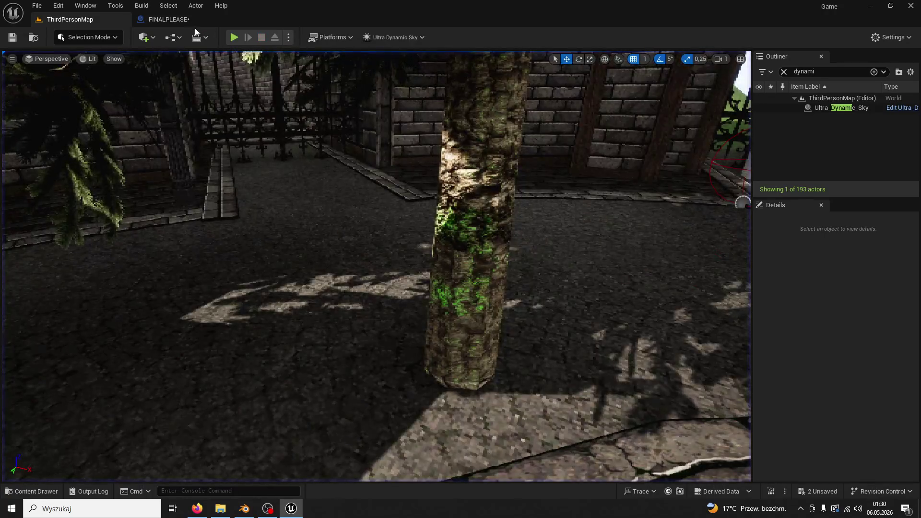
- Play-test again, climbing the stairs and chopping until the tree falls, then return to FINALPLEASE
left_click(234, 38)
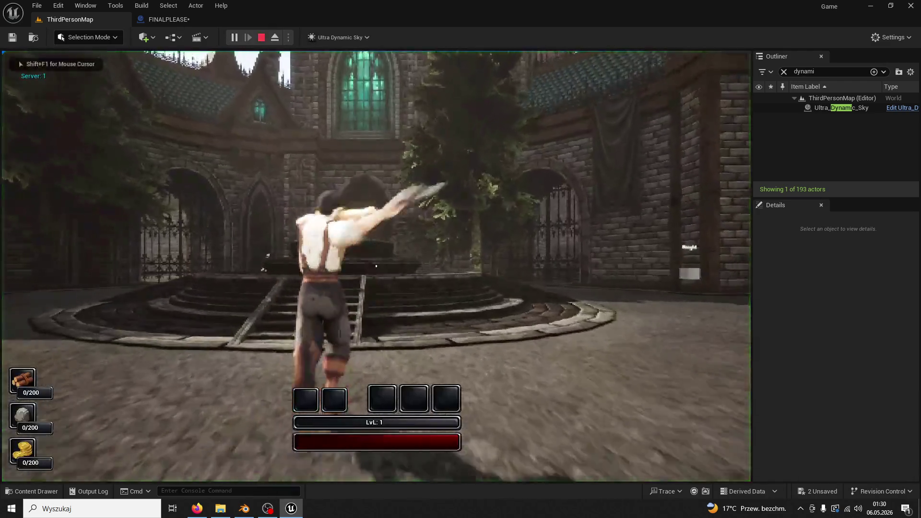
key("space")
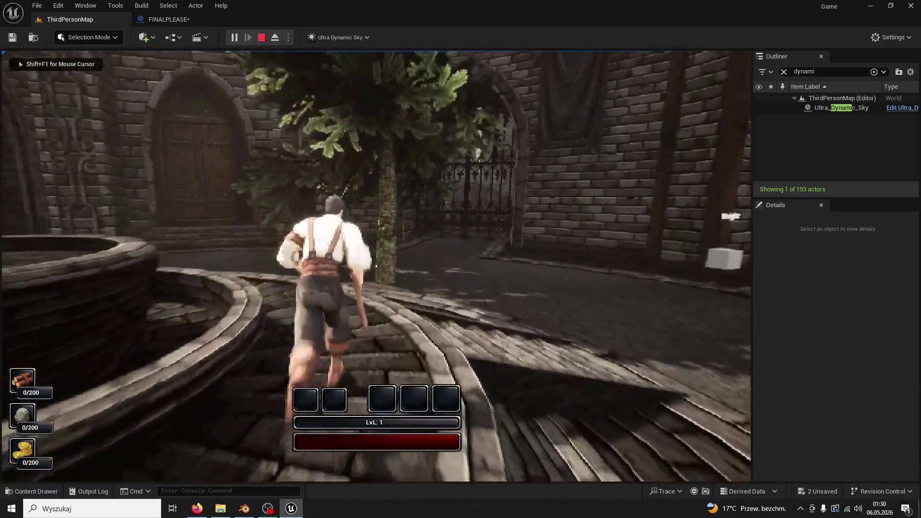
key("w")
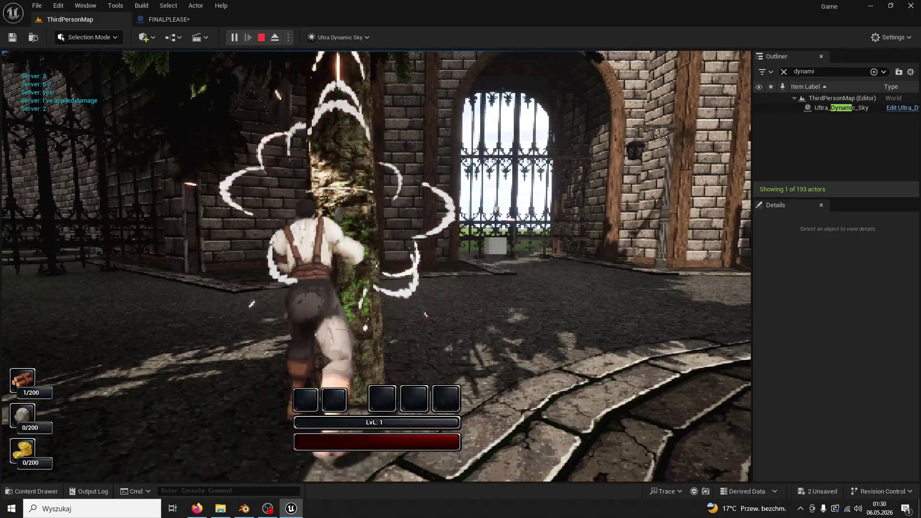
left_click(375, 266)
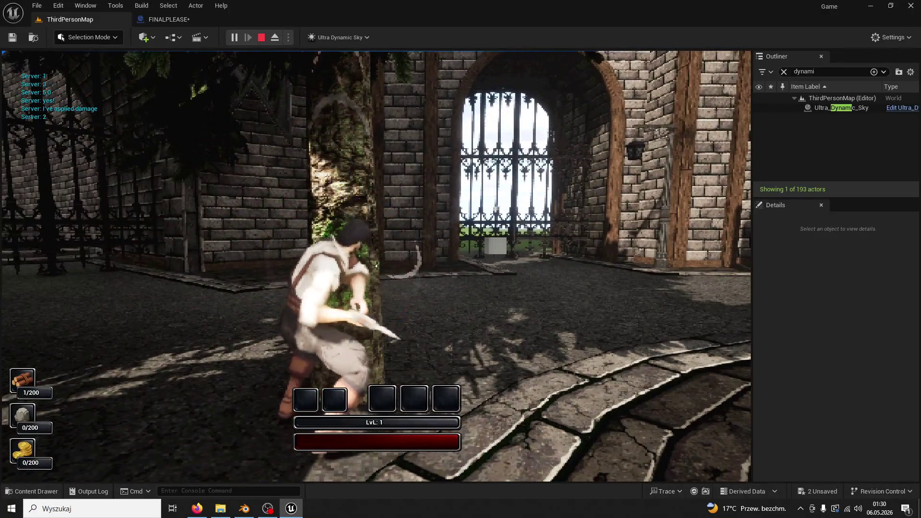
left_click(376, 266)
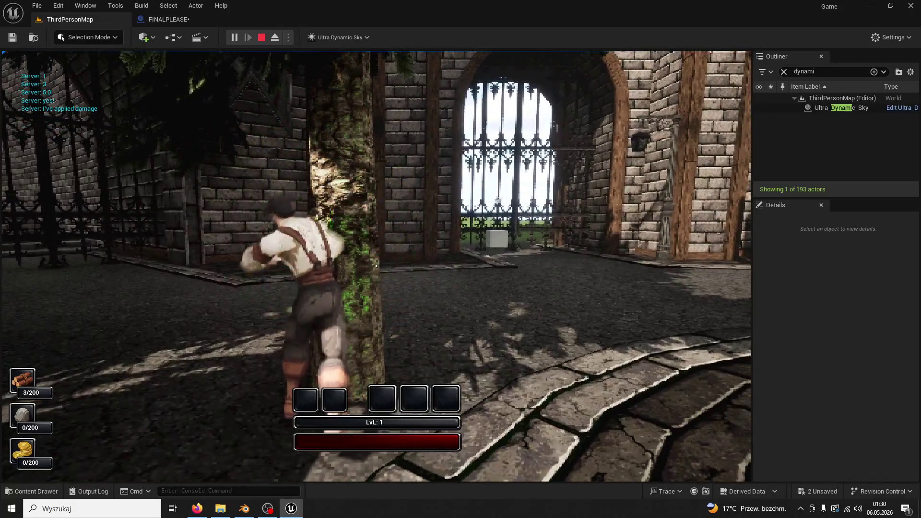
left_click(376, 265)
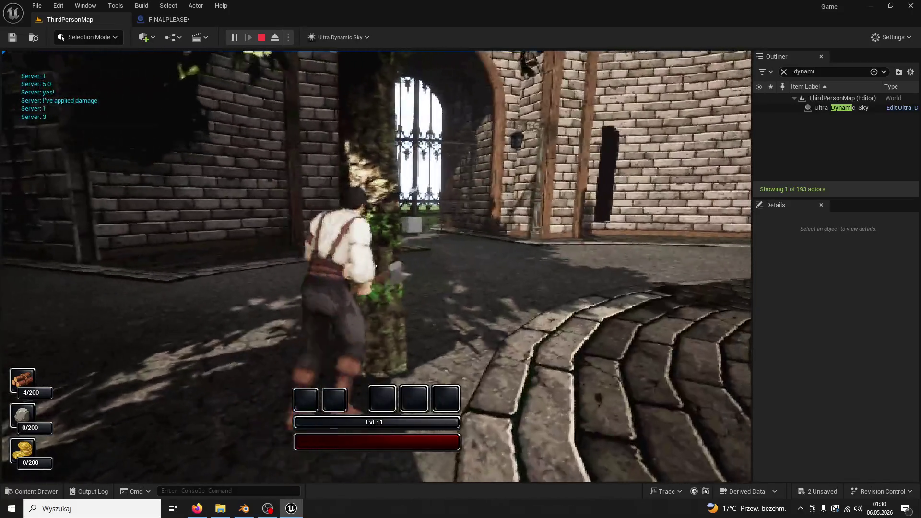
left_click(376, 266)
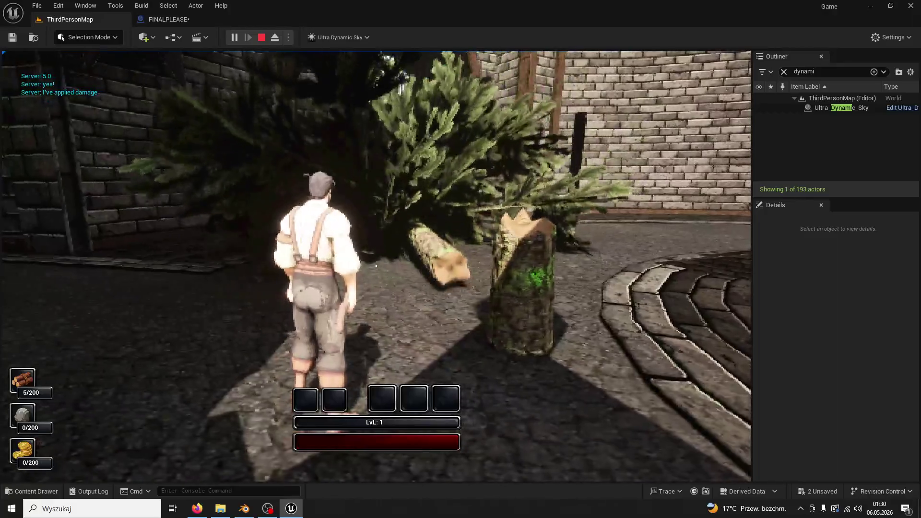
key("Escape")
left_click(188, 19)
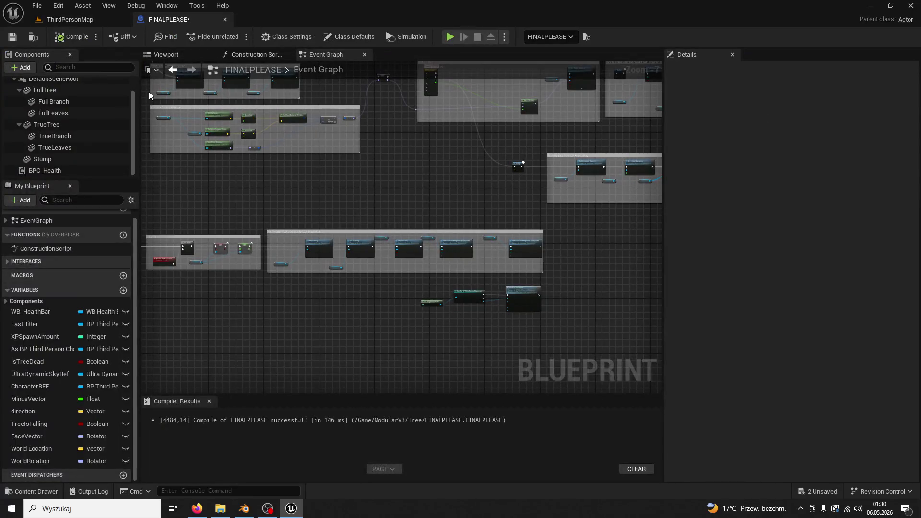
- In the blueprint Viewport, select Stump and FullTree and undo FullTree's move, back to height 77
left_click(235, 56)
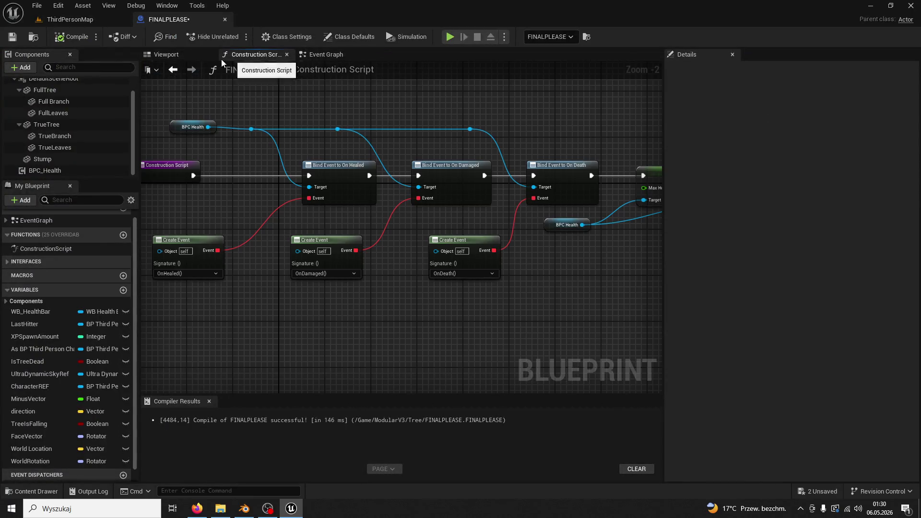
left_click(181, 57)
scroll(373, 294, "up", 2)
left_click(350, 350)
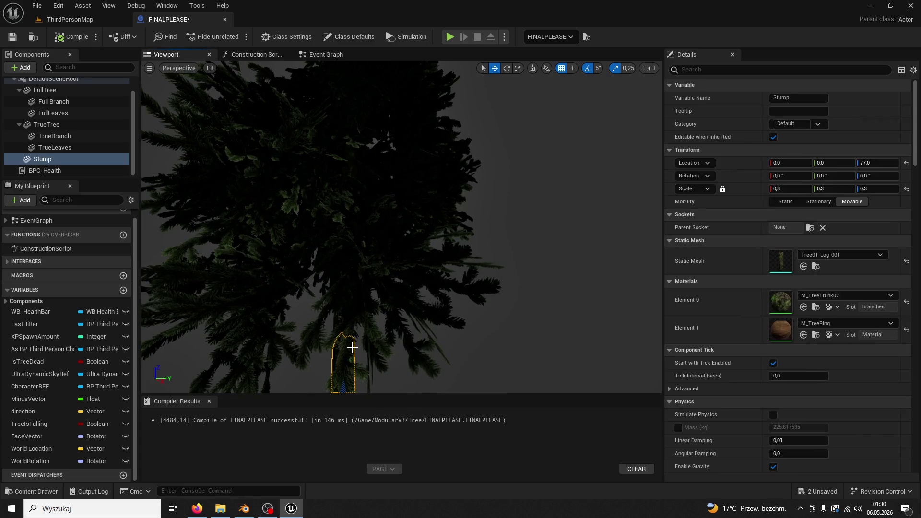
double_click(92, 160)
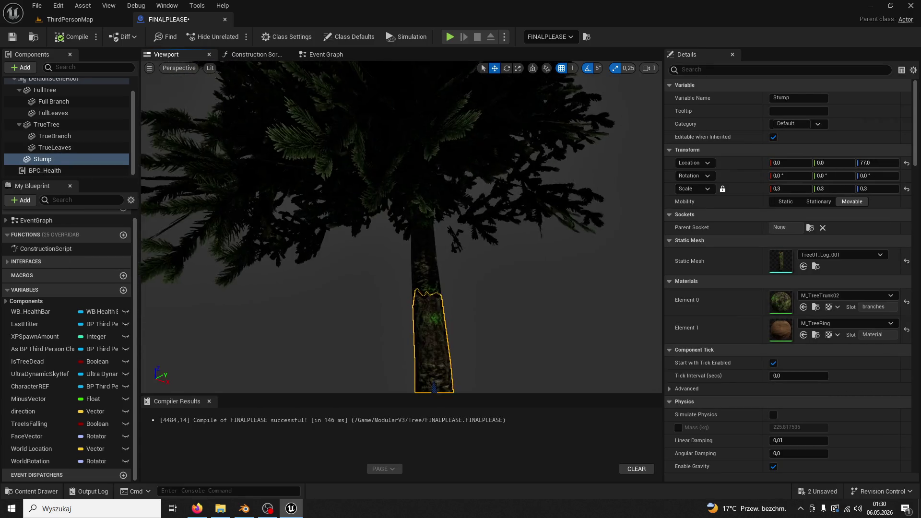
left_click(413, 240)
mouse_move(414, 240)
left_mouse_down()
mouse_move(422, 269)
mouse_move(307, 287)
mouse_move(320, 287)
left_mouse_up()
key("ctrl+z")
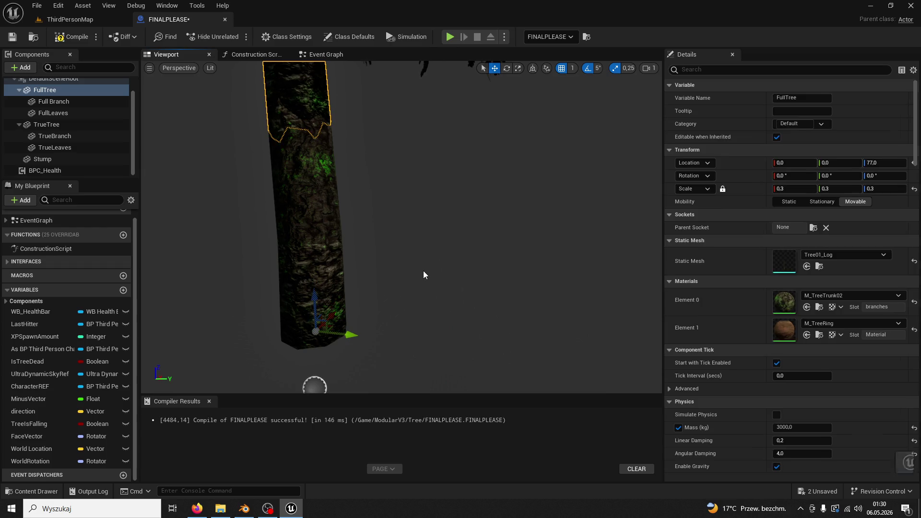
- Compile FINALPLEASE, close the editor and save the blueprint and branch assets
left_click(74, 40)
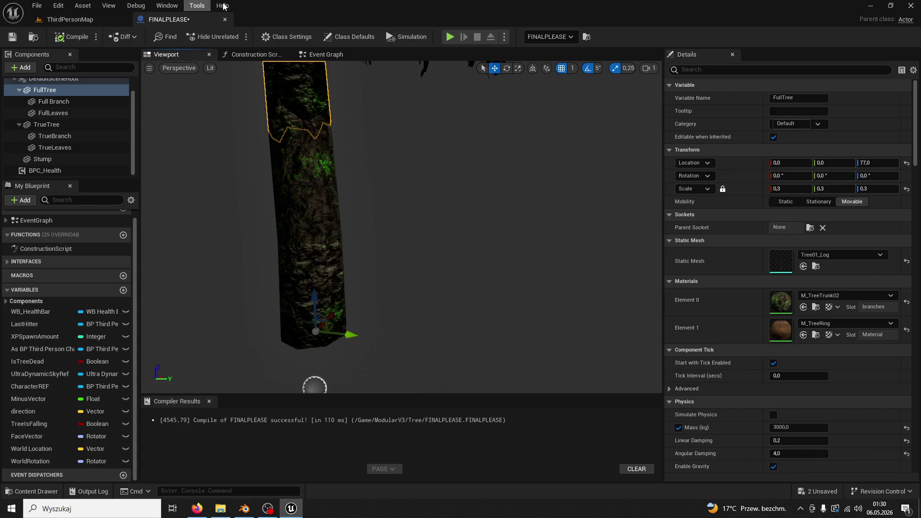
left_click(225, 19)
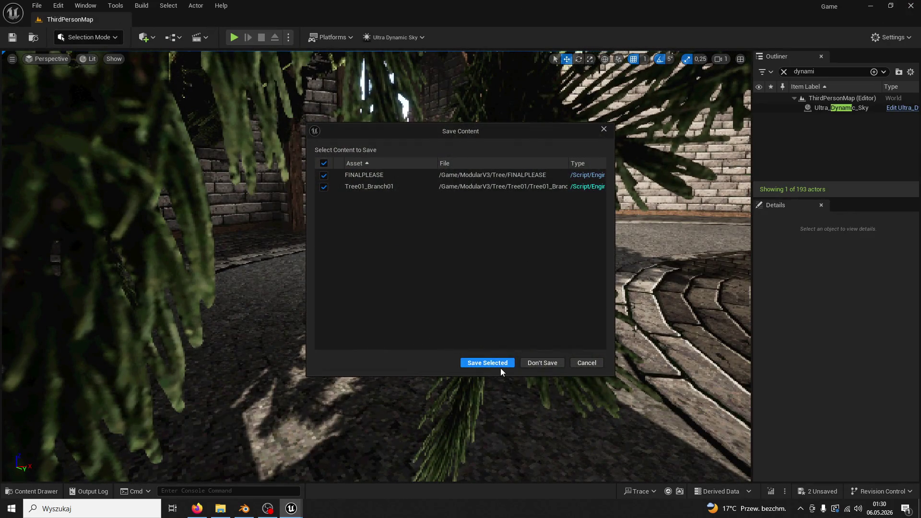
left_click(542, 364)
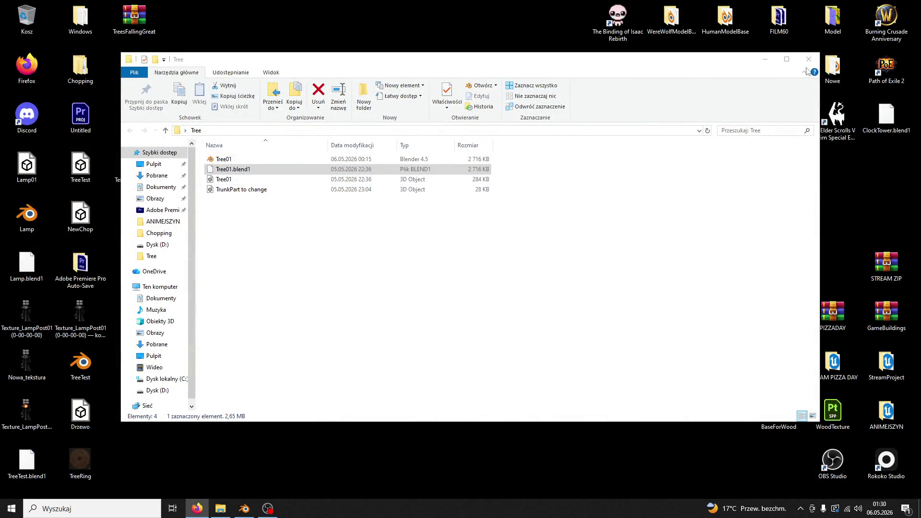
- Close the Tree folder and launch the Game project from the ANIMEJSZYN desktop folder
left_click(809, 59)
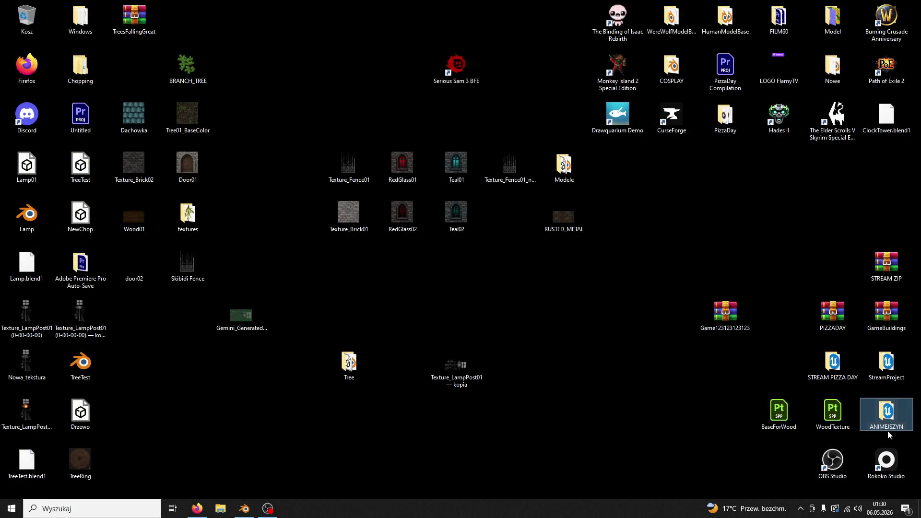
double_click(888, 411)
left_click(252, 240)
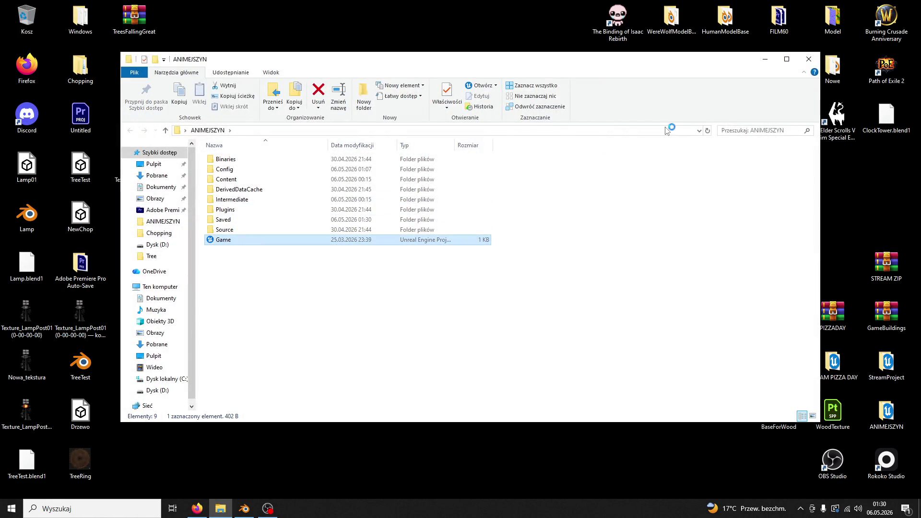
left_click(814, 59)
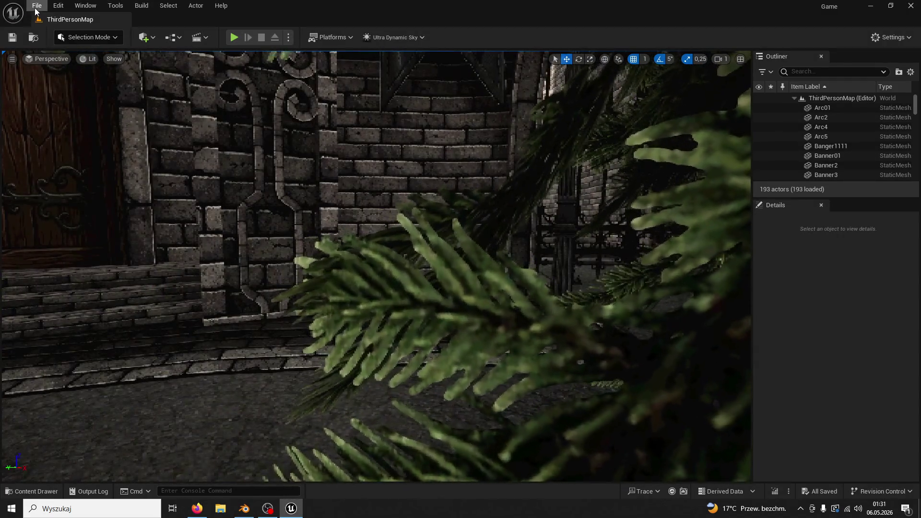
- Zip the project to the desktop (Pulpit) as 'TREE TREE TREE' via File > Zip Project
left_click(37, 6)
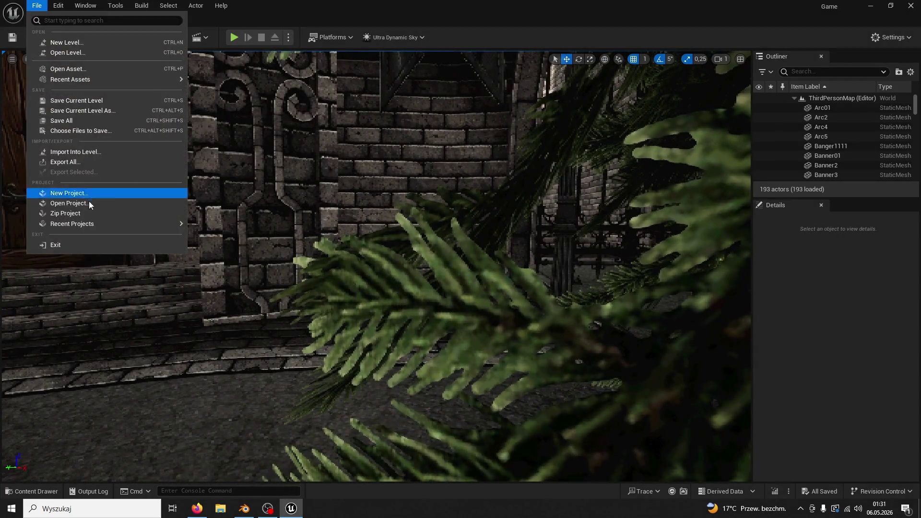
left_click(89, 213)
left_click(36, 263)
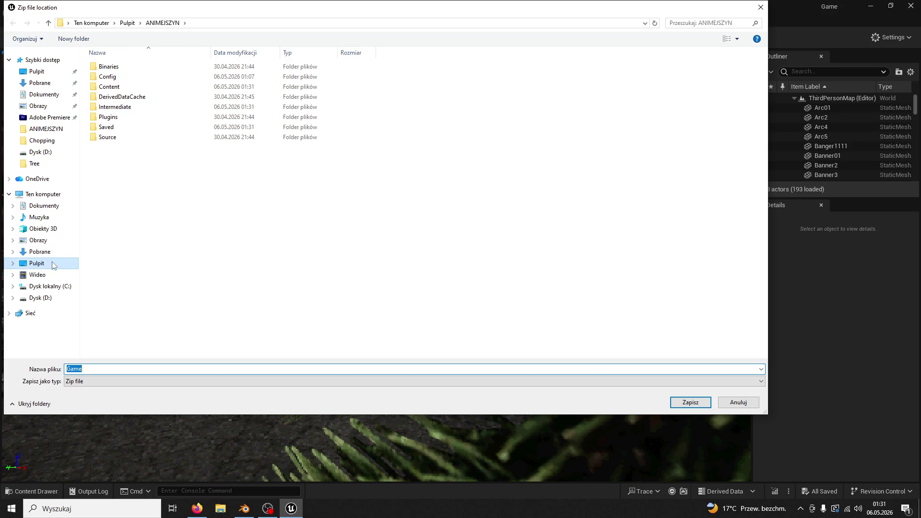
double_click(117, 368)
type("TREE TREE TREE")
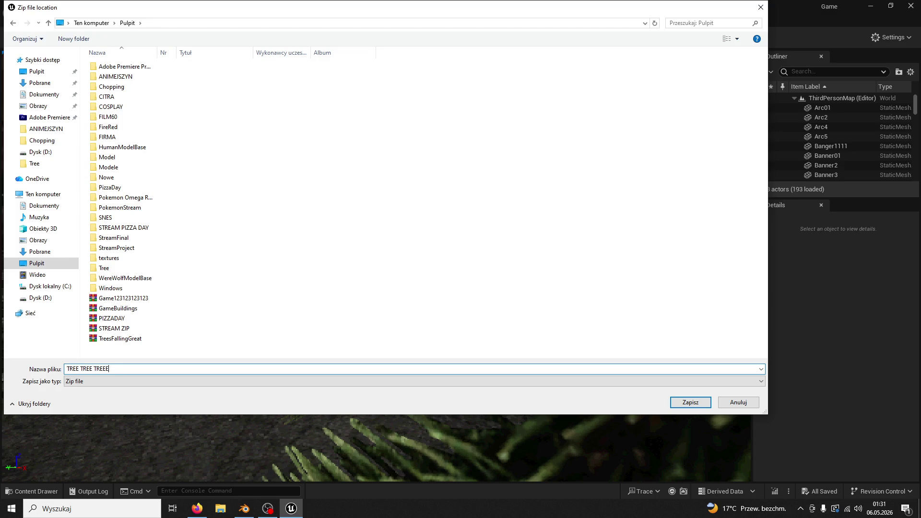
key("Return")
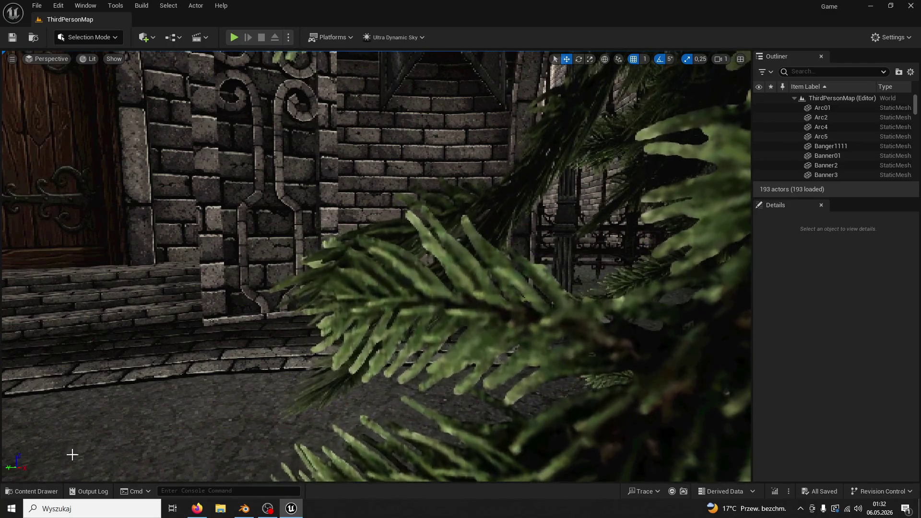
- Place a Tree01_Log mesh from the Tree01 assets into the level and frame it
left_click(31, 491)
mouse_move(192, 240)
left_mouse_down()
mouse_move(240, 259)
mouse_move(275, 300)
left_mouse_up()
key("ctrl+space")
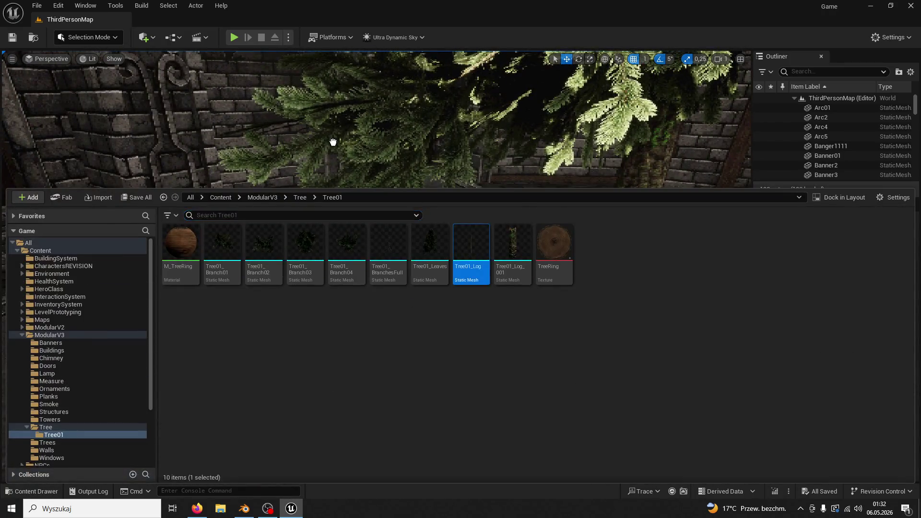
key("ctrl+space")
left_click(253, 296)
key("f")
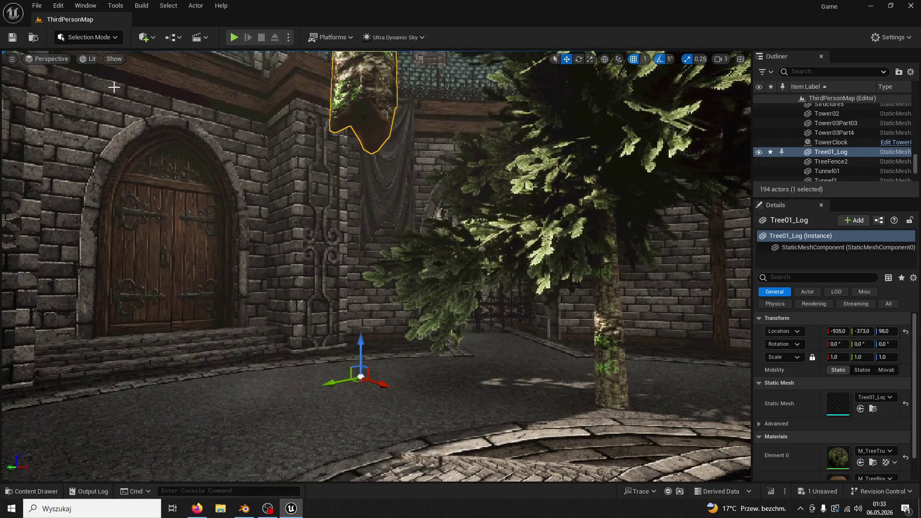
- Raise the log's pivot to Z 904 with Modeling Mode's XForm Edit Pivot, then return to Selection Mode
left_click(96, 38)
left_click(96, 96)
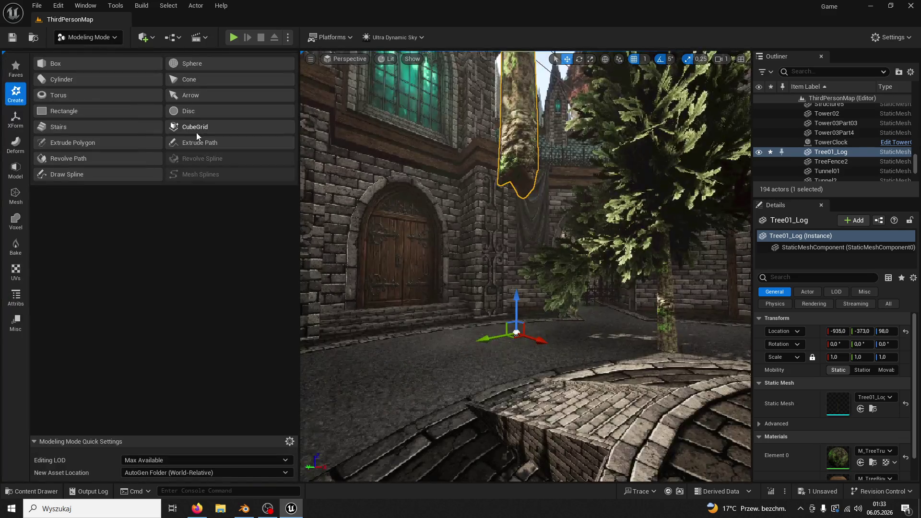
left_click(15, 118)
left_click(65, 97)
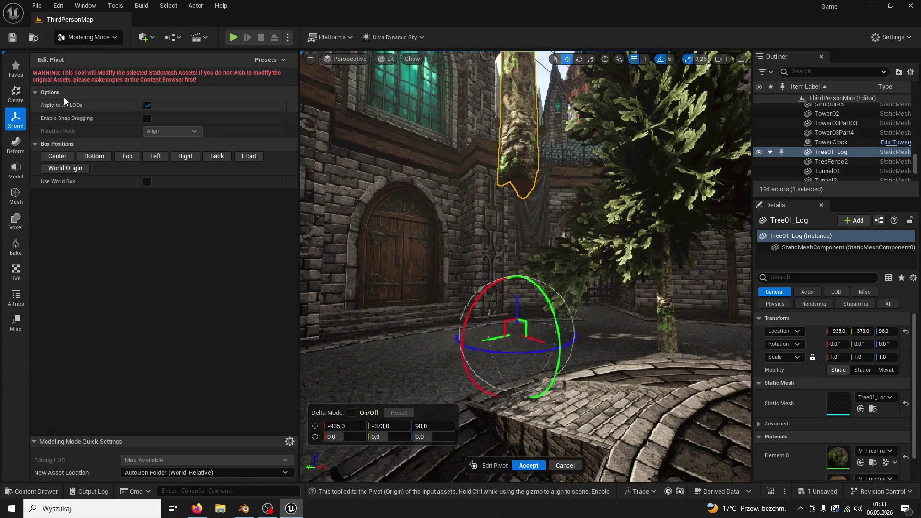
mouse_move(523, 311)
left_mouse_down()
mouse_move(509, 166)
mouse_move(518, 155)
left_mouse_up()
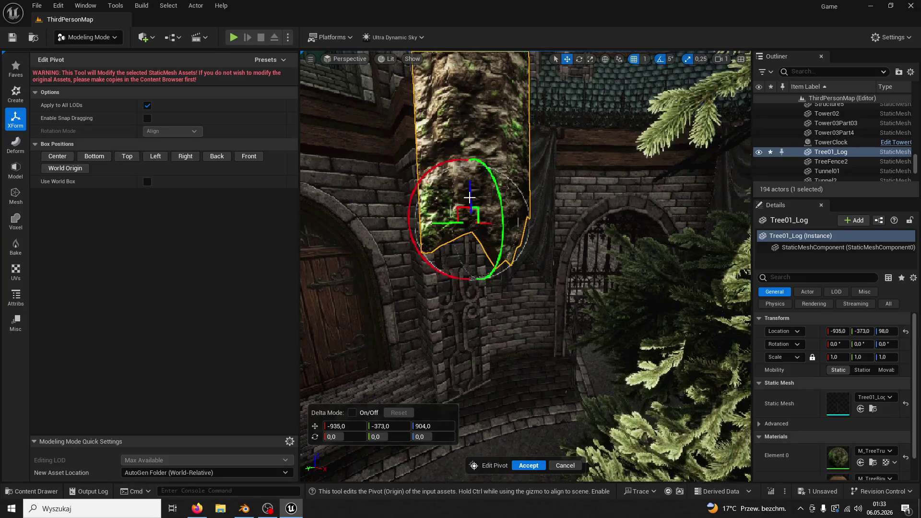
left_click(528, 465)
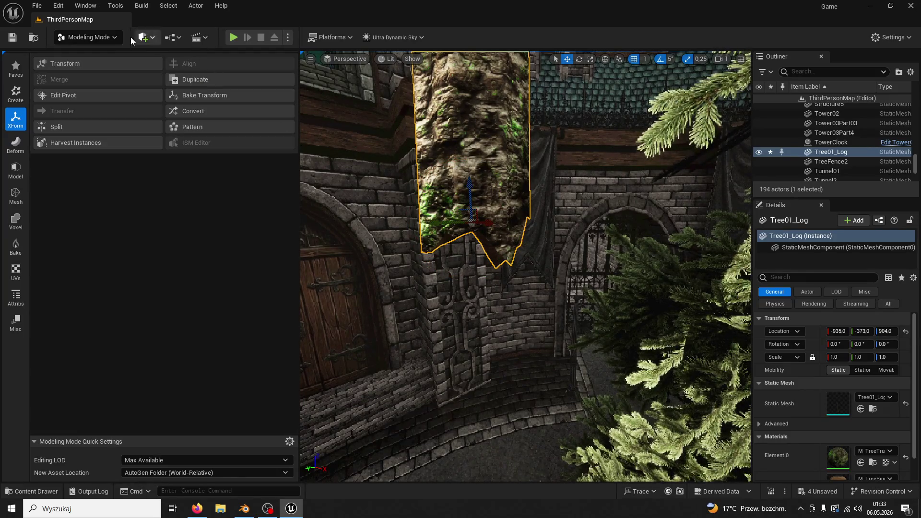
left_click(110, 38)
left_click(91, 52)
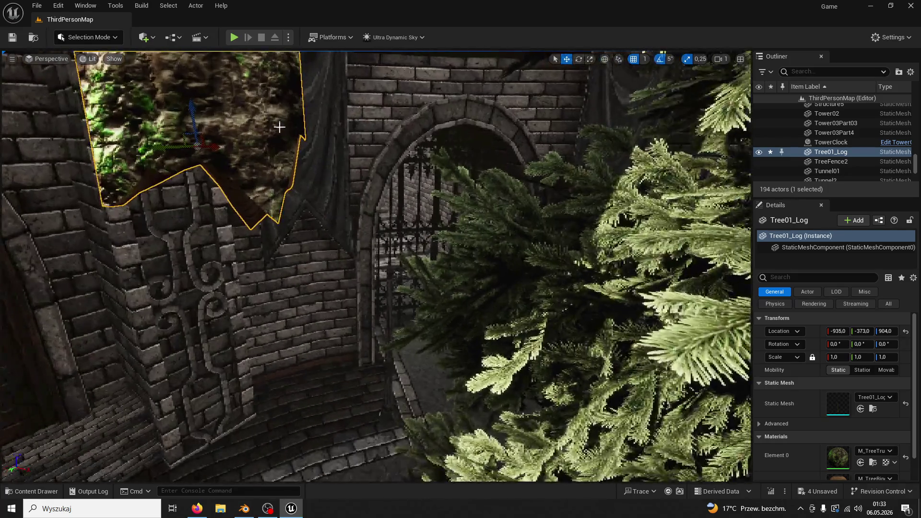
- Delete the Tree01_Log actor and frame the FINALPLEASE tree in the level
key("Delete")
left_click(297, 139)
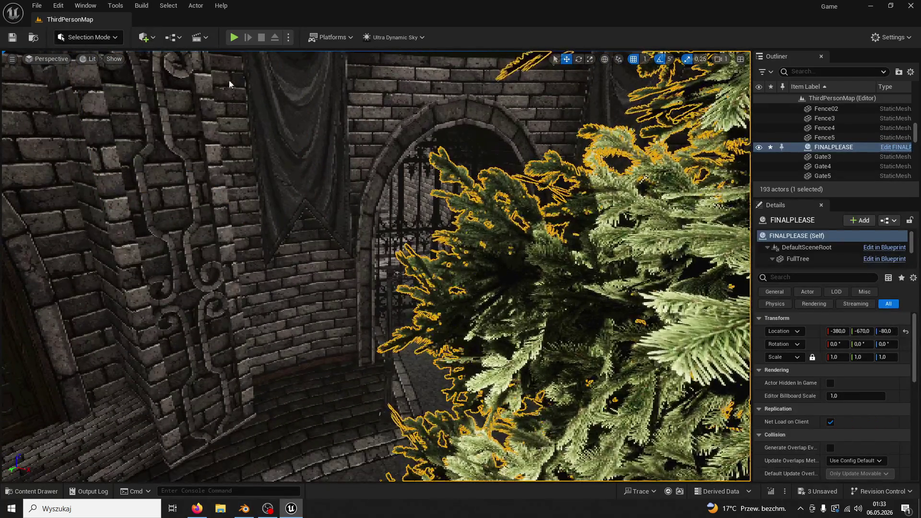
key("ctrl+space")
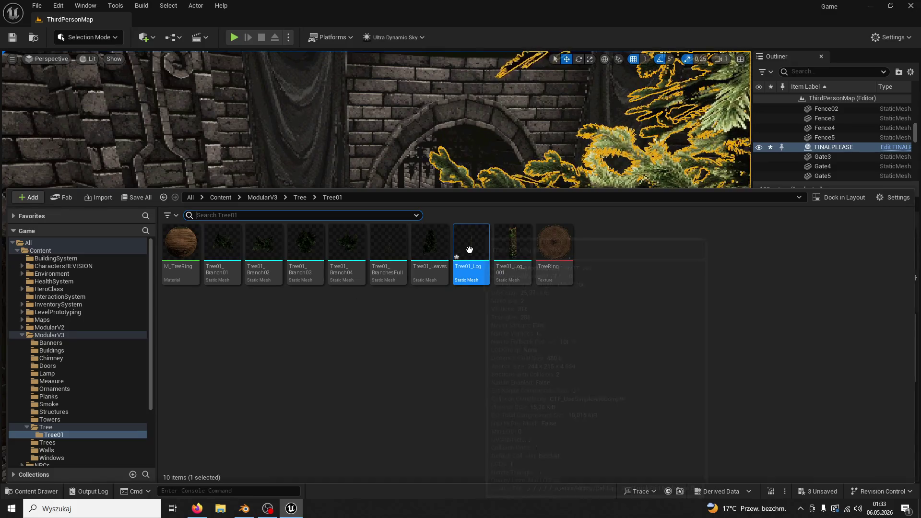
left_click_drag(469, 249, 384, 288)
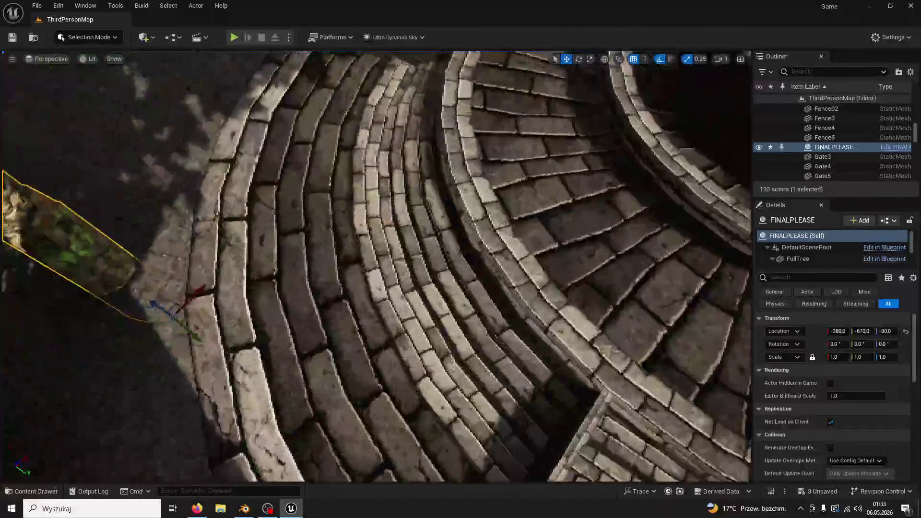
key("f")
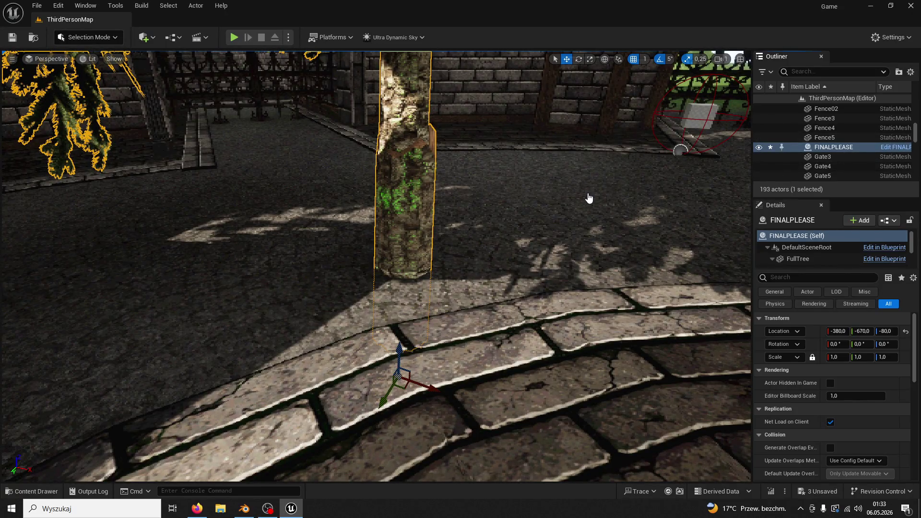
- In the FINALPLEASE blueprint Viewport, raise the FullTree trunk to Location Z 319.0
left_click(888, 147)
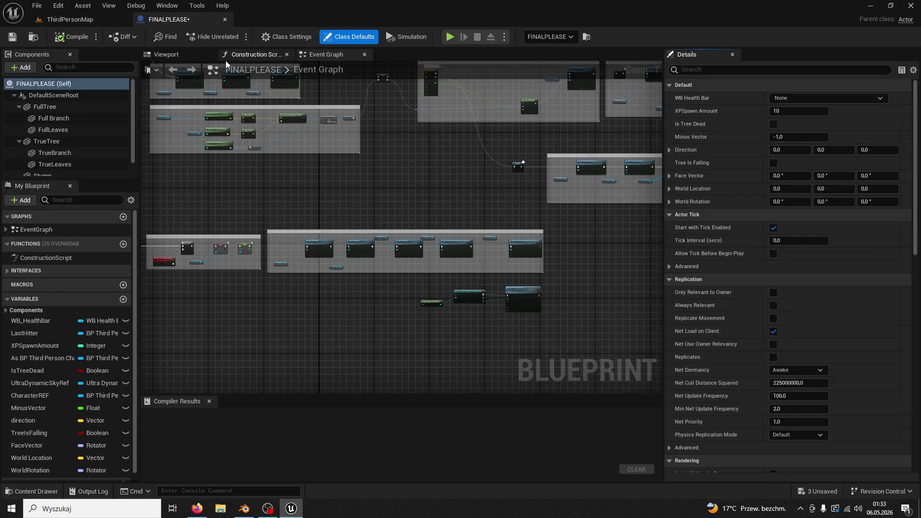
left_click(185, 53)
left_click(442, 211)
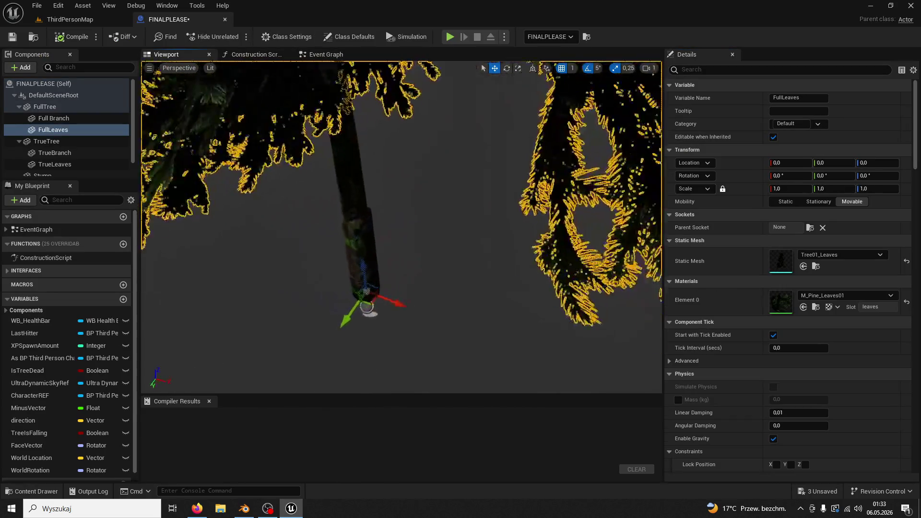
left_click(394, 275)
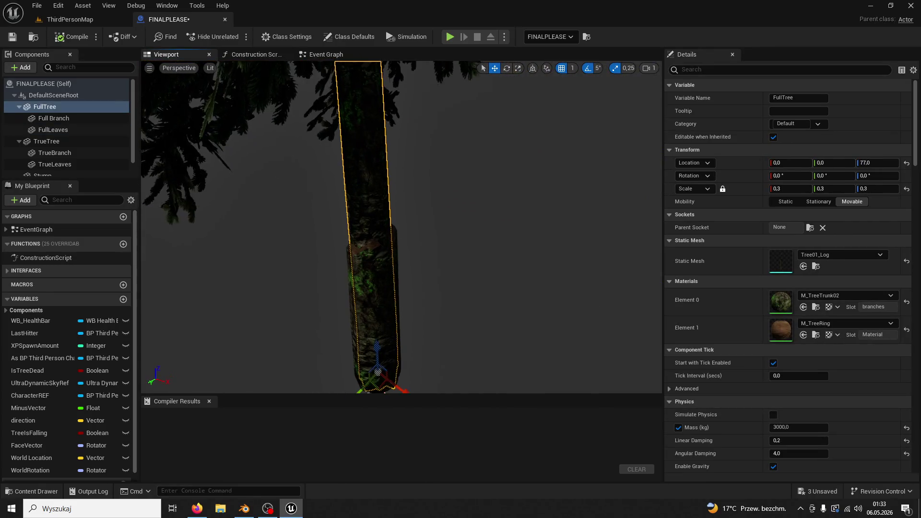
left_click_drag(378, 337, 368, 211)
key("f")
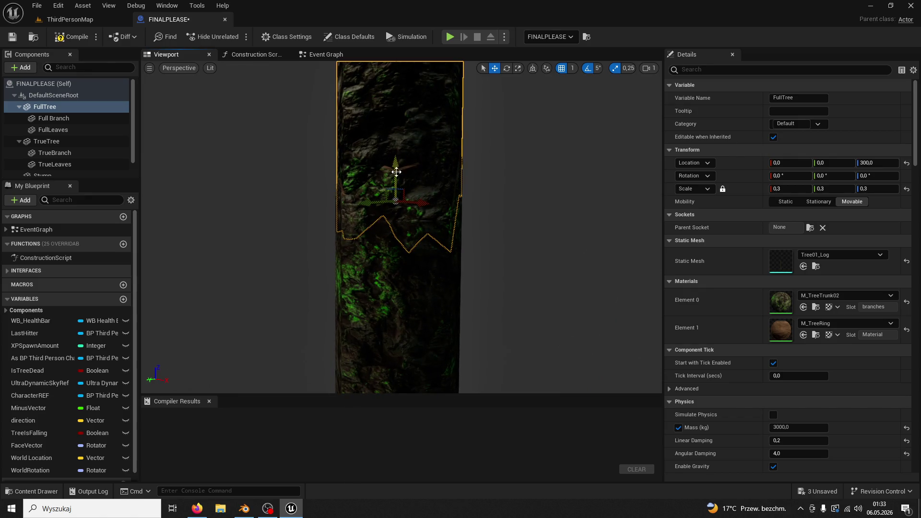
left_click_drag(397, 166, 395, 121)
key("f")
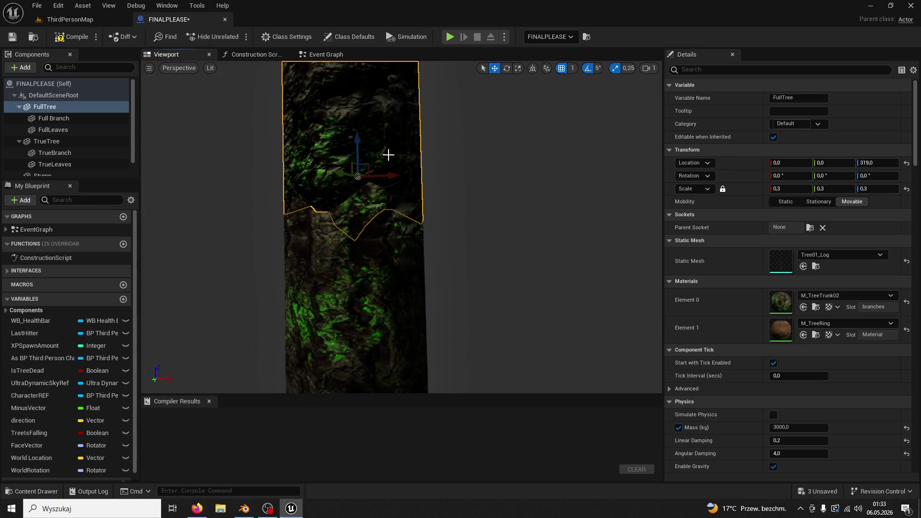
left_click(69, 39)
left_click(70, 19)
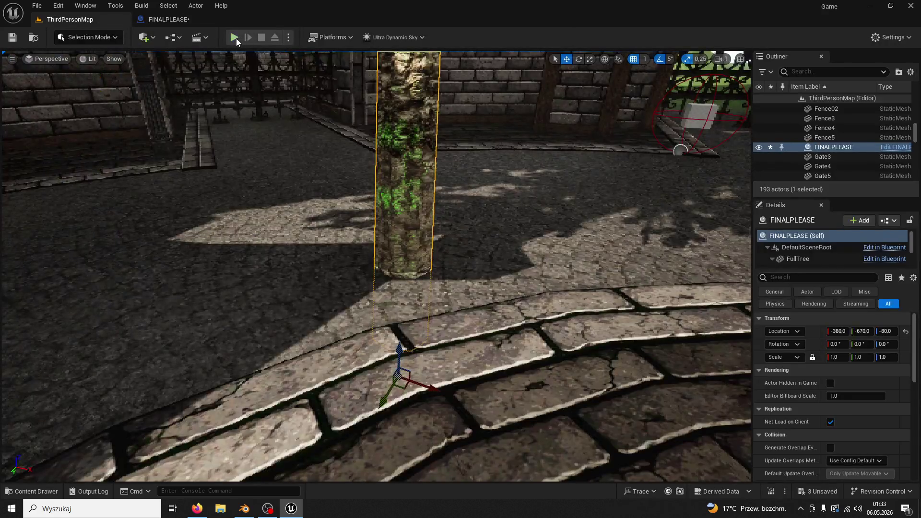
- Play-test the level and chop the tree with the axe until it falls to a stump, reaching 5/200 wood
left_click(234, 37)
key("w")
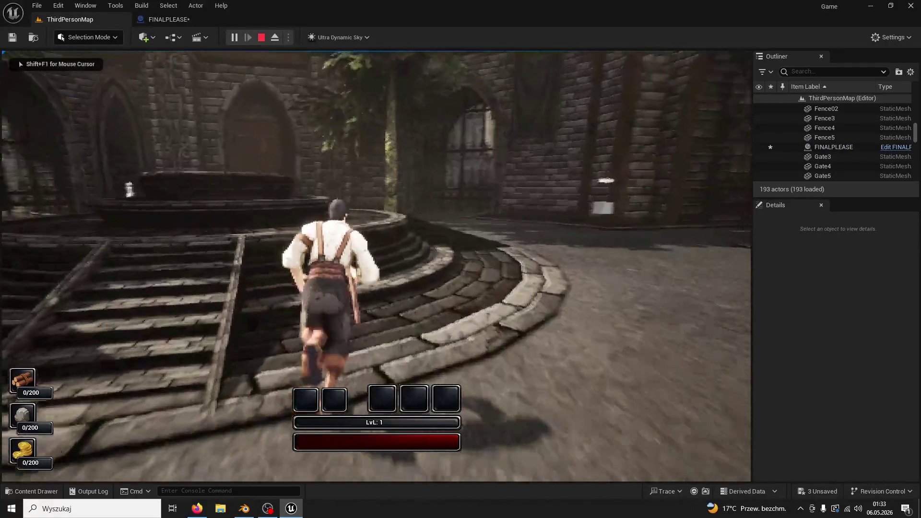
key("w")
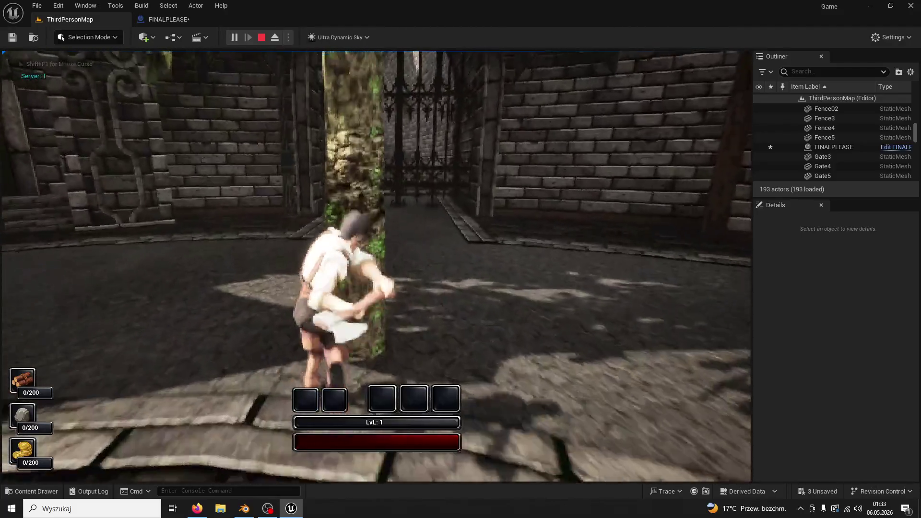
left_click(376, 266)
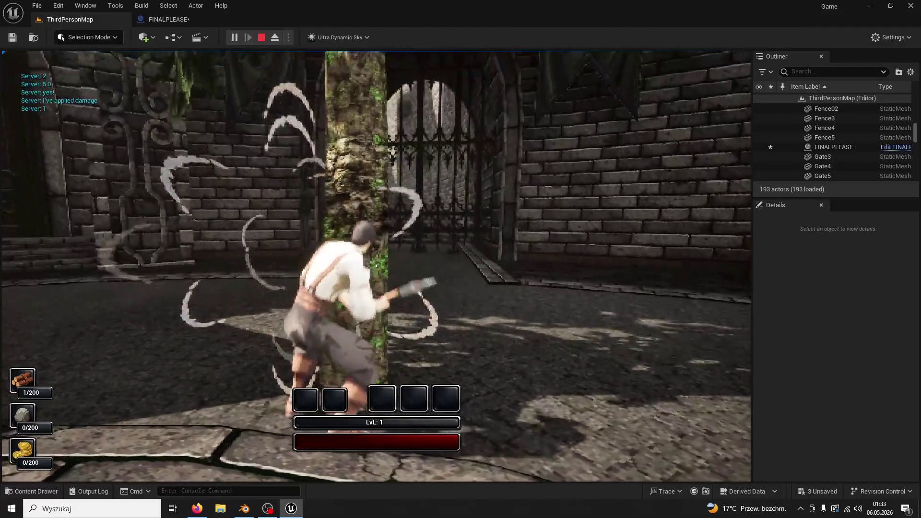
left_click(376, 265)
key("super")
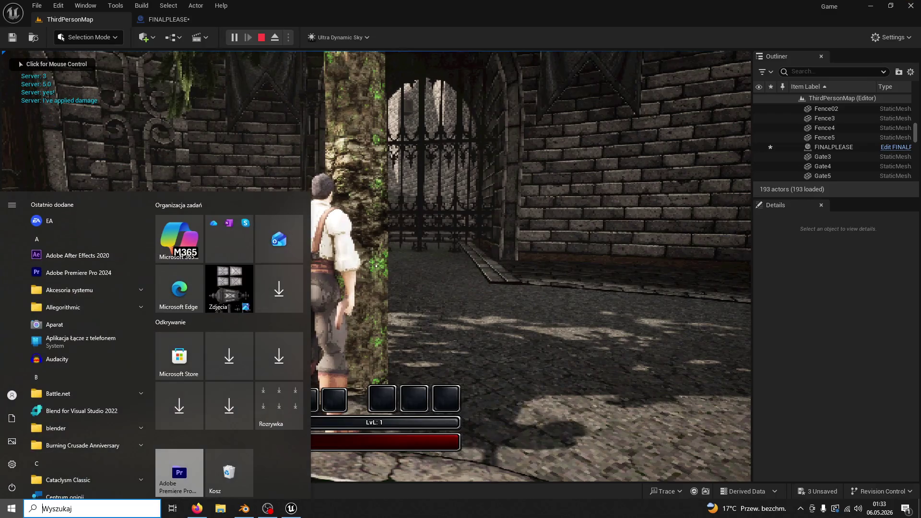
key("super")
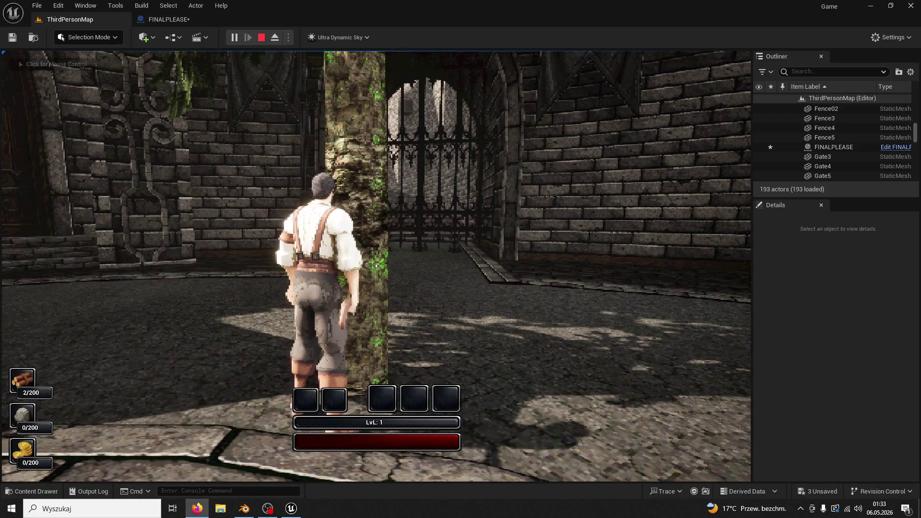
left_click(549, 88)
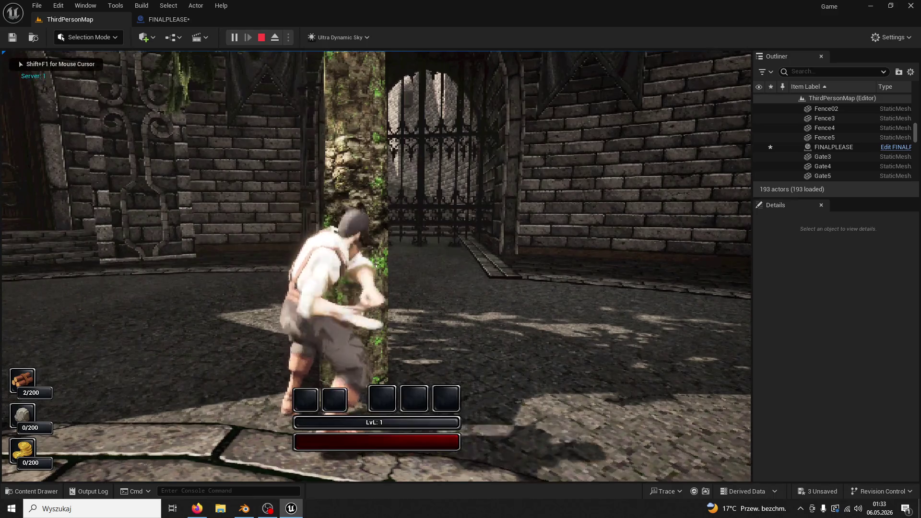
left_click(376, 266)
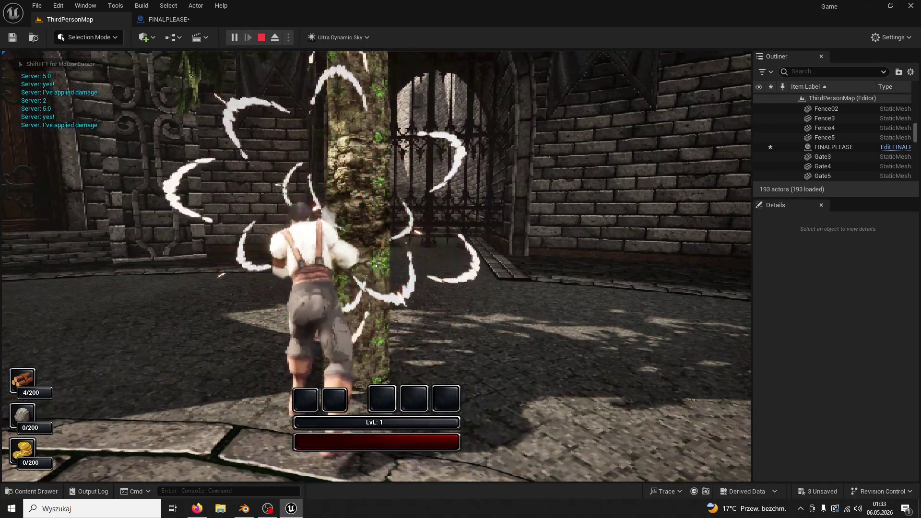
left_click(376, 266)
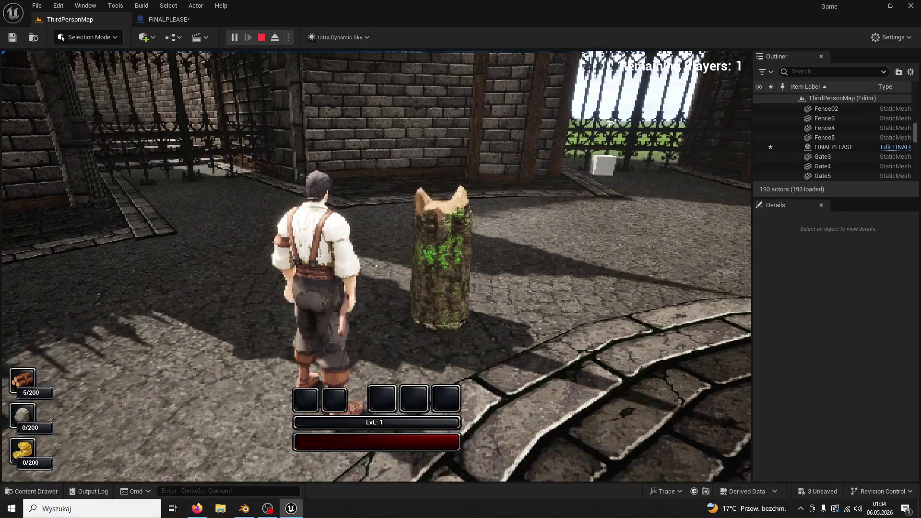
- Add a capsule simplified collision to the Tree01_Log mesh, then return to ThirdPersonMap
mouse_move(376, 266)
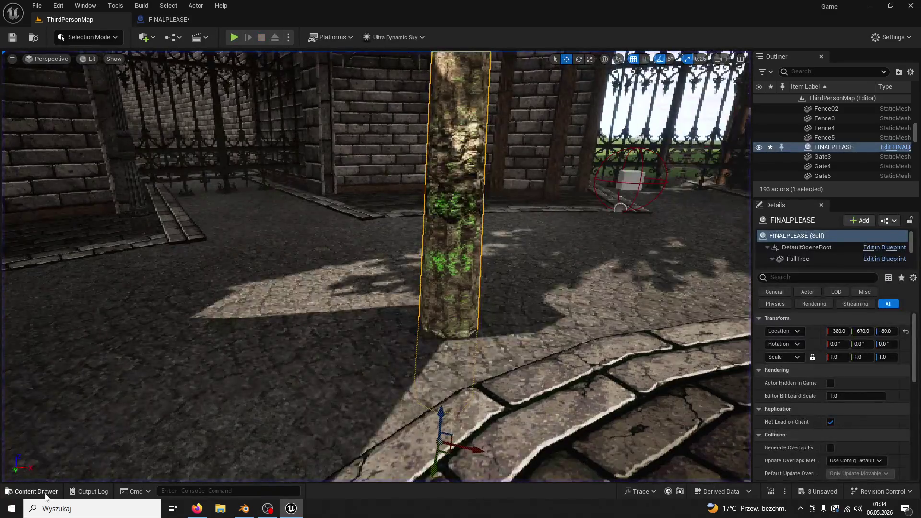
left_click(46, 492)
left_click(462, 279)
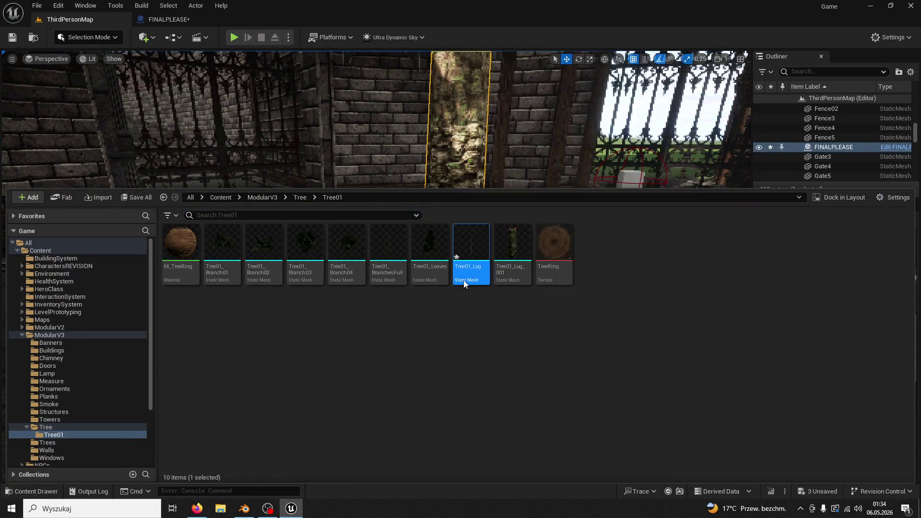
double_click(464, 284)
left_click(164, 36)
left_click(182, 77)
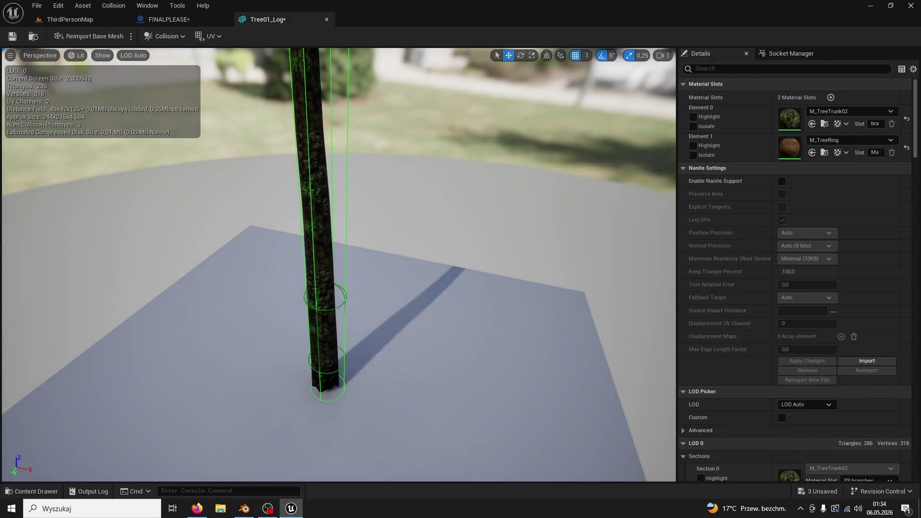
left_click_drag(249, 171, 211, 144)
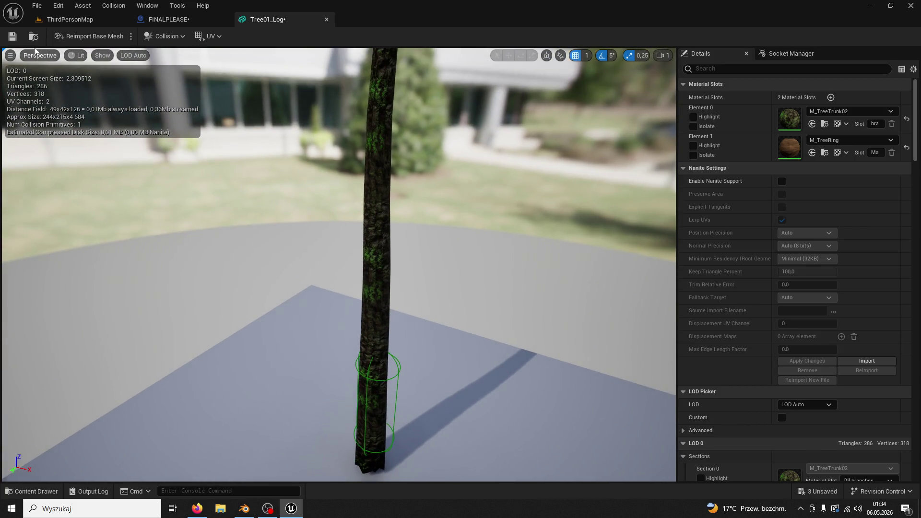
left_click(60, 22)
- Play-test again, chopping the tree five times until it falls for 5/200 wood, then stop
left_click(231, 37)
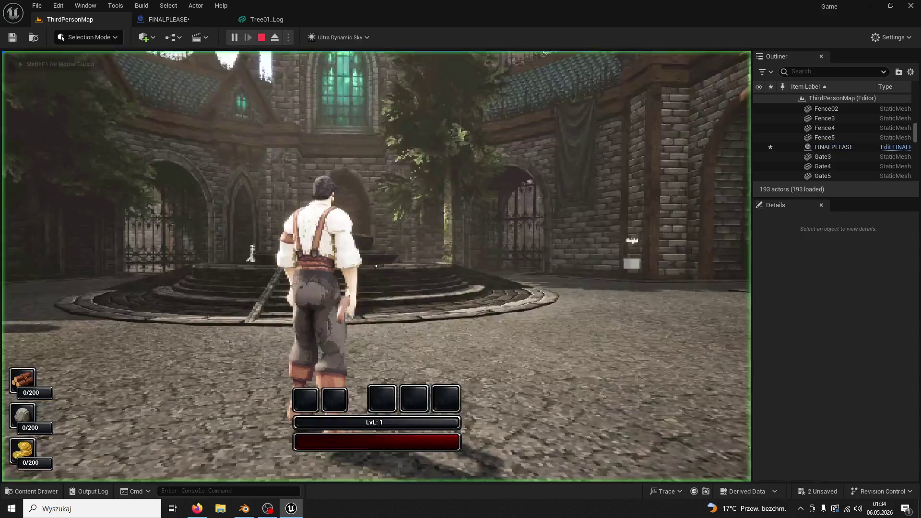
key("w")
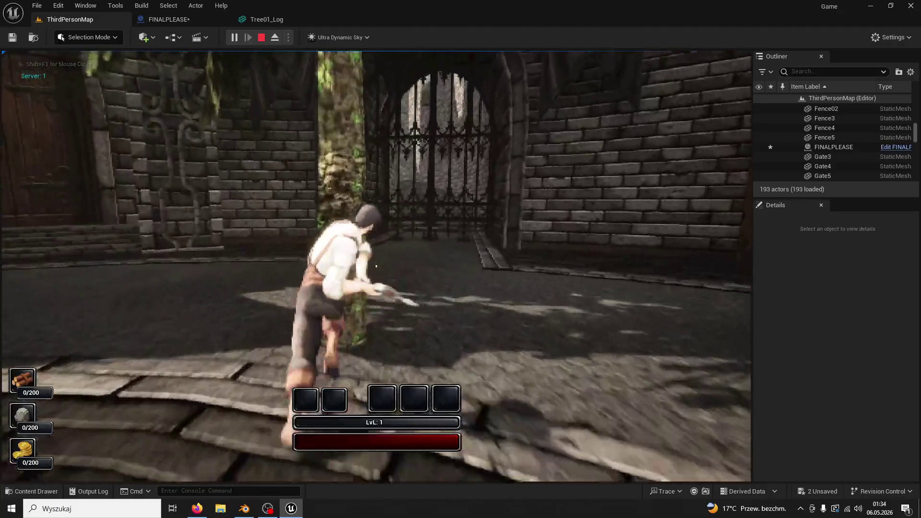
left_click(376, 265)
left_click(376, 266)
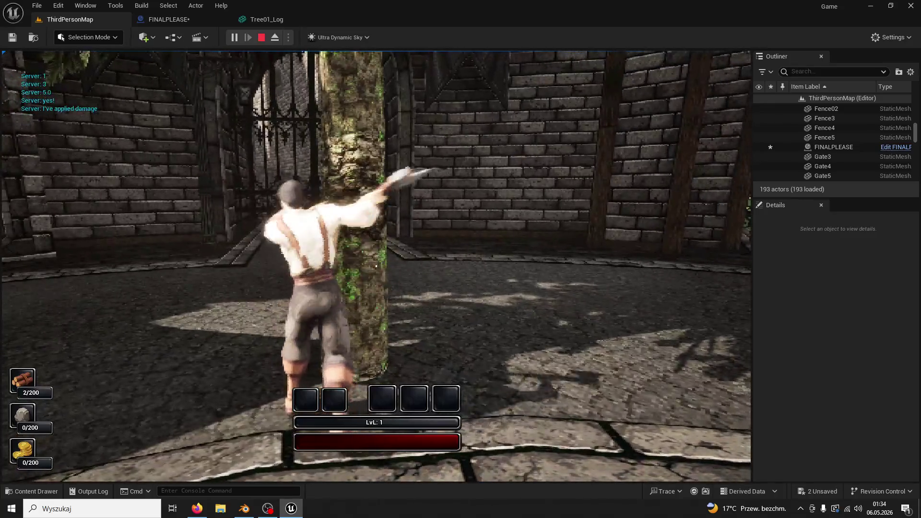
left_click(376, 266)
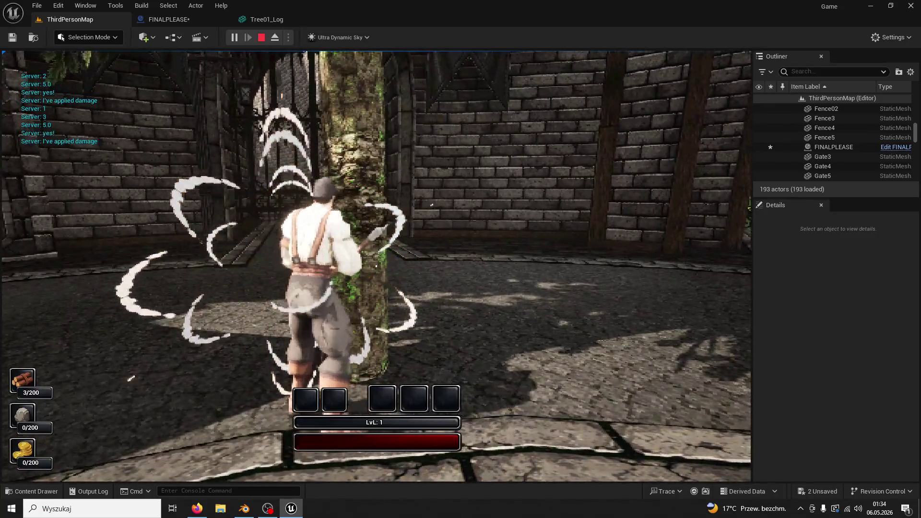
left_click(376, 266)
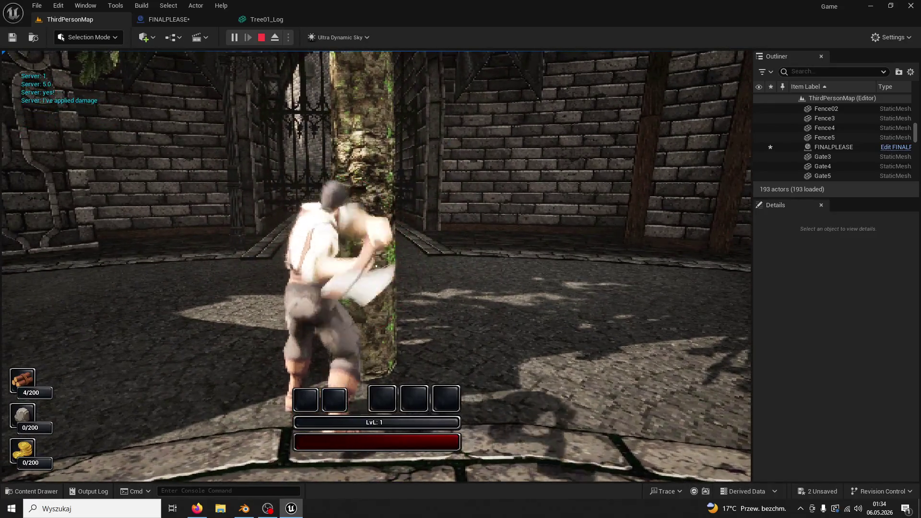
left_click(376, 266)
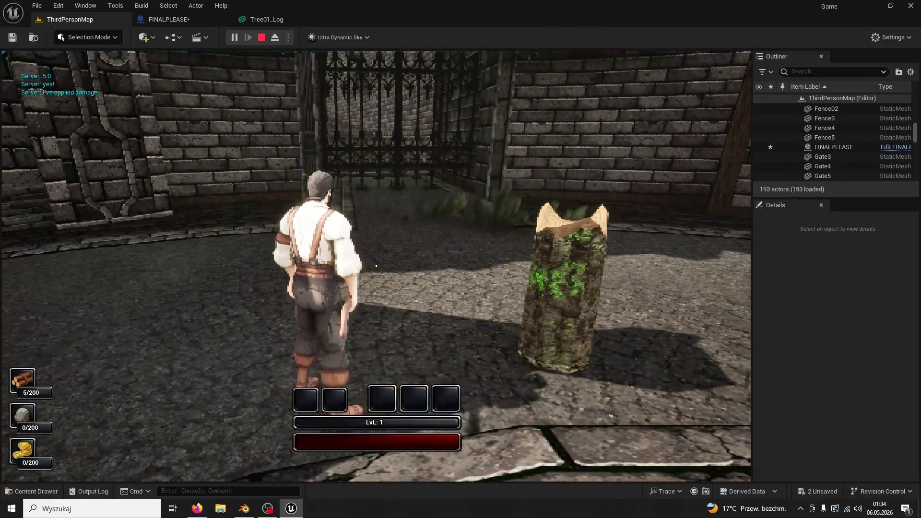
key("Escape")
- Inspect the Tree01_Log mesh, then return to the ThirdPersonMap level
left_click(264, 19)
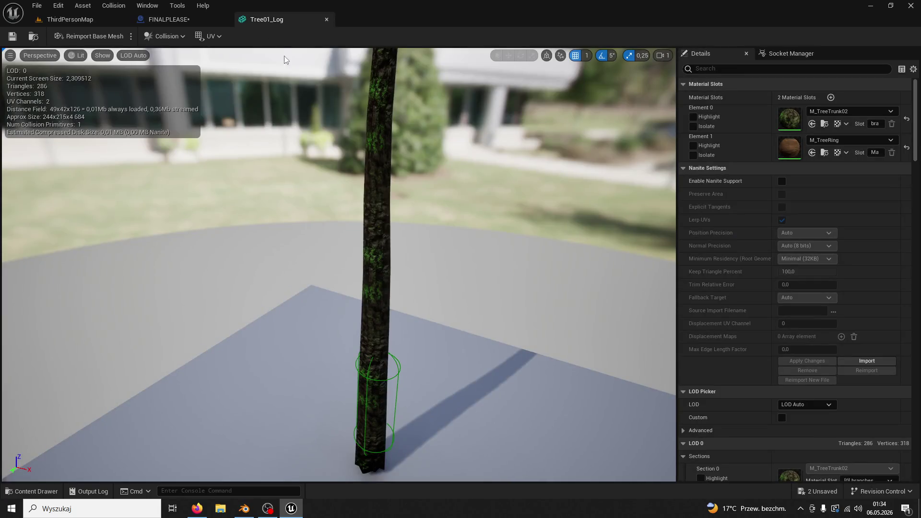
left_click_drag(302, 137, 303, 163)
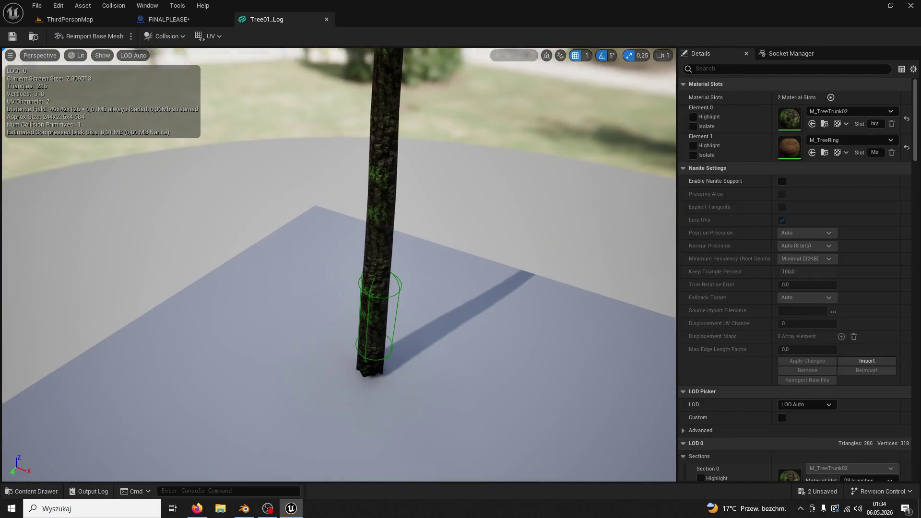
left_click(80, 19)
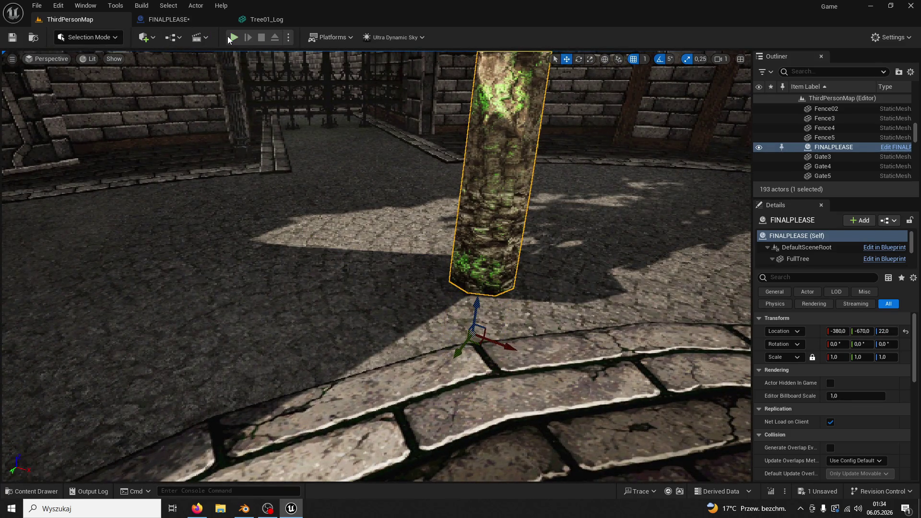
- Play-test again, swinging the axe with E until the tree falls for 5/200 wood
left_click(233, 37)
key("w")
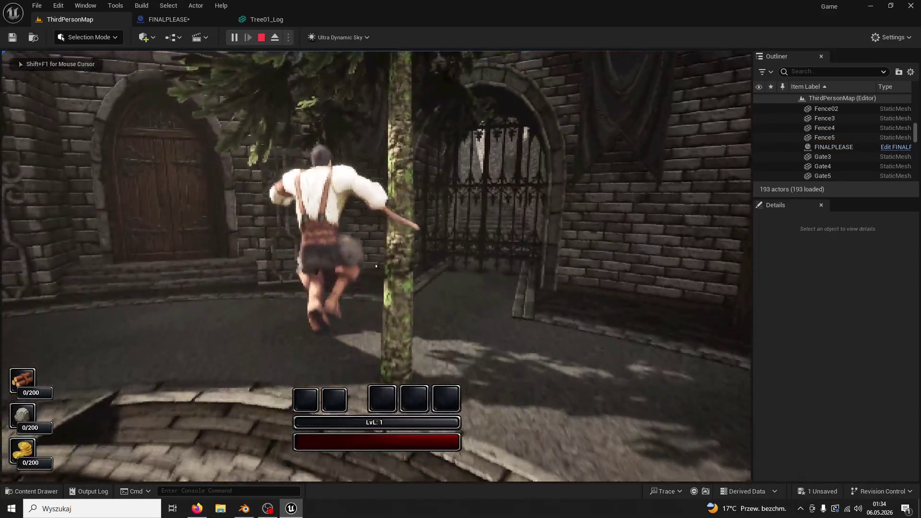
key("e")
key("e")
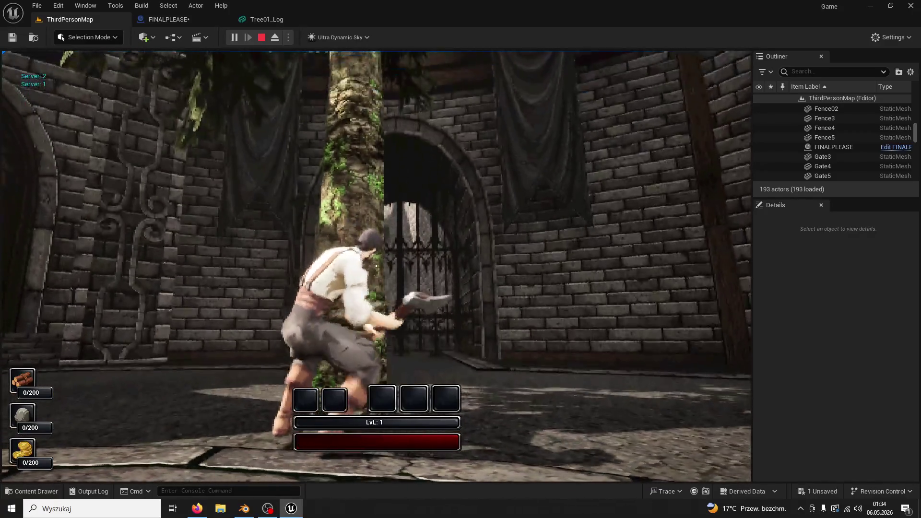
key("e")
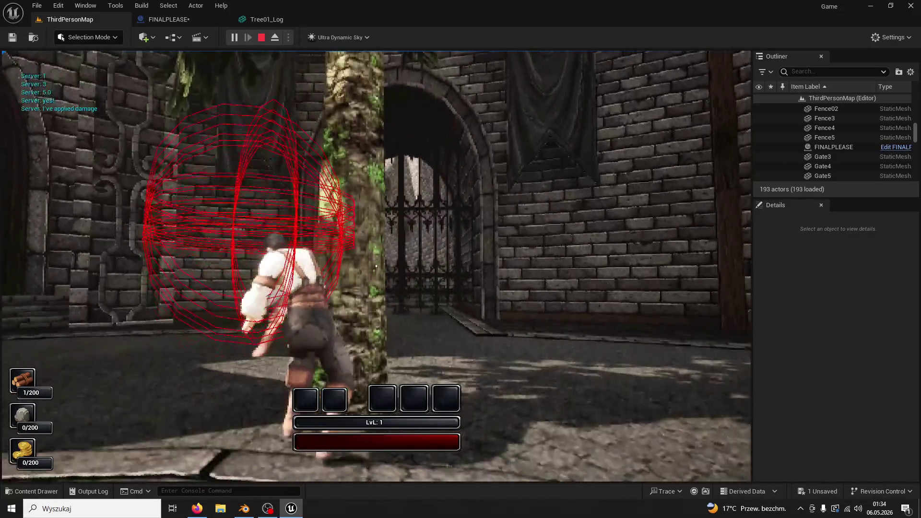
key("e")
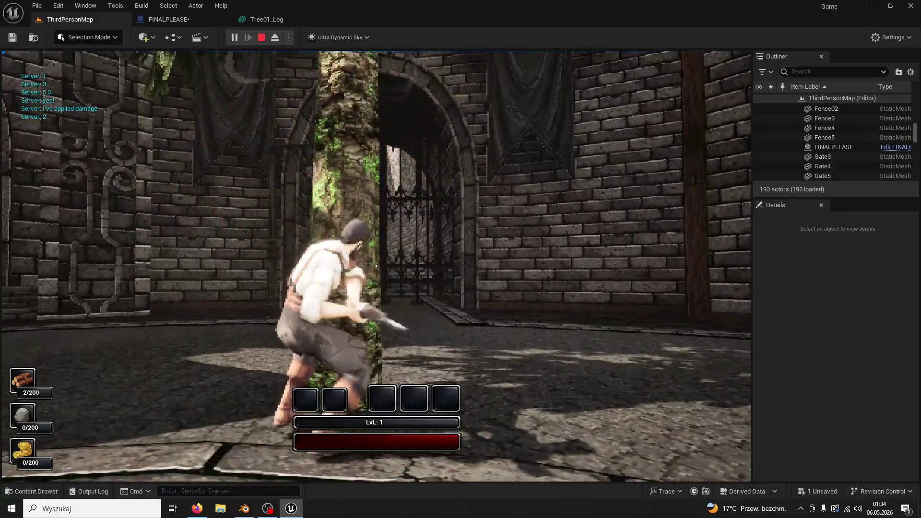
key("e")
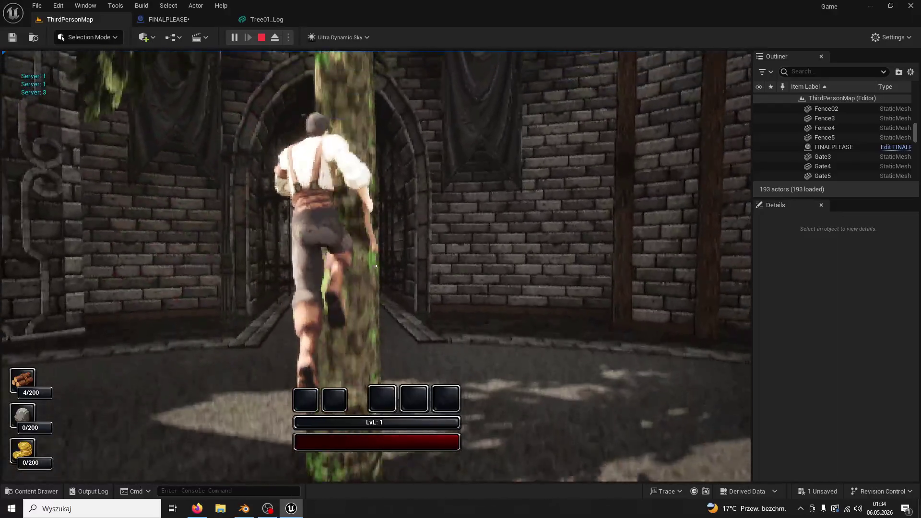
key("e")
key("e")
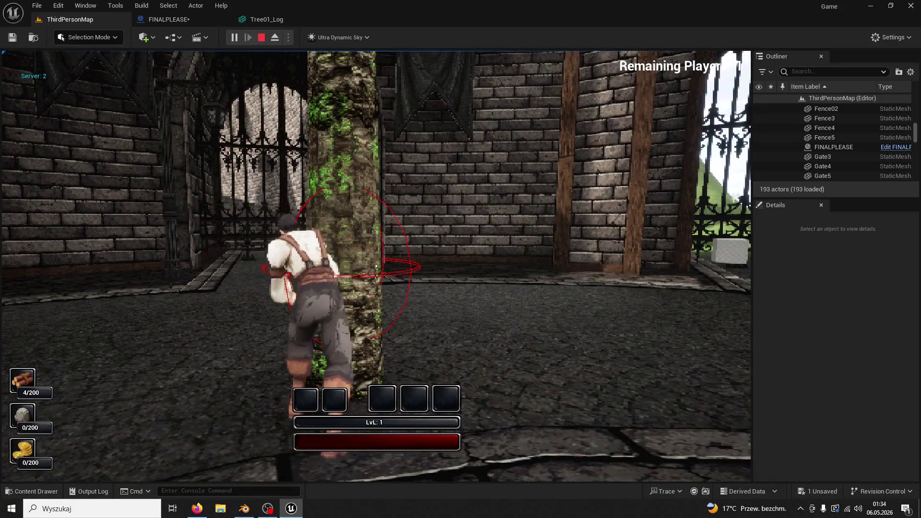
key("e")
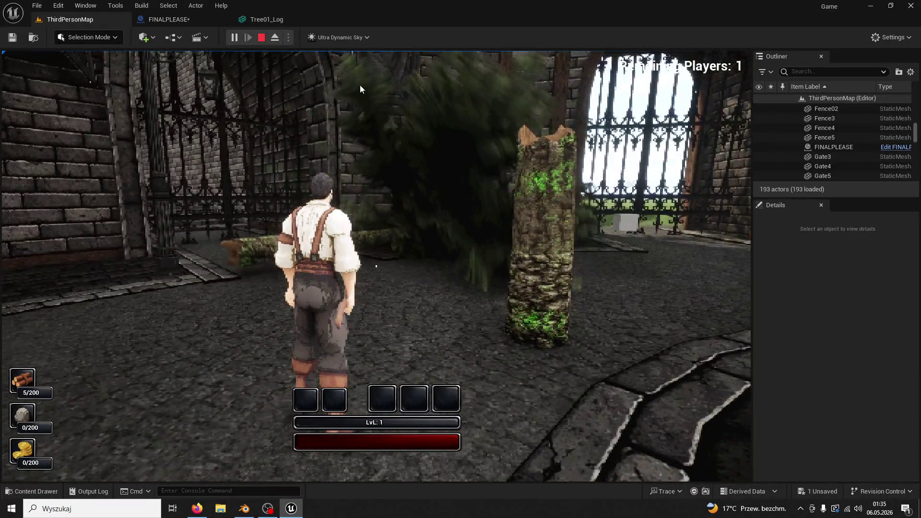
- Stop and restart the play test, glance at Tree01_Log, and return to ThirdPersonMap
left_click(261, 37)
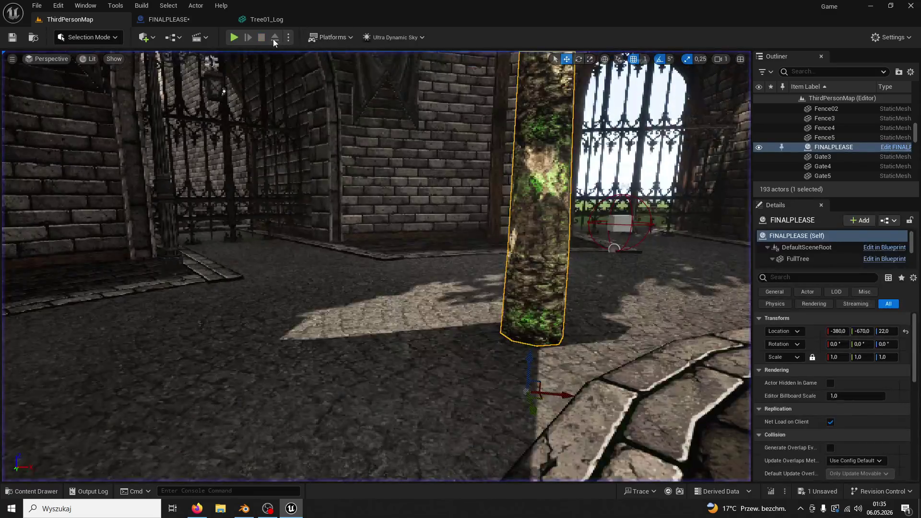
left_click(240, 38)
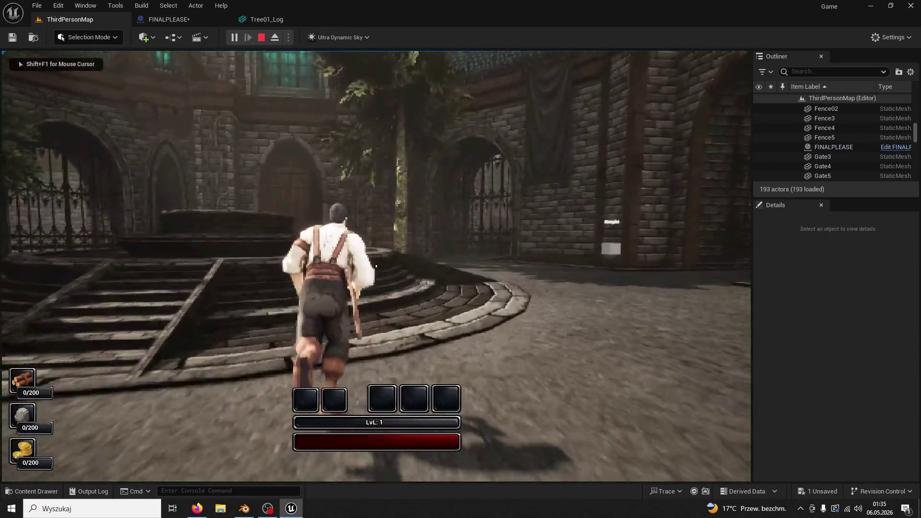
key("Escape")
left_click(254, 23)
left_click(72, 19)
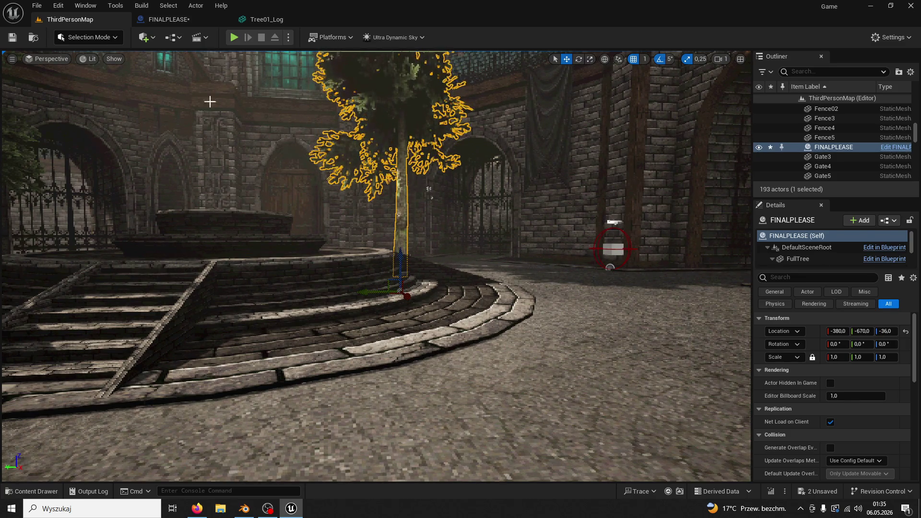
- Play-test the level, chopping the tree three times before stopping
left_click(234, 41)
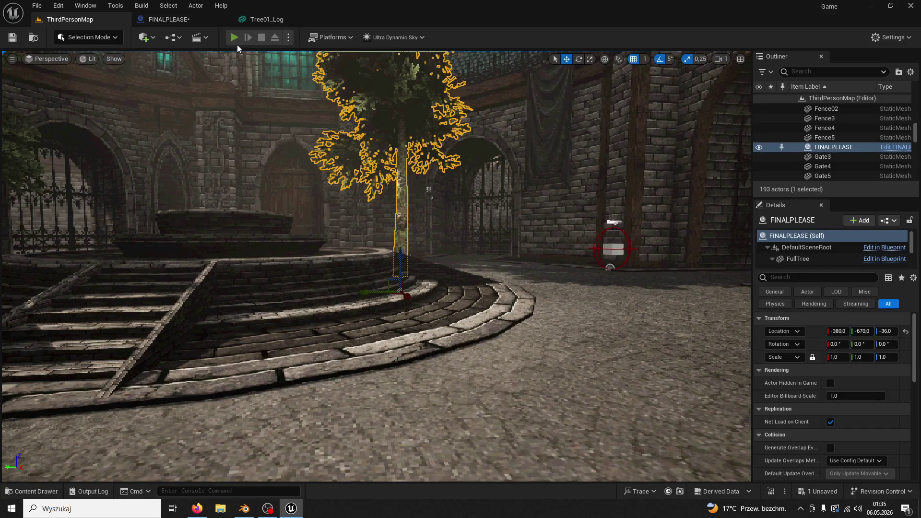
key("w")
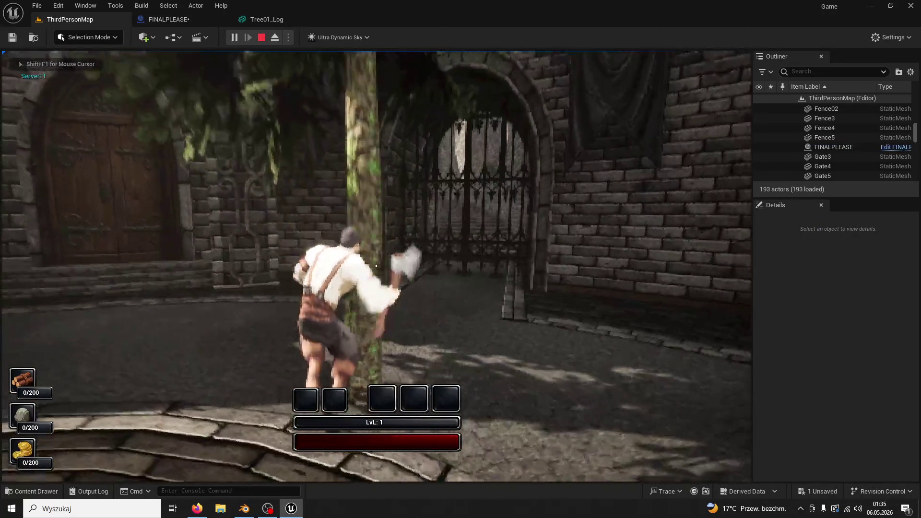
left_click(376, 267)
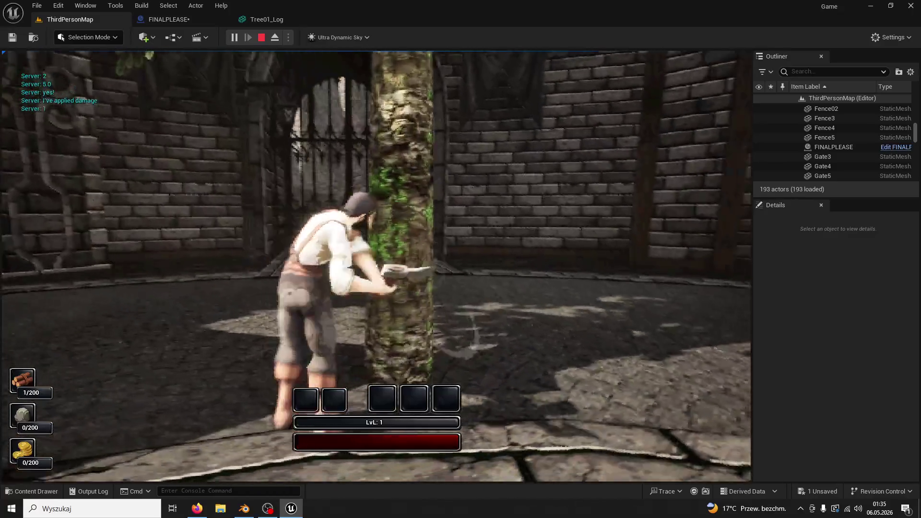
left_click(376, 266)
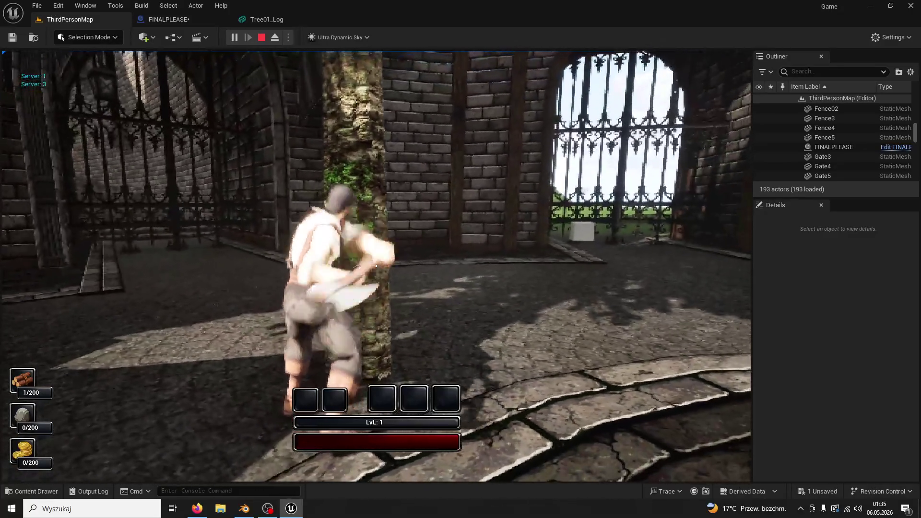
left_click(376, 266)
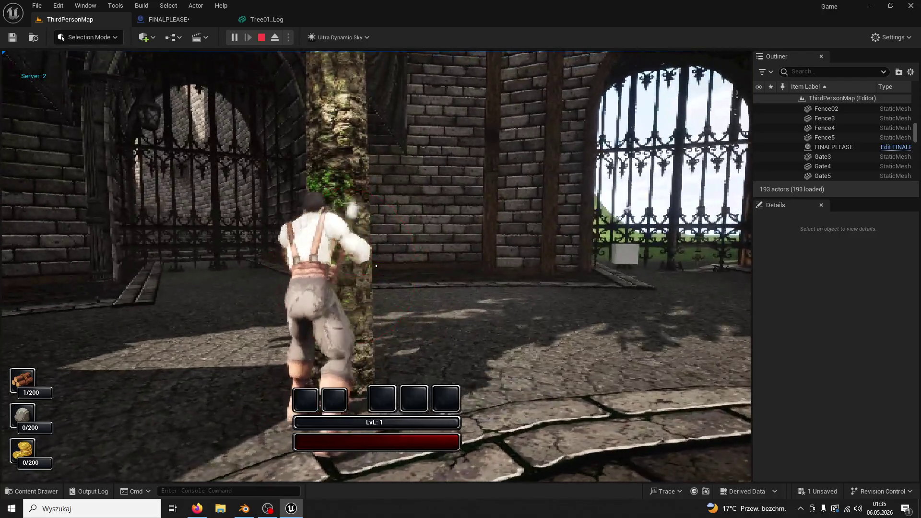
key("Escape")
- Select and focus Tree01_Log's collision capsule, then return to the level
left_click(254, 17)
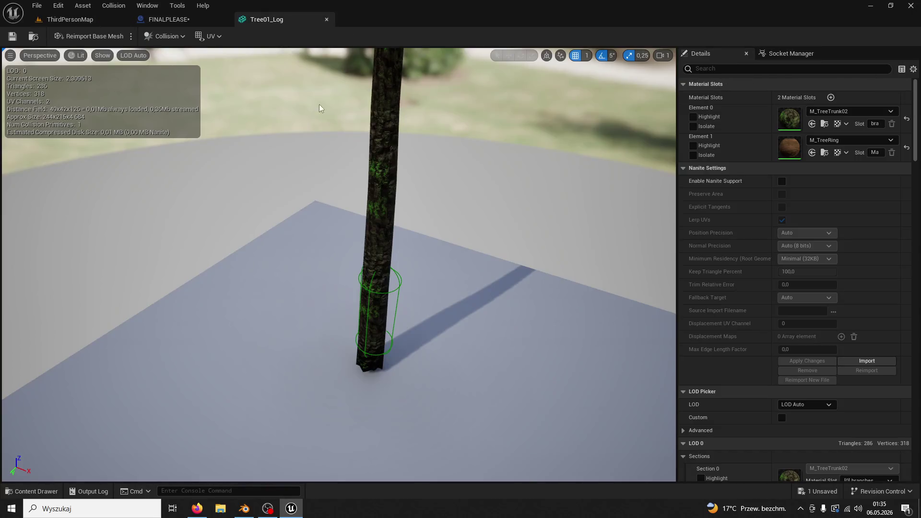
left_click(388, 286)
key("f")
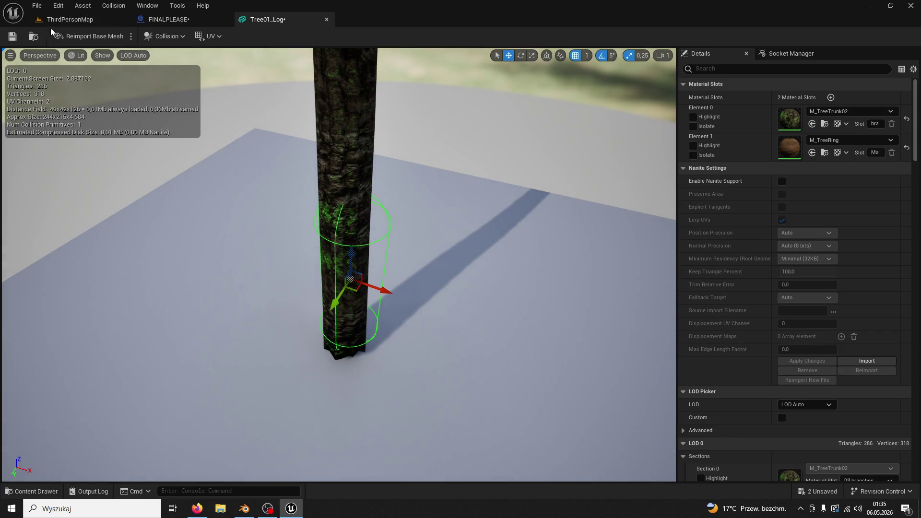
left_click(80, 20)
- Run a quick play test, then drag FINALPLEASE down to Location Z -111
left_click(233, 37)
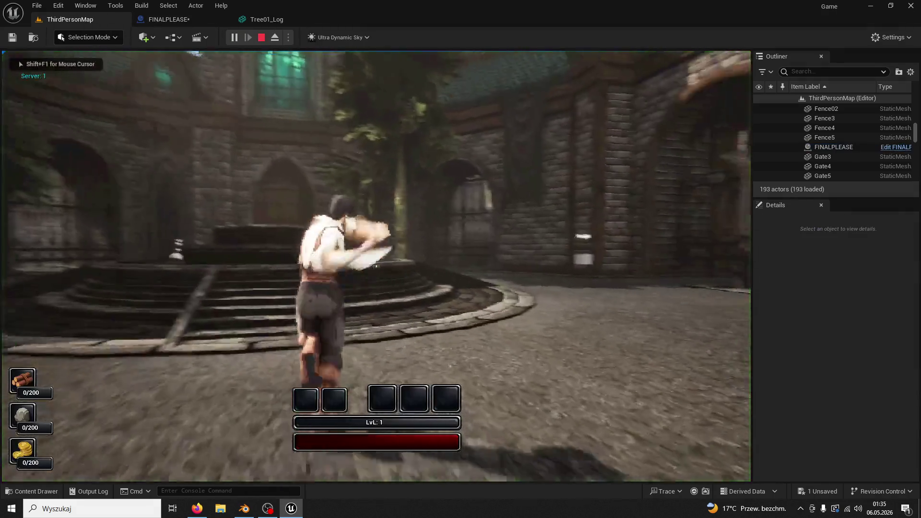
key("w")
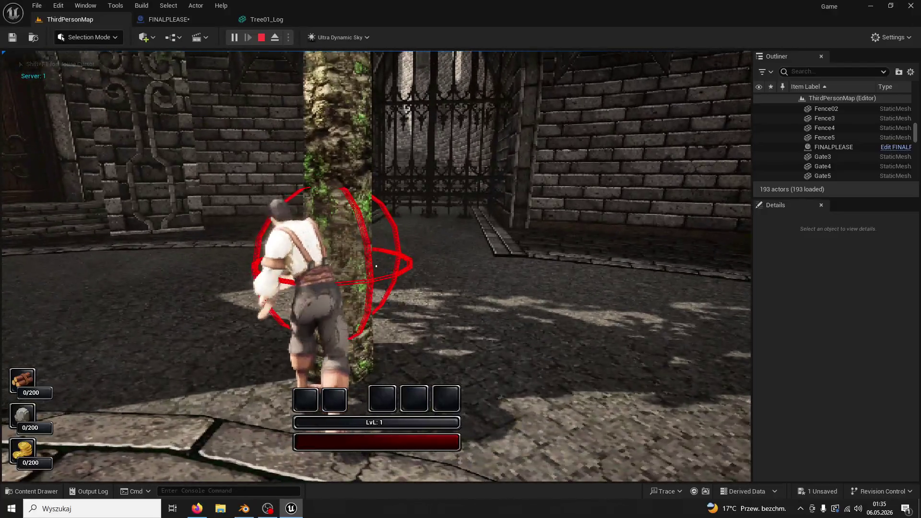
key("Escape")
mouse_move(340, 152)
left_mouse_down()
mouse_move(357, 318)
mouse_move(355, 406)
left_mouse_up()
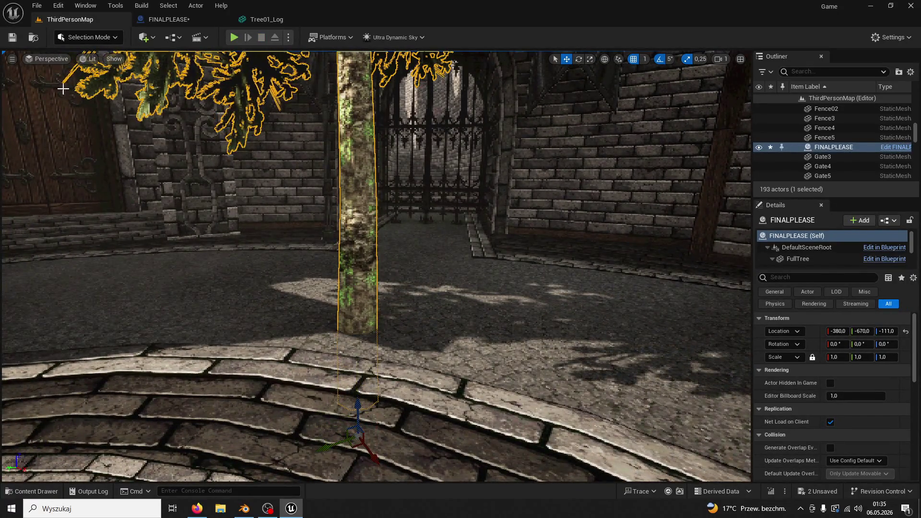
- Play-test the level, chopping the tree three times before ending the session
left_click(233, 38)
key("w")
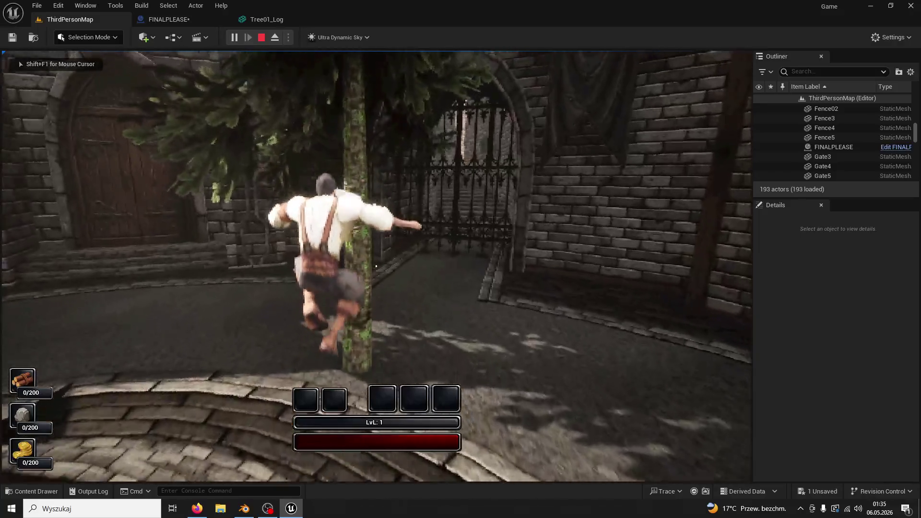
left_click(376, 265)
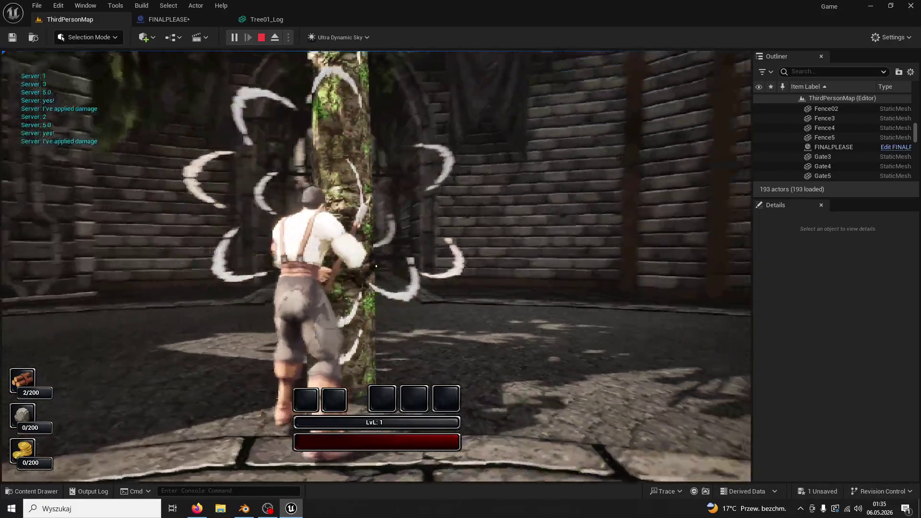
left_click(376, 266)
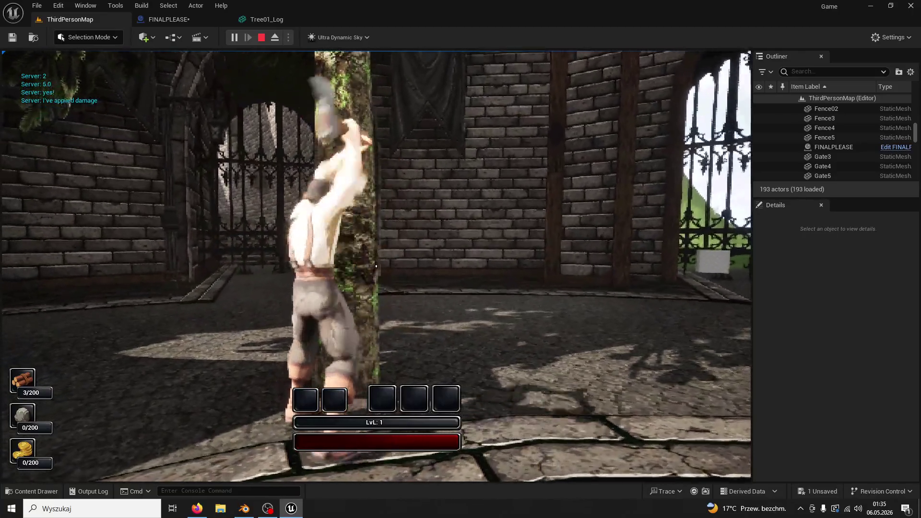
left_click(376, 266)
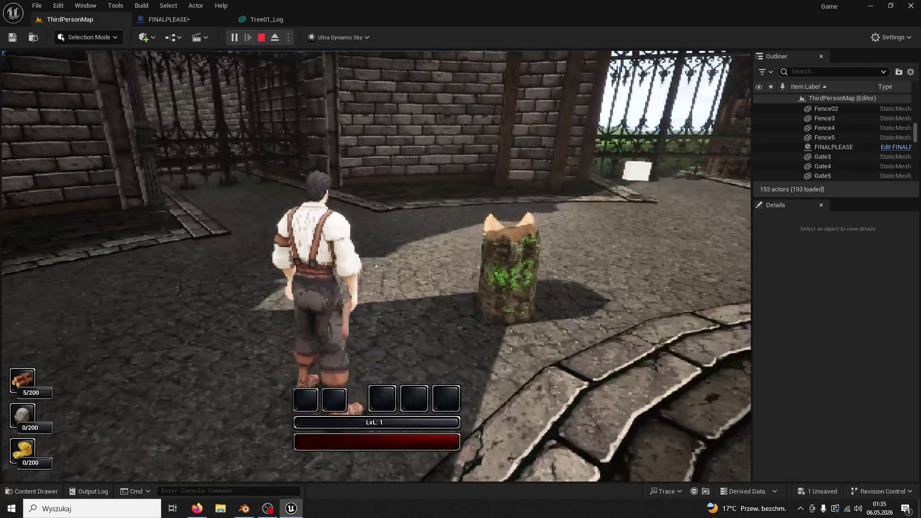
key("Escape")
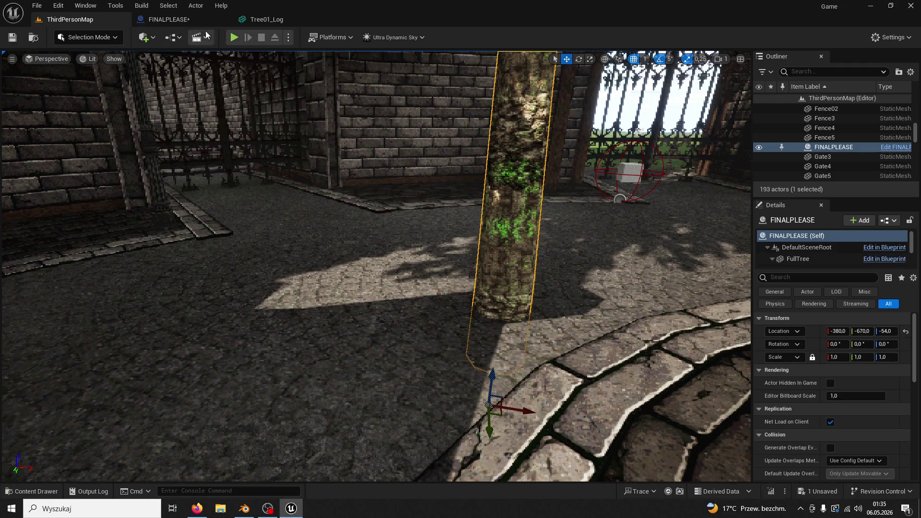
- Play-test again, chopping four times until the tree falls for 5/200 wood, then stop
left_click(234, 37)
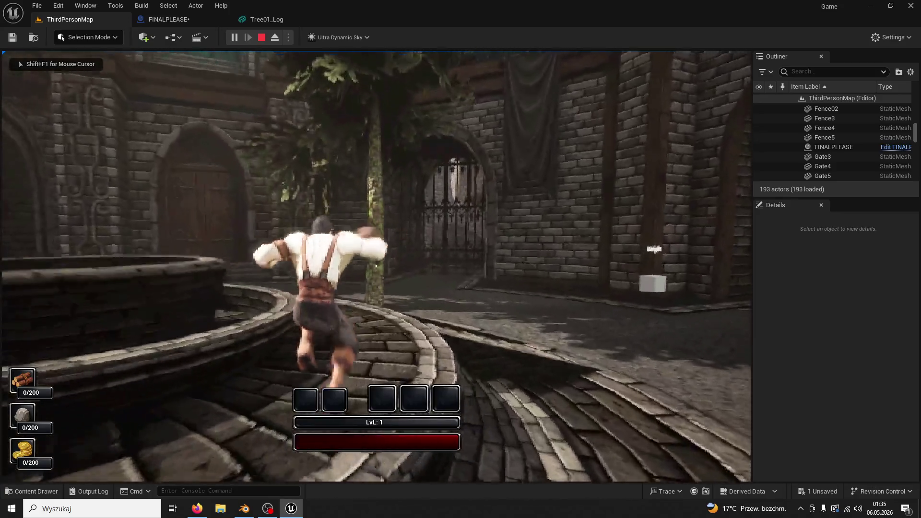
left_click(376, 265)
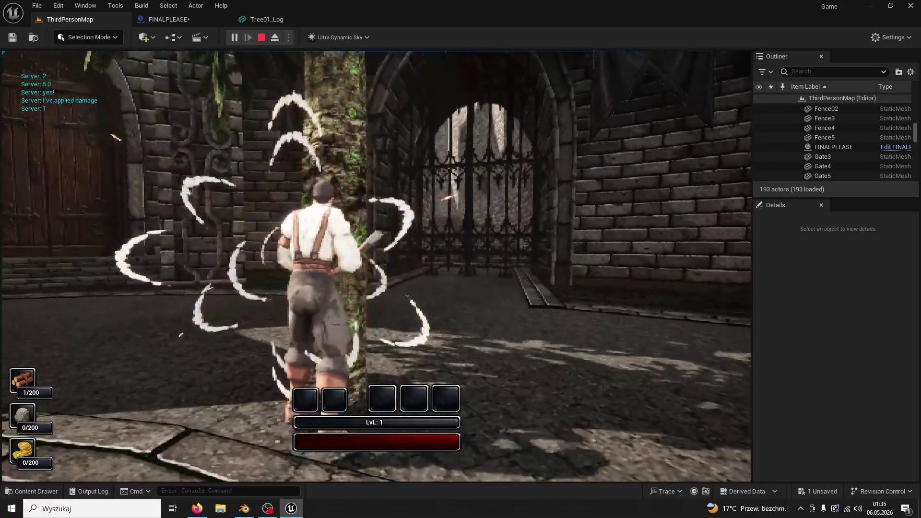
left_click(376, 265)
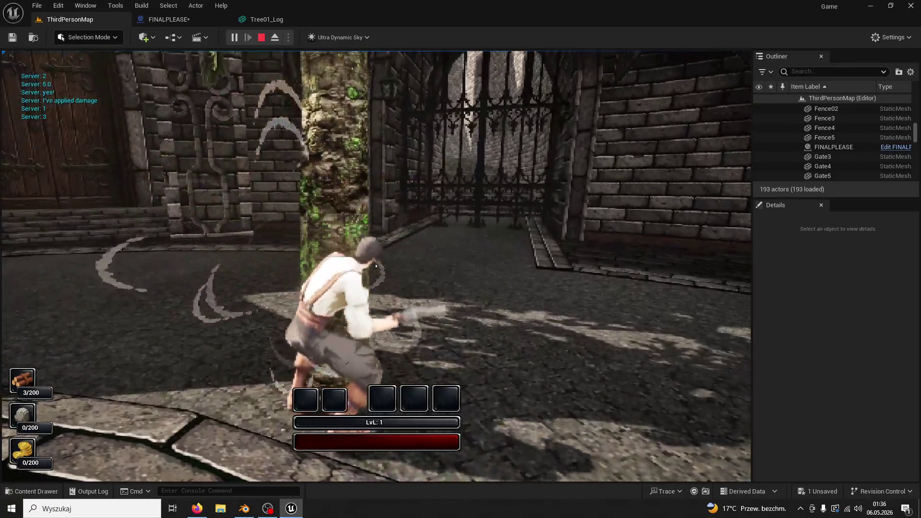
left_click(376, 265)
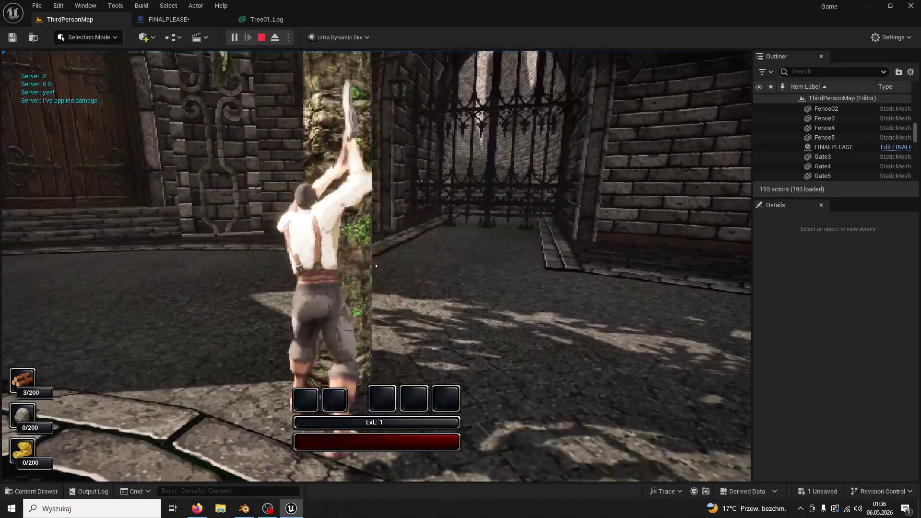
left_click(376, 265)
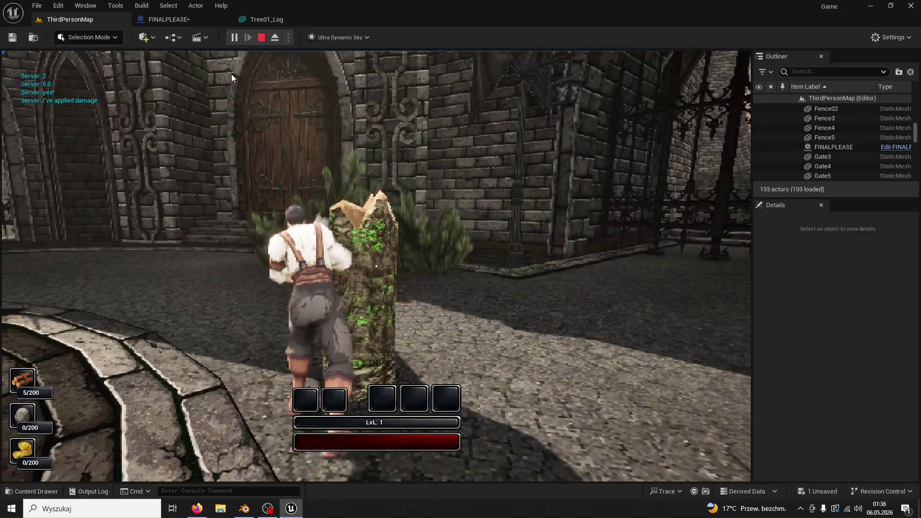
key("Escape")
left_click(336, 177)
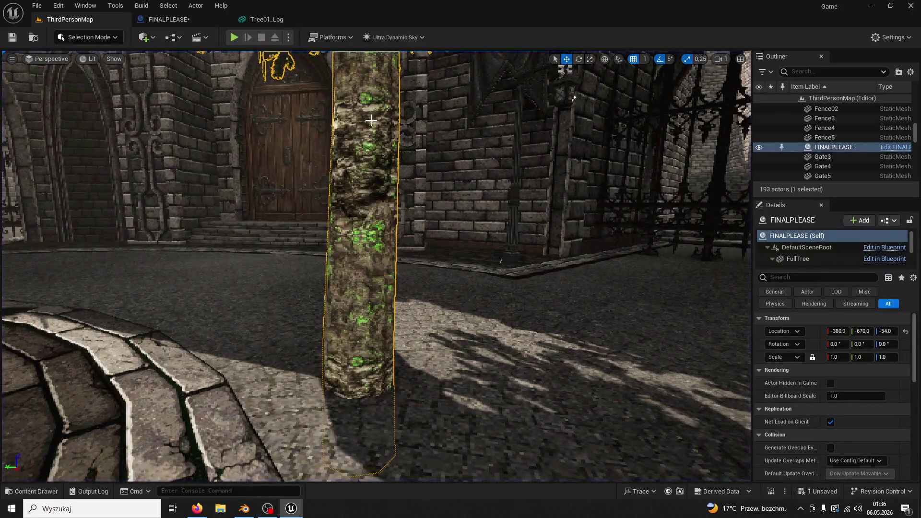
- Lower FINALPLEASE to Location Z -253 and set Tree01_Log's import translation Z to 0.696
key("f")
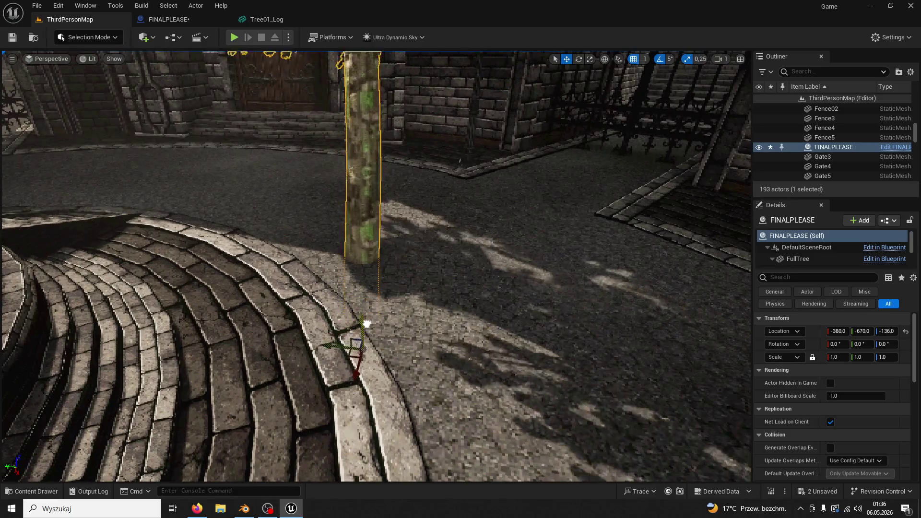
left_click_drag(366, 324, 360, 359)
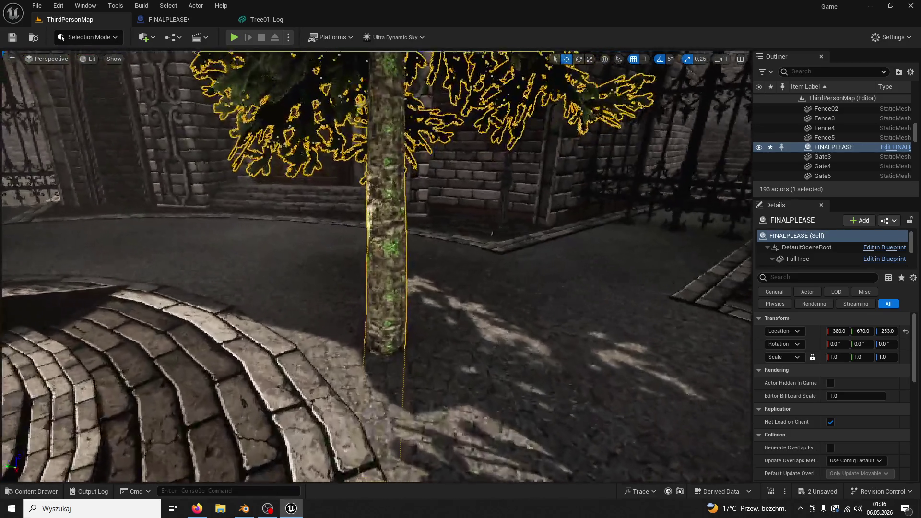
left_click(266, 21)
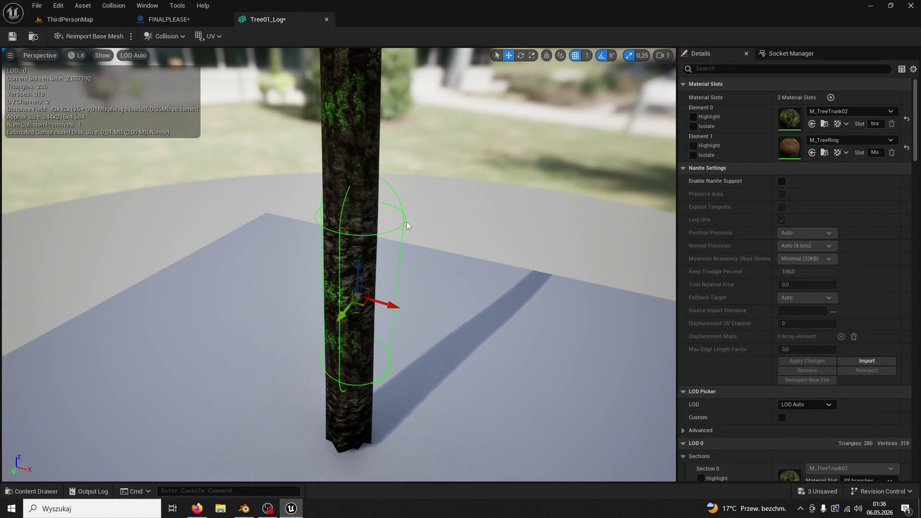
scroll(784, 315, "down", 5)
scroll(851, 328, "down", 10)
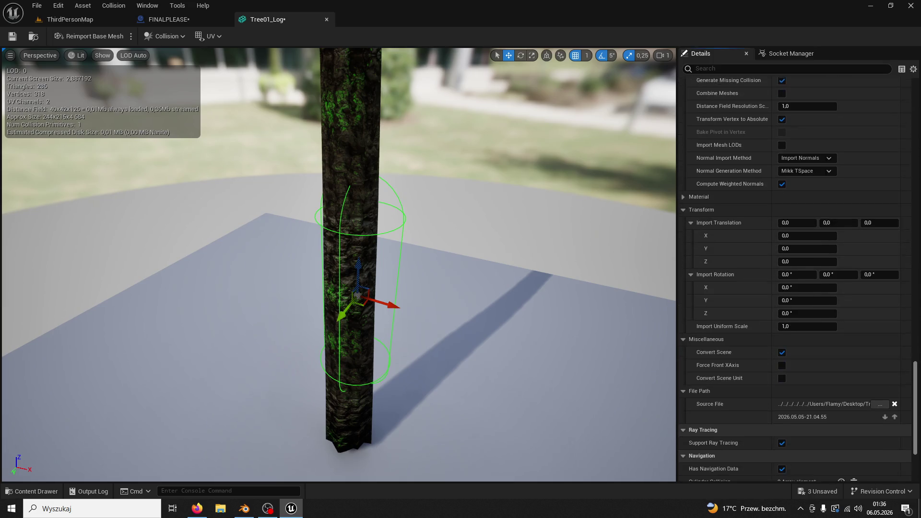
scroll(823, 291, "down", 2)
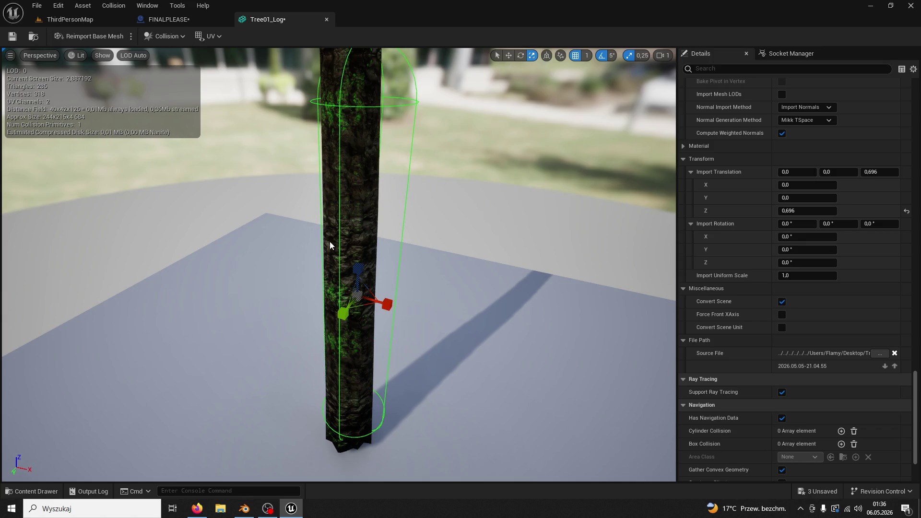
left_click(62, 20)
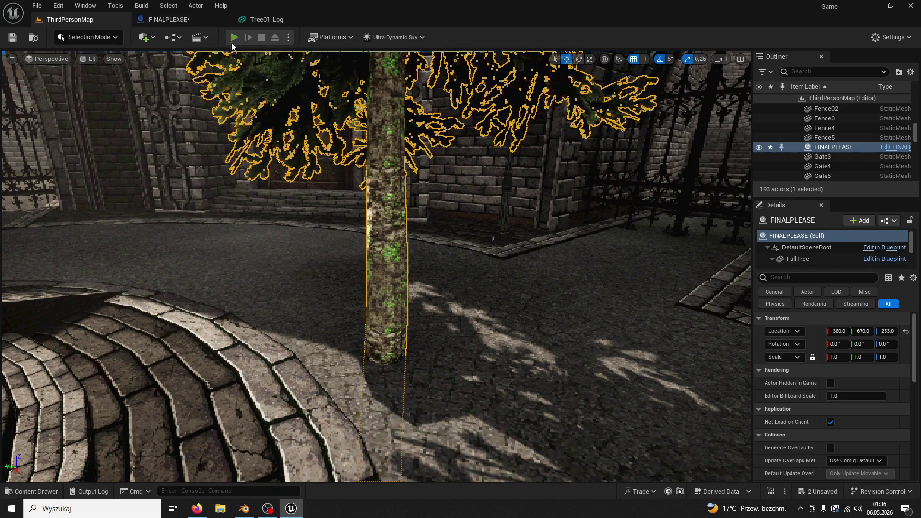
- Play-test the lowered tree, hitting it three times before stopping
left_click(232, 39)
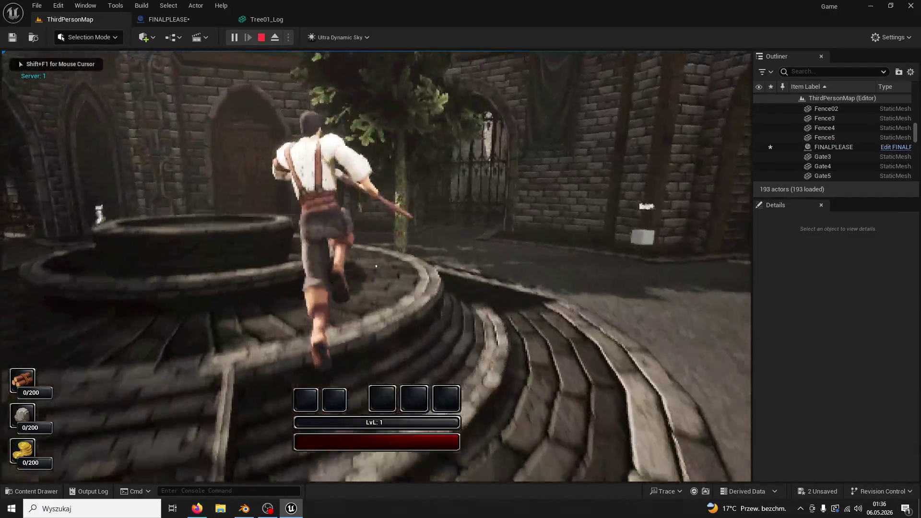
key("space")
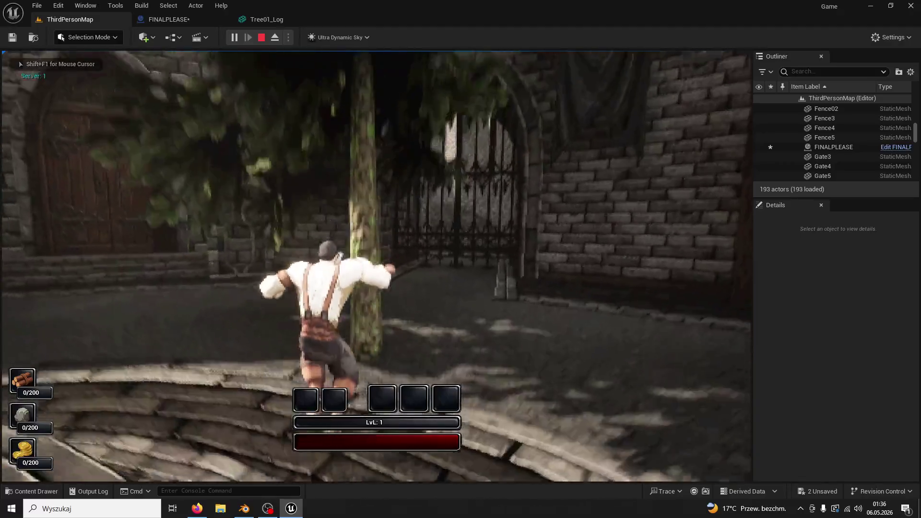
left_click(376, 265)
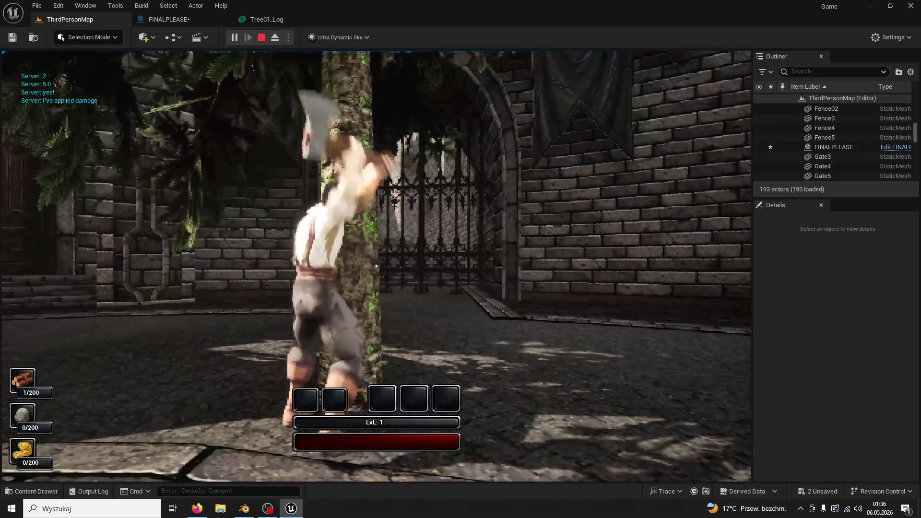
left_click(377, 266)
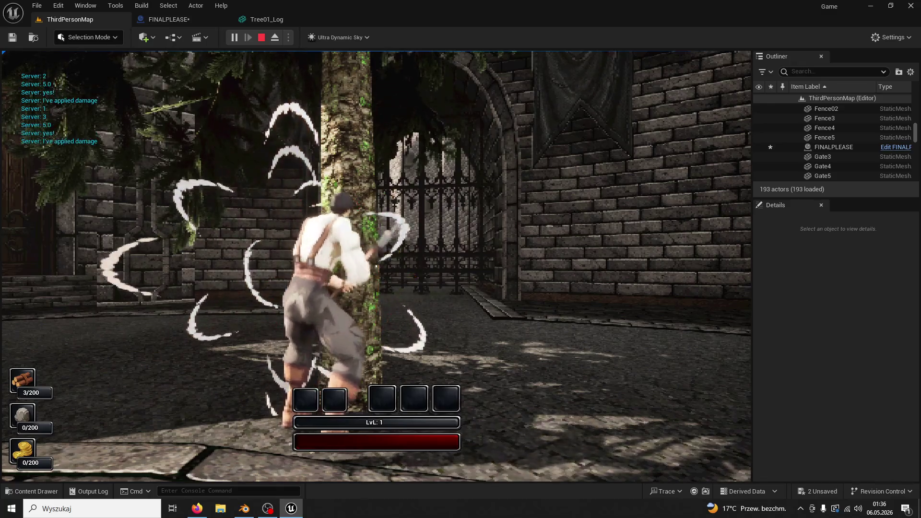
left_click(376, 266)
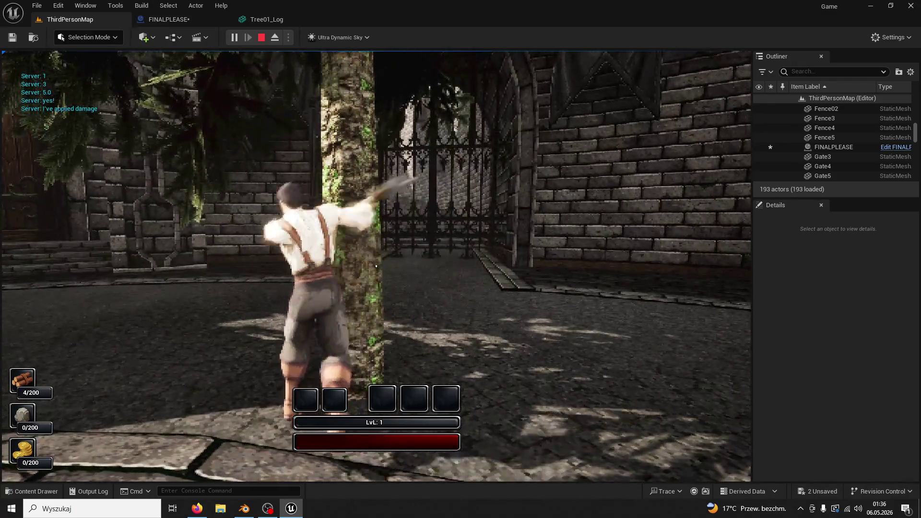
key("Escape")
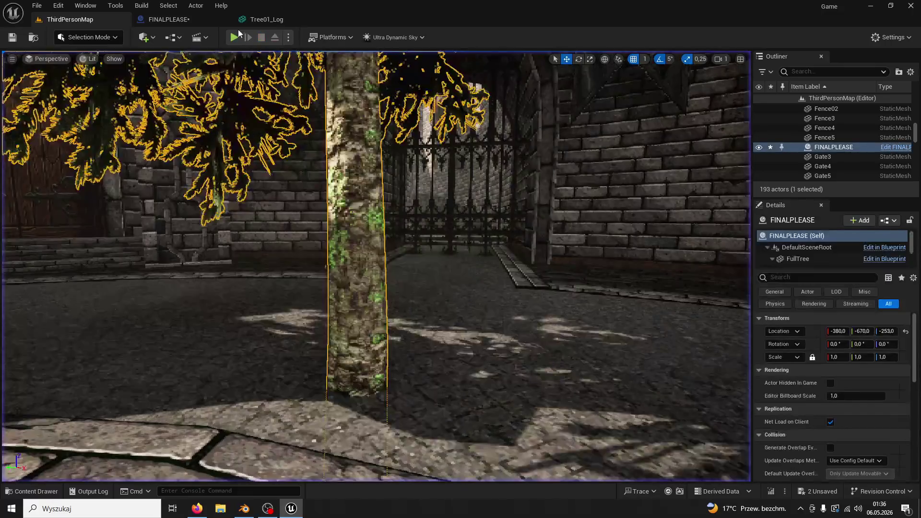
- Check Tree01_Log, then play-test again with three axe hits before stopping
left_click(254, 21)
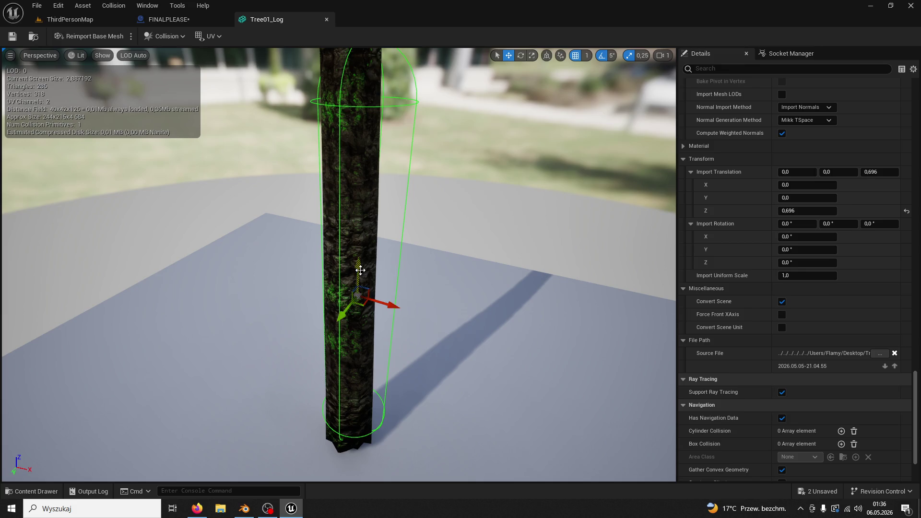
left_click(74, 17)
left_click(232, 37)
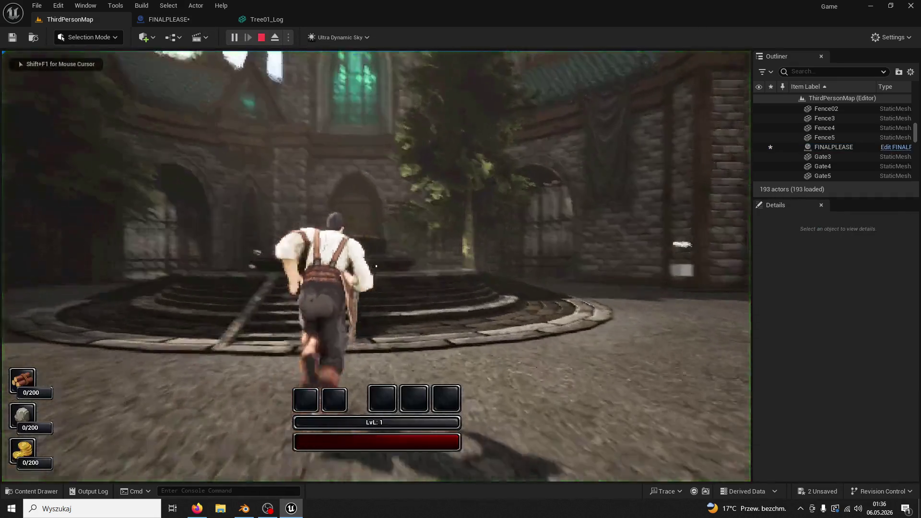
key("w")
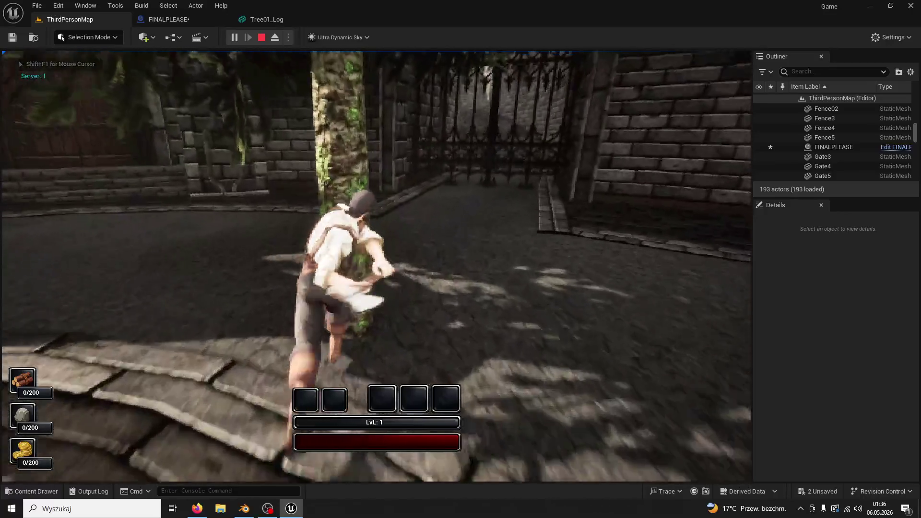
left_click(376, 266)
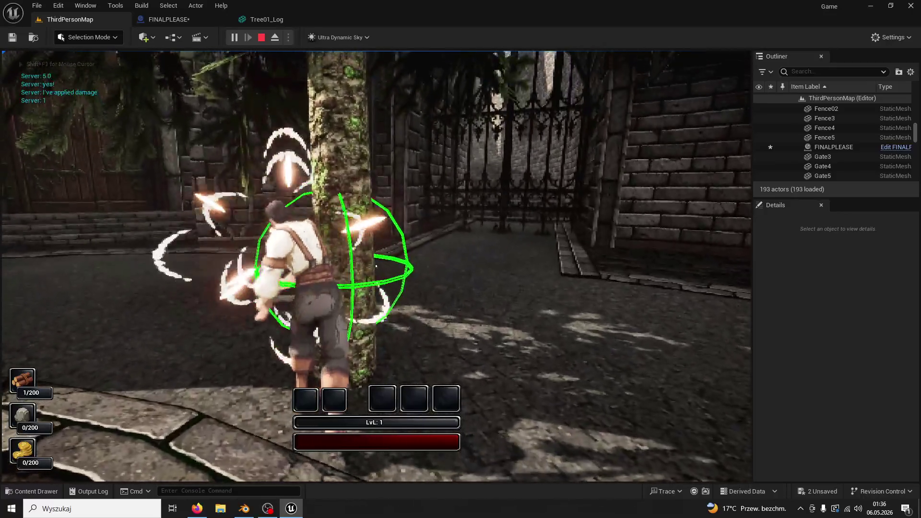
left_click(376, 265)
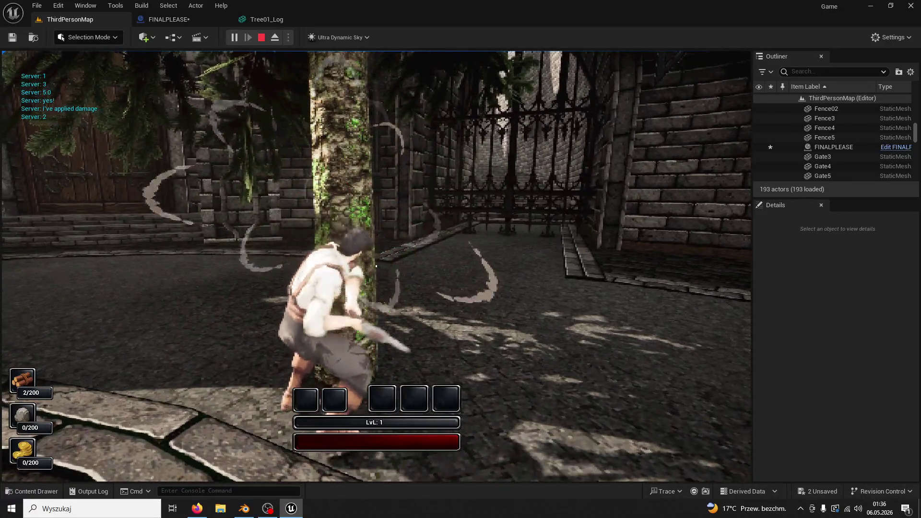
left_click(376, 266)
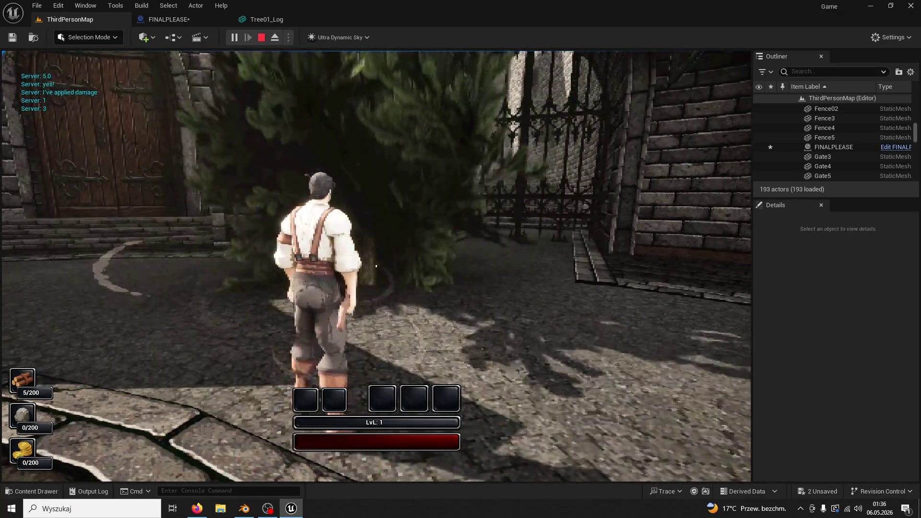
key("Escape")
left_click(247, 71)
- Review Tree01_Log again, then play-test until two more hits fell the tree
left_click_drag(384, 253, 307, 153)
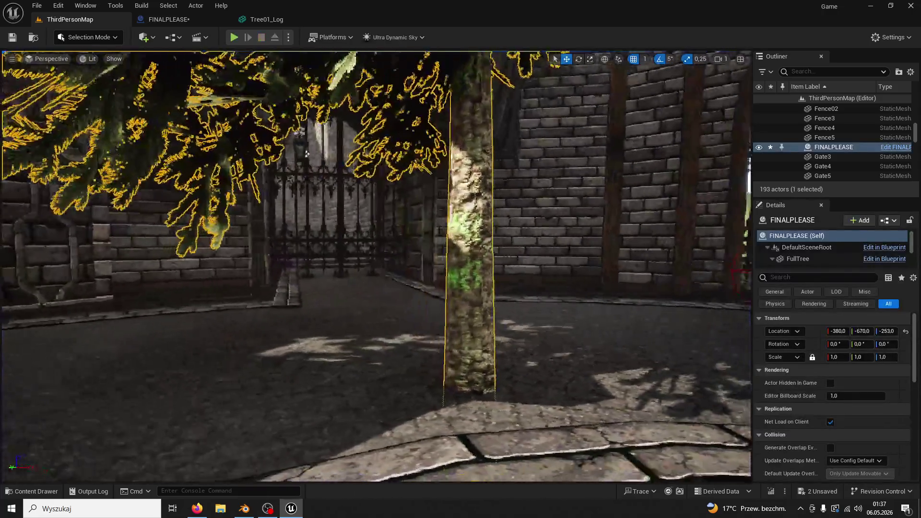
left_click(239, 21)
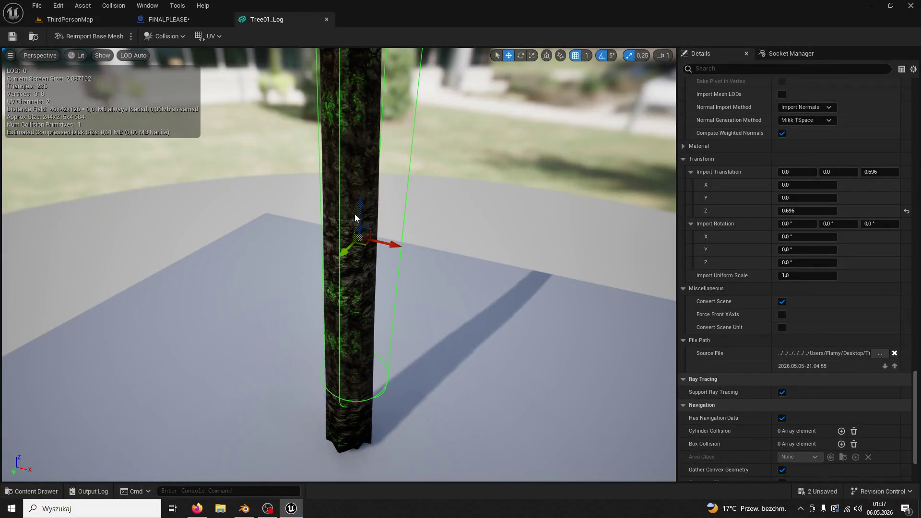
left_click(59, 21)
left_click(234, 37)
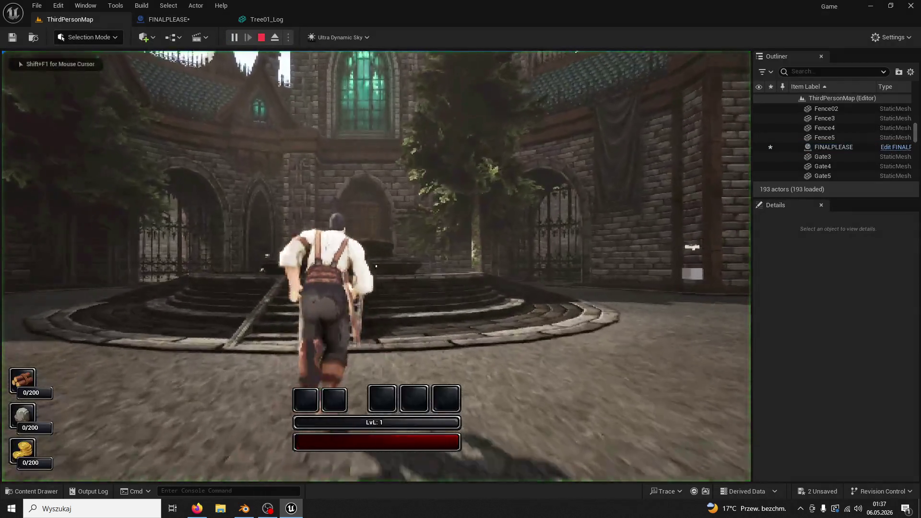
key("w")
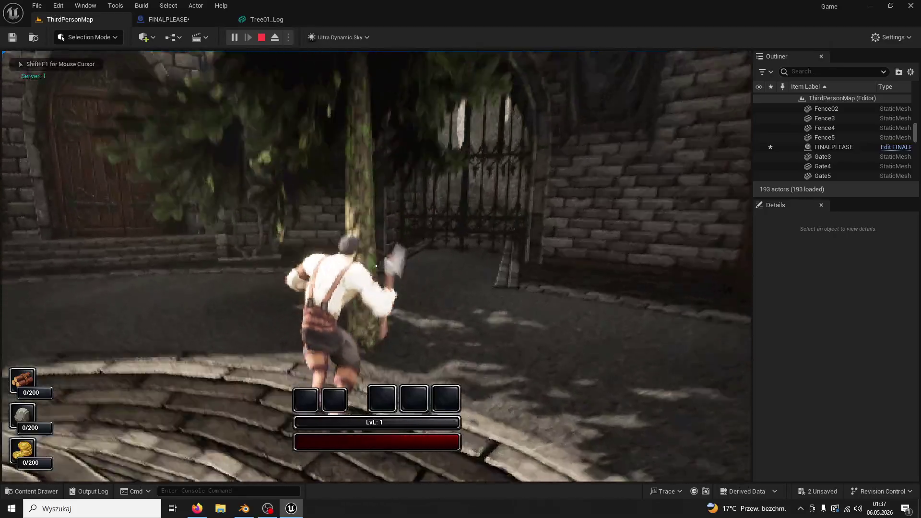
left_click(376, 266)
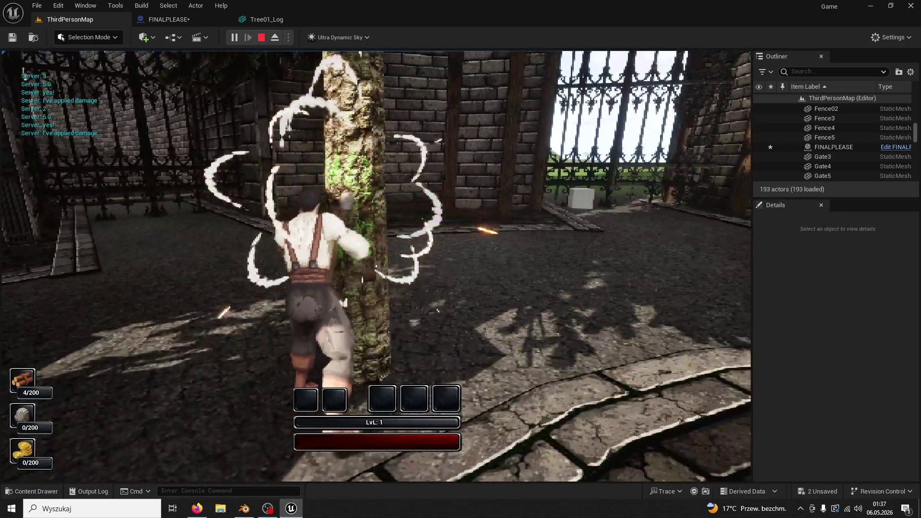
left_click(376, 266)
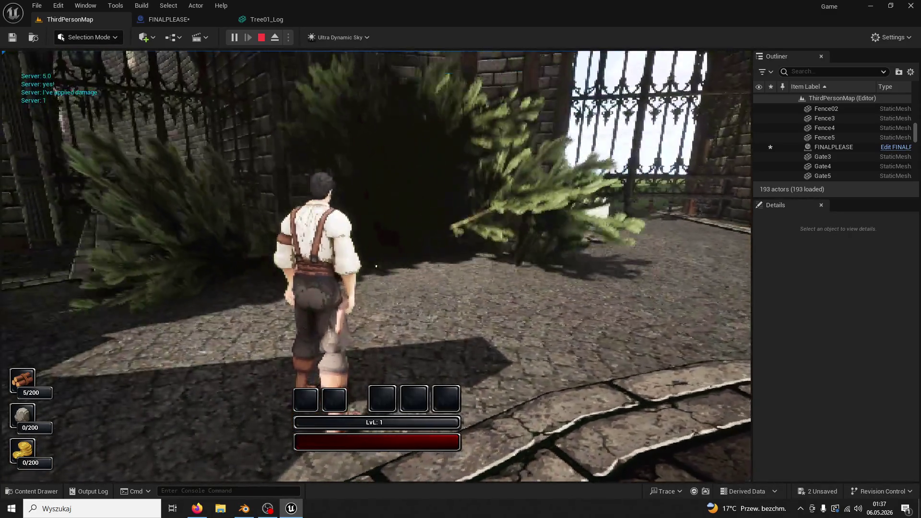
key("Escape")
- Start another play test with Alt+P and chop the tree three times before ending
left_click_drag(402, 260, 405, 331)
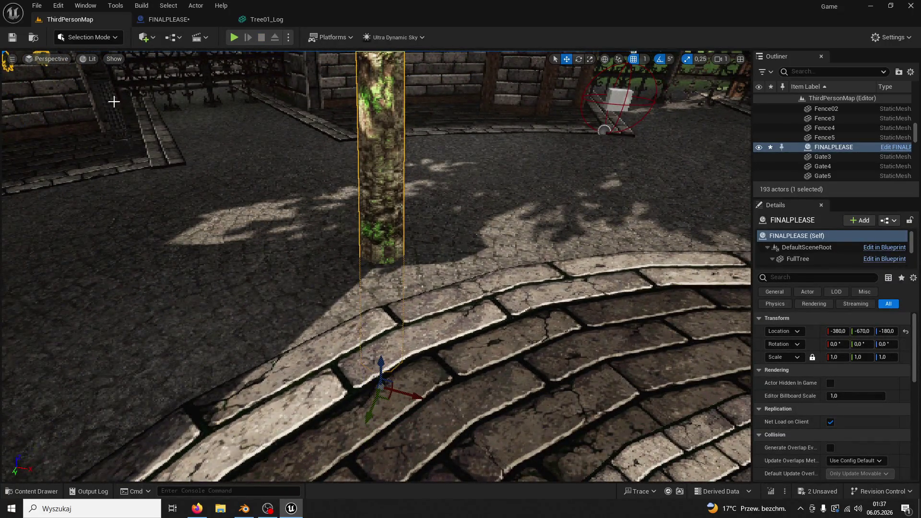
key("alt+p")
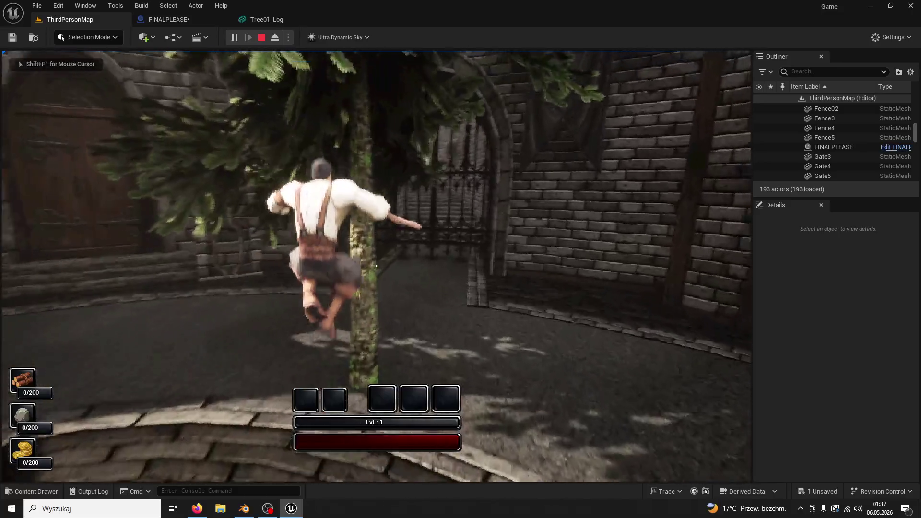
left_click(376, 265)
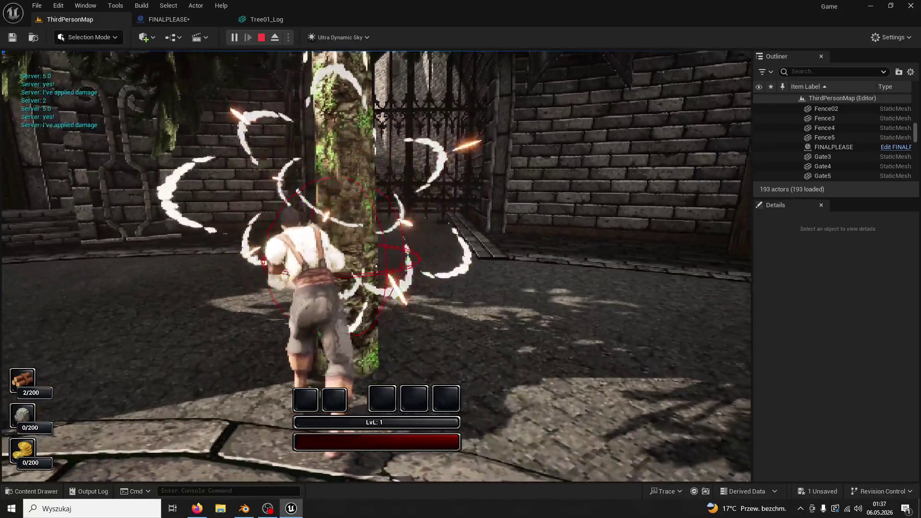
left_click(376, 266)
left_click(376, 266)
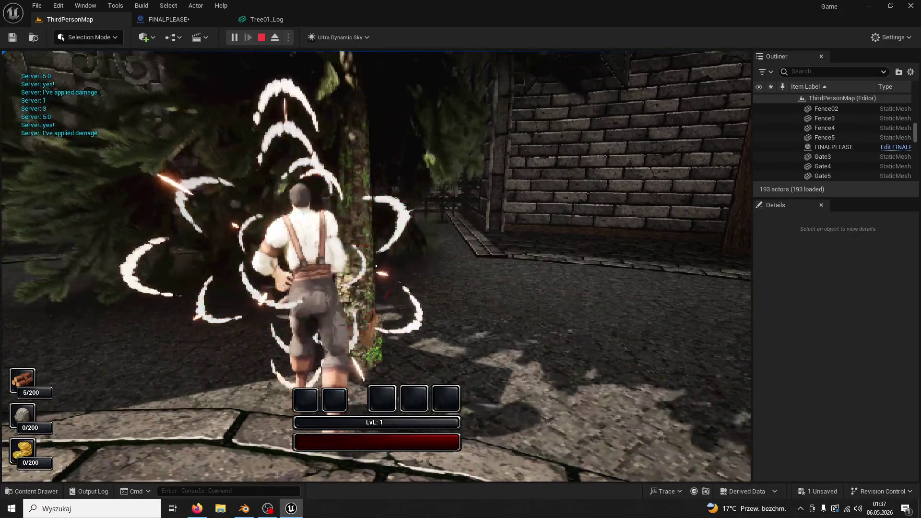
key("Escape")
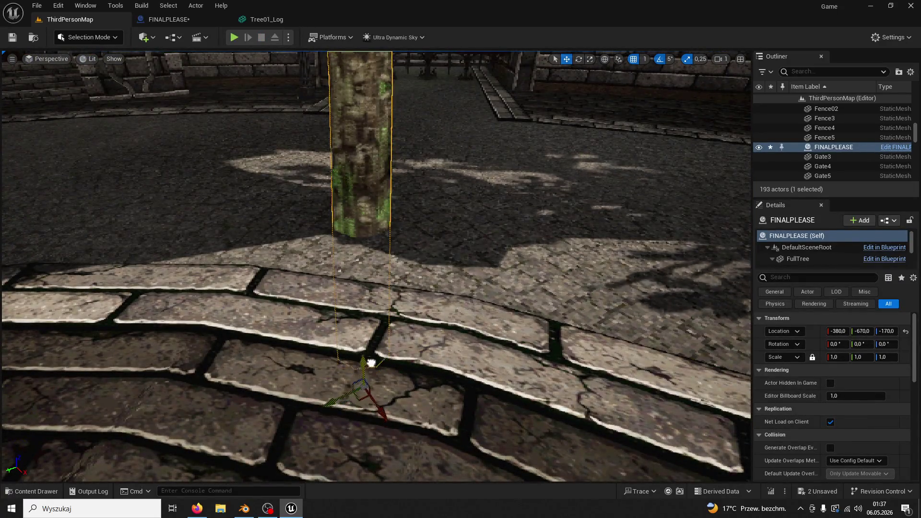
- Raise FINALPLEASE to Location Z -64 and frame the whole tree in view
left_click_drag(370, 363, 362, 307)
key("f")
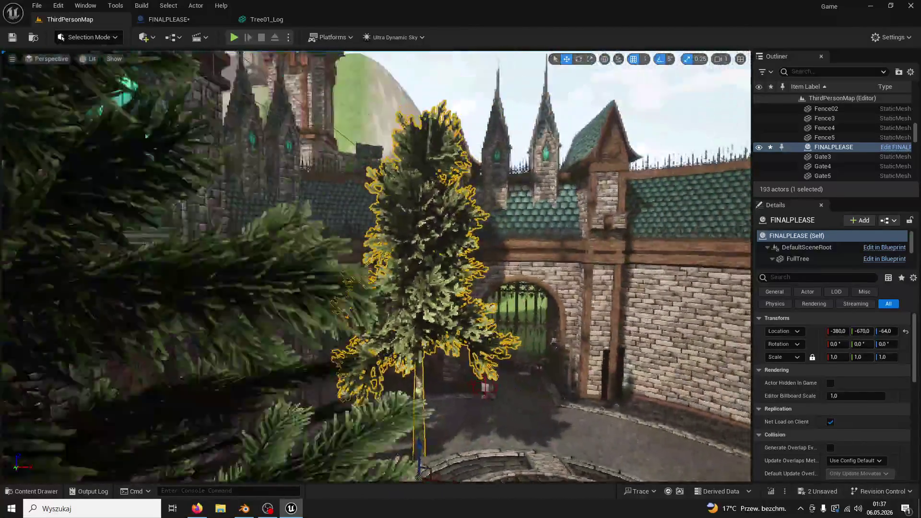
key("f")
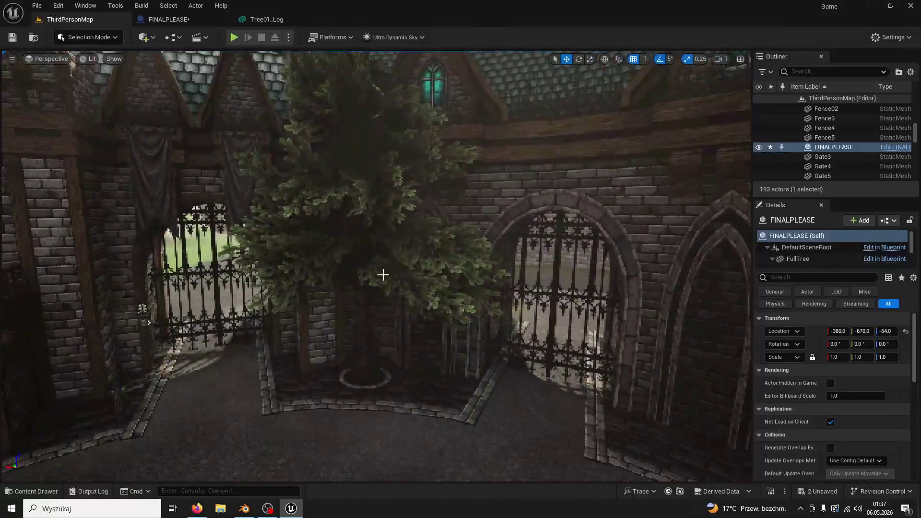
- Run a short play test with a single axe swing at the tree
left_click(234, 37)
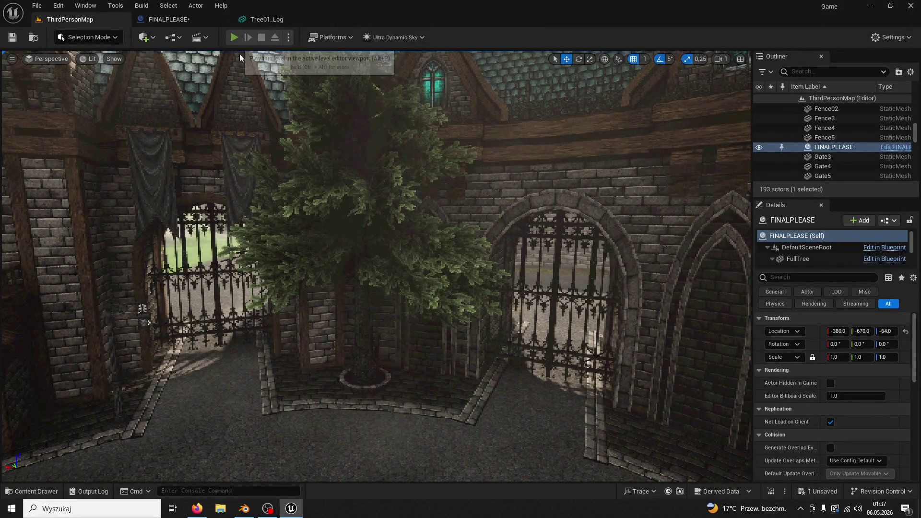
key("w")
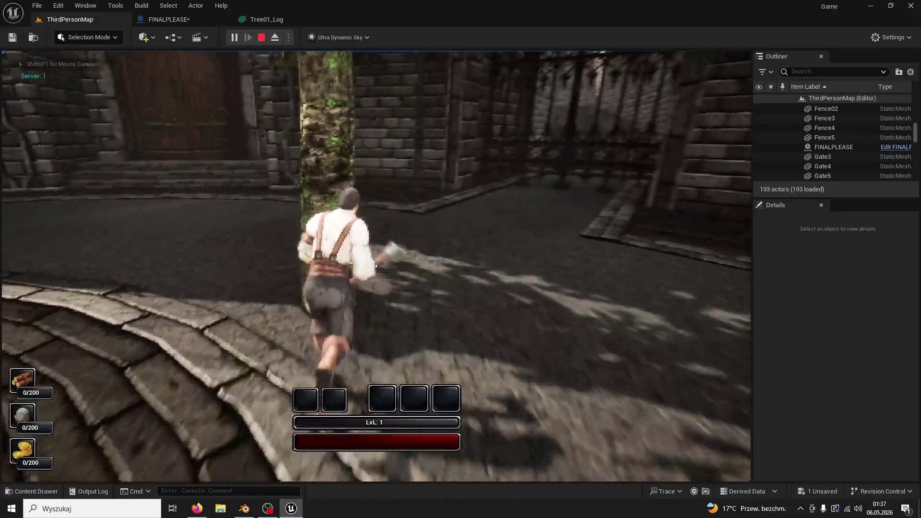
left_click(376, 267)
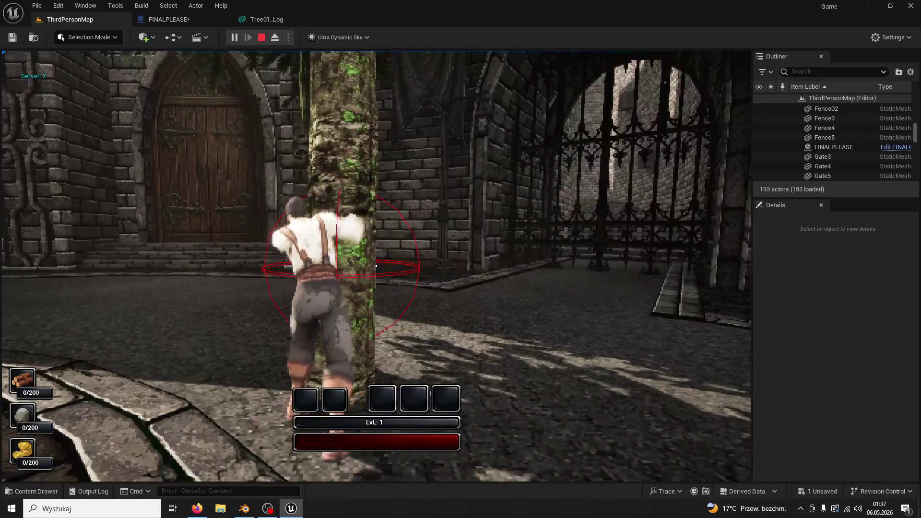
key("Escape")
- Lower Tree01_Log's collision capsule along Z, save the mesh, and return to the level
left_click(266, 19)
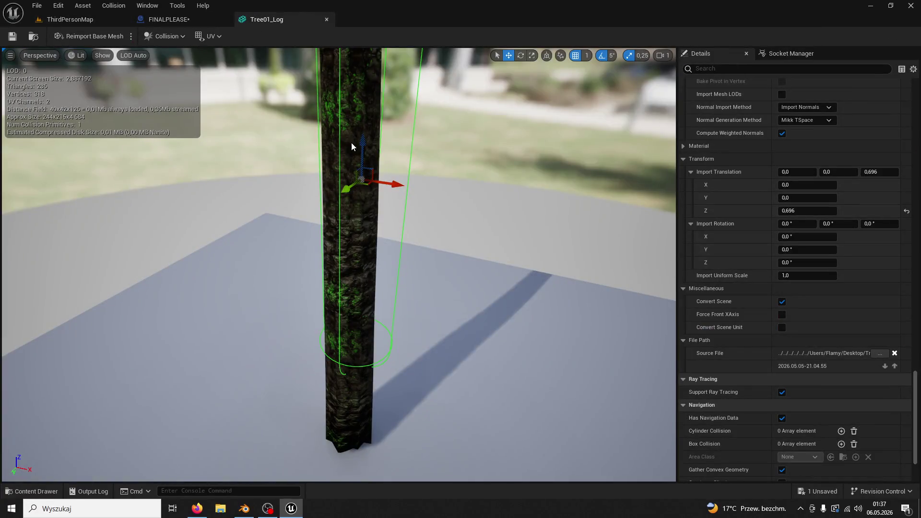
left_click_drag(361, 139, 362, 226)
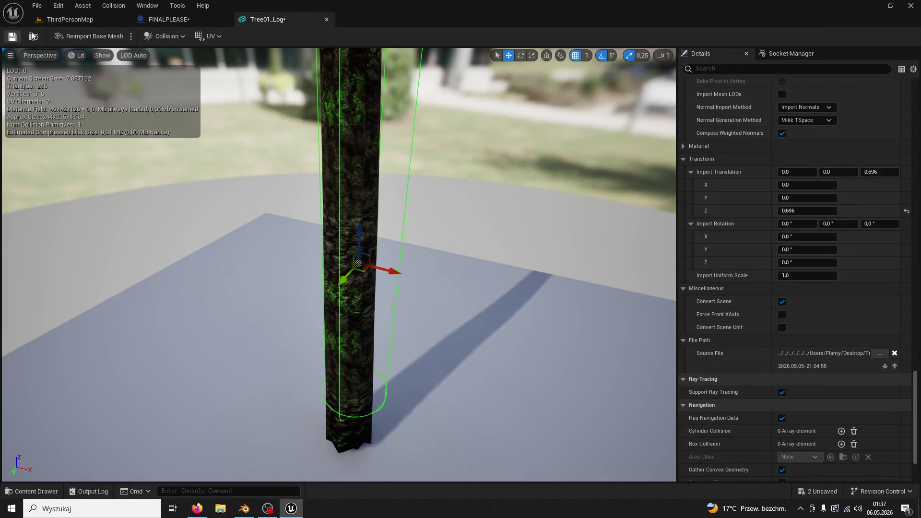
key("ctrl+s")
left_click(70, 19)
- Play-test again, chopping the tree four times until it falls for 5/200 wood
left_click(235, 37)
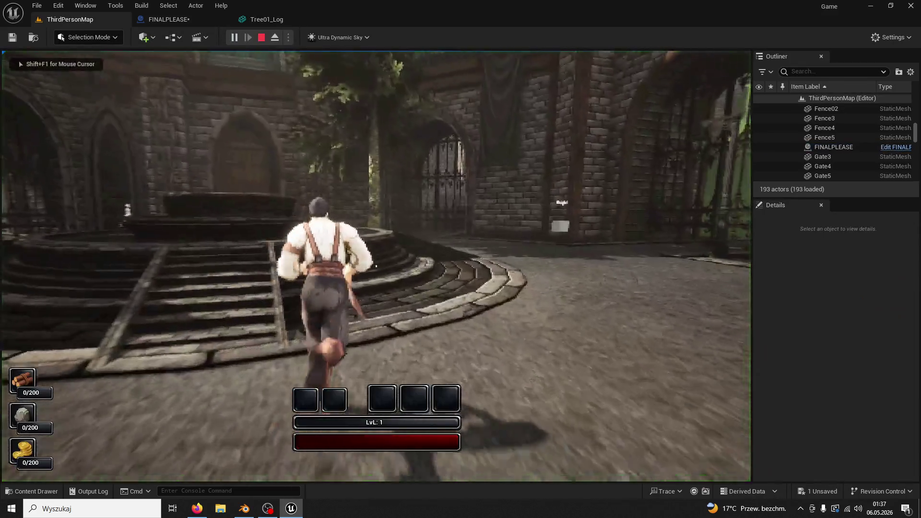
key("space")
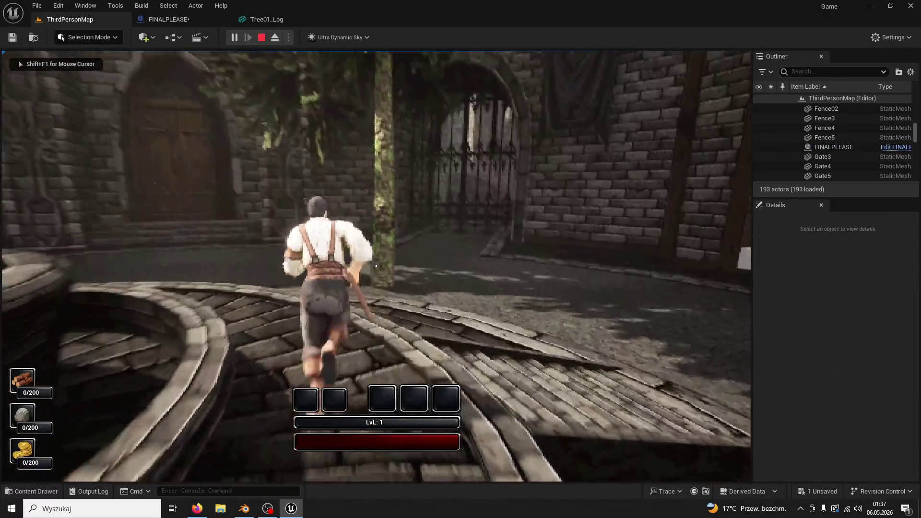
key("space")
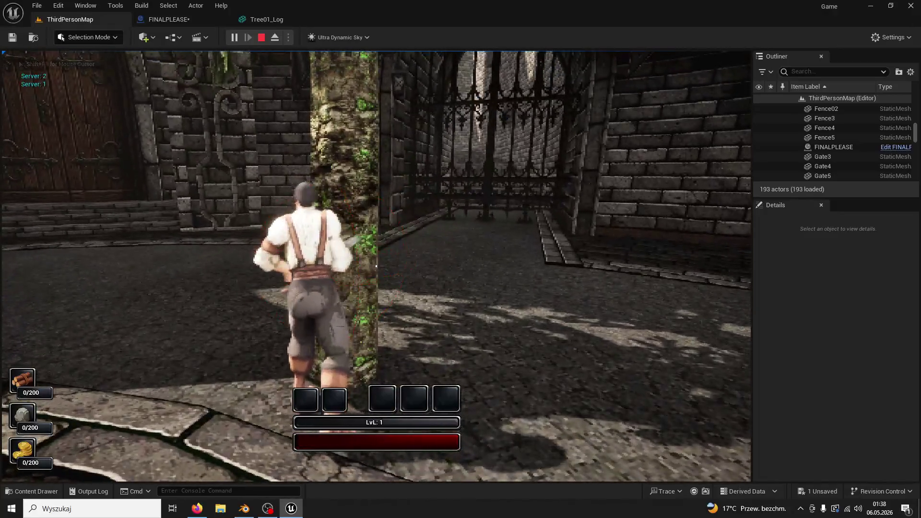
left_click(376, 266)
key("space")
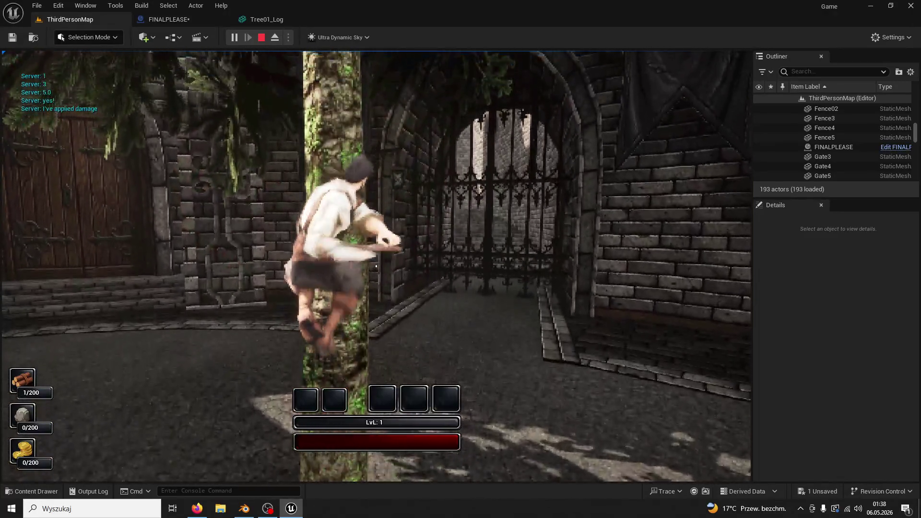
left_click(376, 265)
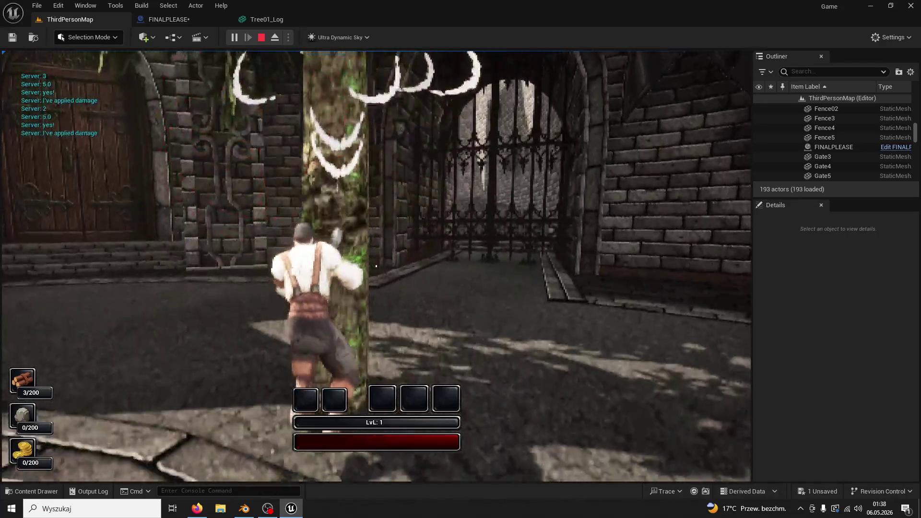
left_click(376, 266)
key("space")
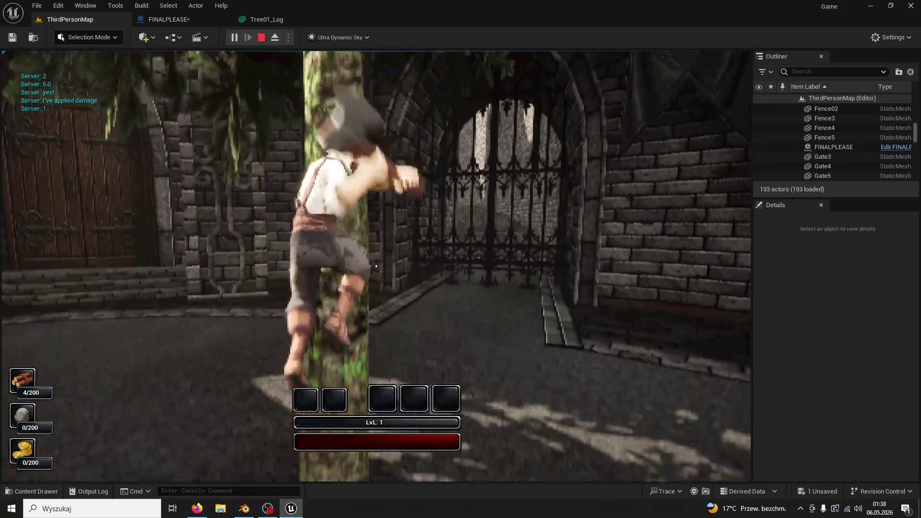
left_click(376, 266)
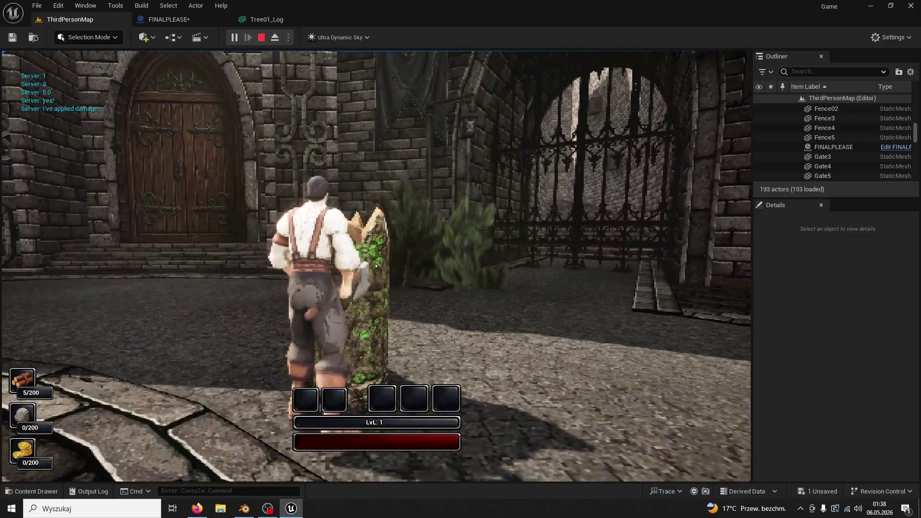
key("Escape")
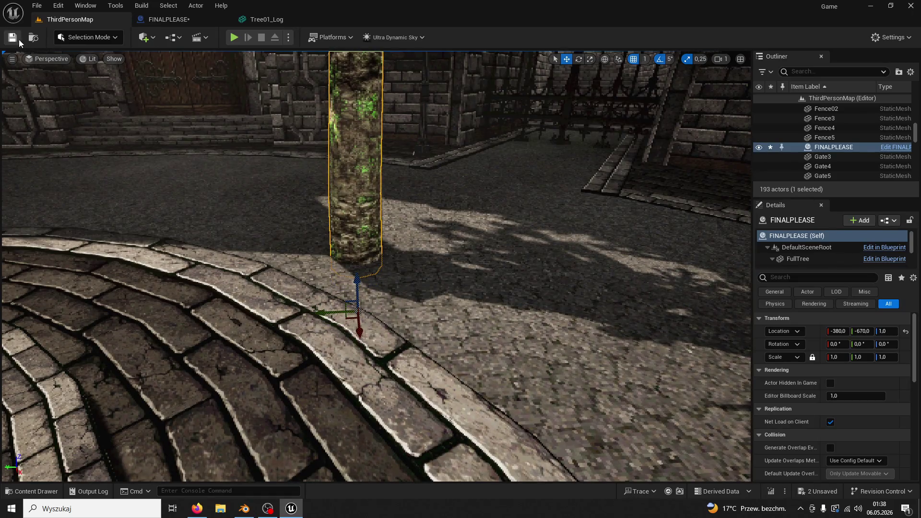
- Run a brief play test, then shrink the tree actor's uniform scale to 0.7075
left_click(230, 38)
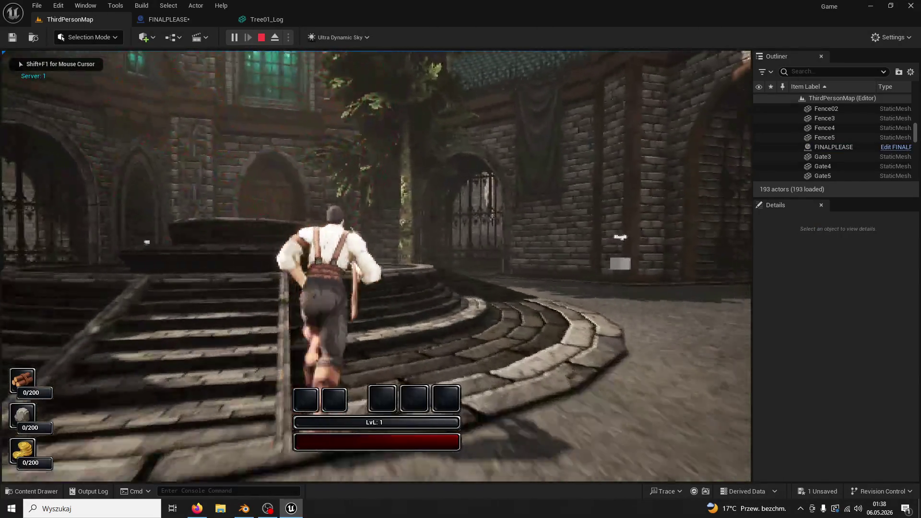
key("Escape")
left_click(837, 358)
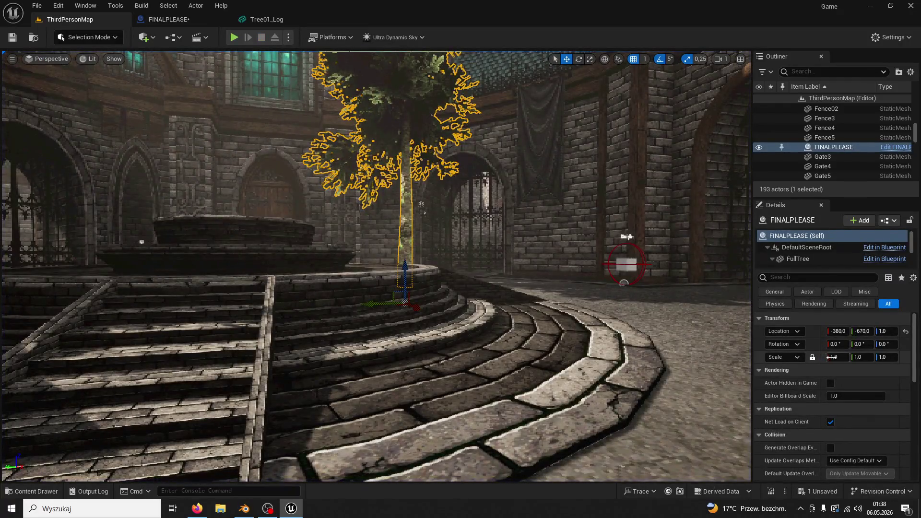
left_click(847, 368)
left_click_drag(837, 357, 835, 358)
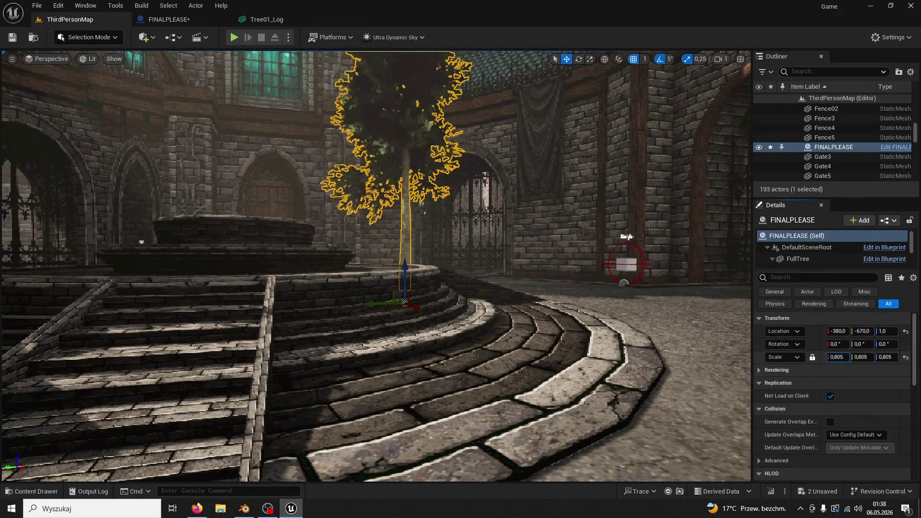
- Play-test again, chopping the tree until it falls for 5/200 wood, then stop and close
left_click(234, 36)
key("w")
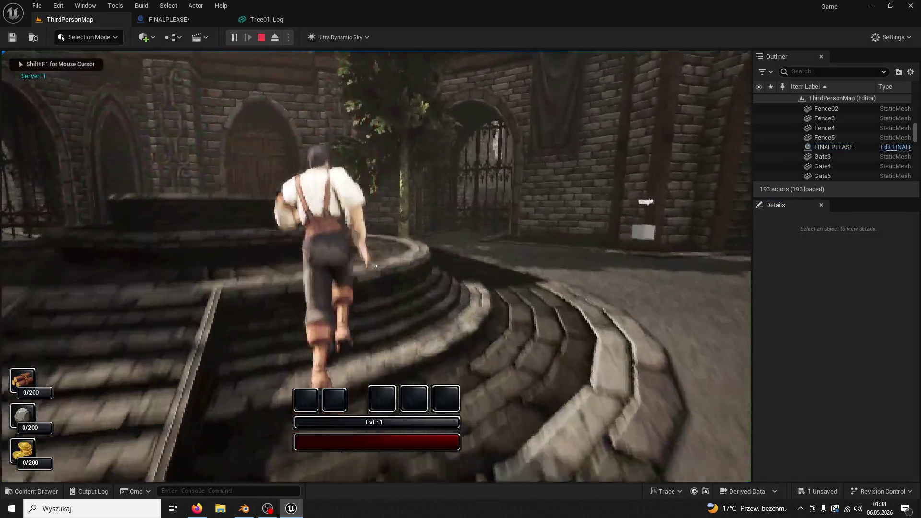
key("w")
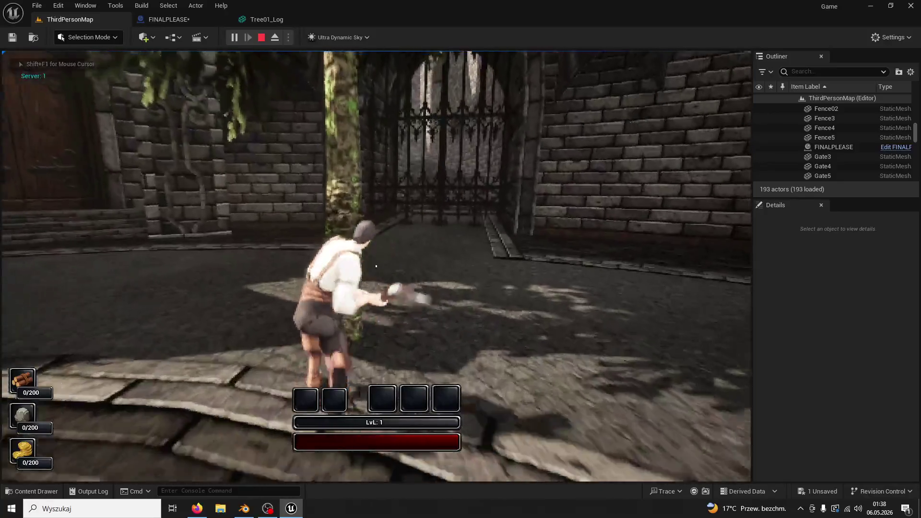
key("w")
left_click(376, 266)
left_click(376, 266)
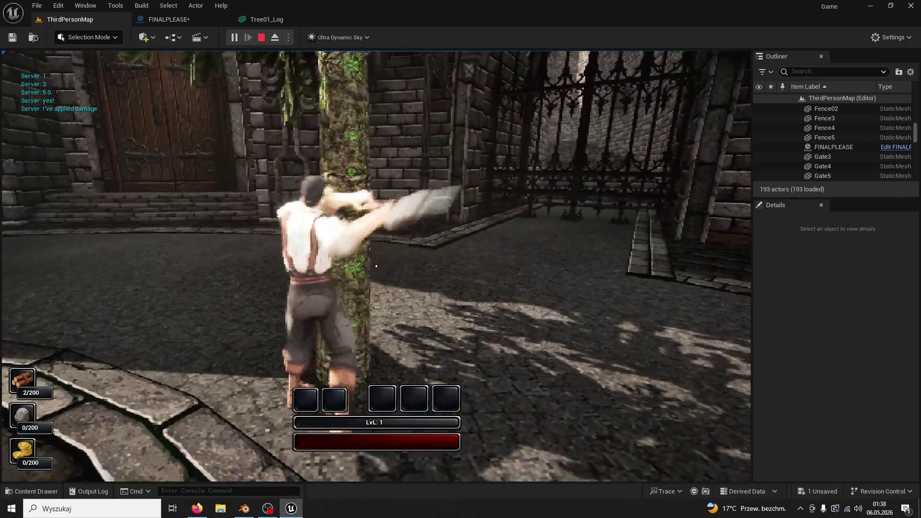
left_click(376, 266)
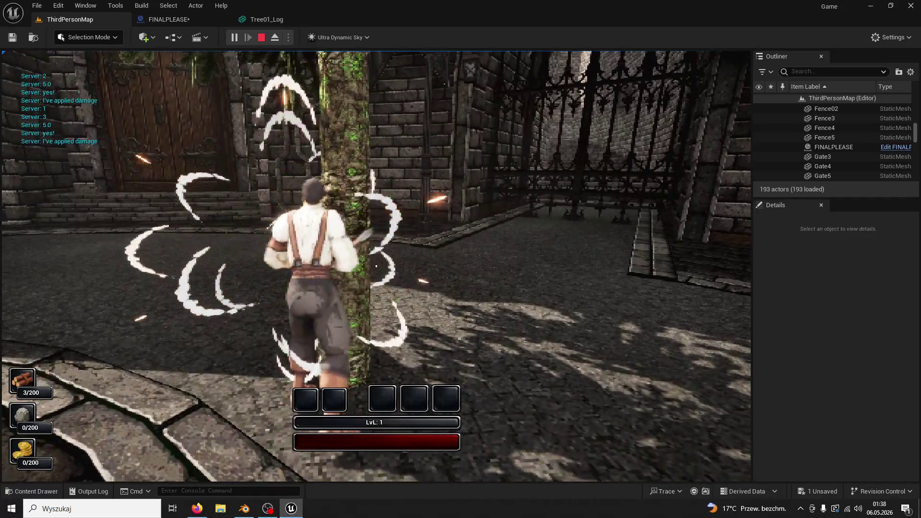
left_click(376, 266)
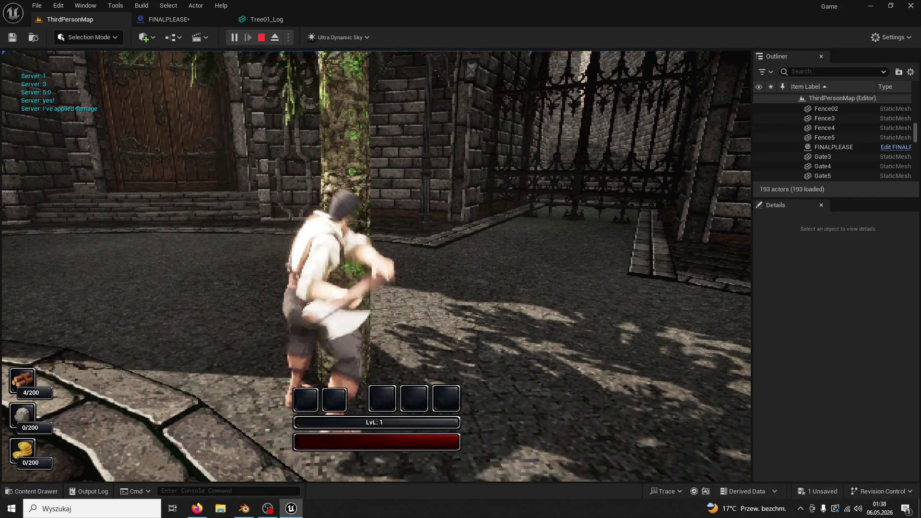
left_click(376, 265)
key("w")
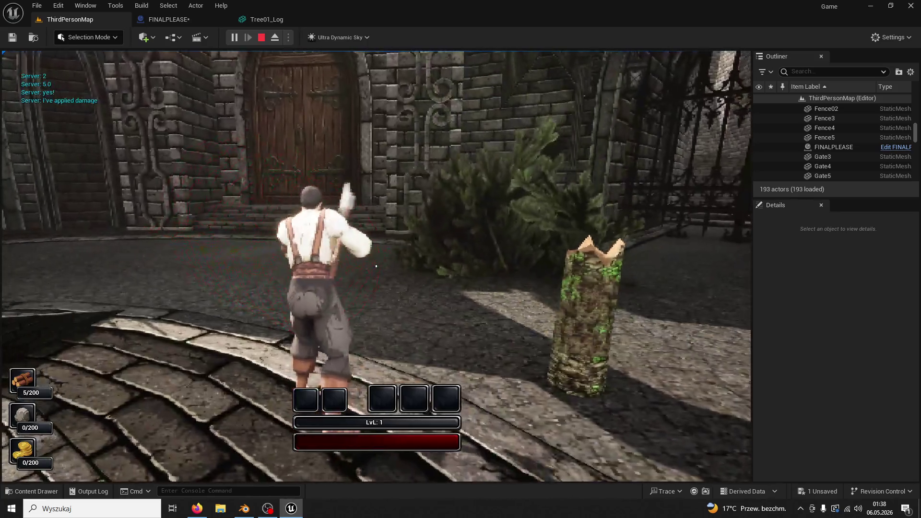
key("Escape")
key("ctrl+shift+s")
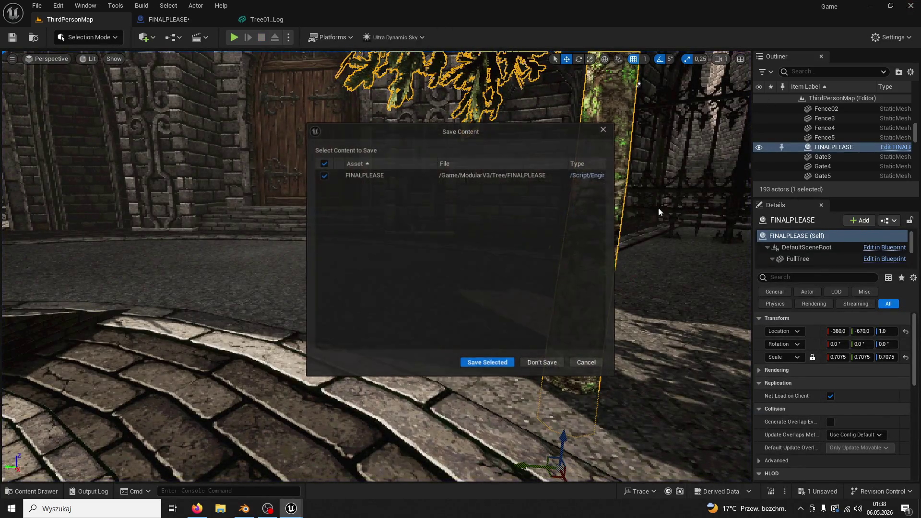
- Save the FINALPLEASE changes and delete the ANIMEJSZYN folder to the Recycle Bin
left_click(525, 361)
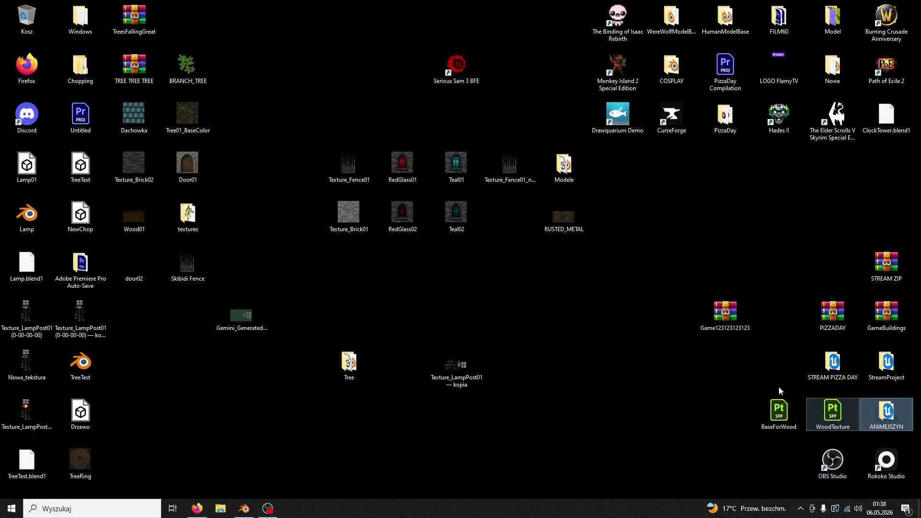
left_click(474, 218)
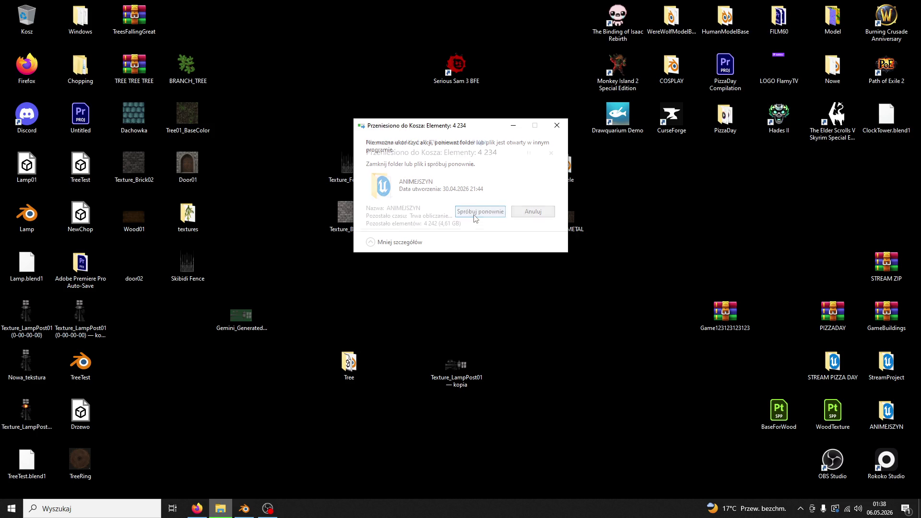
left_click(475, 218)
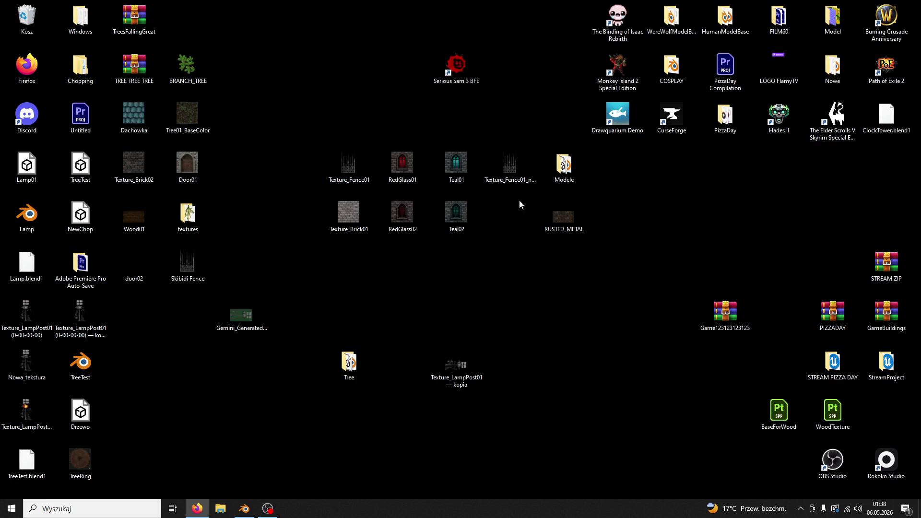
- Extract the TREE TREE TREE archive to its default destination on the desktop
right_click(121, 61)
left_click(155, 88)
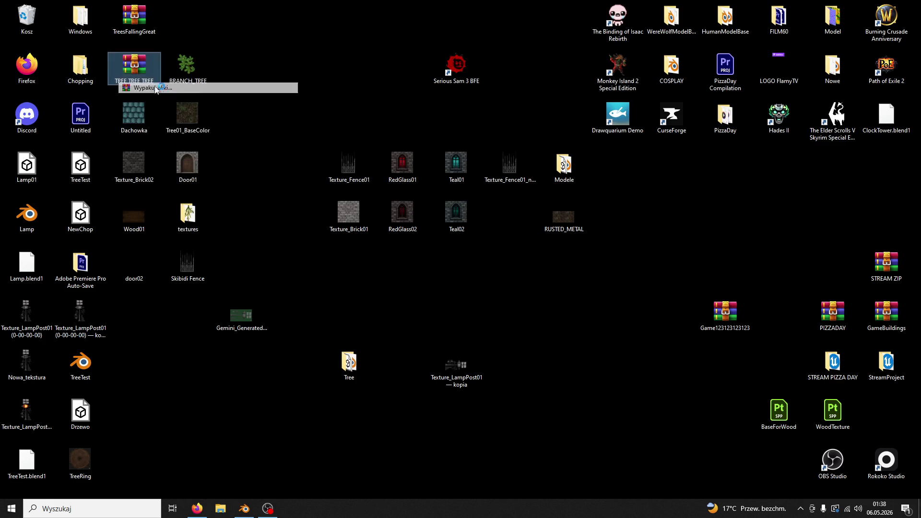
left_click(485, 362)
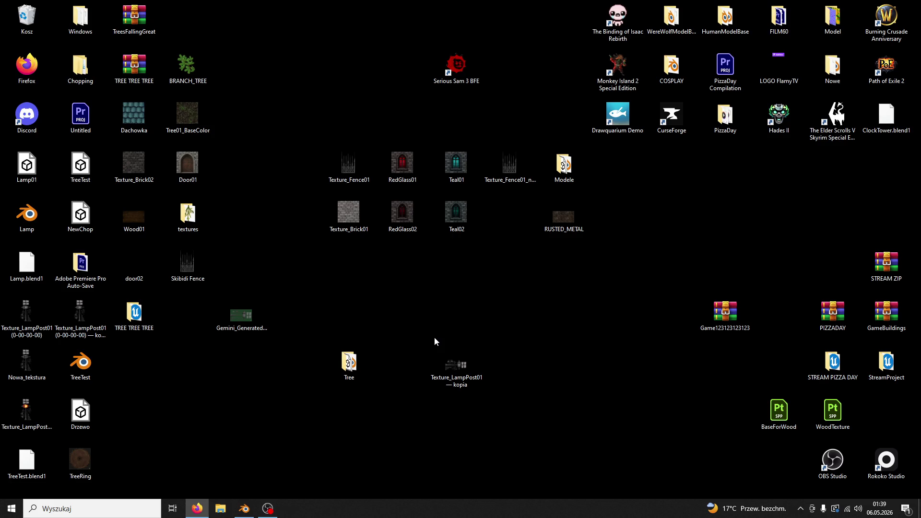
- Launch Game.uproject from the TREE TREE TREE folder and accept rebuilding the missing game modules
left_click_drag(127, 314, 880, 416)
double_click(880, 416)
double_click(246, 198)
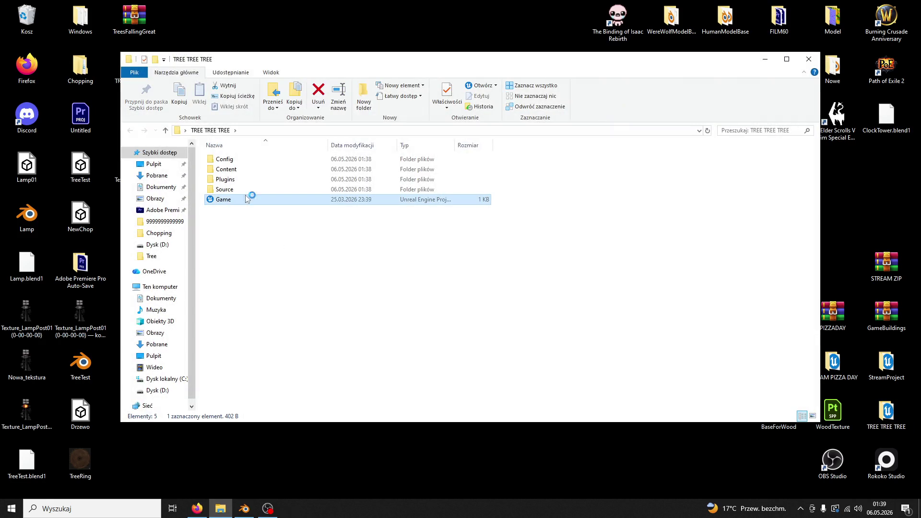
left_click(808, 59)
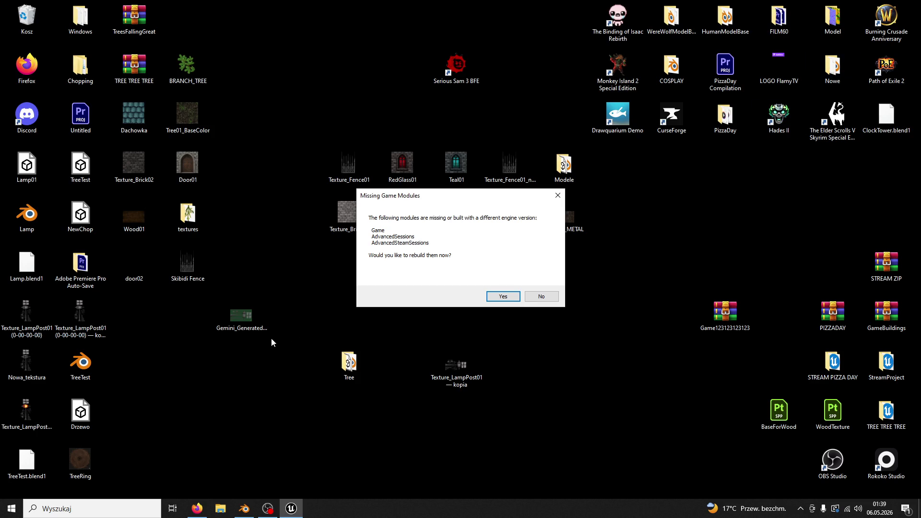
left_click(511, 292)
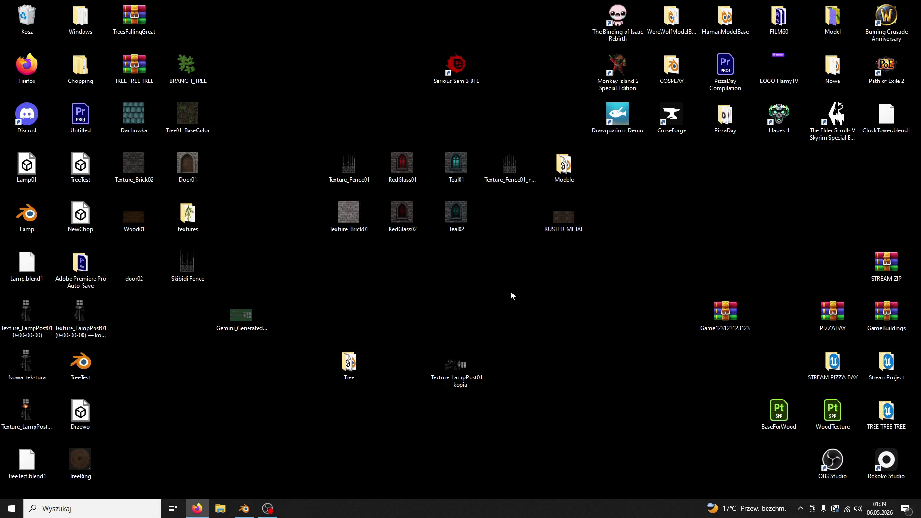
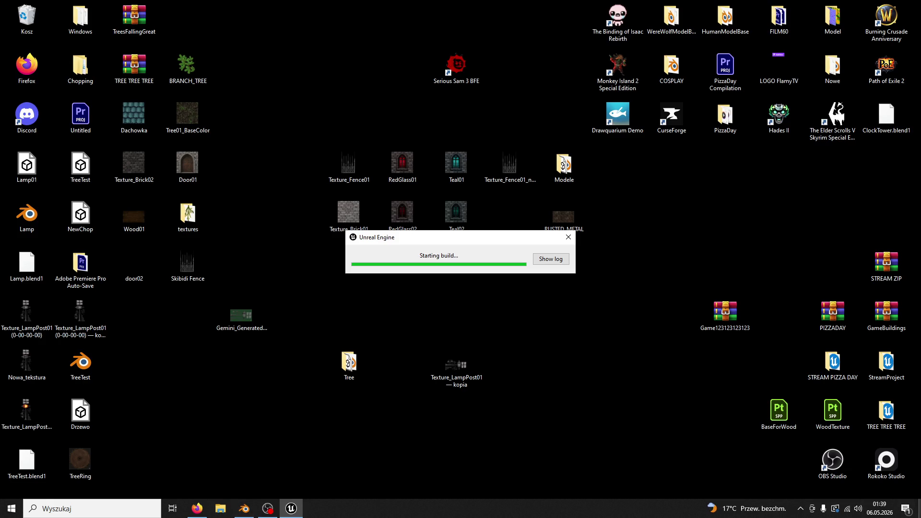
- After the build finishes, turn the ThirdPersonMap viewport toward the courtyard tree
left_click(879, 508)
left_click(879, 509)
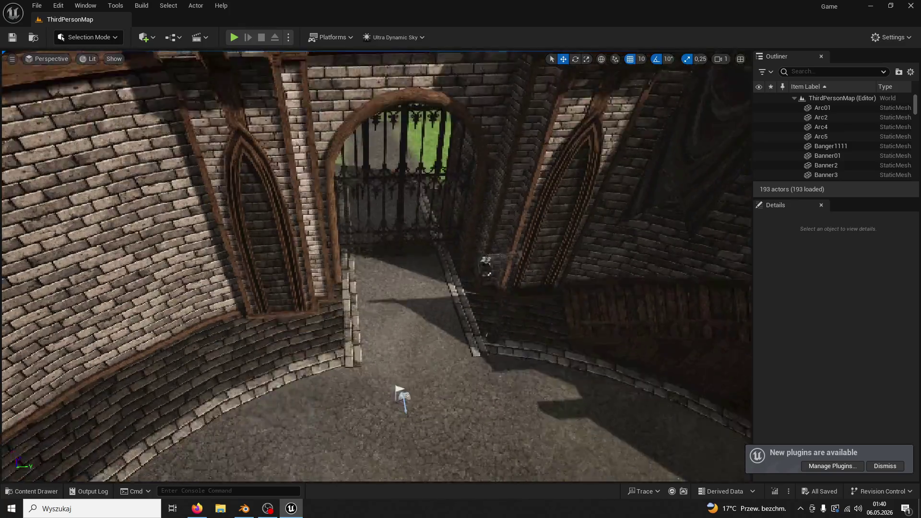
left_click_drag(208, 75, 208, 75)
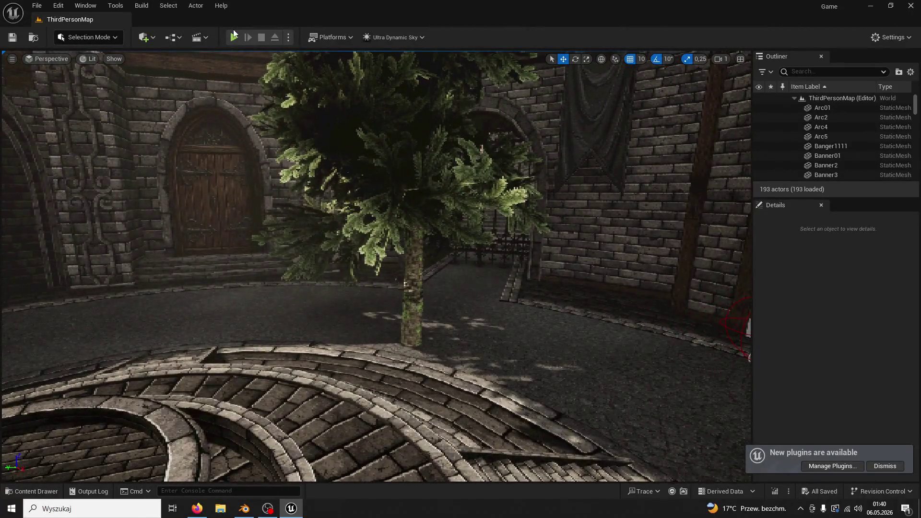
- Play in editor, run to the courtyard tree and strike it three times until it falls, then stop
left_click(233, 37)
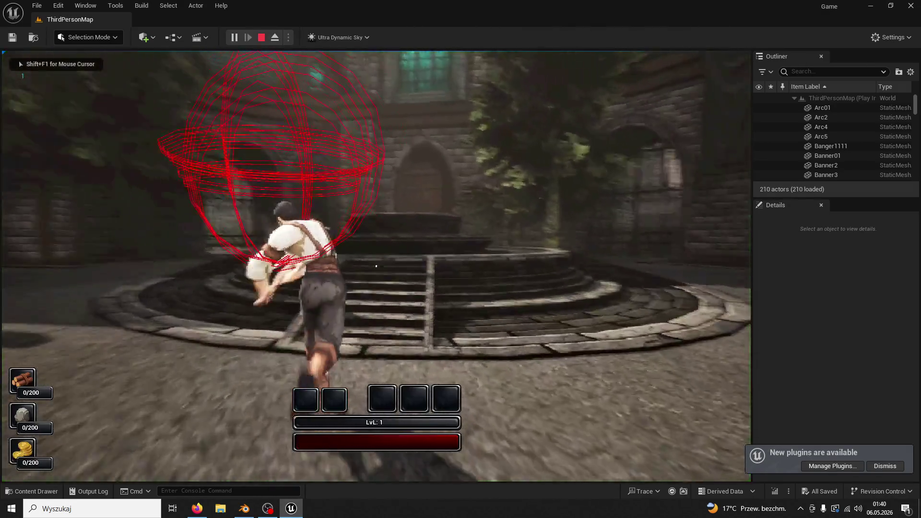
key("w")
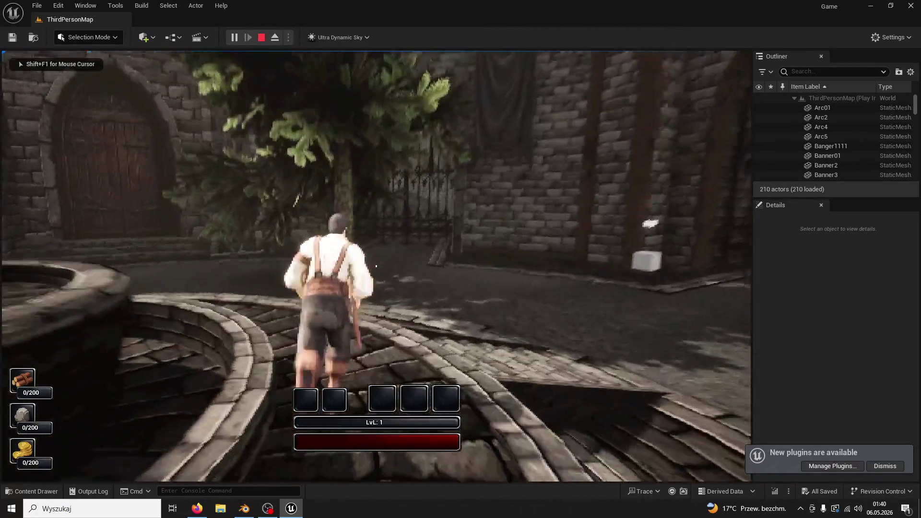
key("e")
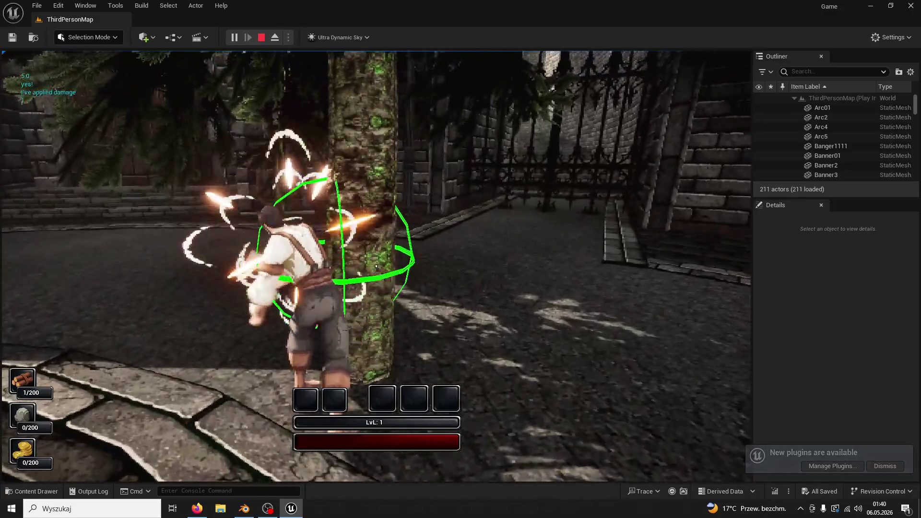
key("e")
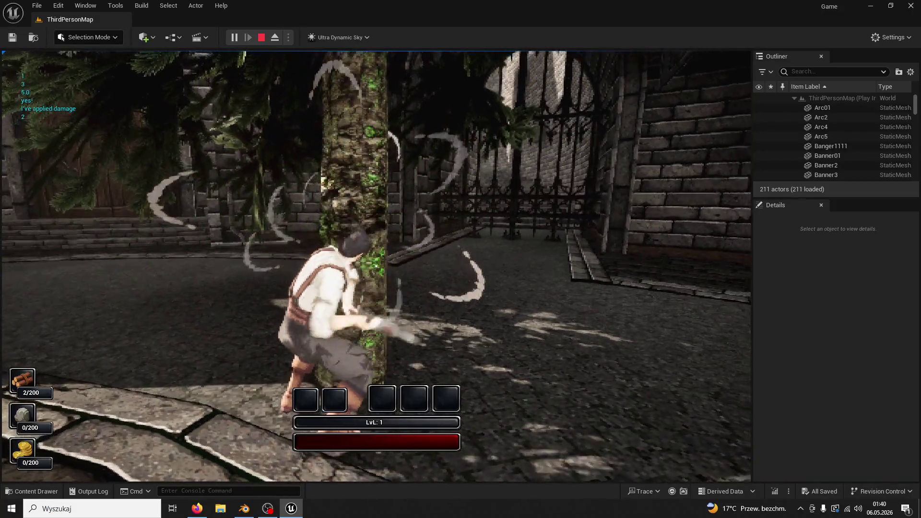
key("e")
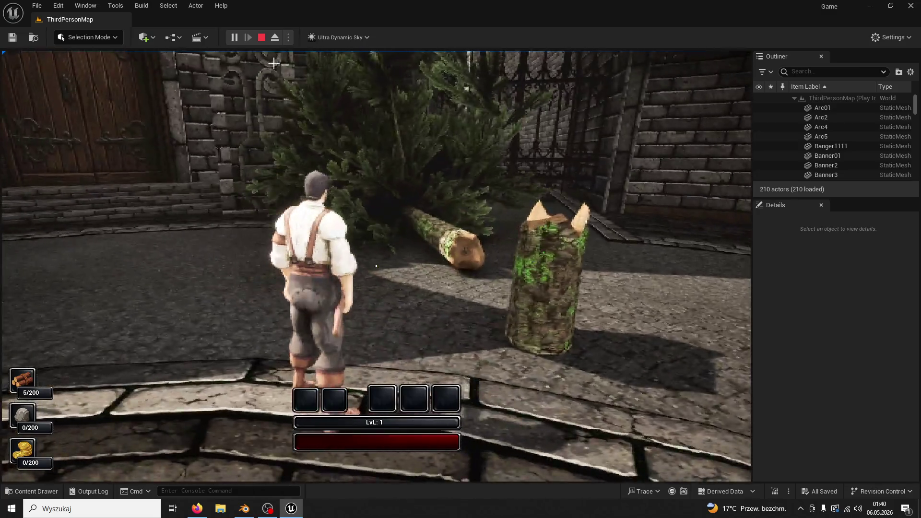
key("Escape")
- Browse the Tree and Tree01 folders in the asset browser, then return to the level
left_click(45, 491)
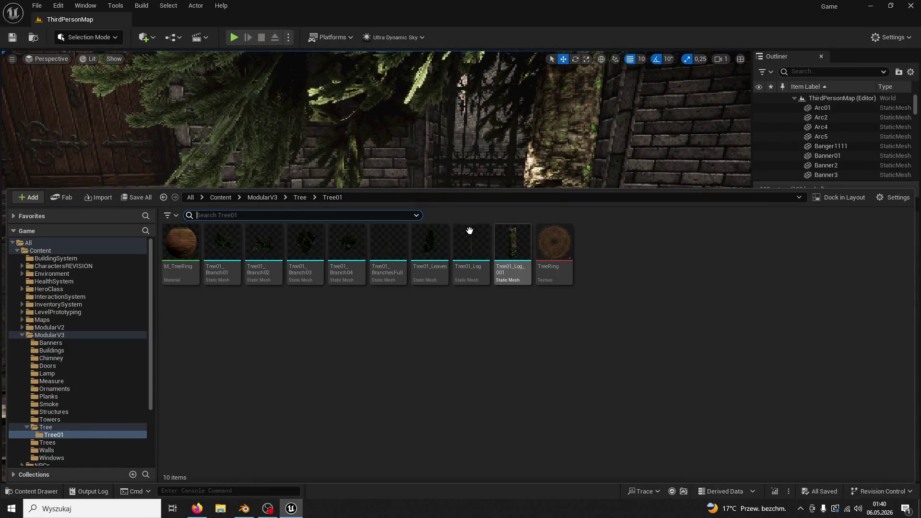
left_click(300, 197)
double_click(185, 251)
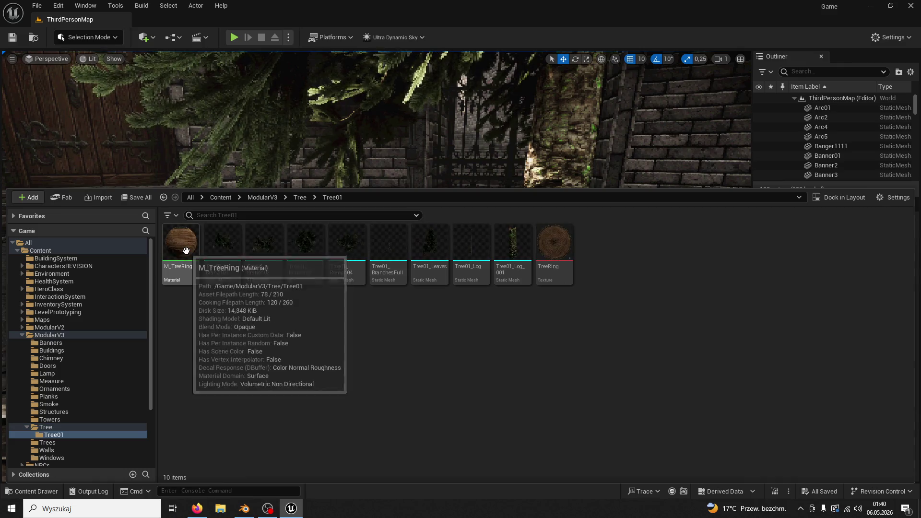
left_click(298, 197)
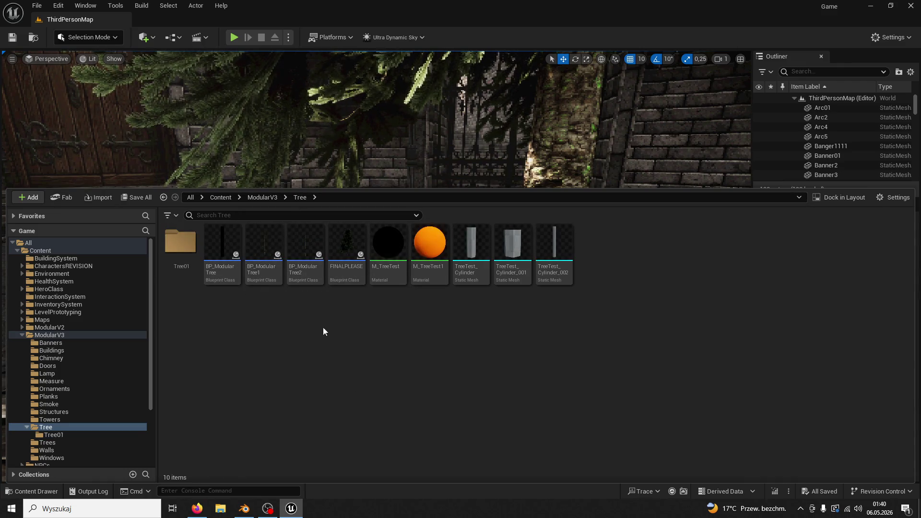
left_click(384, 115)
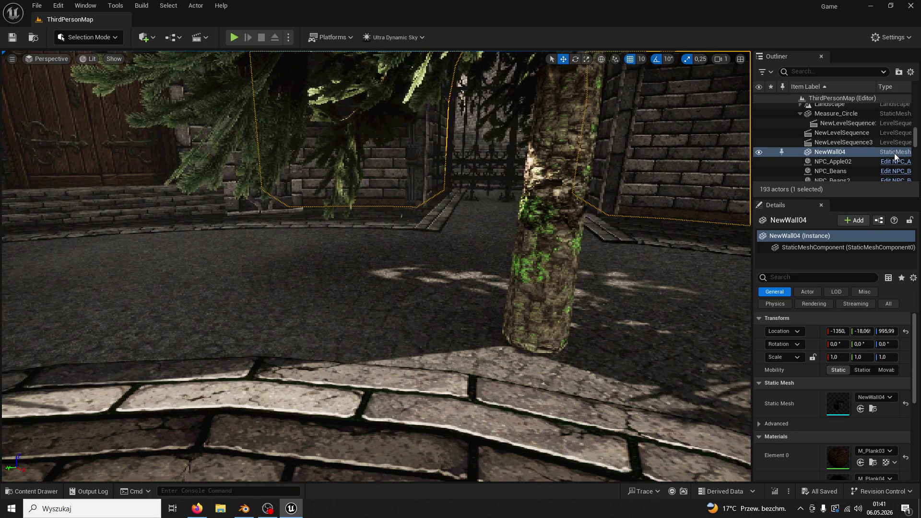
- Select the FINALPLEASE tree actor and open its blueprint for editing
left_click(545, 164)
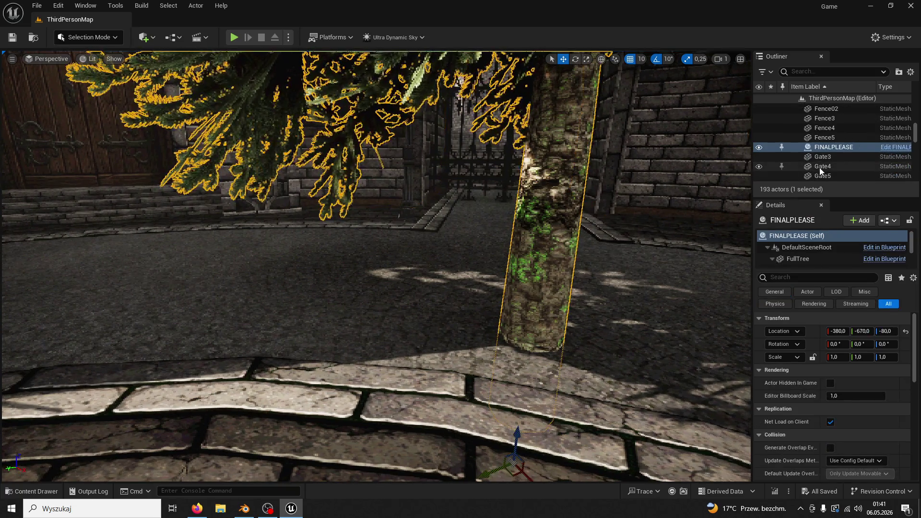
left_click(894, 138)
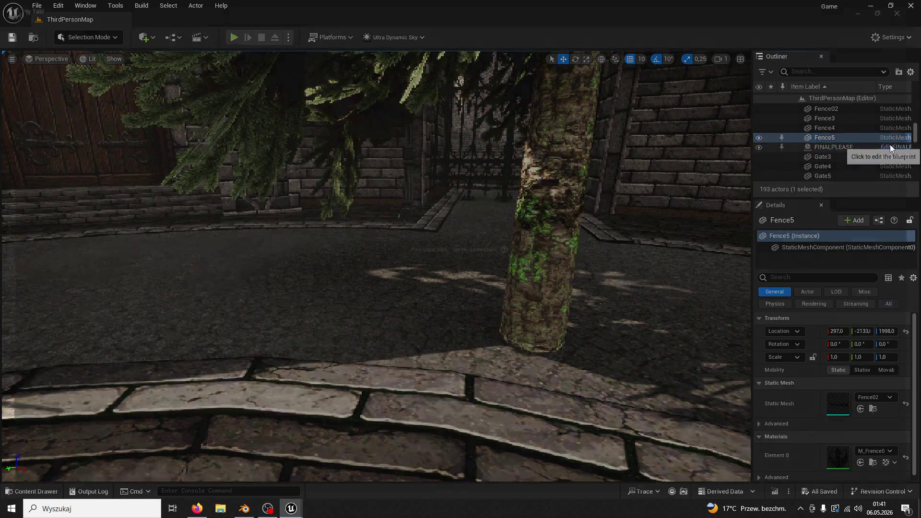
left_click(892, 146)
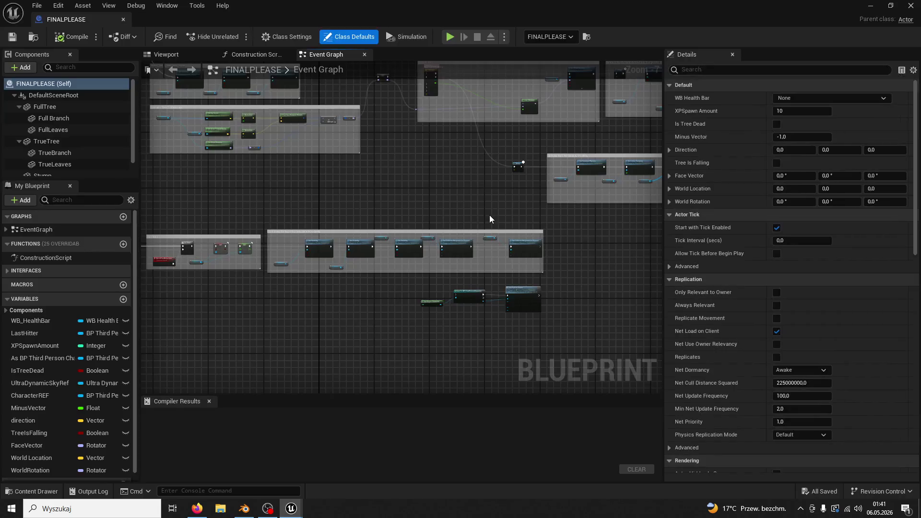
scroll(554, 295, "up", 5)
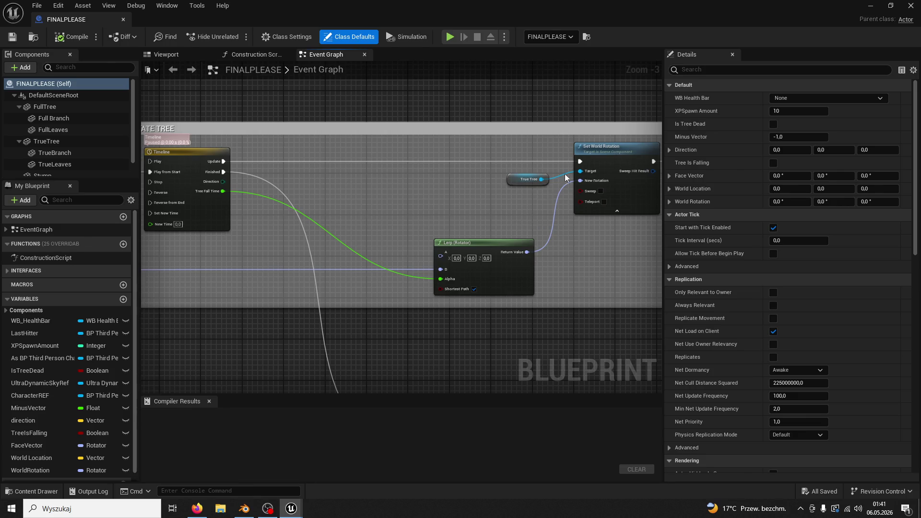
- Inspect the Set World Rotation, True Tree and Lerp nodes, then move the graph to the OnDeath sequence
left_click(601, 144)
left_click(523, 185, "ctrl")
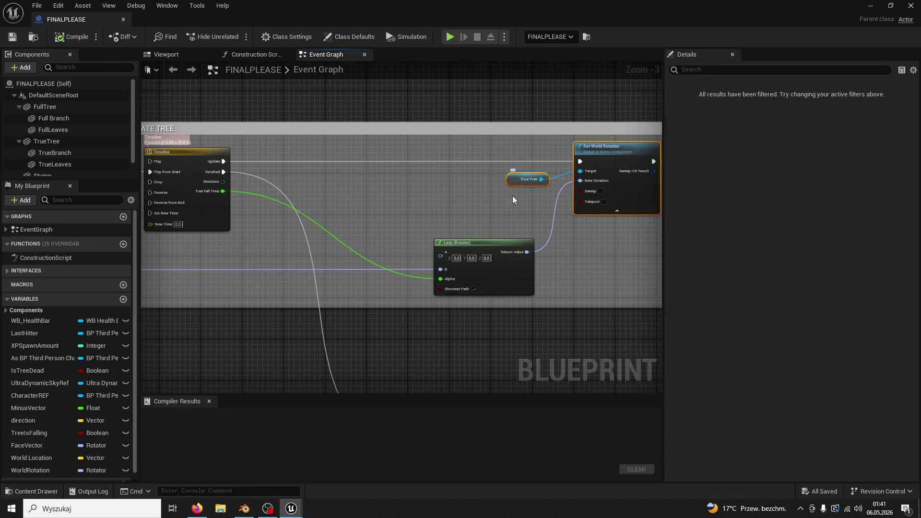
left_click(494, 253, "ctrl")
left_click_drag(418, 212, 482, 219)
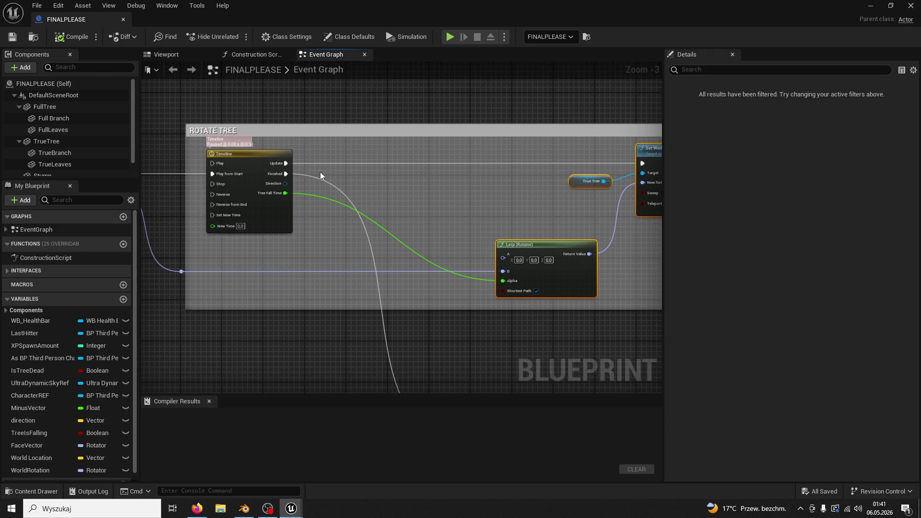
mouse_move(320, 172)
left_mouse_down()
mouse_move(436, 287)
mouse_move(399, 214)
mouse_move(541, 374)
mouse_move(512, 454)
left_mouse_up()
scroll(513, 454, "down", 4)
scroll(406, 284, "up", 4)
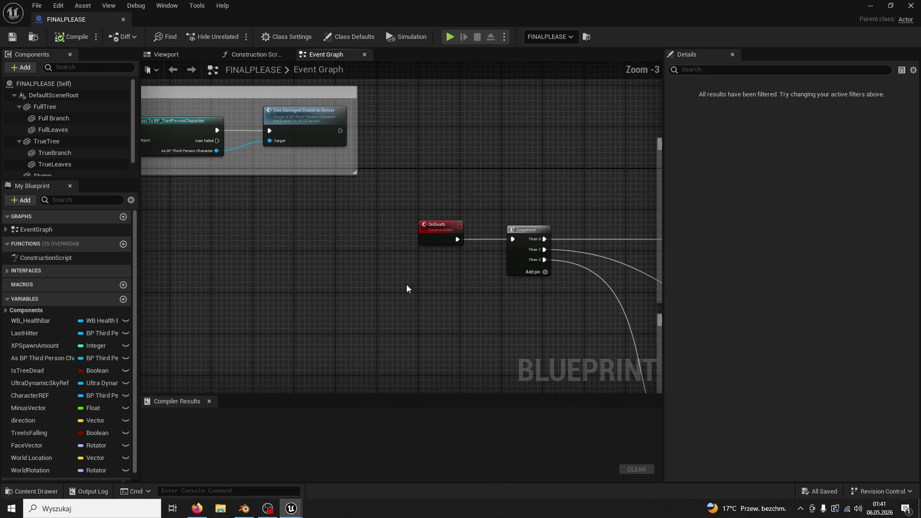
scroll(406, 289, "down", 3)
left_click_drag(608, 316, 516, 279)
scroll(516, 280, "up", 3)
mouse_move(434, 278)
left_mouse_down()
mouse_move(379, 176)
mouse_move(312, 181)
left_mouse_up()
- Add a Timeline node and wire Tree Damaged Sound's output into its Play from Start
right_click(312, 180)
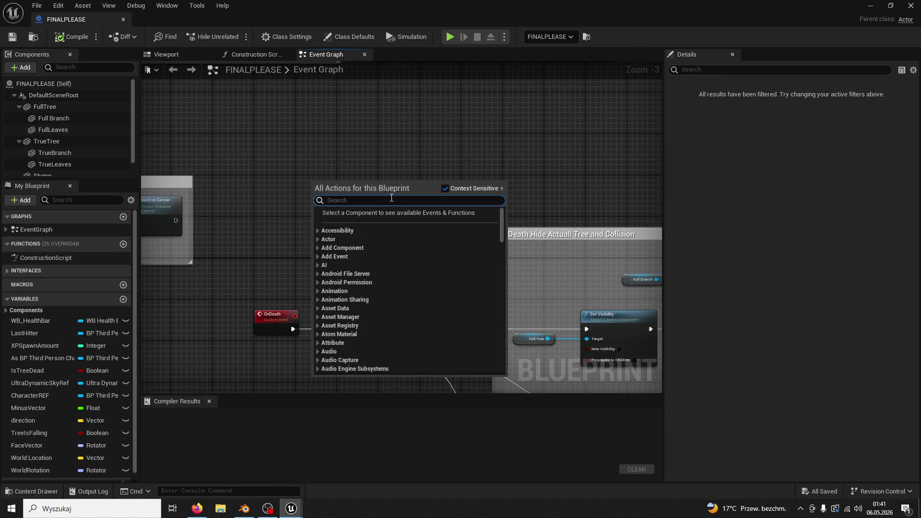
type("timeline")
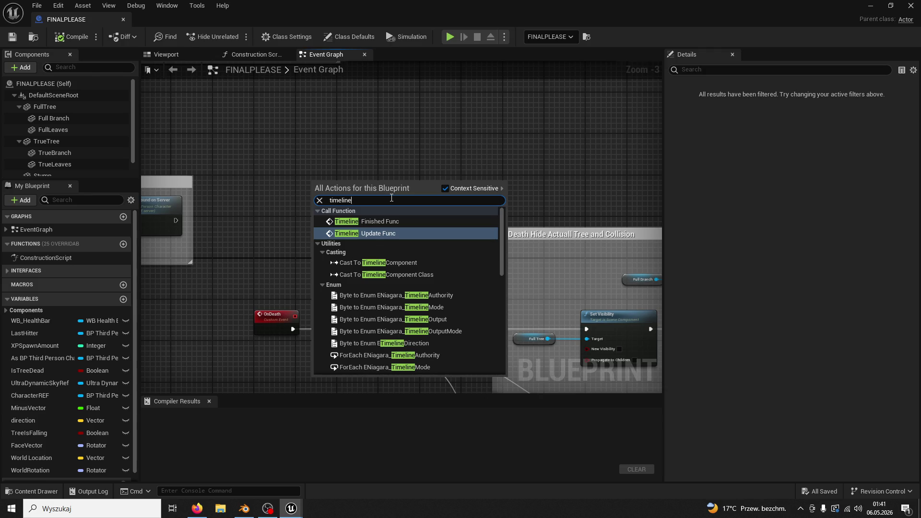
left_click(387, 233)
scroll(297, 216, "down", 4)
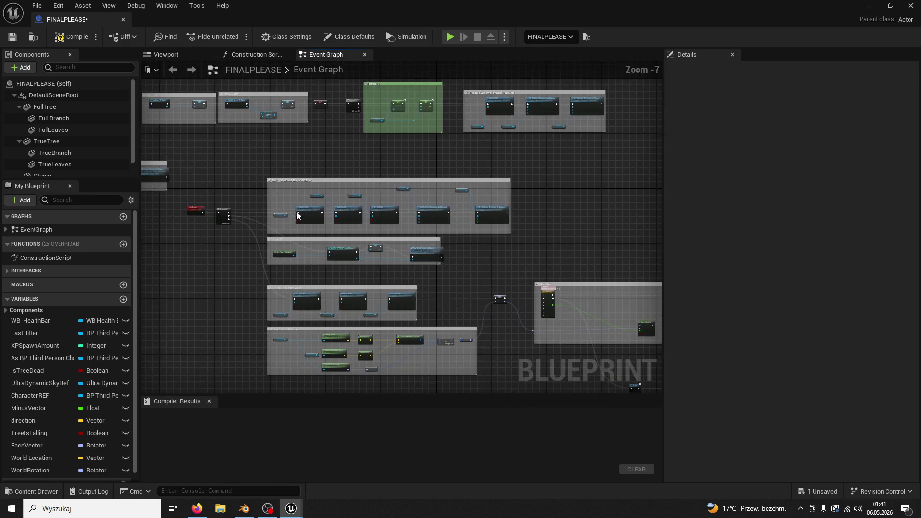
scroll(479, 267, "up", 5)
left_click(307, 225)
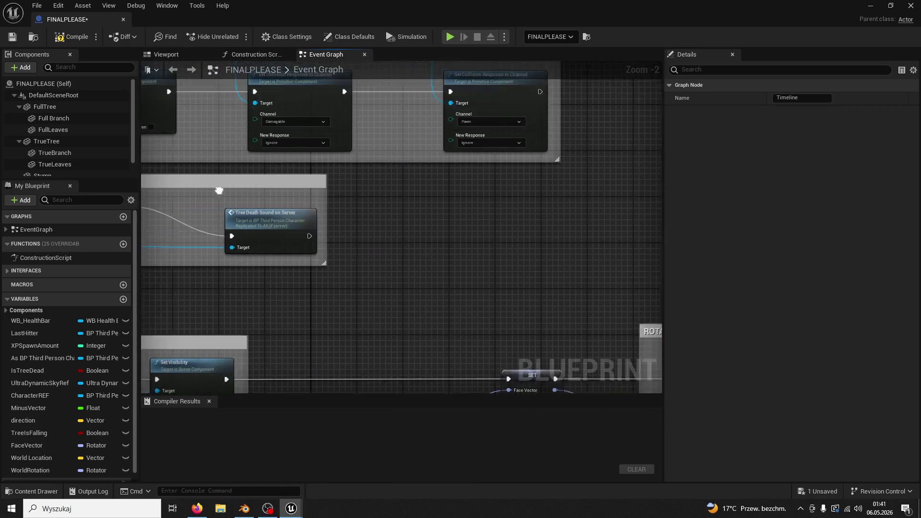
right_click(433, 183)
left_click(438, 201)
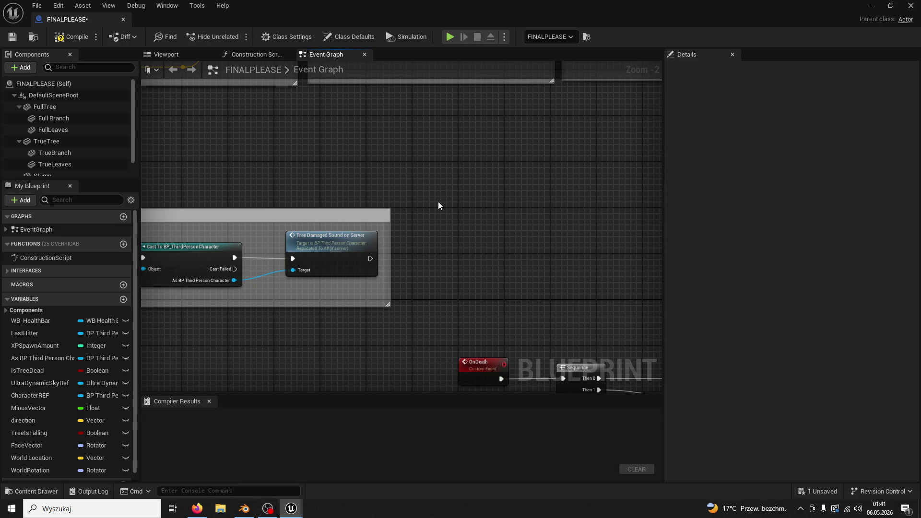
key("alt+Tab")
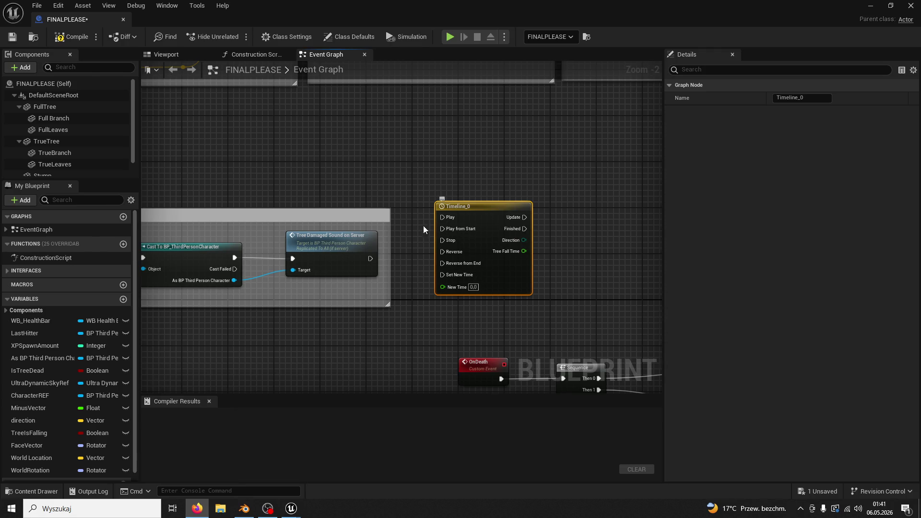
left_click_drag(371, 258, 442, 229)
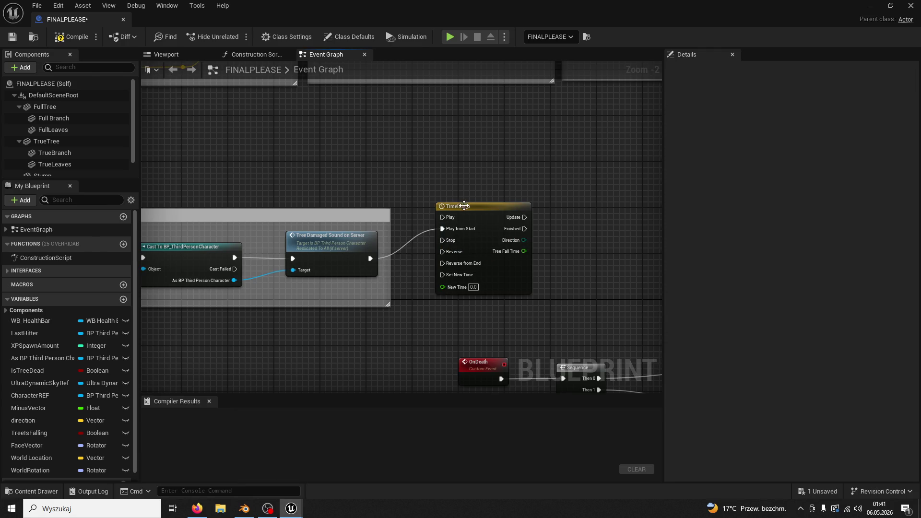
- In Timeline_0, delete the TreeFallTime track and add a new float track
double_click(484, 211)
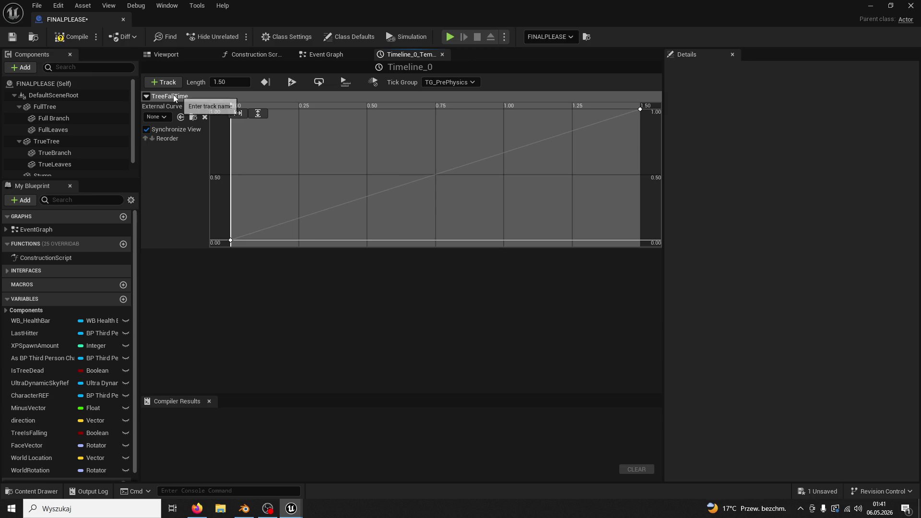
left_click(146, 96)
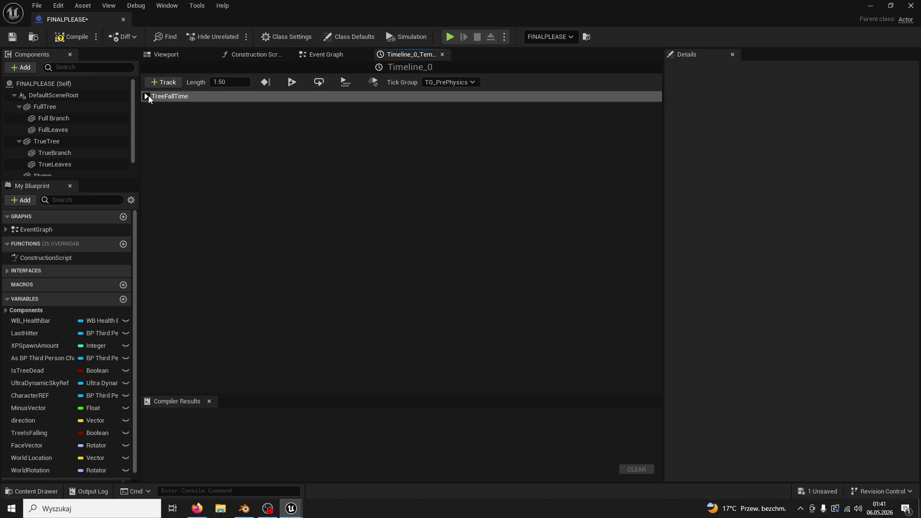
left_click(148, 96)
right_click(149, 95)
left_click(179, 119)
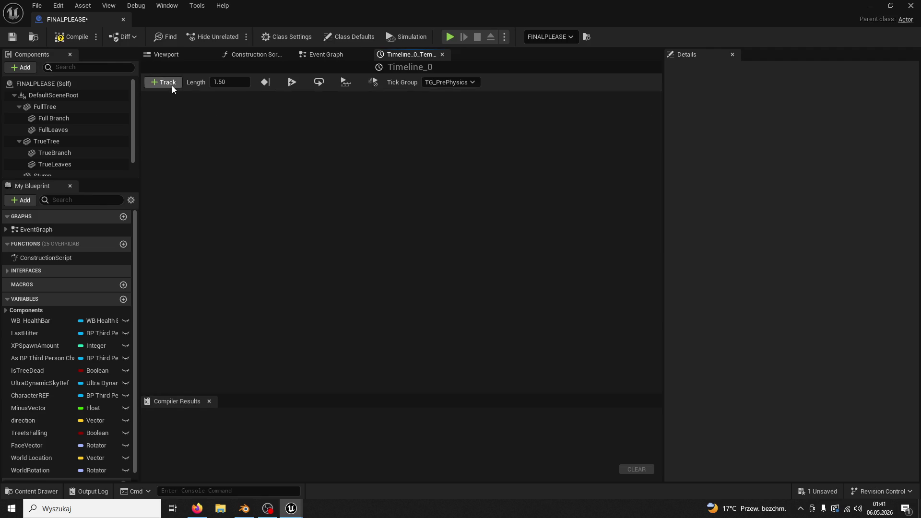
left_click(168, 83)
left_click(197, 98)
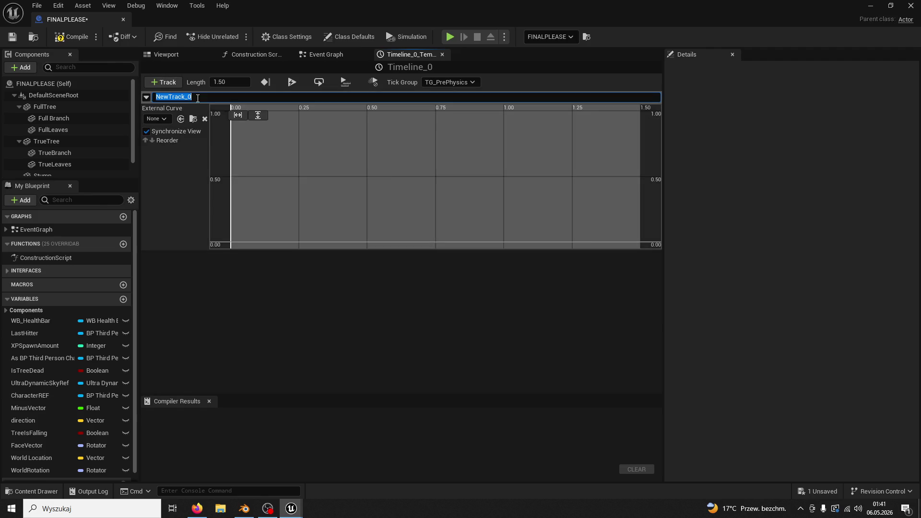
left_click(202, 284)
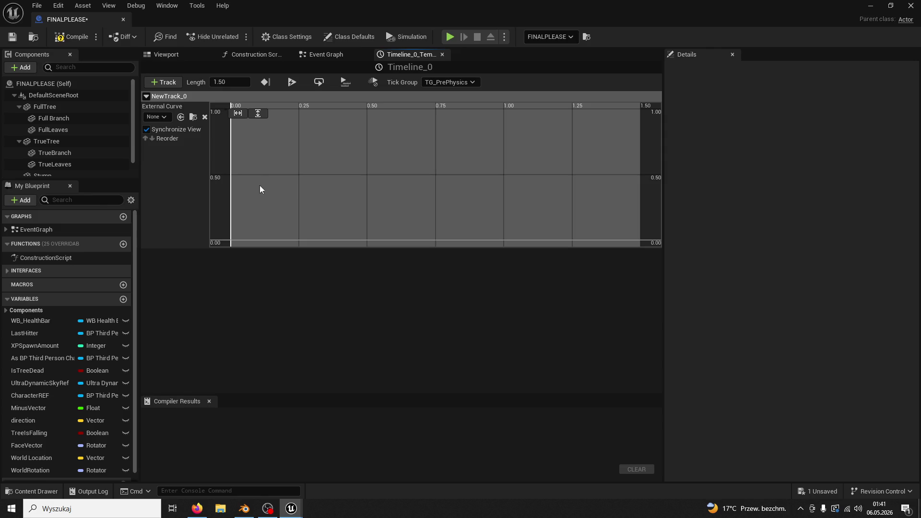
- Add the first curve key at time 0 with value 0
right_click(272, 198)
left_click(295, 215)
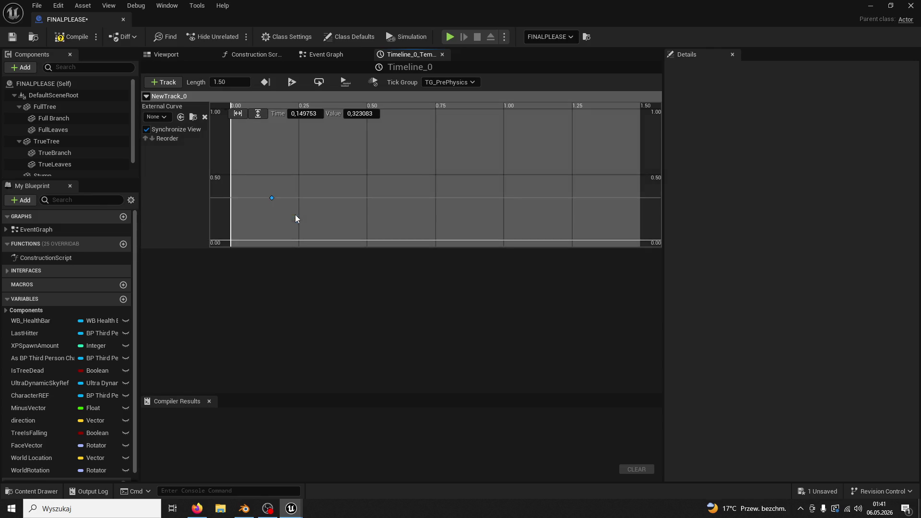
left_click(309, 114)
type("0")
key("Return")
left_click(367, 114)
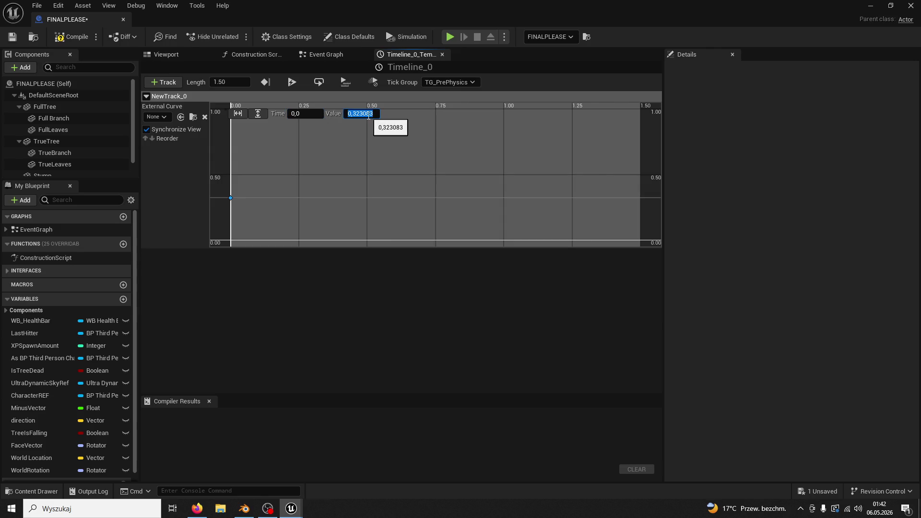
key("BackSpace")
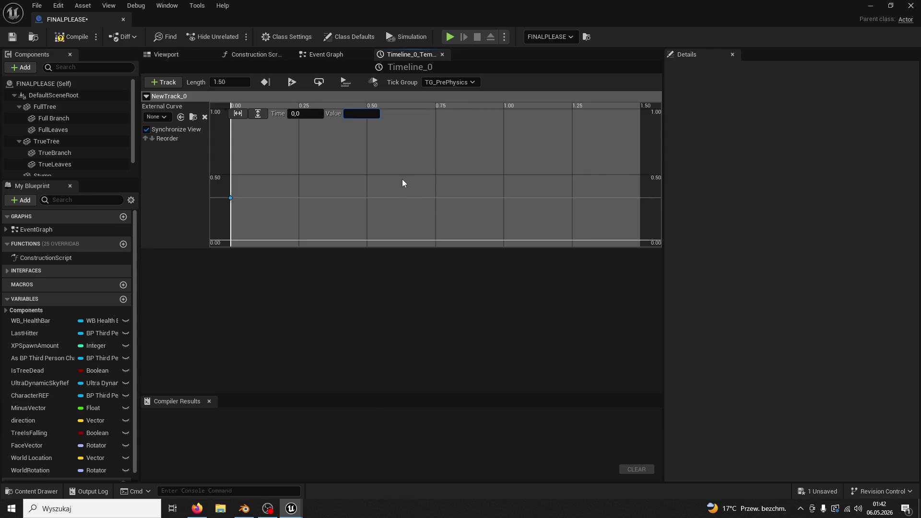
type("0")
key("Return")
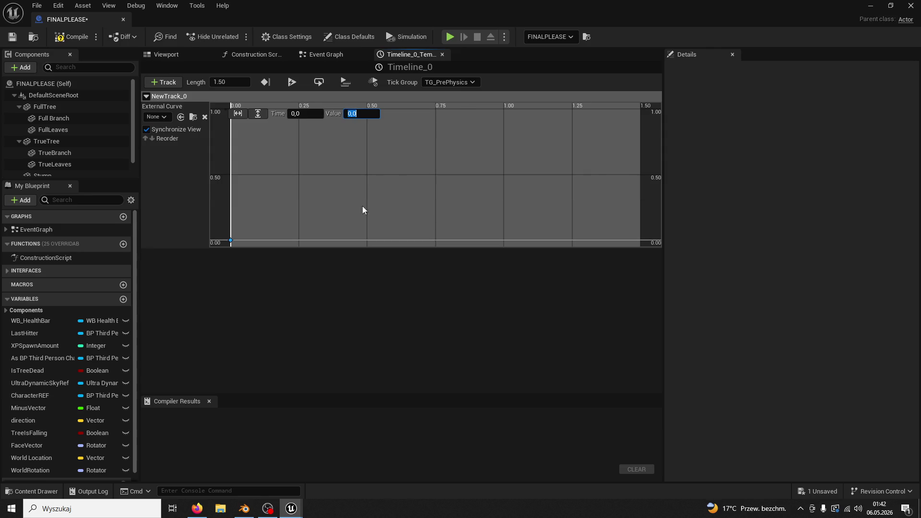
- Add a second curve key and raise its value to 1
right_click(356, 217)
left_click(378, 237)
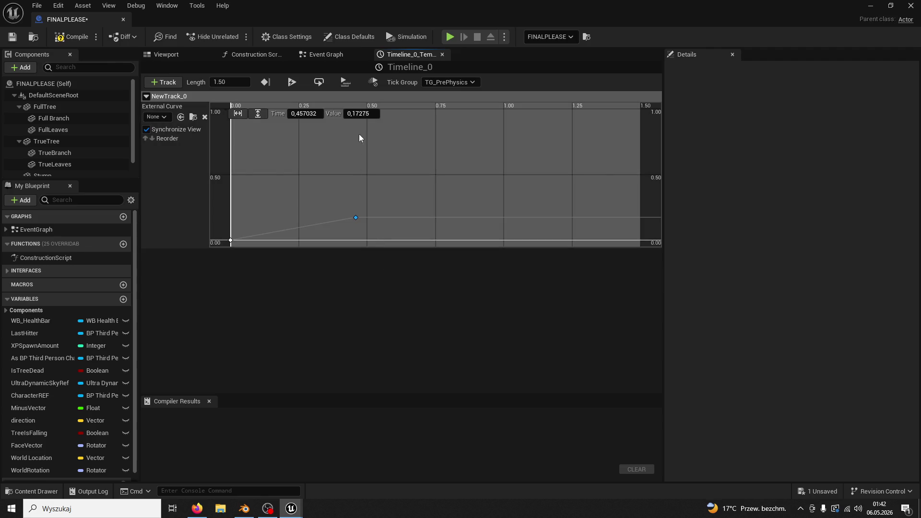
left_click(357, 114)
left_click(305, 115)
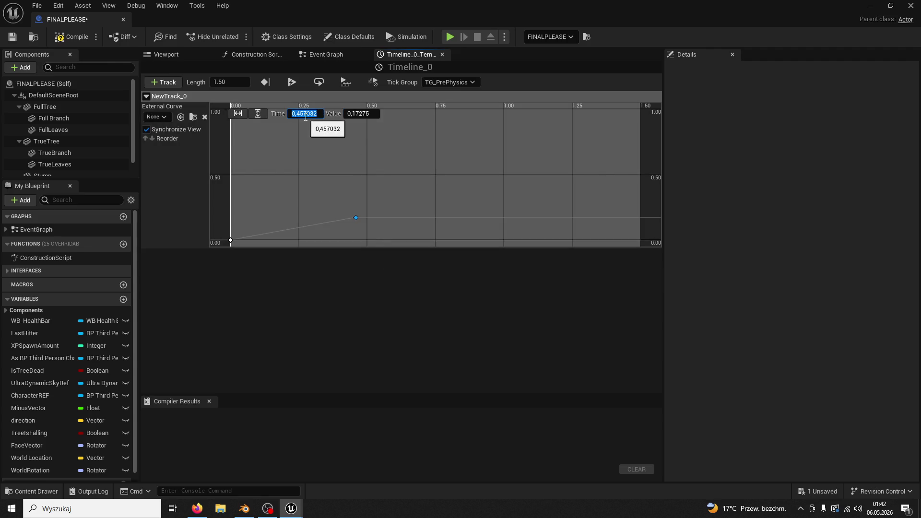
type(".45")
key("Return")
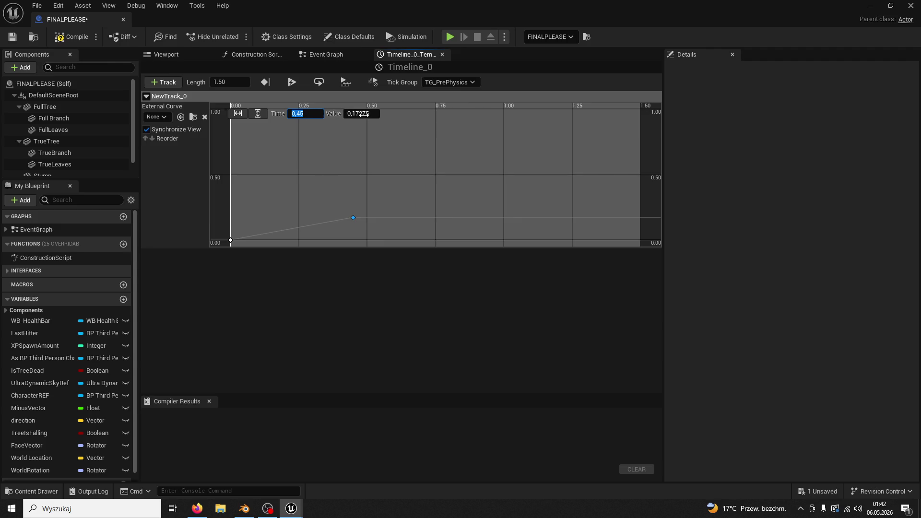
left_click(365, 116)
type("1")
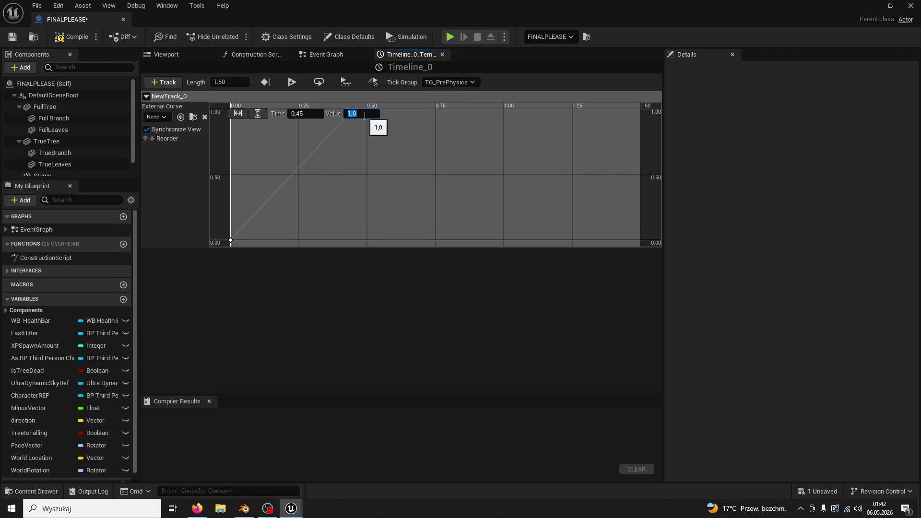
key("Return")
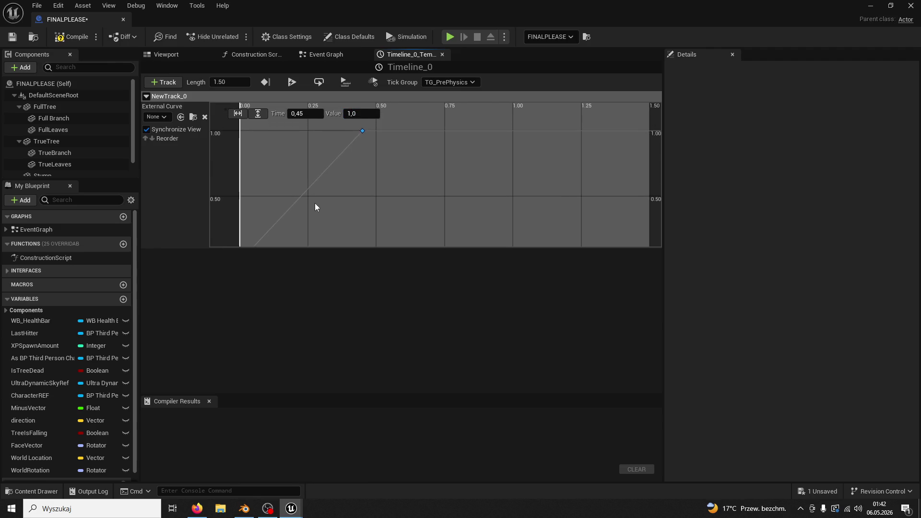
- Move the peak key's time to 0.1 seconds
scroll(314, 203, "up", 2)
scroll(324, 177, "down", 2)
scroll(335, 168, "up", 2)
scroll(389, 166, "down", 2)
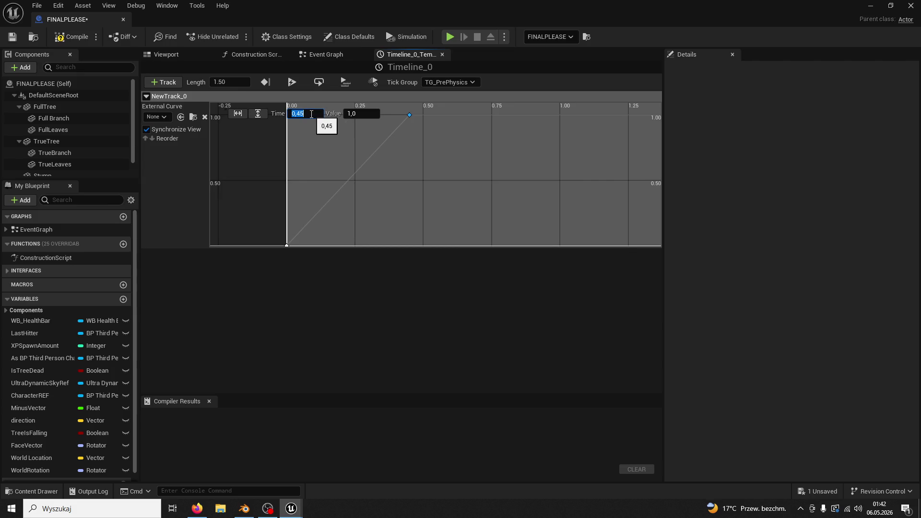
key("BackSpace")
type("0,25")
key("Return")
mouse_move(379, 143)
left_mouse_down()
mouse_move(431, 190)
mouse_move(428, 164)
mouse_move(417, 174)
left_mouse_up()
left_click(304, 113)
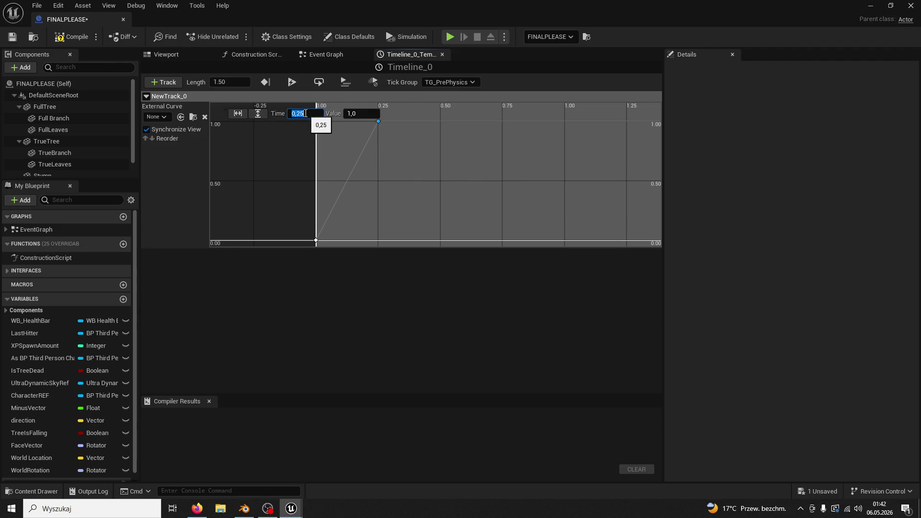
type("0,1")
key("Return")
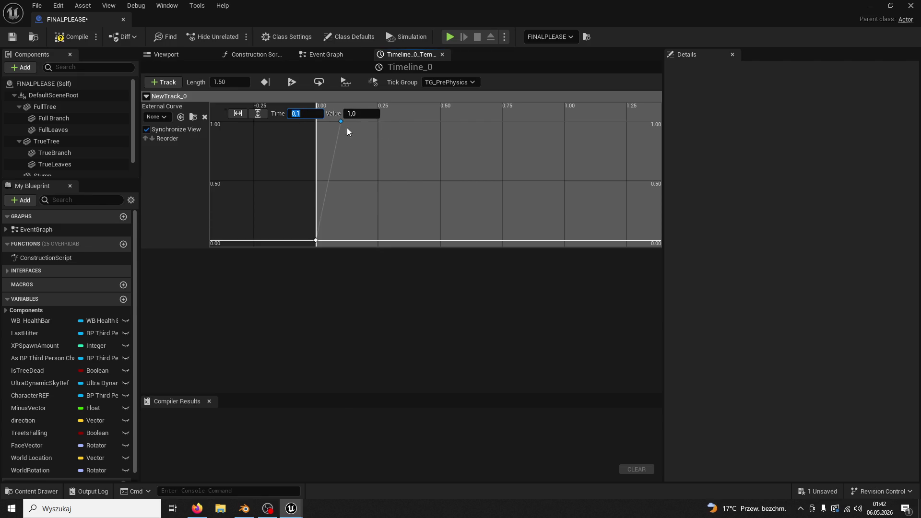
- Add a third curve key at 0.3 seconds with value -1
right_click(358, 152)
left_click(375, 167)
left_click(363, 113)
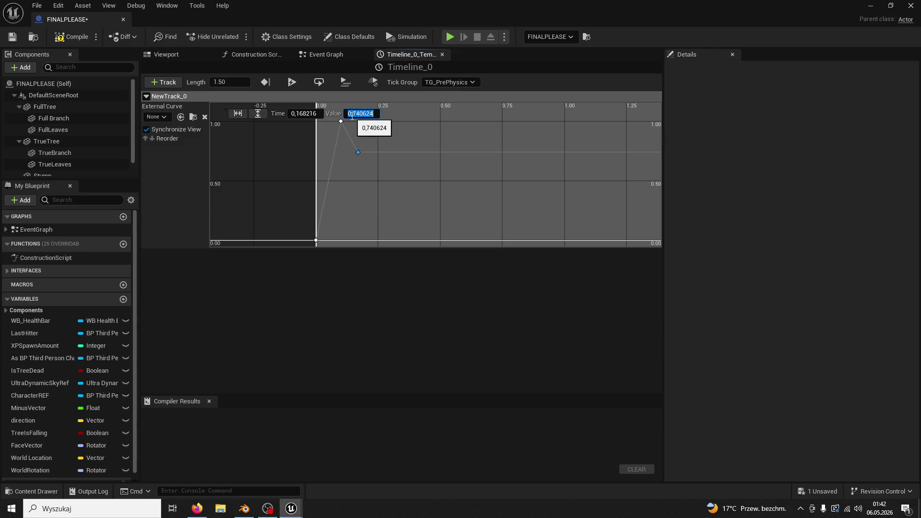
type("0,3")
key("Return")
left_click(301, 115)
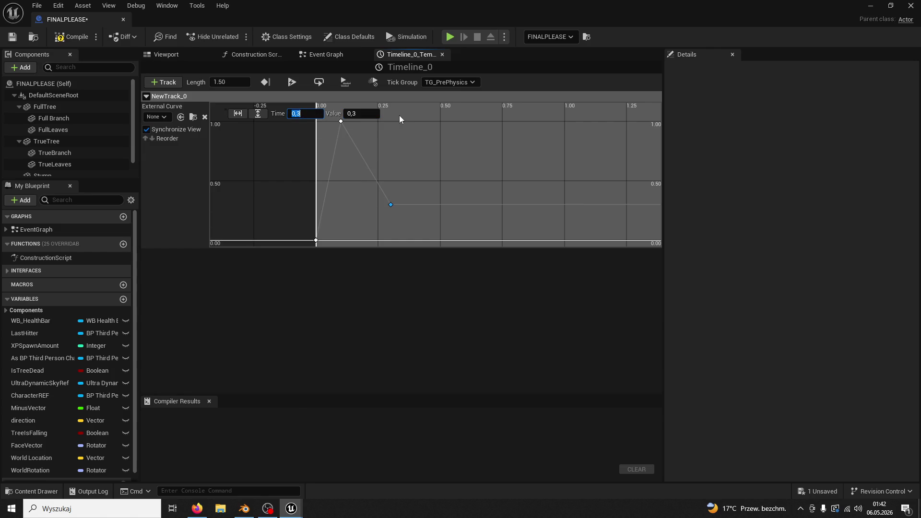
key("Return")
left_click(341, 121)
left_click(391, 206)
left_click(370, 115)
type("-1")
key("Return")
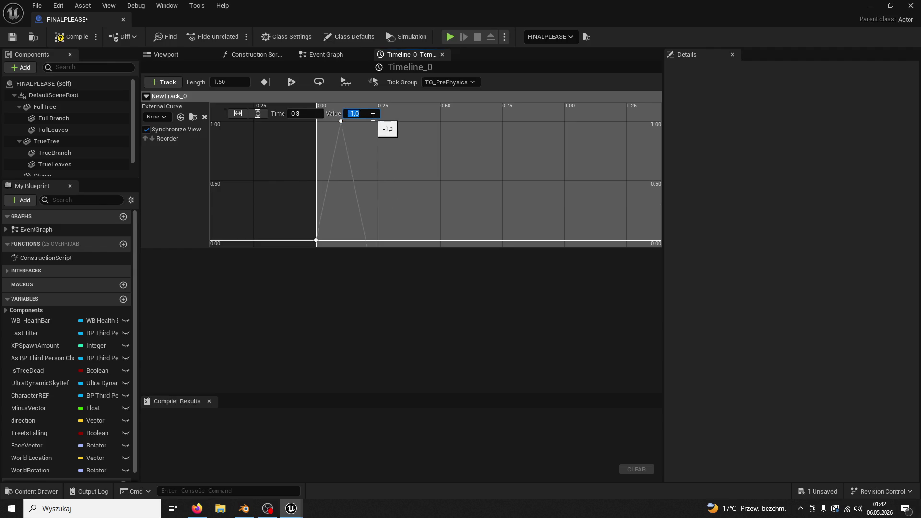
- Add a fourth curve key at 0.4 seconds with value 0
scroll(387, 150, "down", 1)
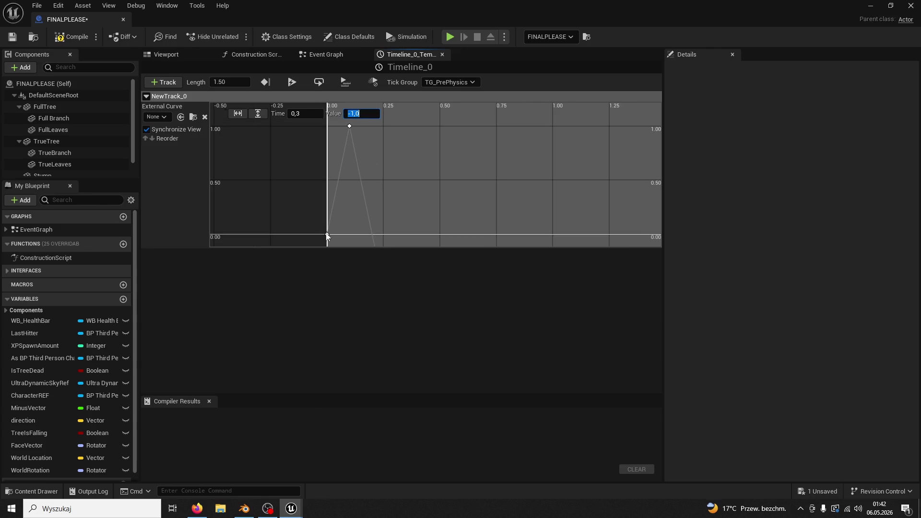
right_click(424, 230)
left_click(456, 248)
left_click(314, 116)
type(".4")
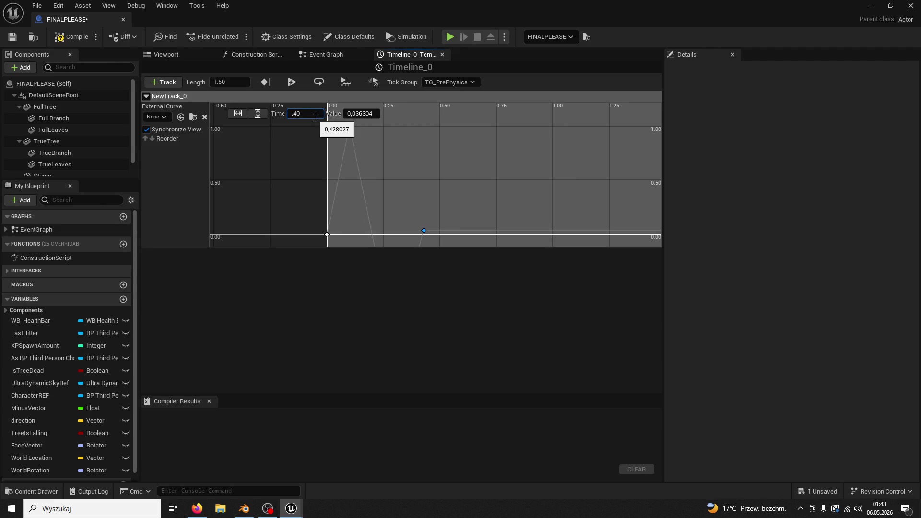
left_click(360, 113)
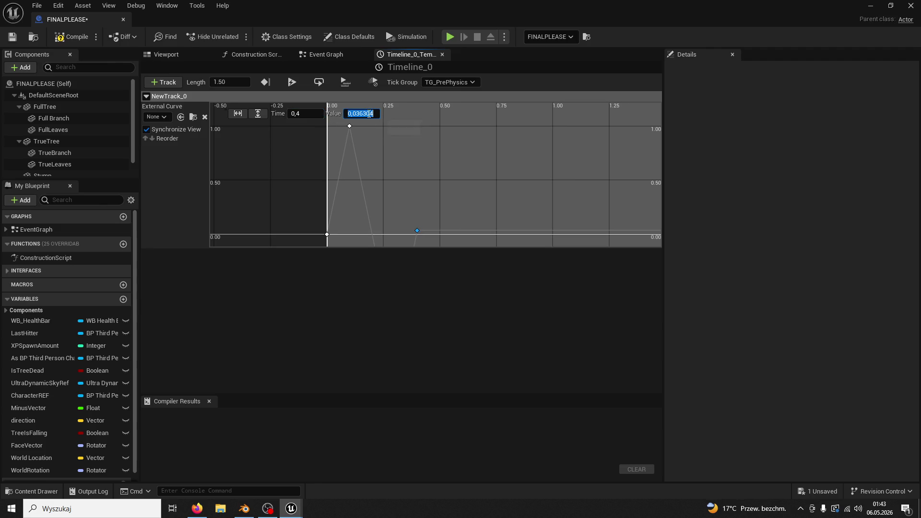
type("0")
key("Return")
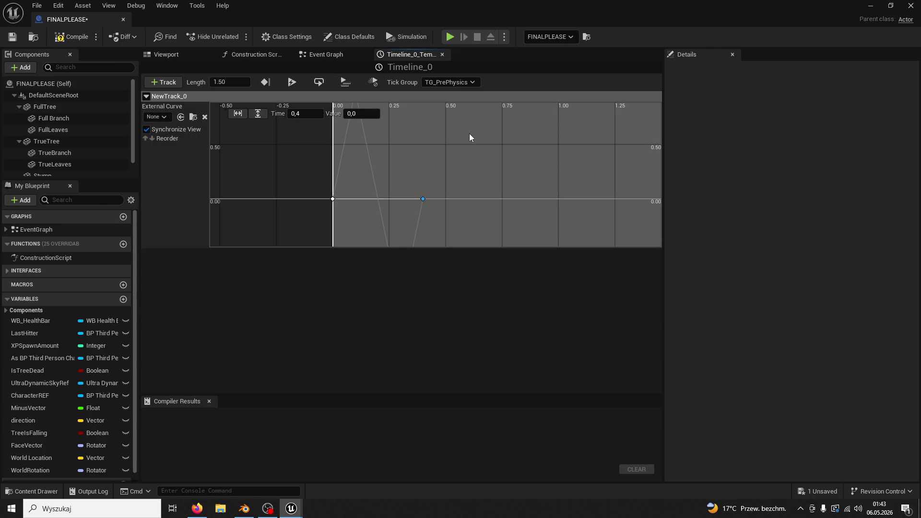
- Compile, rename the track to Shake, and compile the blueprint again
left_click(71, 36)
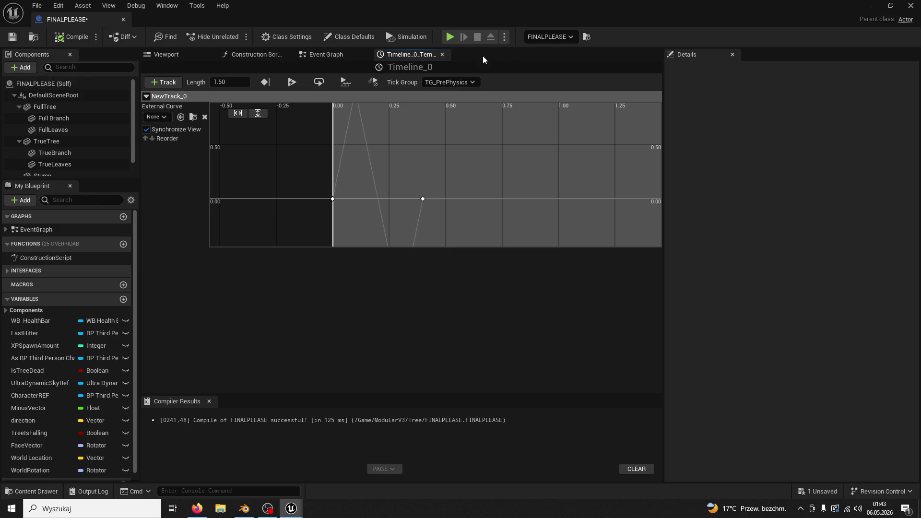
left_click(442, 54)
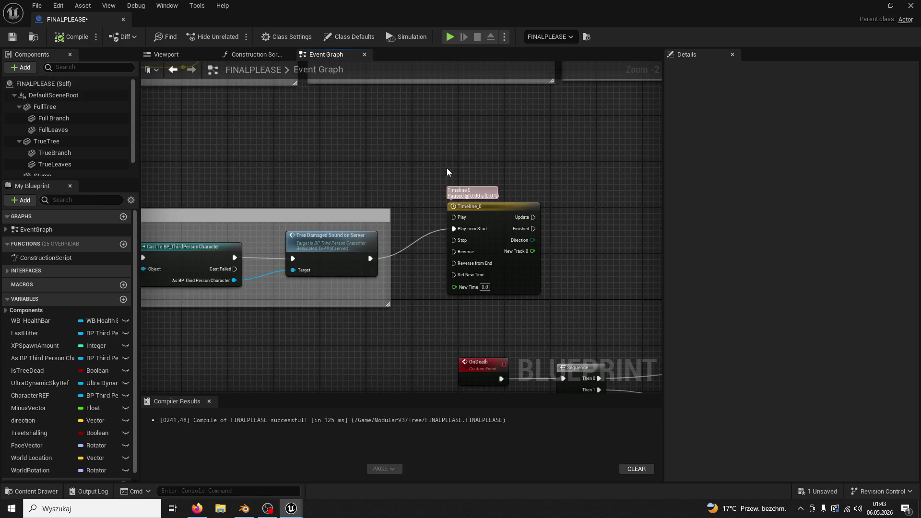
mouse_move(447, 172)
left_mouse_down()
mouse_move(462, 174)
mouse_move(325, 153)
mouse_move(375, 151)
left_mouse_up()
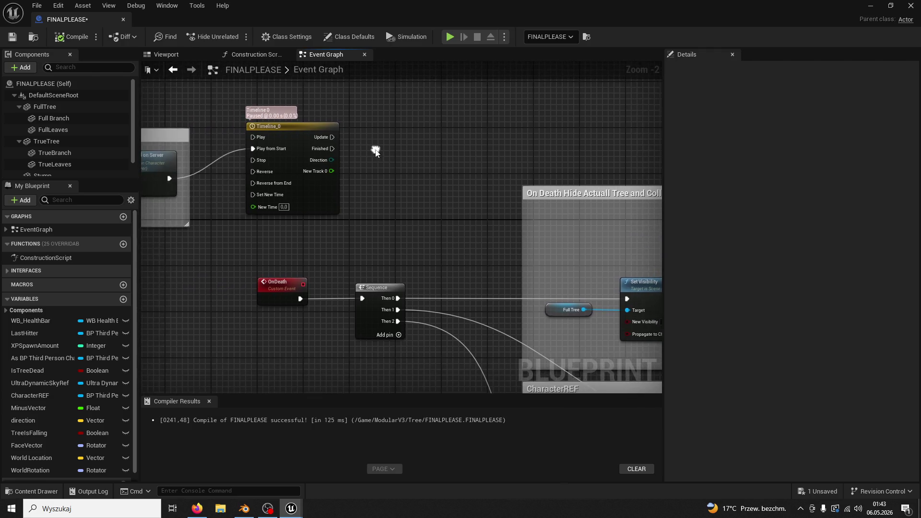
double_click(287, 126)
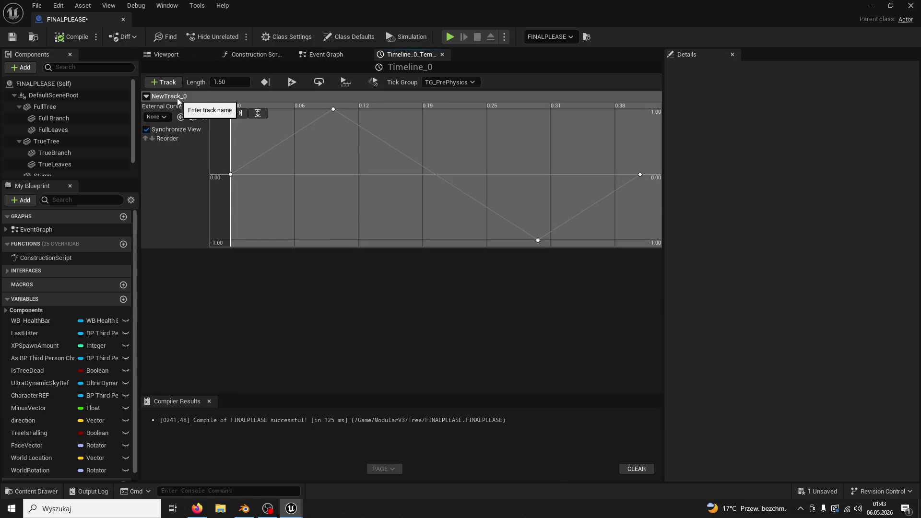
right_click(192, 96)
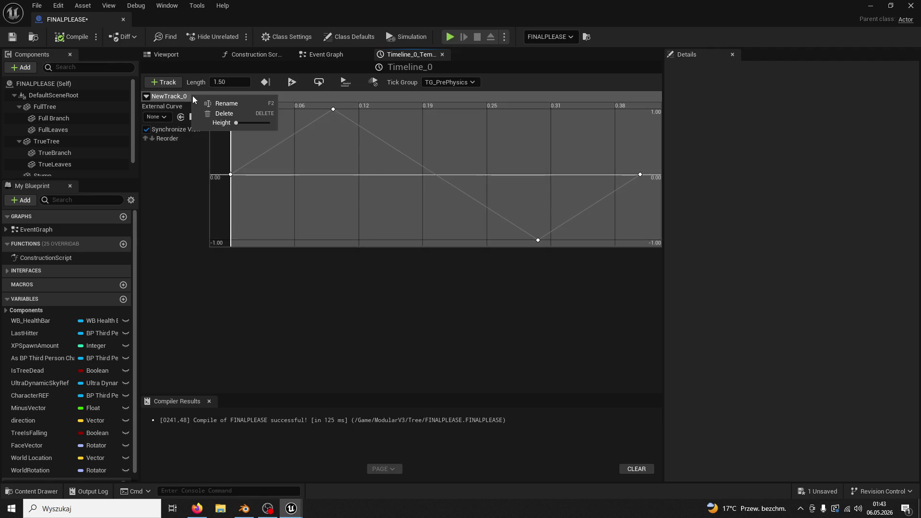
left_click(225, 108)
type("Shake")
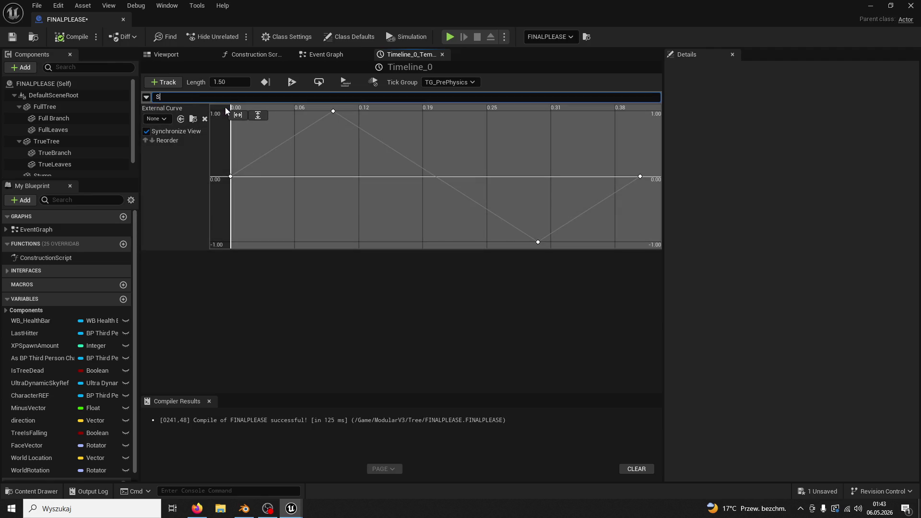
key("Return")
left_click(72, 36)
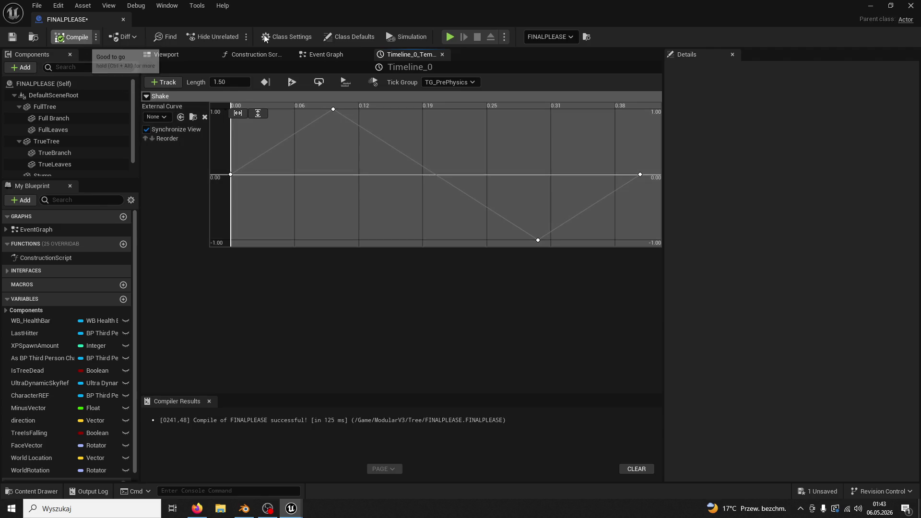
left_click(442, 55)
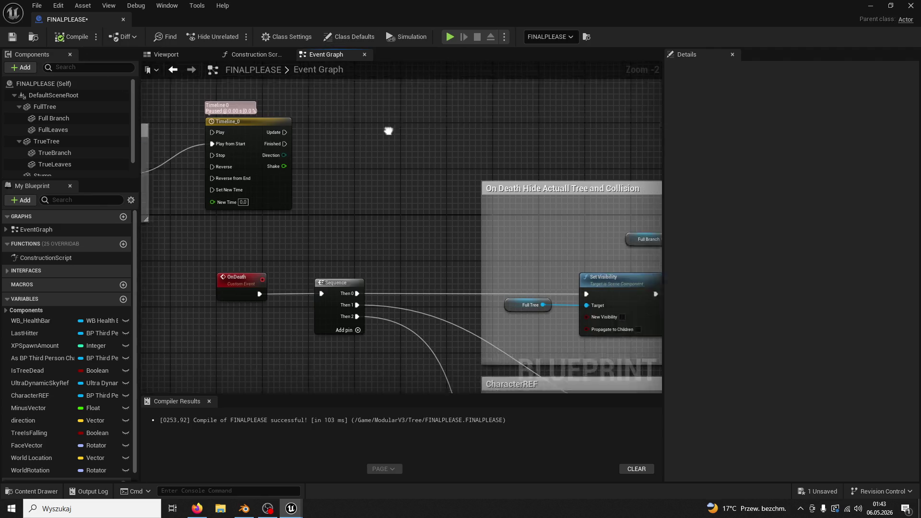
- Copy and paste the Set World Rotation, True Tree and Lerp rotation nodes
scroll(424, 240, "down", 5)
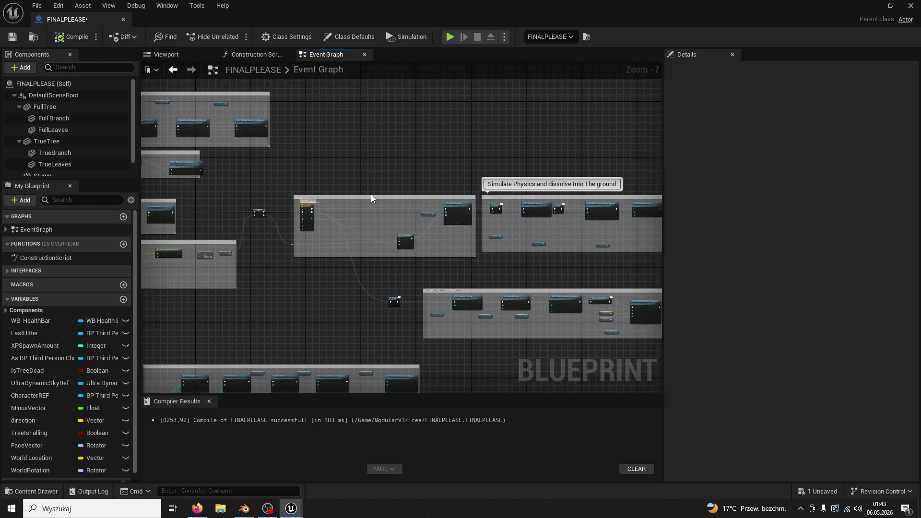
scroll(370, 194, "up", 4)
left_click(417, 176, "ctrl")
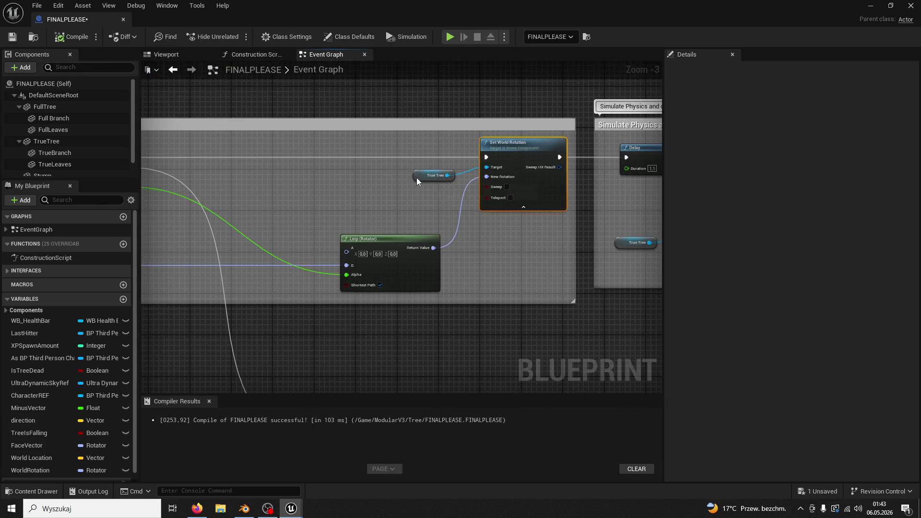
left_click(405, 240, "ctrl")
scroll(320, 173, "down", 4)
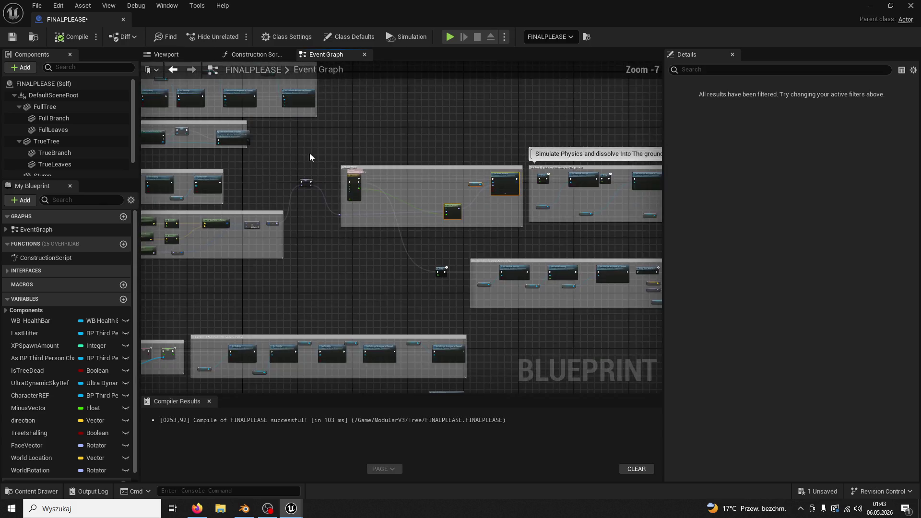
scroll(370, 179, "up", 2)
right_click(431, 134)
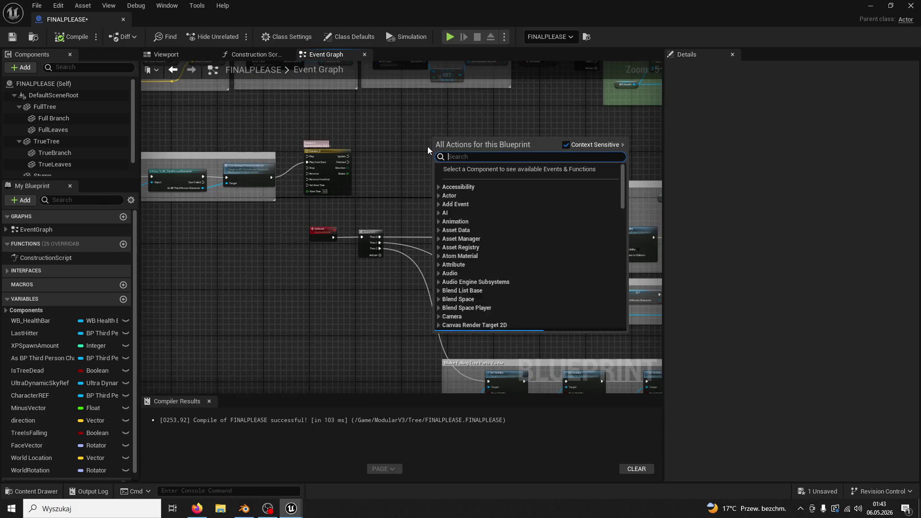
key("Escape")
key("ctrl+v")
scroll(376, 168, "up", 1)
scroll(376, 172, "up", 1)
left_click(321, 193)
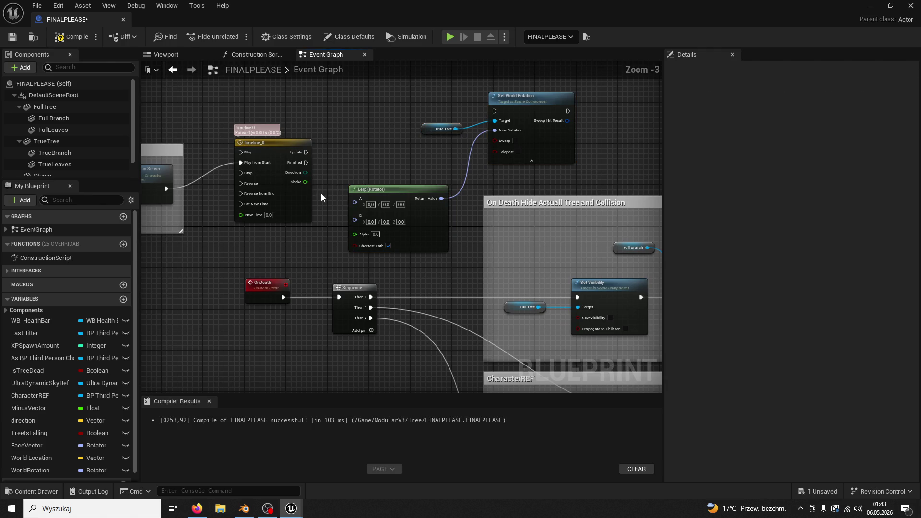
- Wire Timeline Update and Shake into the pasted nodes and make Full Tree the rotation target
left_click_drag(305, 183, 355, 235)
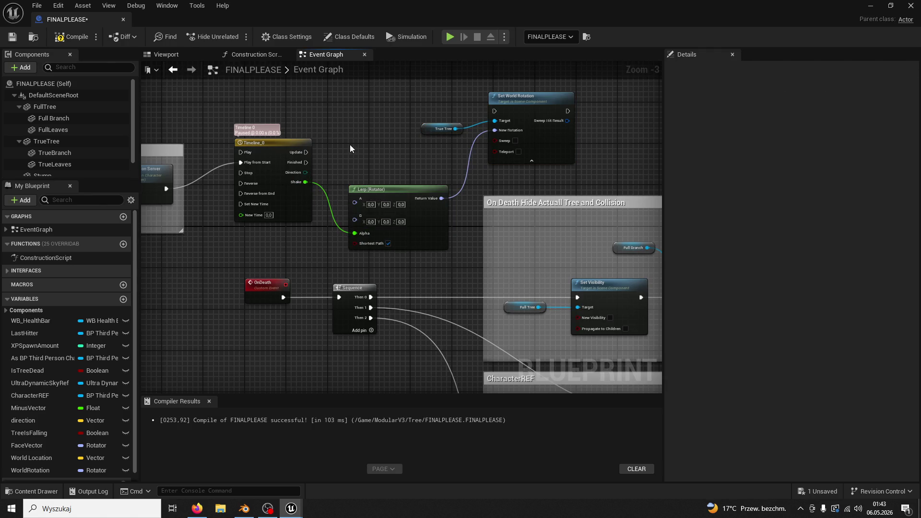
scroll(350, 145, "up", 2)
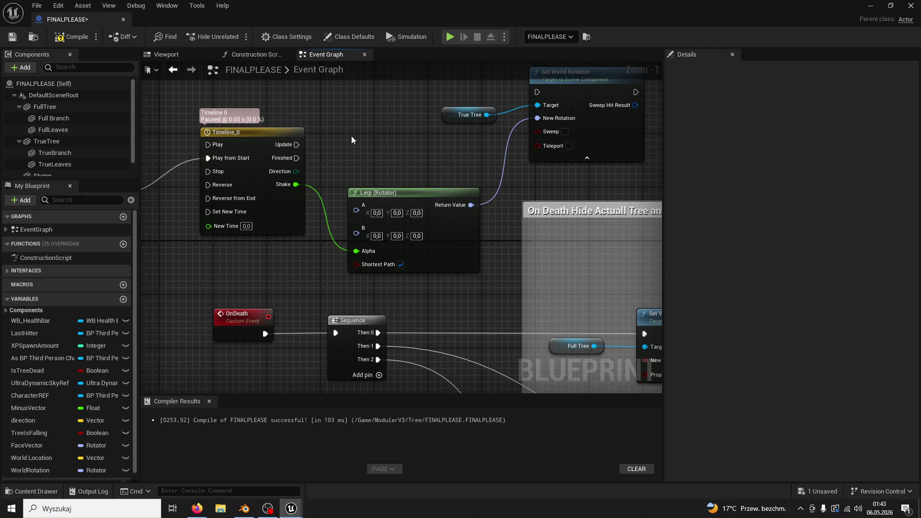
mouse_move(297, 145)
left_mouse_down()
mouse_move(551, 100)
mouse_move(537, 92)
left_mouse_up()
left_click(424, 139)
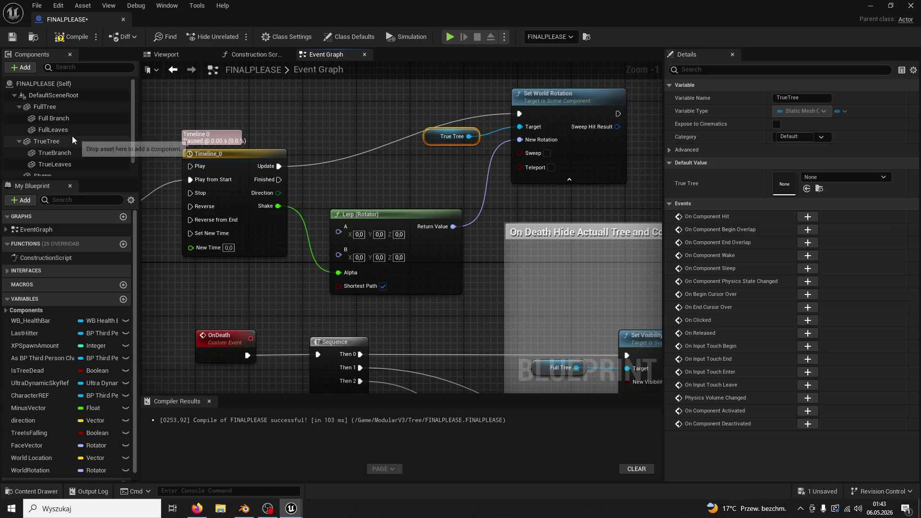
key("Delete")
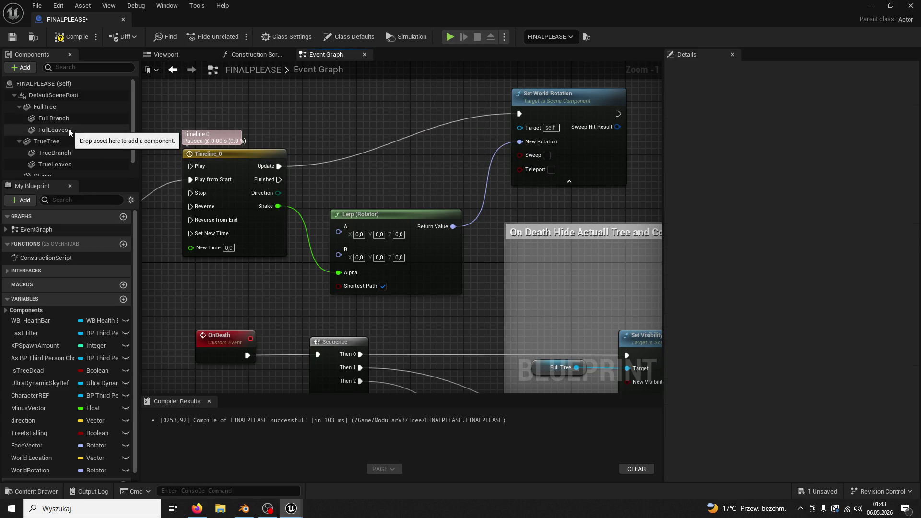
mouse_move(45, 107)
left_mouse_down()
mouse_move(431, 94)
mouse_move(496, 115)
mouse_move(528, 141)
mouse_move(520, 127)
left_mouse_up()
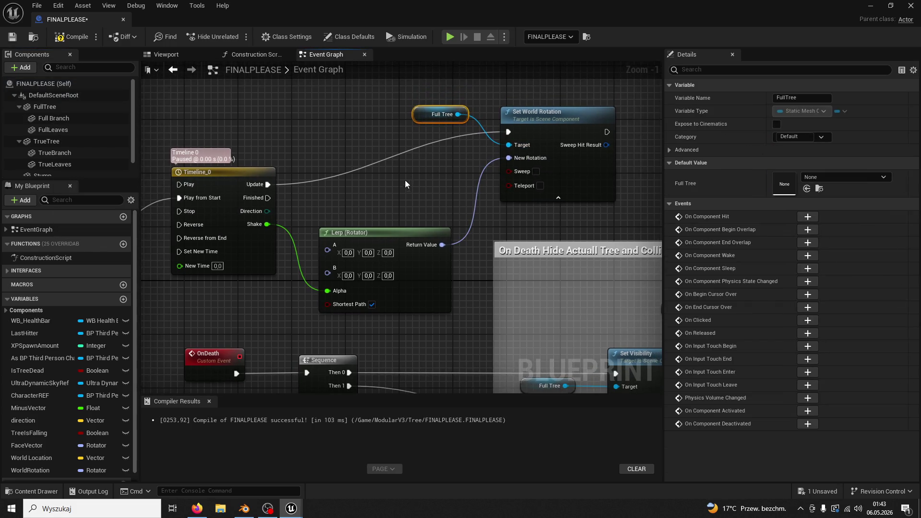
- Replace Lerp with a Make Rotator taking Shake in Z (Yaw), feeding New Rotation
left_click(352, 233)
key("Delete")
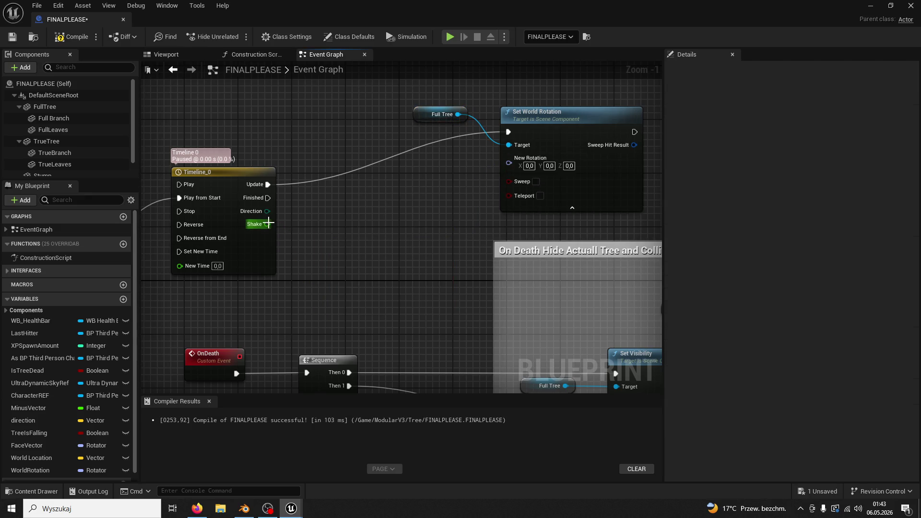
left_click_drag(267, 224, 302, 228)
type("rotator")
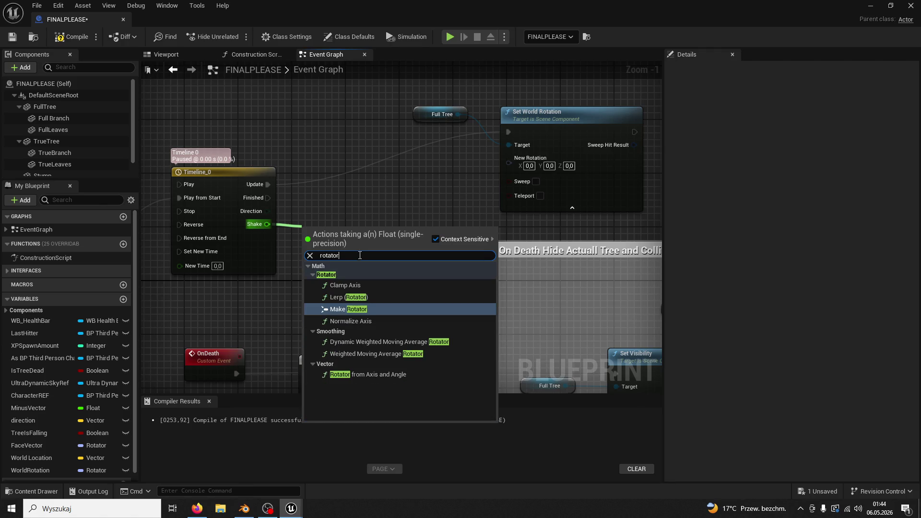
left_click(371, 313)
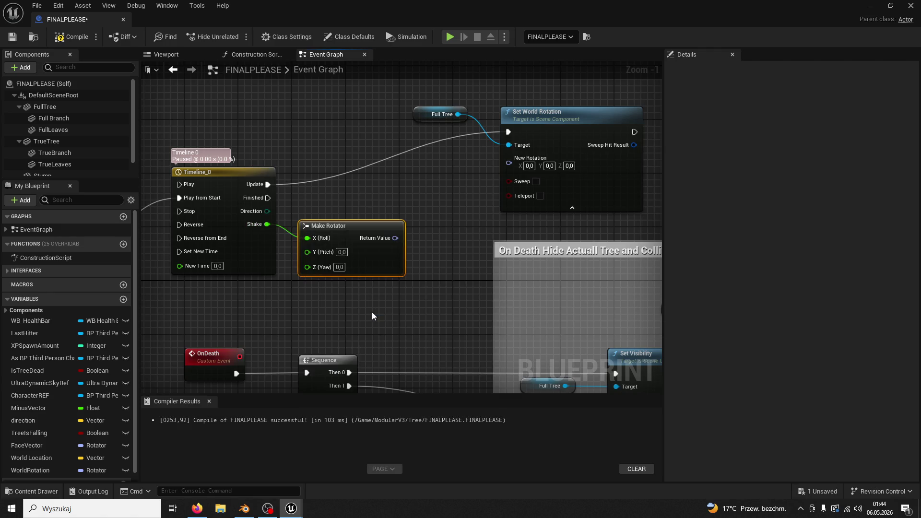
left_click_drag(391, 251, 411, 236)
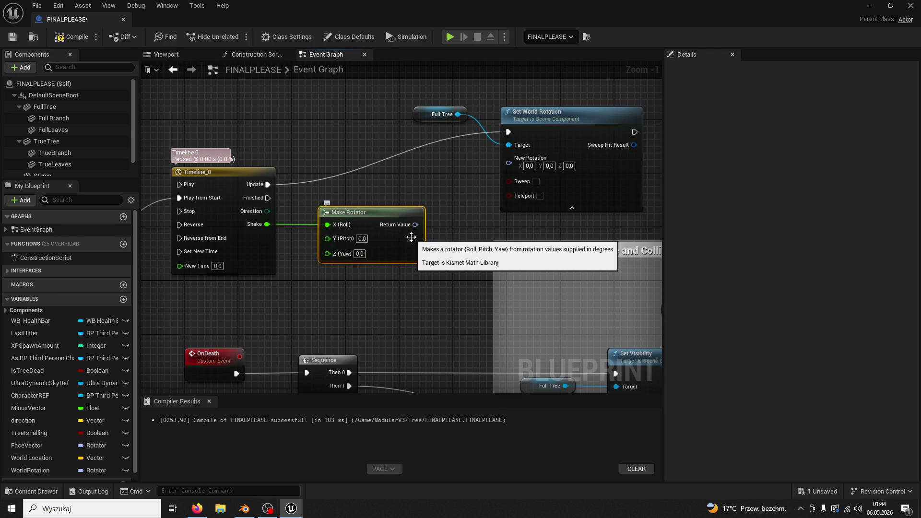
left_click_drag(268, 224, 327, 252)
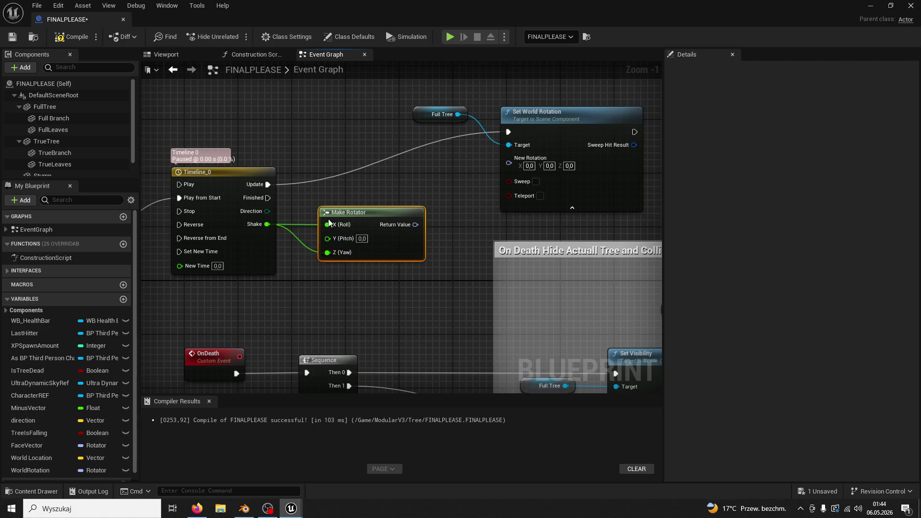
right_click(328, 223)
left_click(346, 266)
left_click_drag(415, 224, 510, 167)
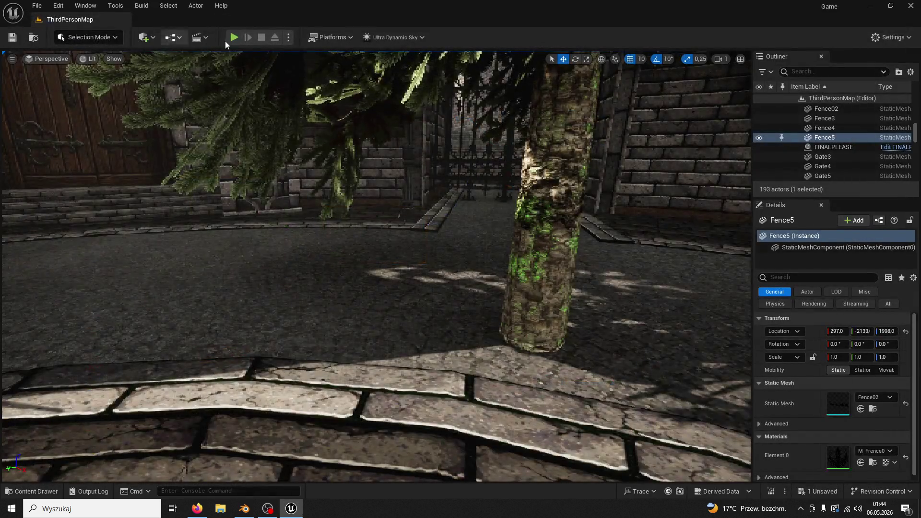
left_click(233, 38)
key("w")
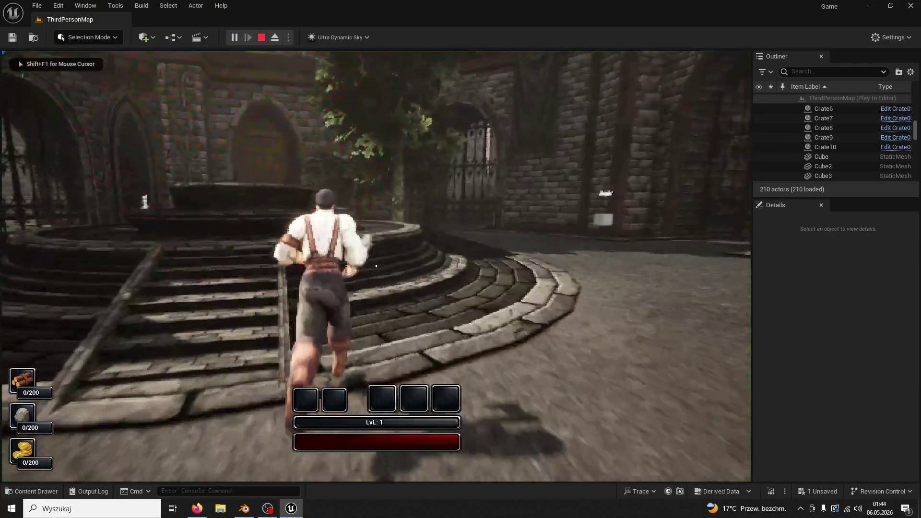
key("w")
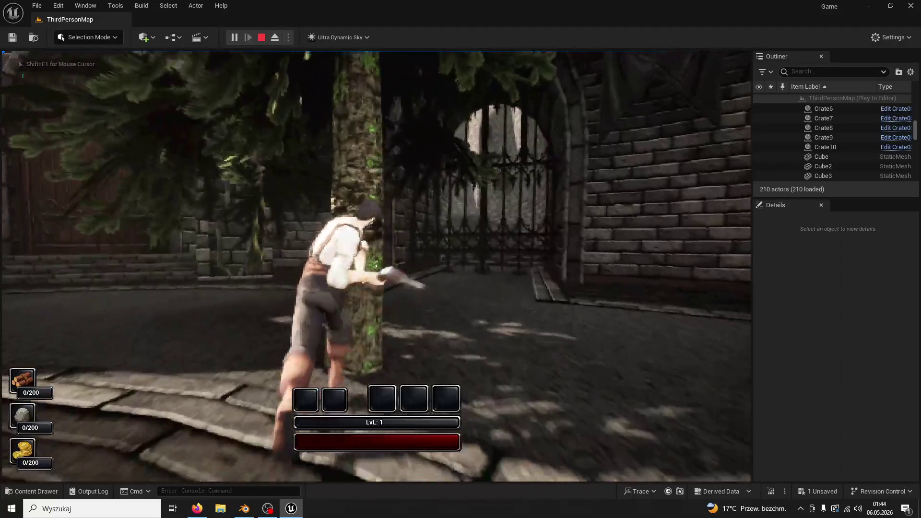
left_click(376, 266)
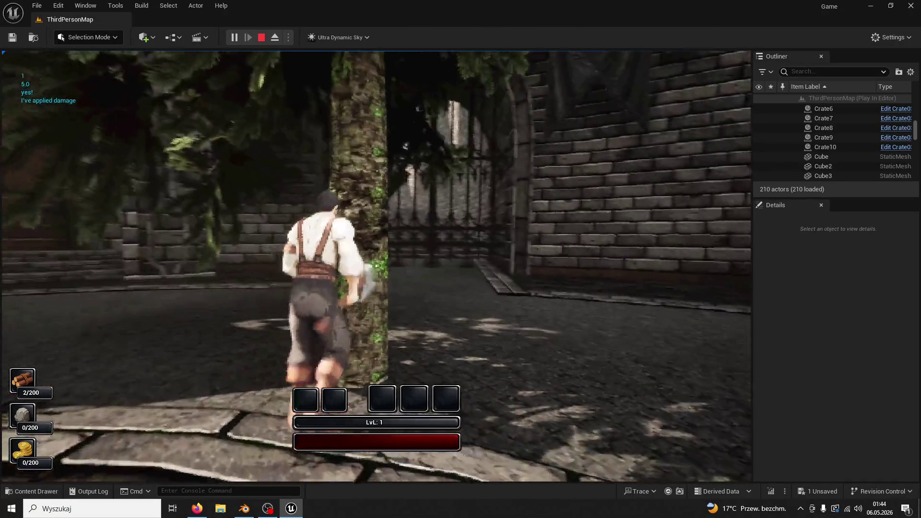
left_click(376, 266)
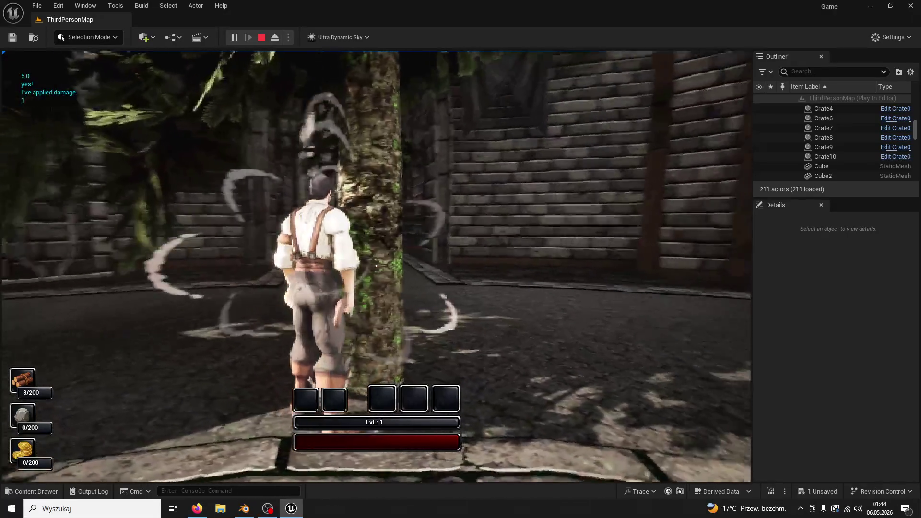
left_click(376, 266)
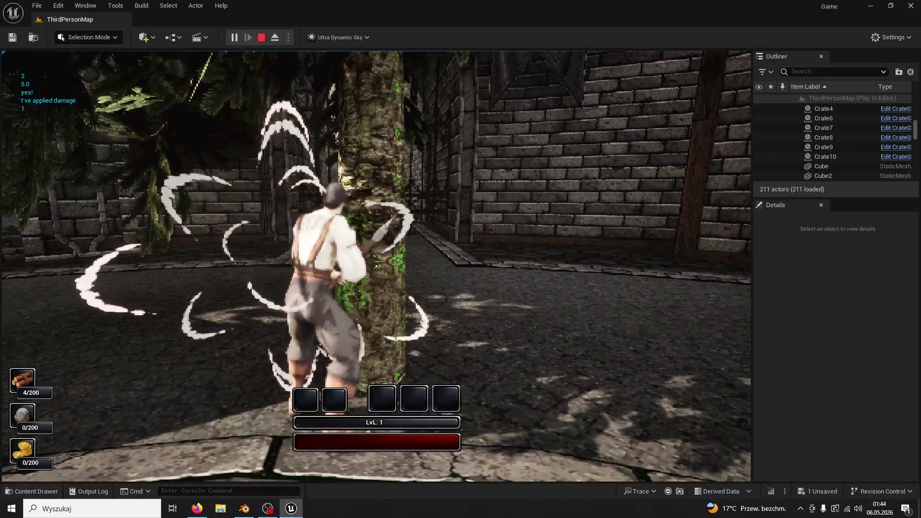
left_click(376, 266)
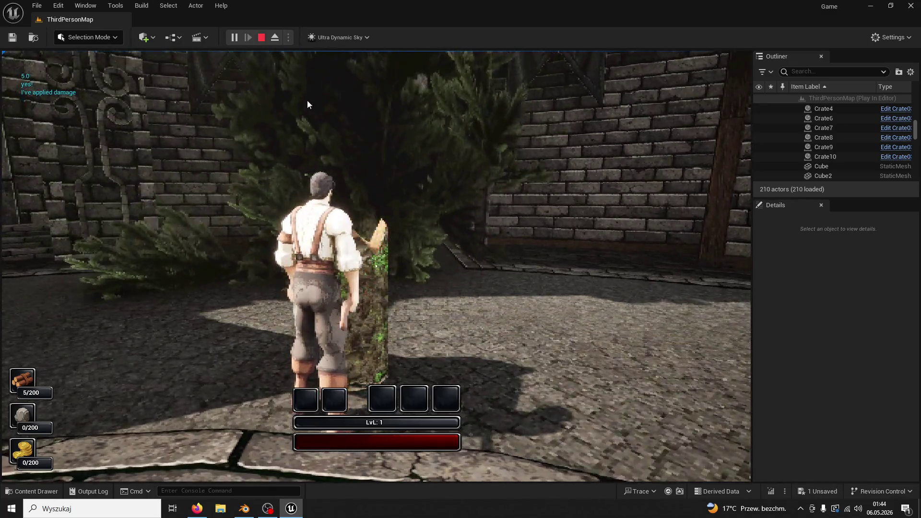
key("Escape")
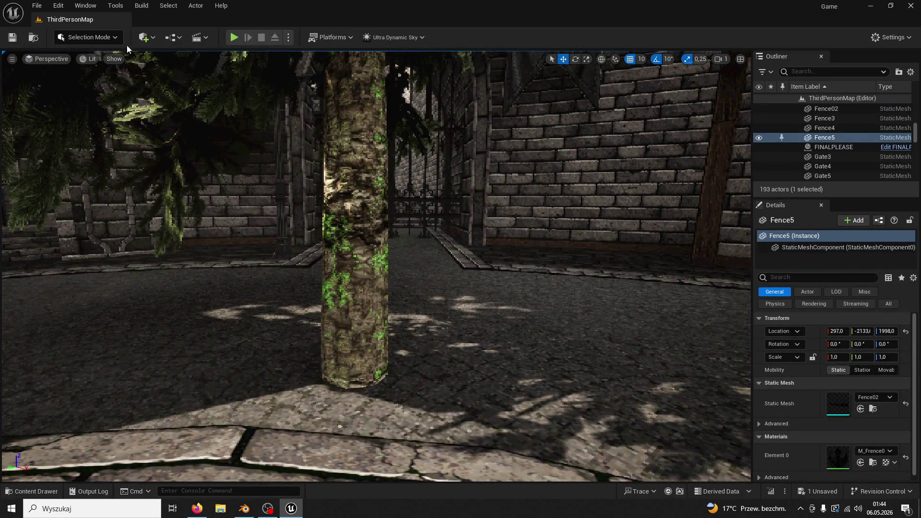
left_click(234, 37)
- Stop the play session, then open the FINALPLEASE blueprint from the Tree folder and compile it
key("Escape")
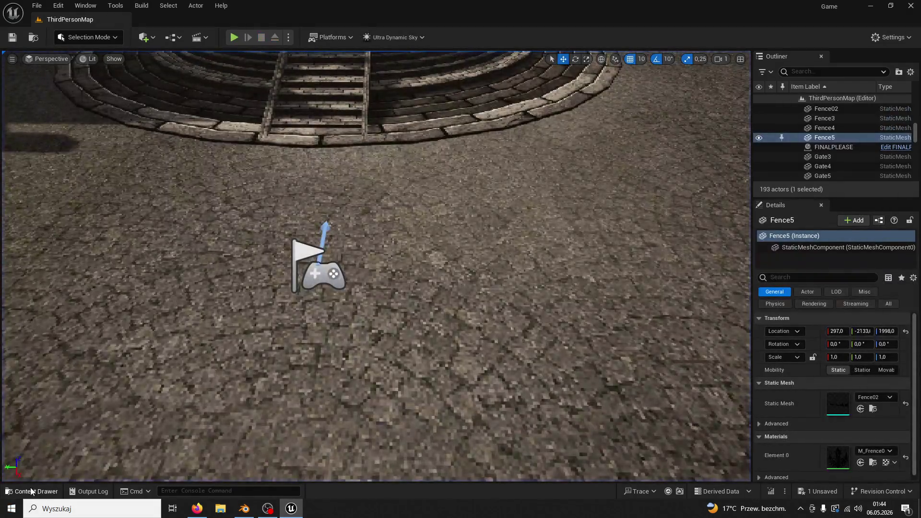
left_click(31, 491)
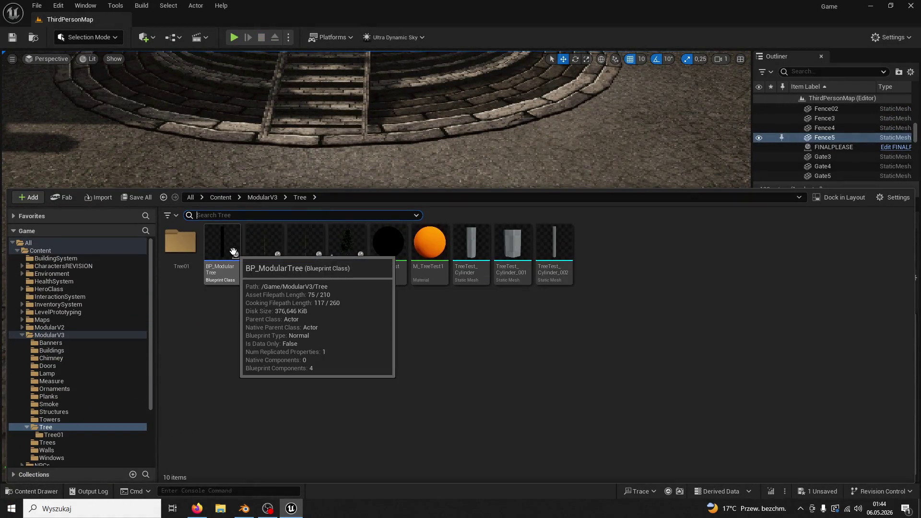
double_click(184, 259)
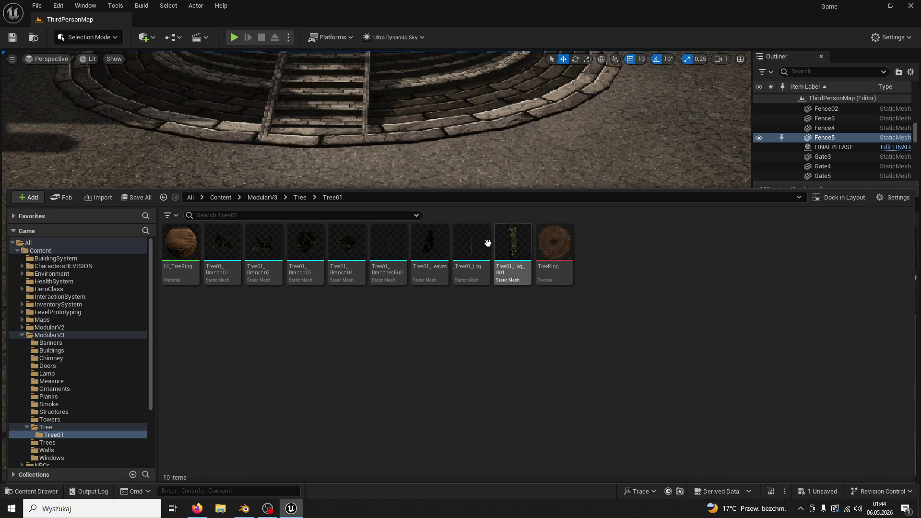
left_click(294, 198)
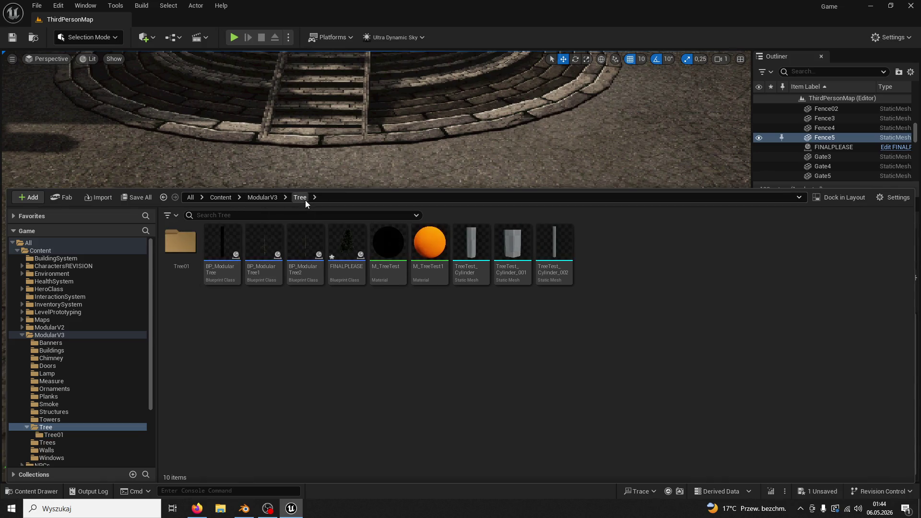
double_click(349, 248)
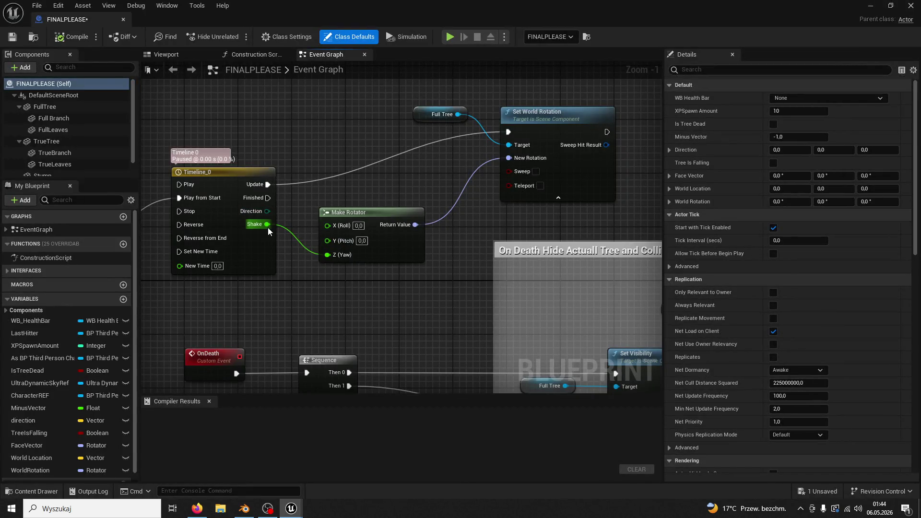
left_click(88, 30)
- Play-test ThirdPersonMap: run to the tree and chop it three times with the axe
left_click(111, 21)
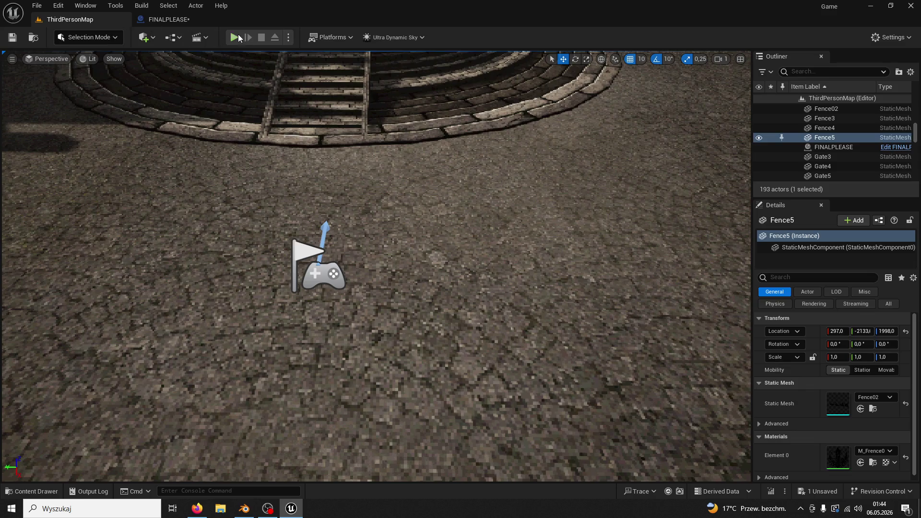
left_click(238, 34)
key("w")
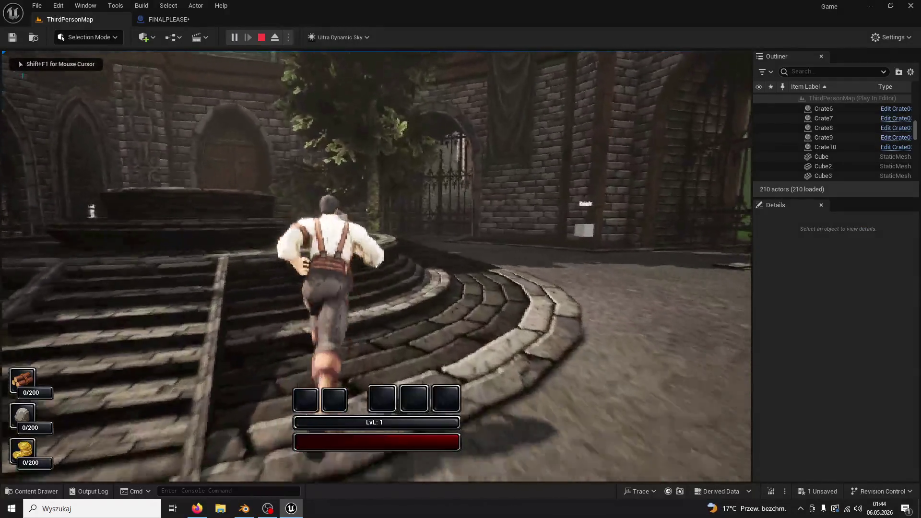
key("w")
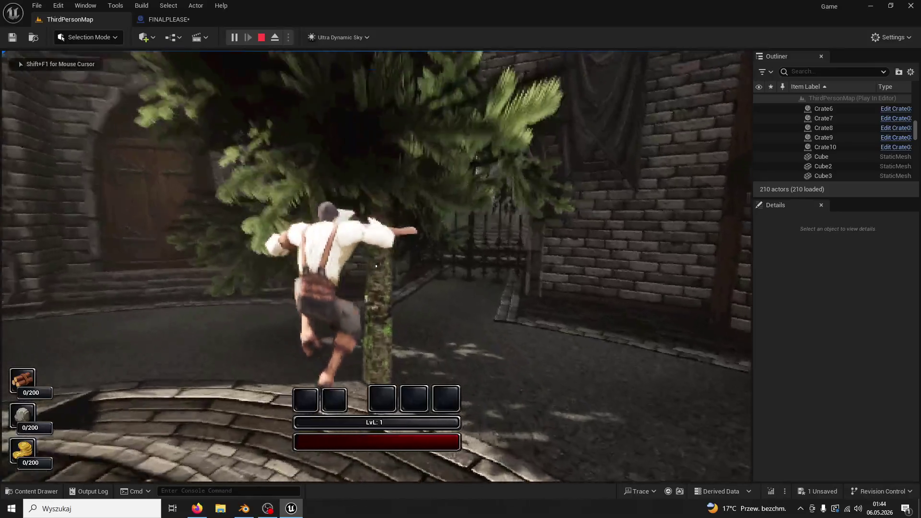
left_click(376, 266)
left_click(376, 266)
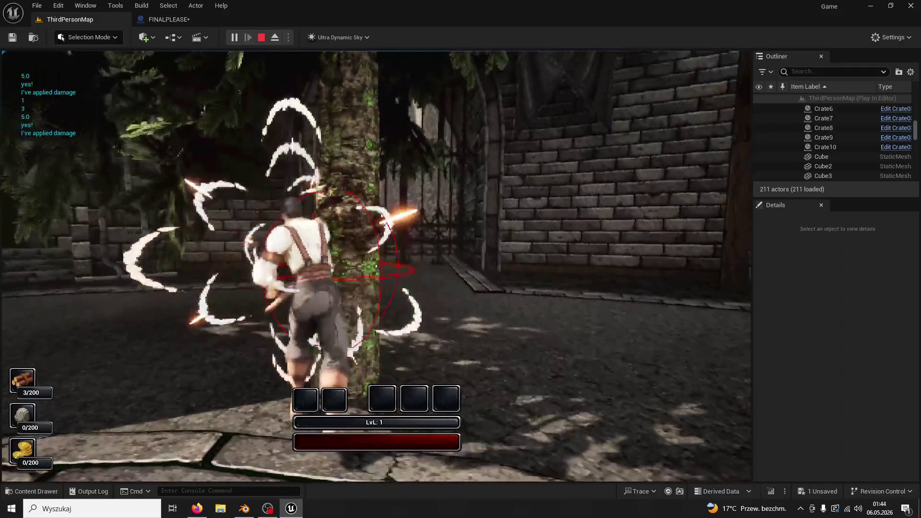
left_click(376, 266)
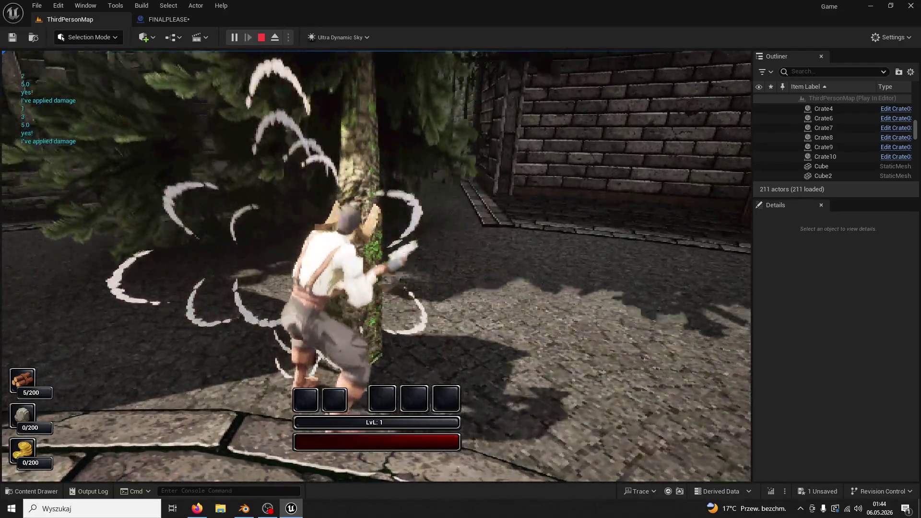
key("Escape")
- Play-test again, chop the tree twice, then return to the FINALPLEASE graph
left_click(206, 20)
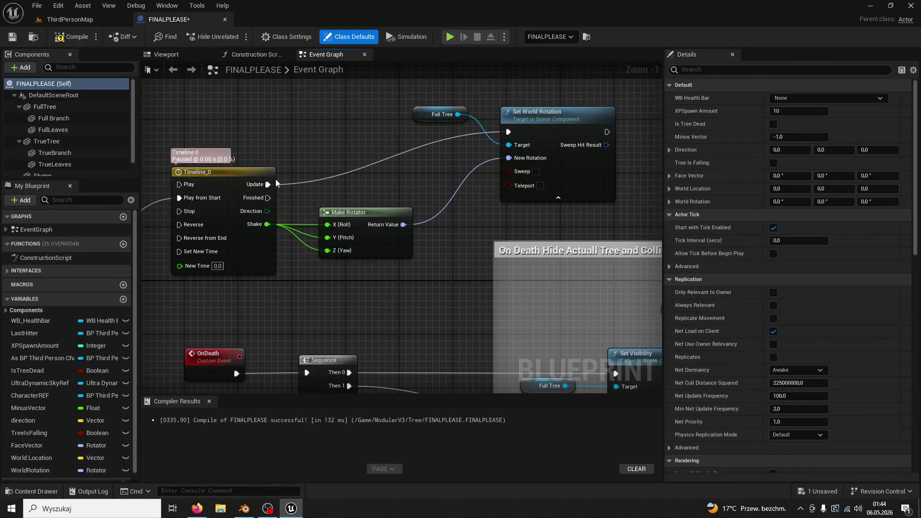
left_click(70, 19)
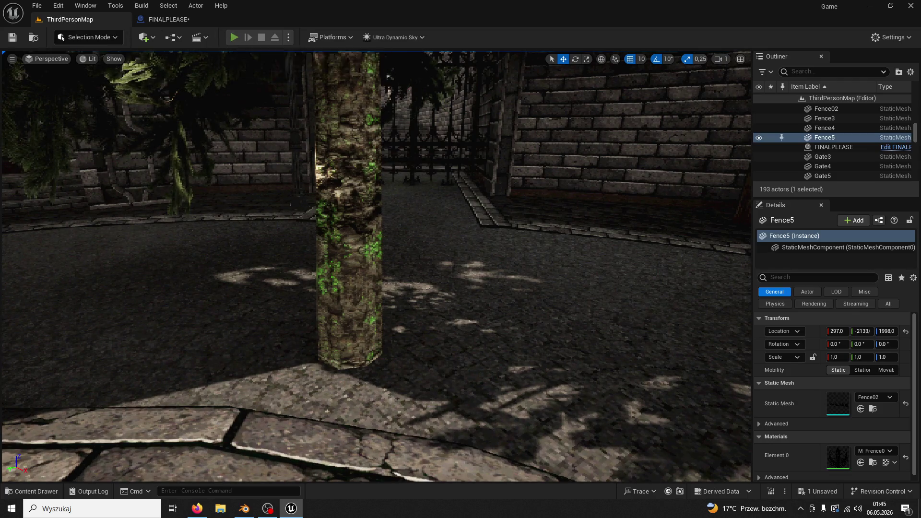
left_click(234, 37)
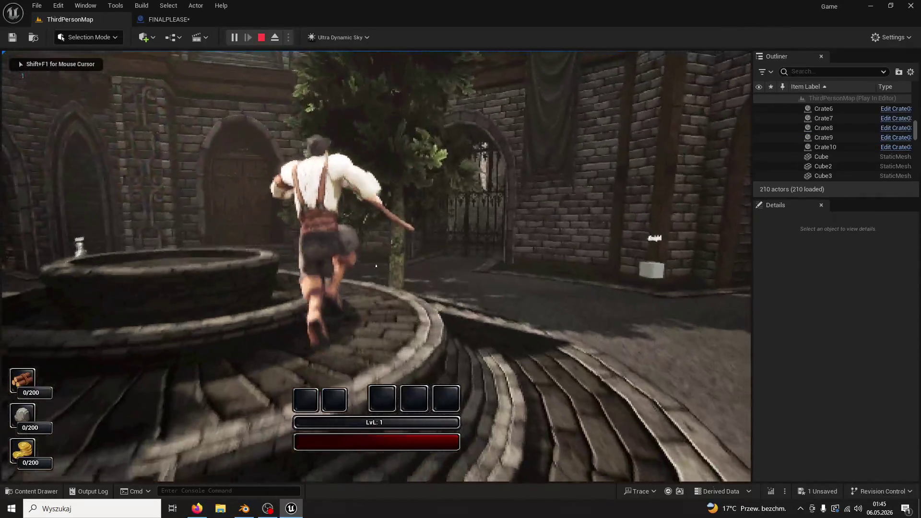
key("w")
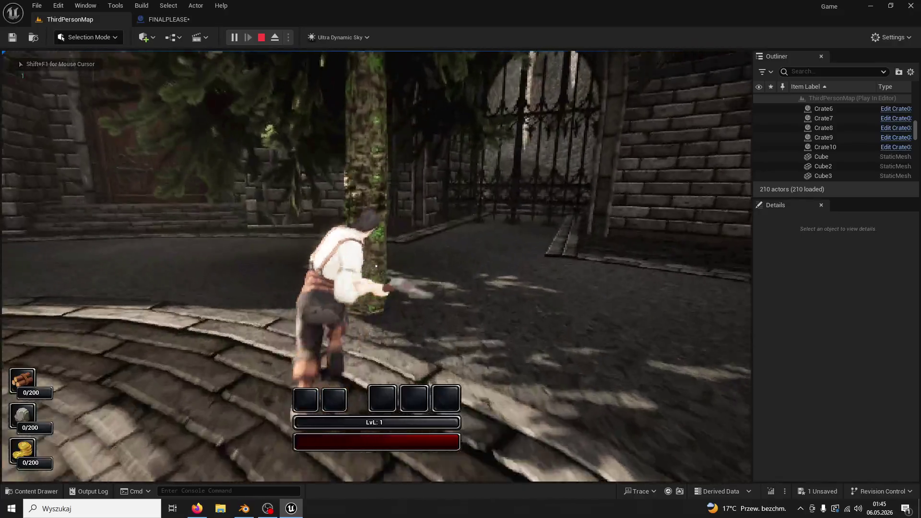
left_click(376, 265)
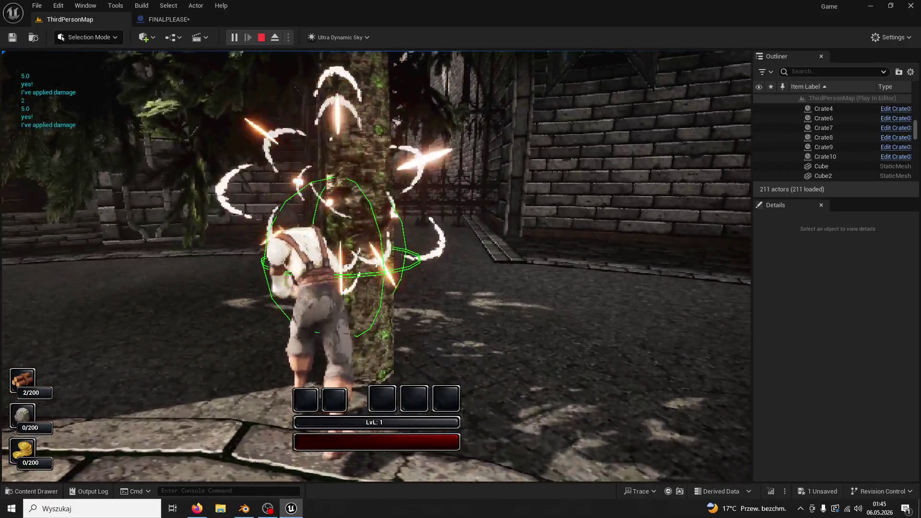
left_click(376, 266)
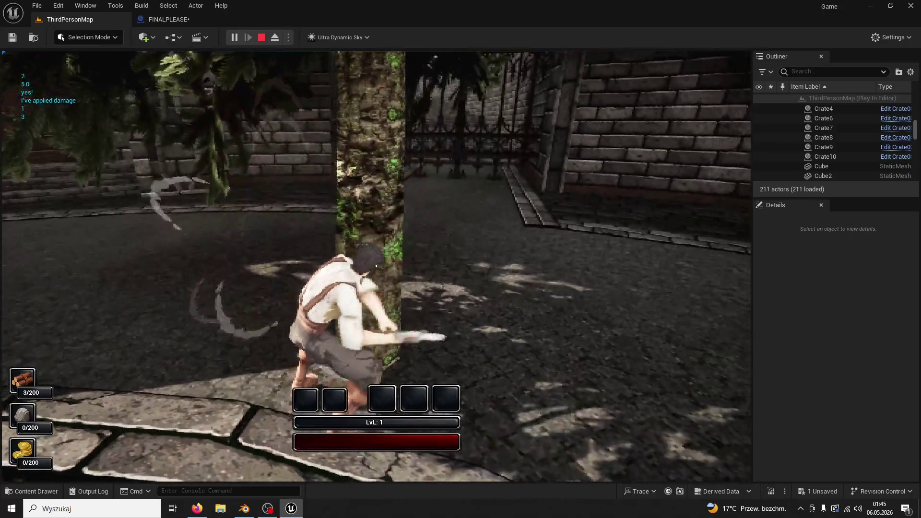
key("Escape")
left_click(189, 18)
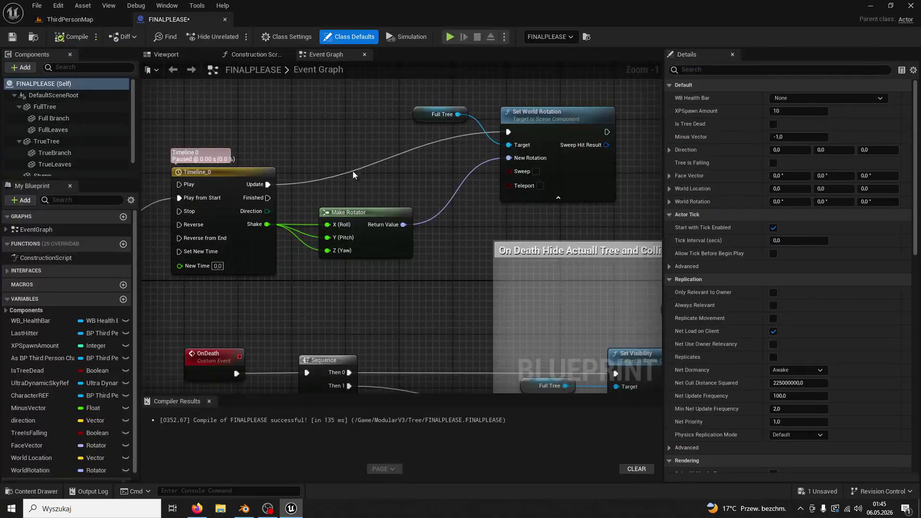
- Break the wire into Make Rotator's X (Roll) pin and shift the node right
right_click(326, 225)
left_click(357, 267)
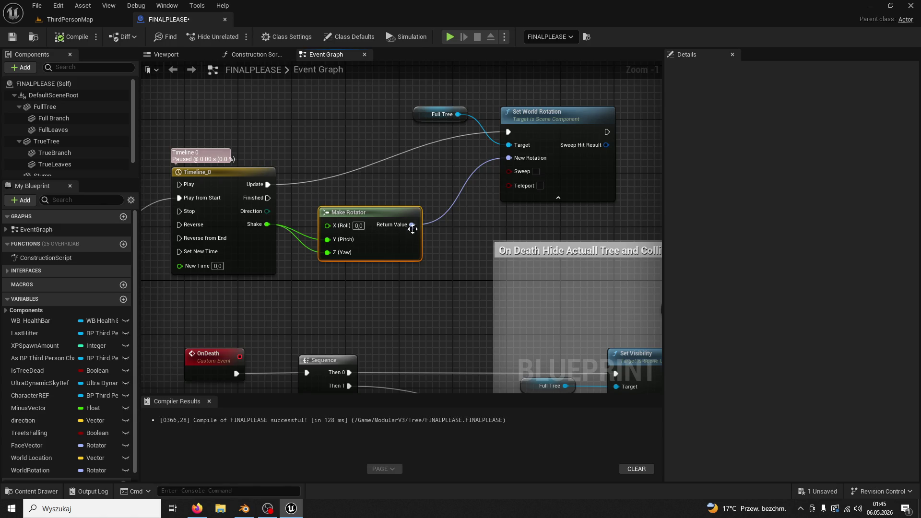
left_click_drag(380, 209, 413, 209)
- Add a Random Integer in Range node and a random value node near the rotator
right_click(316, 288)
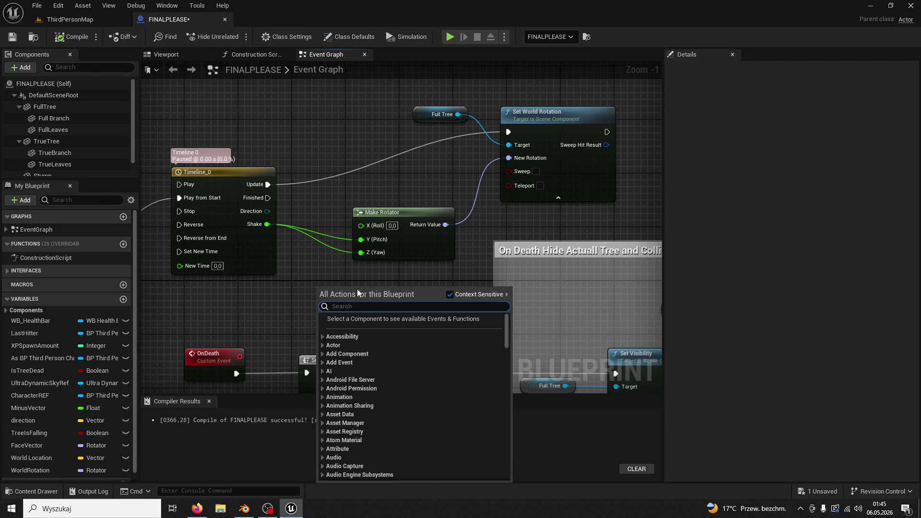
type("random inte")
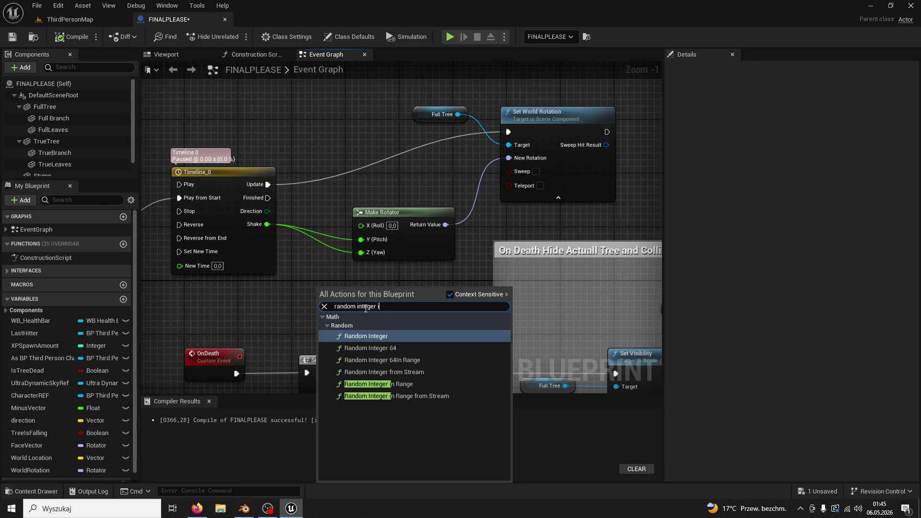
type("ge")
key("BackSpace")
key("BackSpace")
left_click(405, 385)
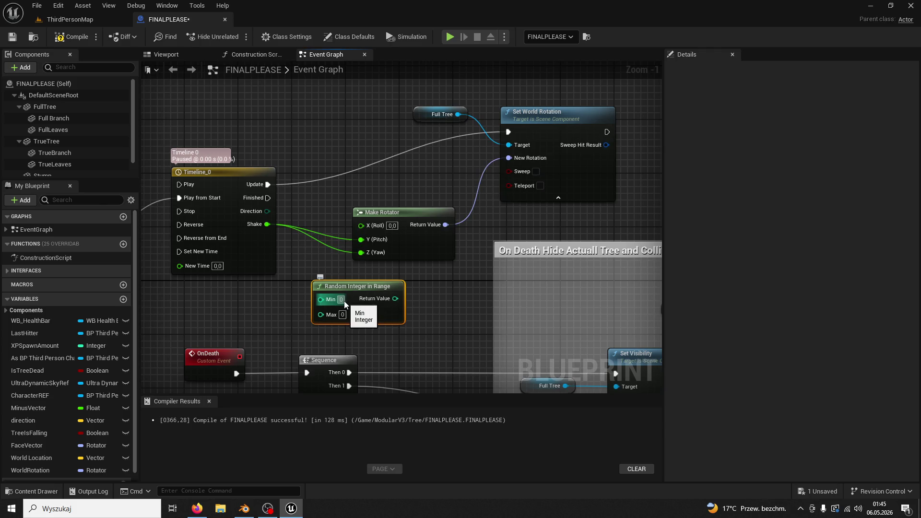
right_click(277, 306)
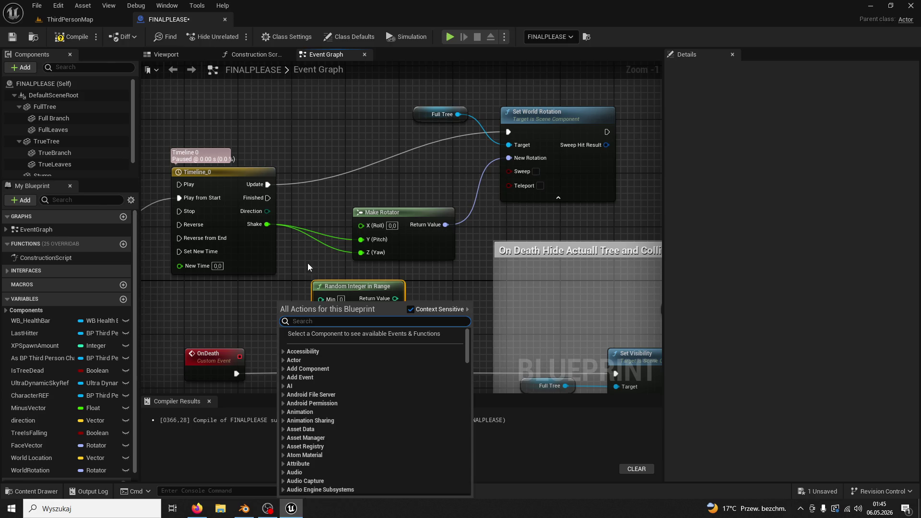
type("random value")
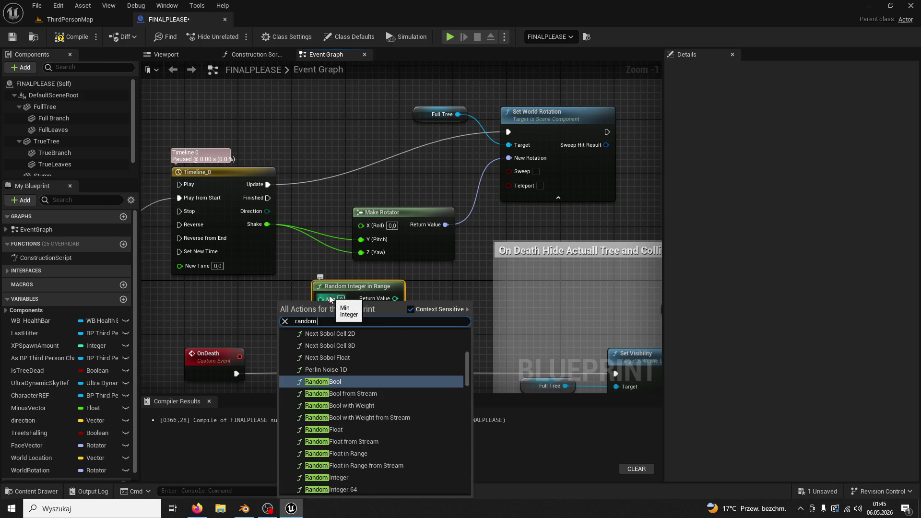
key("Return")
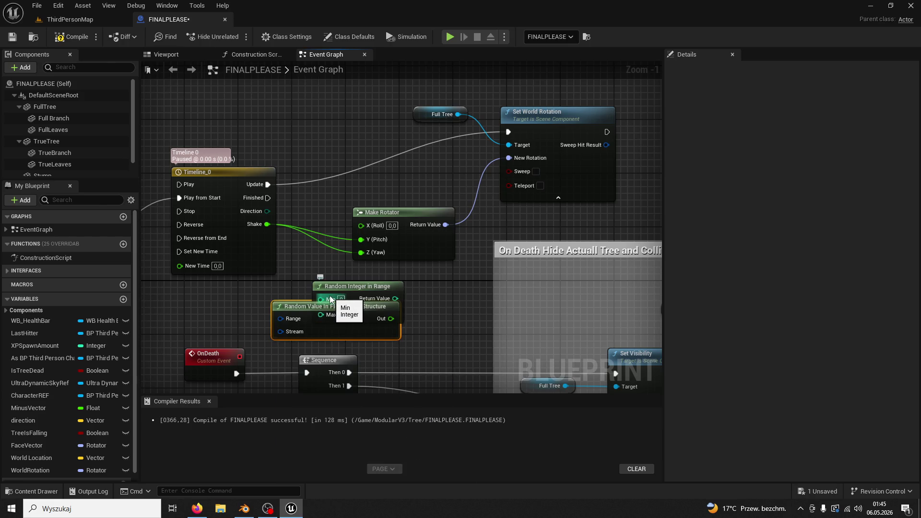
left_click_drag(332, 288, 378, 281)
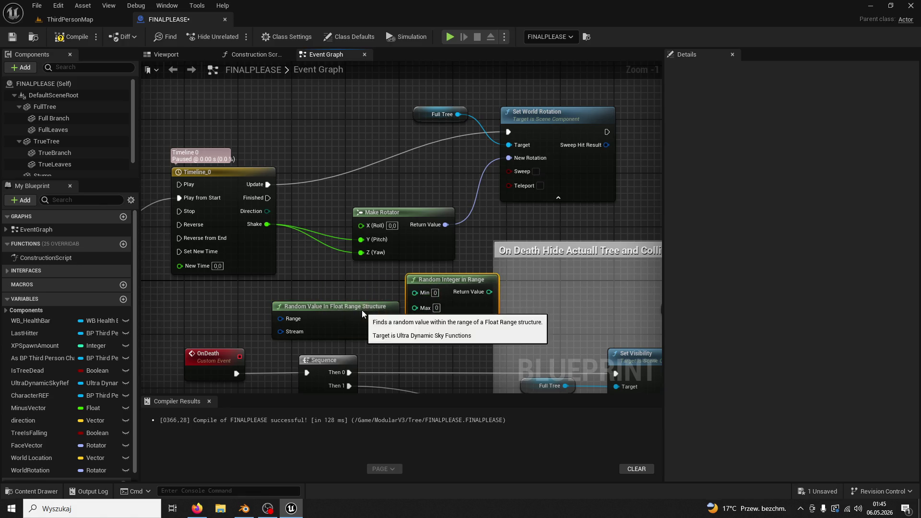
- Add a Random Float in Range node beside the rotator and delete the random integer node
right_click(297, 307)
type("random flo")
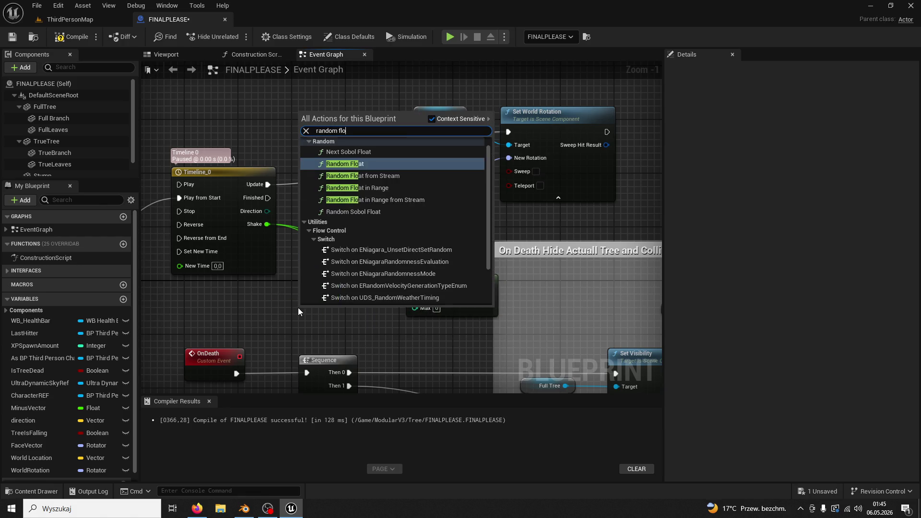
type("at in range")
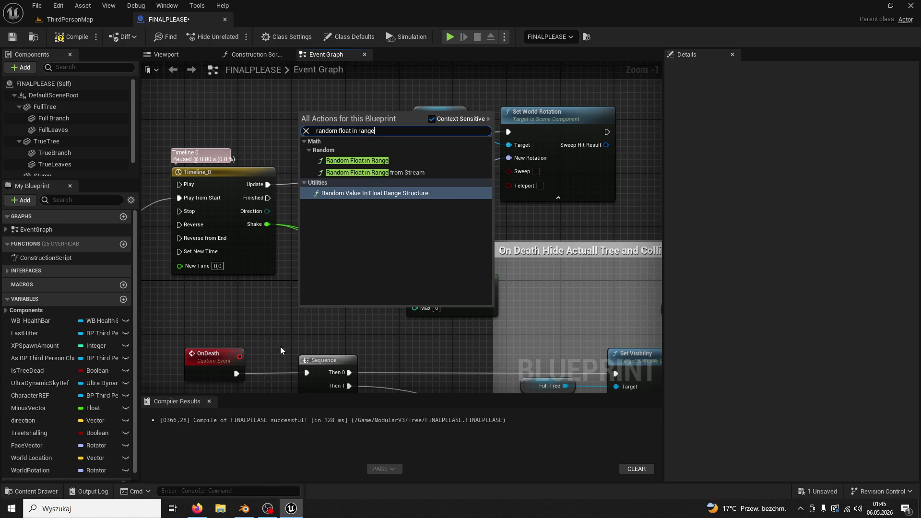
left_click(358, 160)
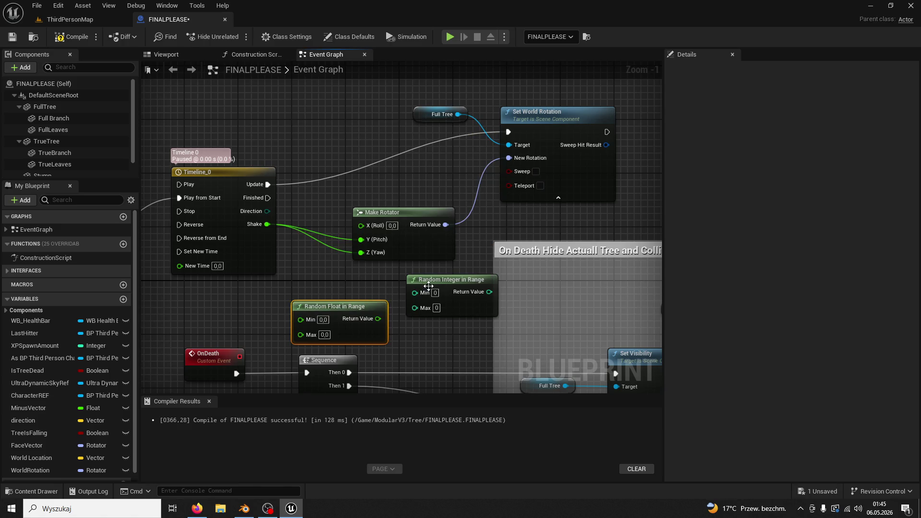
key("Delete")
left_click_drag(339, 313, 298, 300)
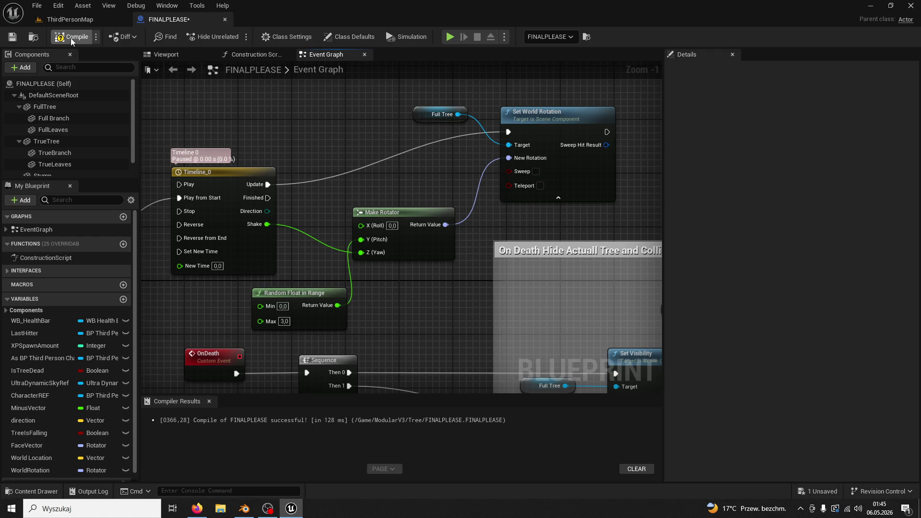
- Play-test the level, run to the tree and attack it with E, then return to FINALPLEASE
left_click(76, 19)
left_click(235, 38)
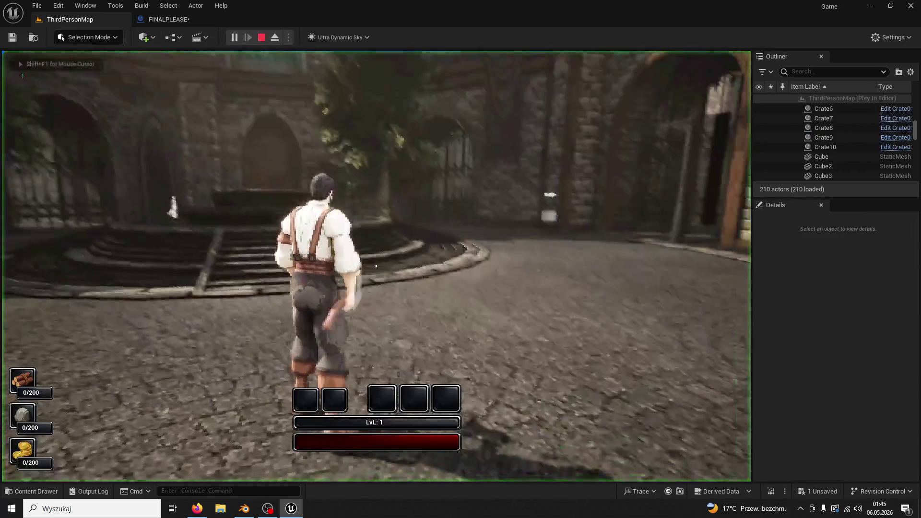
key("w")
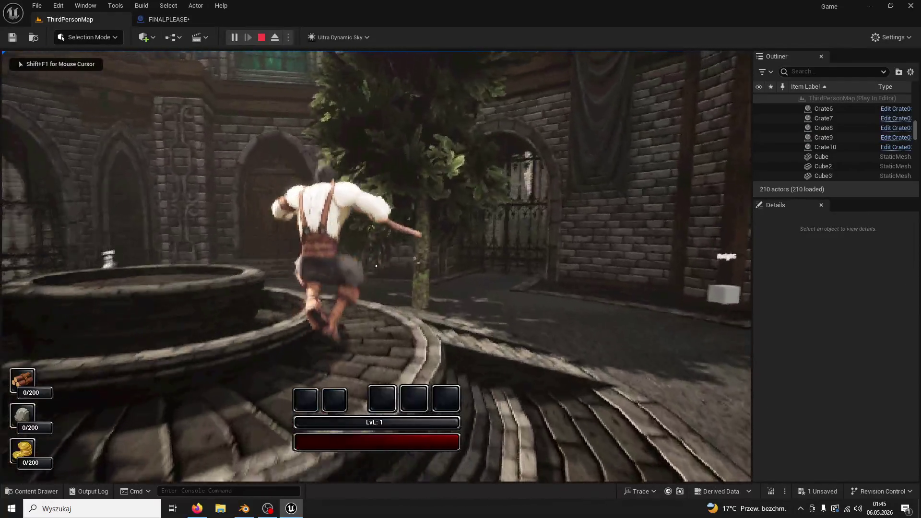
key("w")
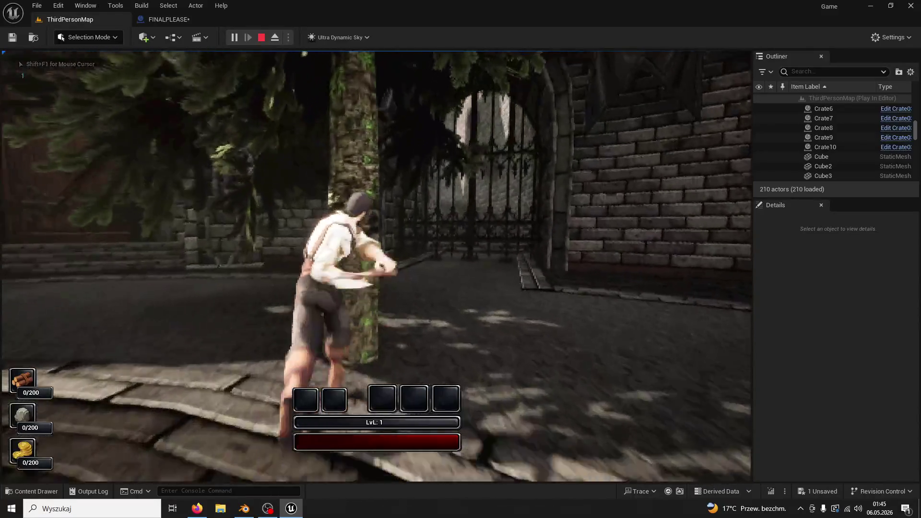
key("e")
key("e")
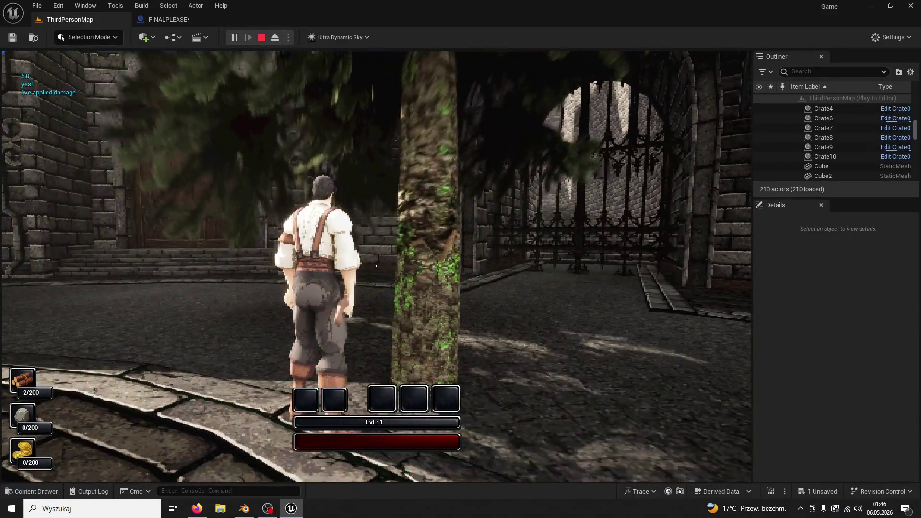
key("Escape")
left_click(182, 19)
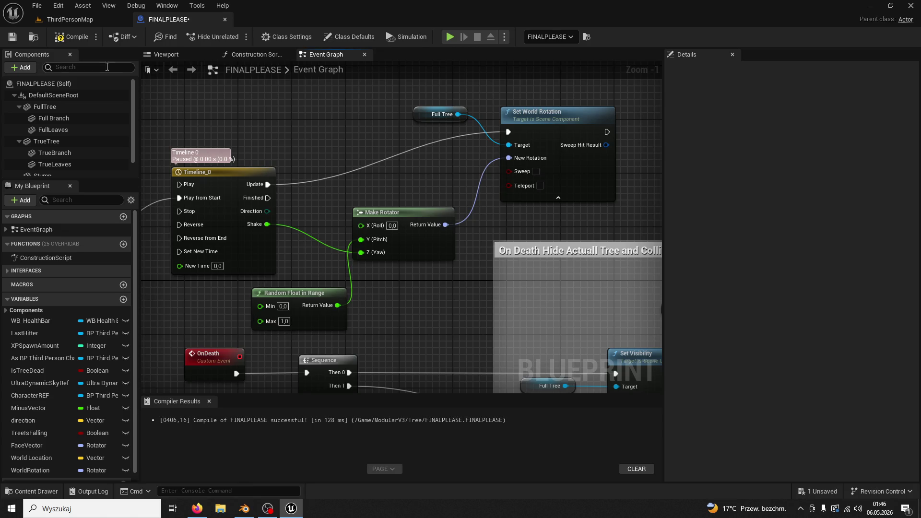
- Run a second play test, chopping the tree once with the axe
left_click(67, 19)
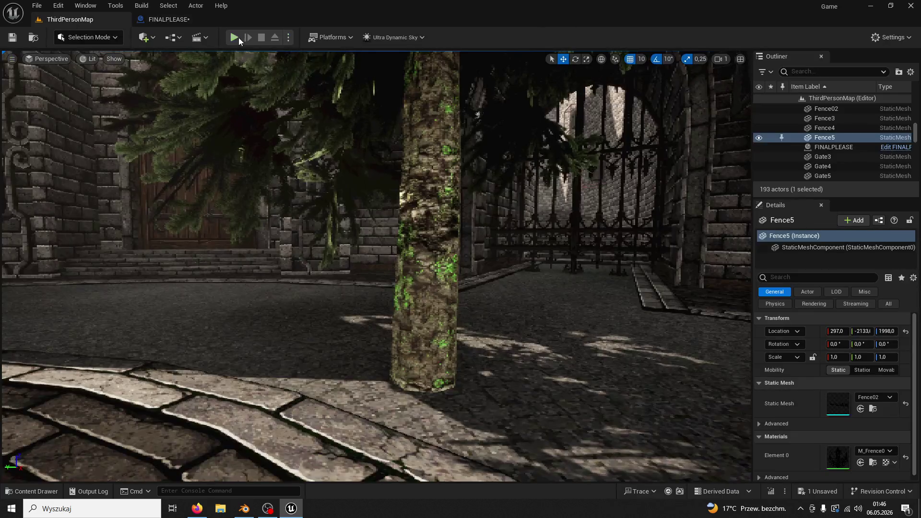
left_click(235, 37)
key("w")
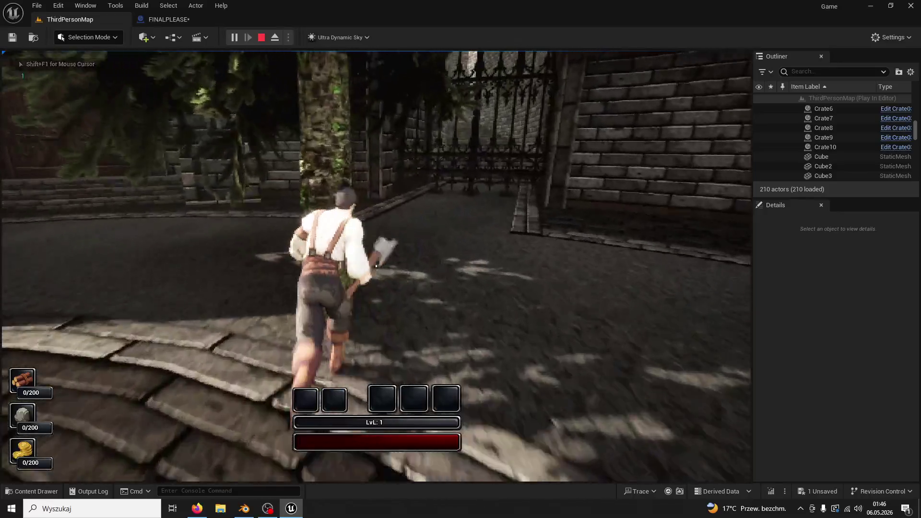
left_click(376, 266)
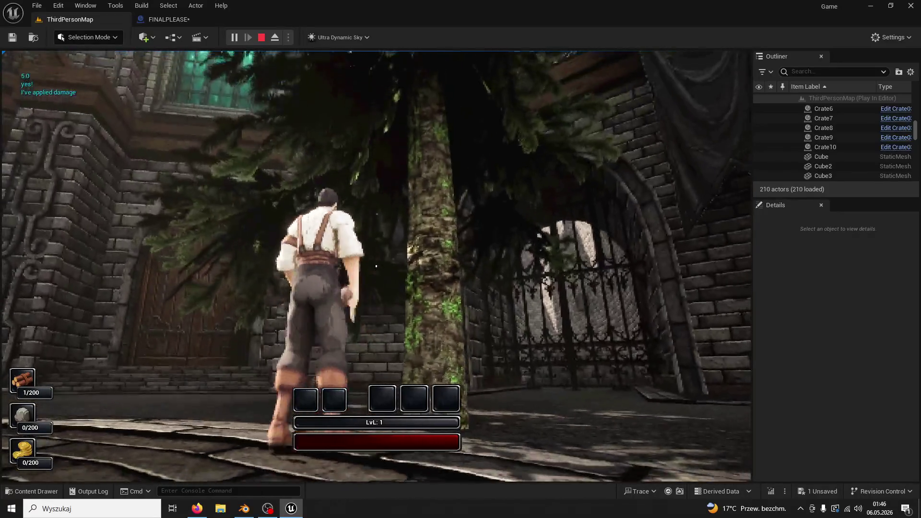
key("Escape")
left_click(149, 19)
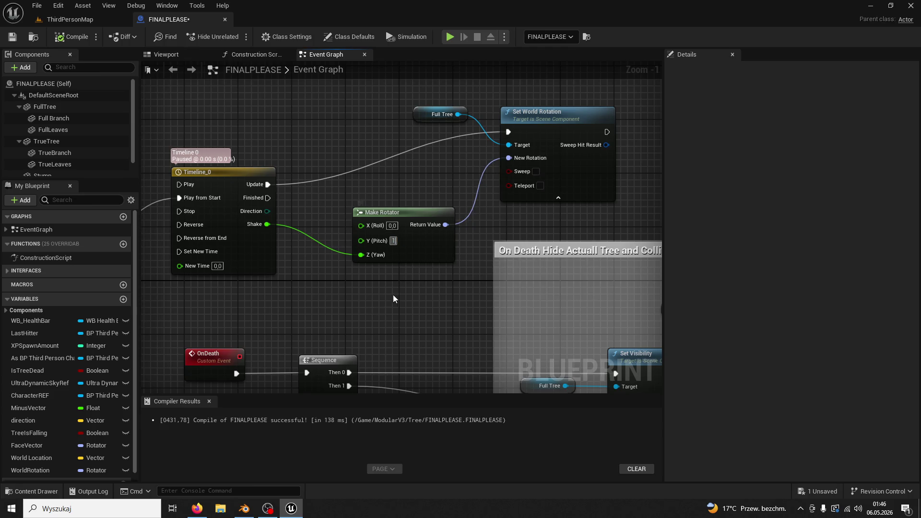
- Run a third play test, chopping the tree twice, then reopen FINALPLEASE's Event Graph
left_click(70, 19)
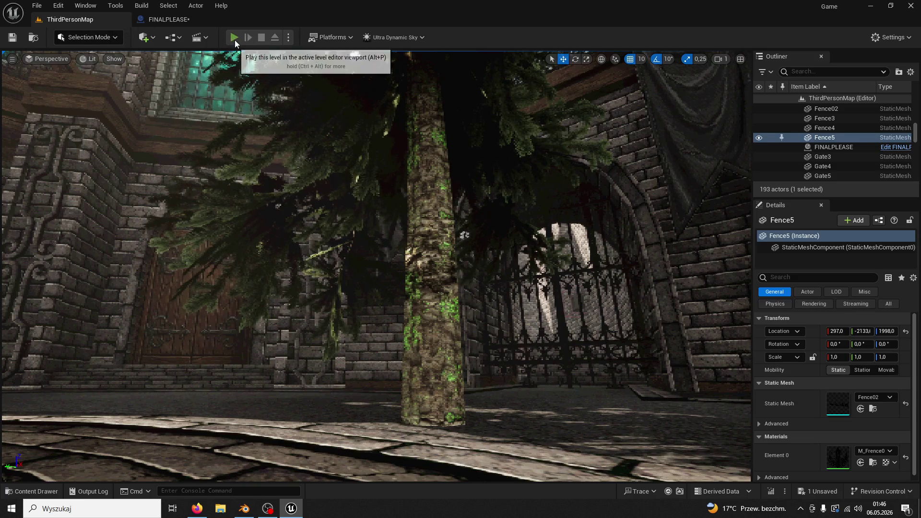
left_click(235, 38)
key("w")
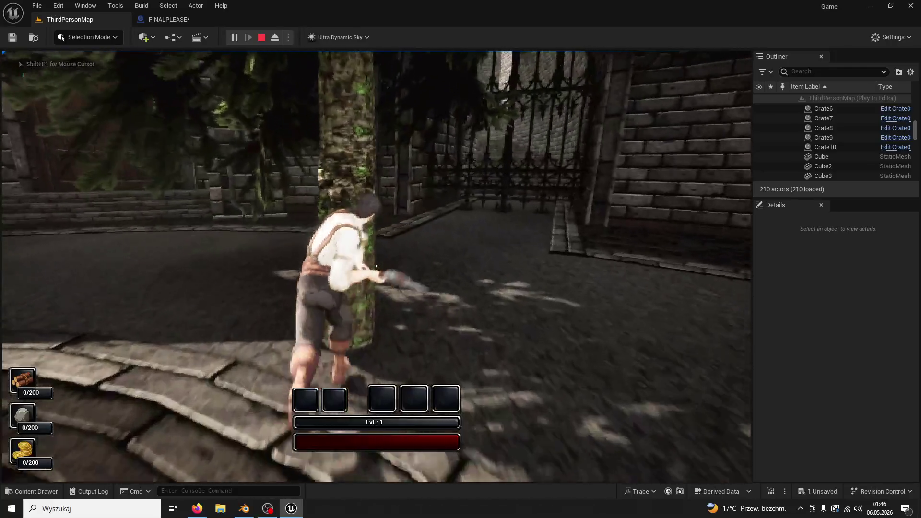
left_click(376, 266)
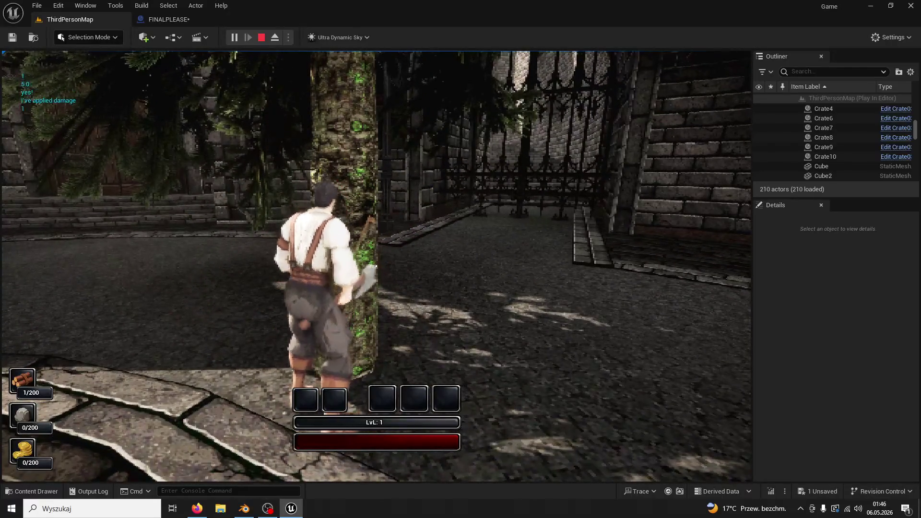
left_click(376, 266)
key("Escape")
left_click(169, 5)
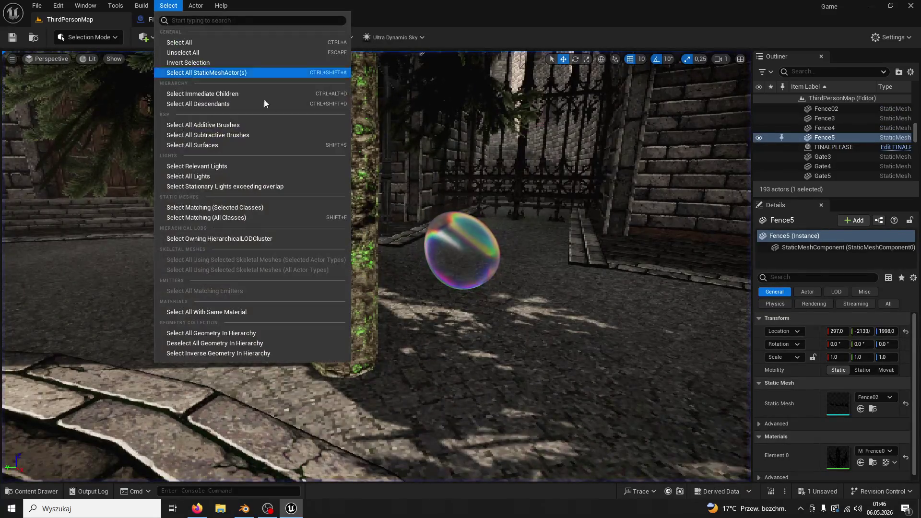
left_click(141, 22)
left_click(141, 21)
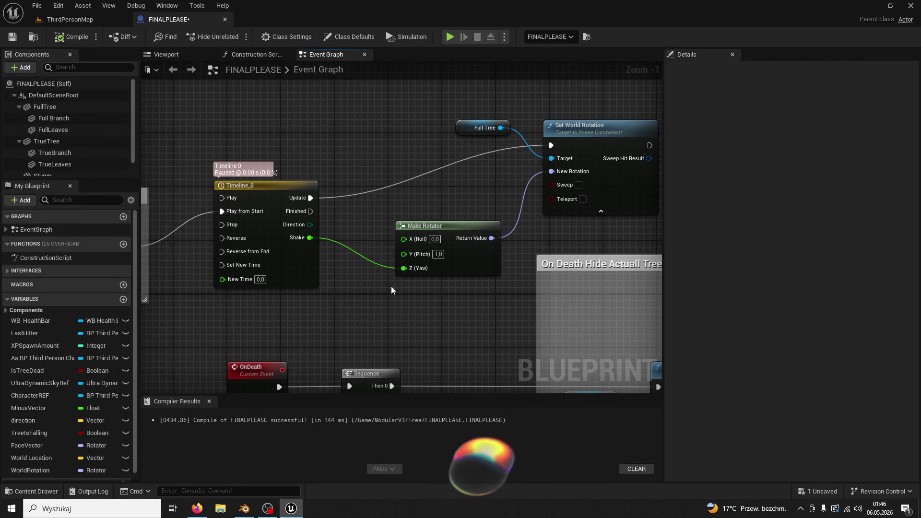
- Add a Random Float in Range node from the Timeline's Shake output and edit its Max value
mouse_move(310, 237)
left_mouse_down()
mouse_move(391, 282)
mouse_move(343, 287)
mouse_move(353, 297)
left_mouse_up()
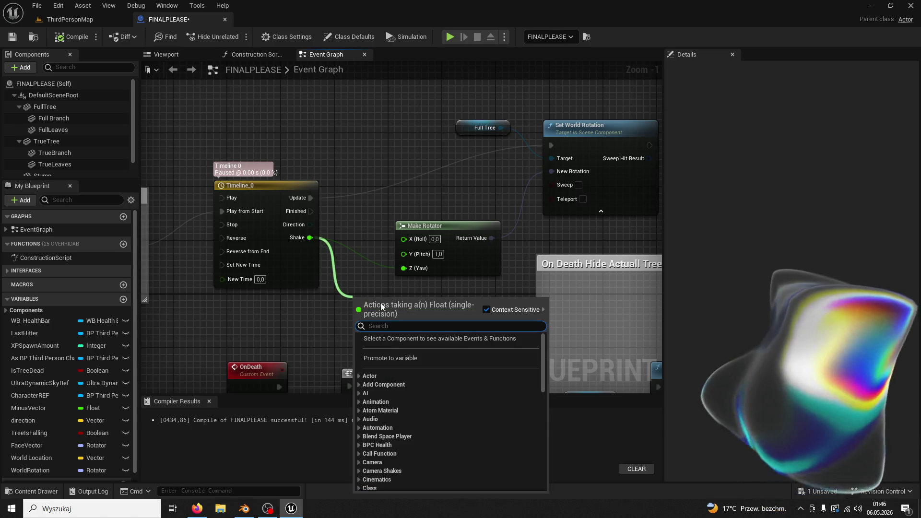
type("ra")
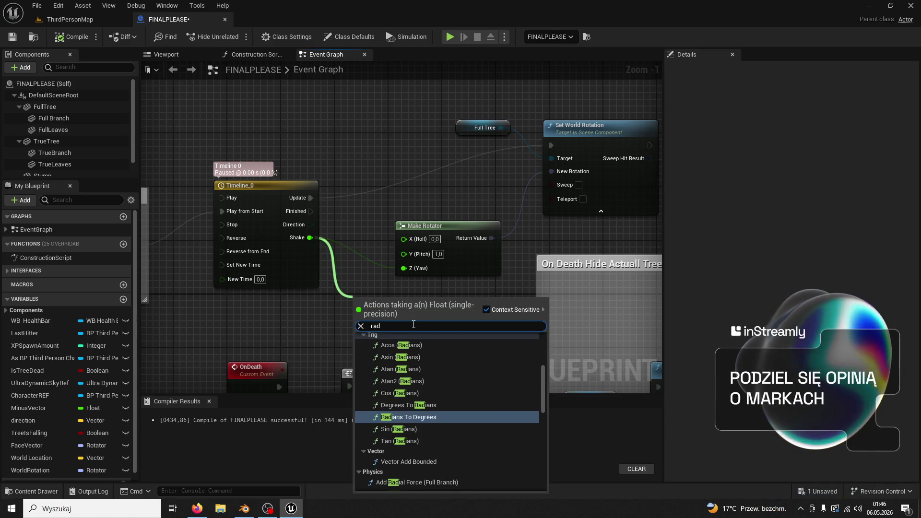
type("ndom float")
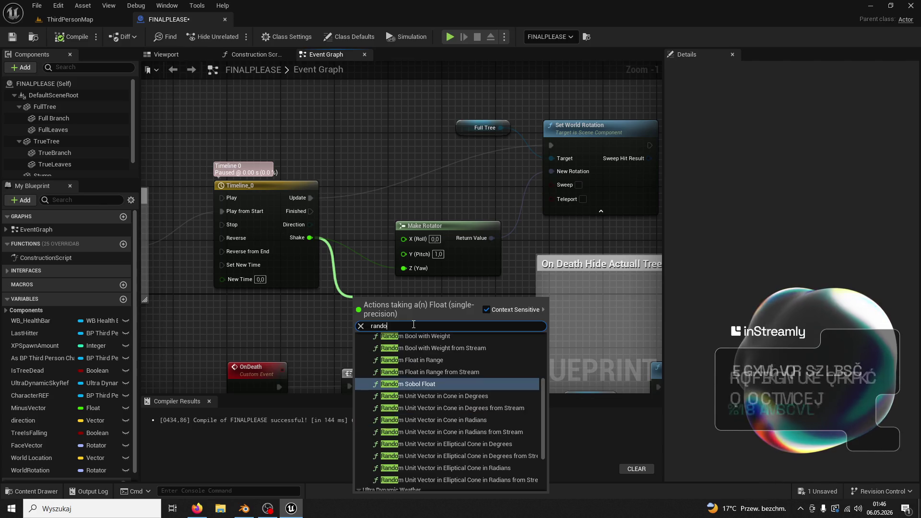
type(" i")
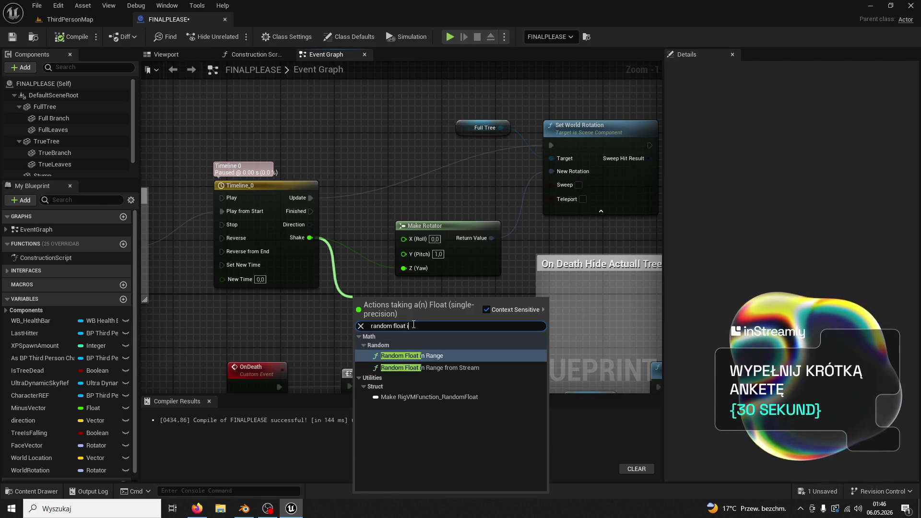
left_click(423, 355)
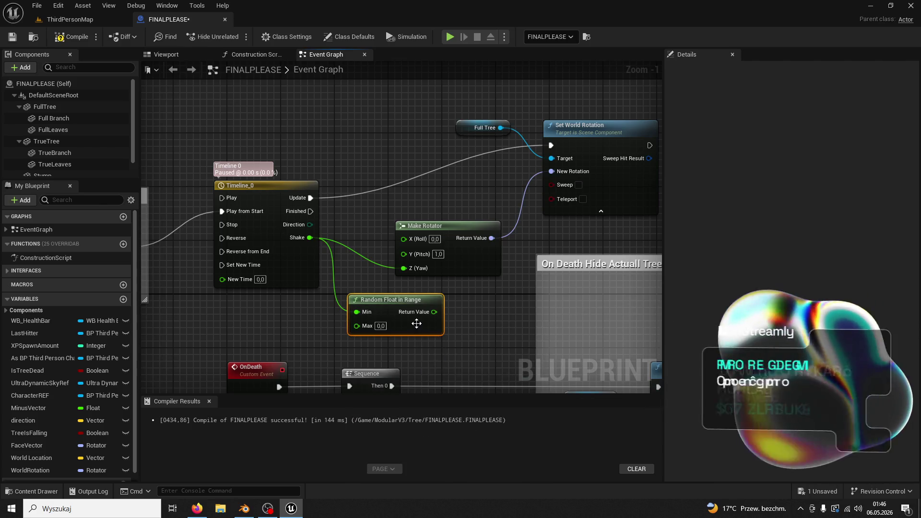
left_click(387, 329)
type("3")
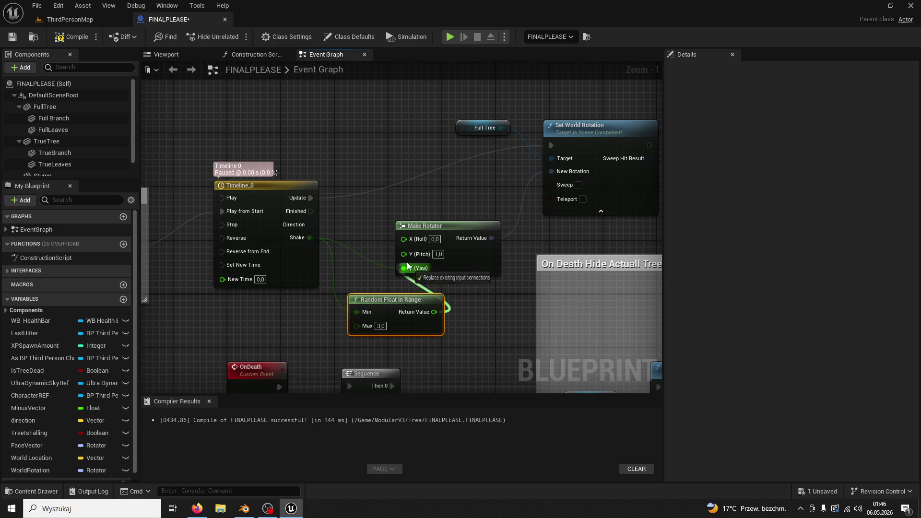
- Play-test with Alt+P, chop the tree once, then return to FINALPLEASE
left_click(87, 20)
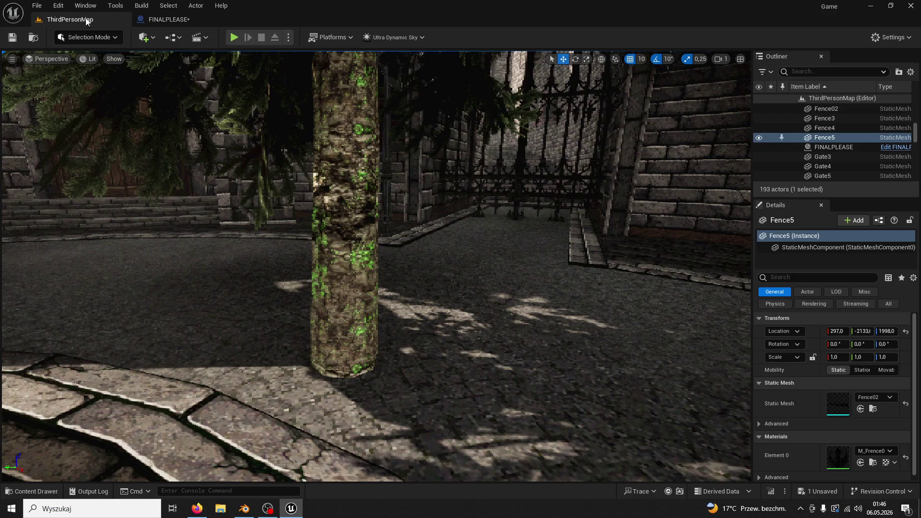
key("alt+p")
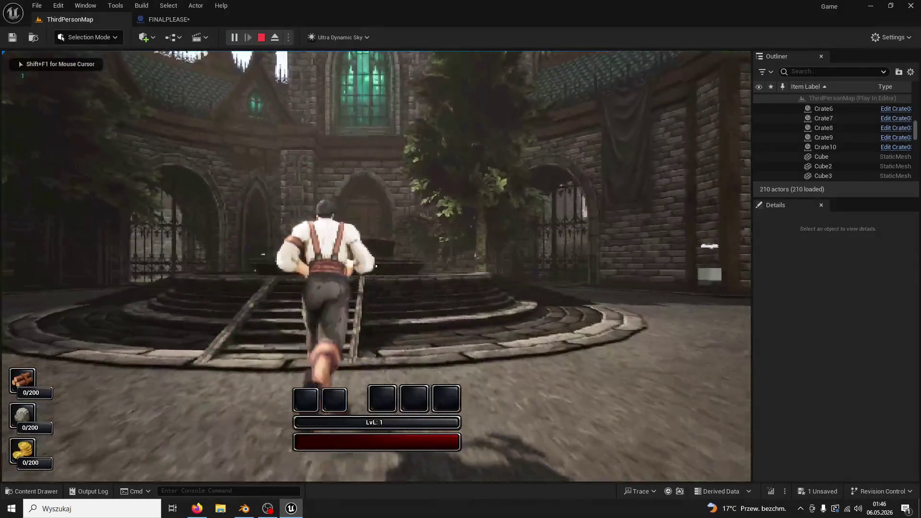
key("w")
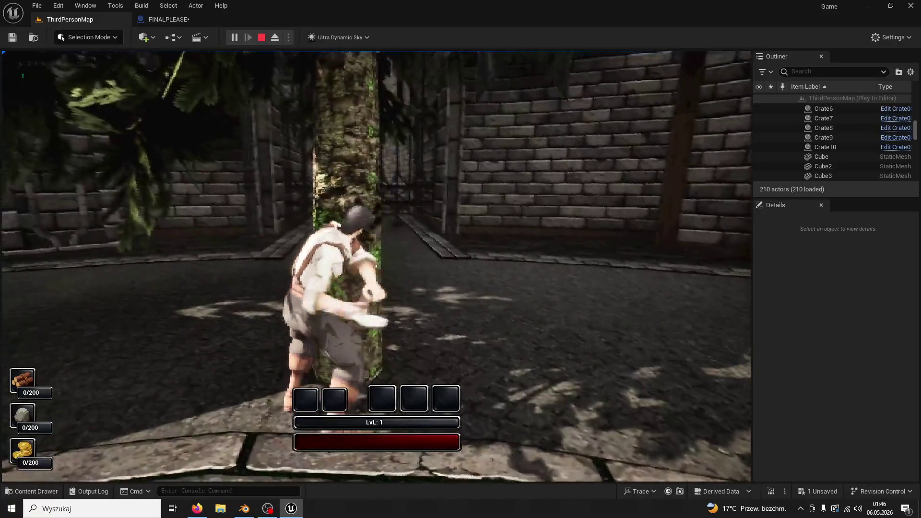
left_click(376, 266)
key("Escape")
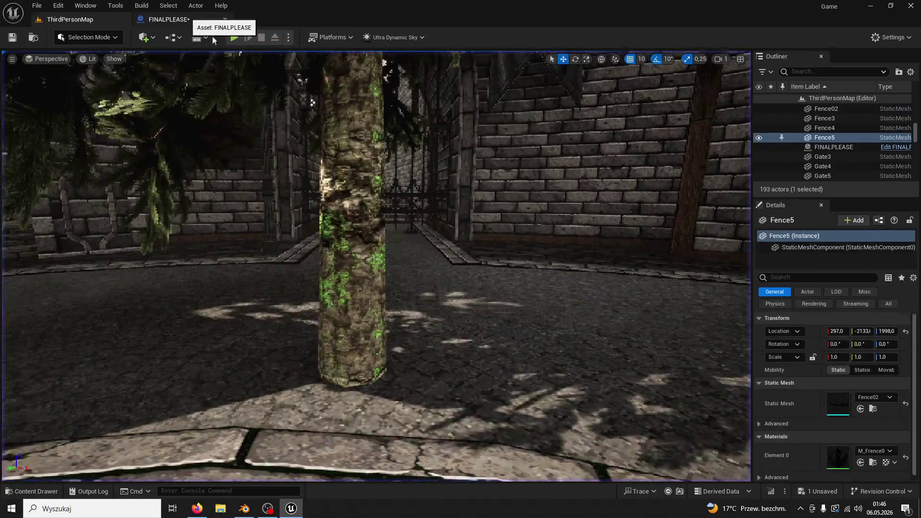
left_click(167, 19)
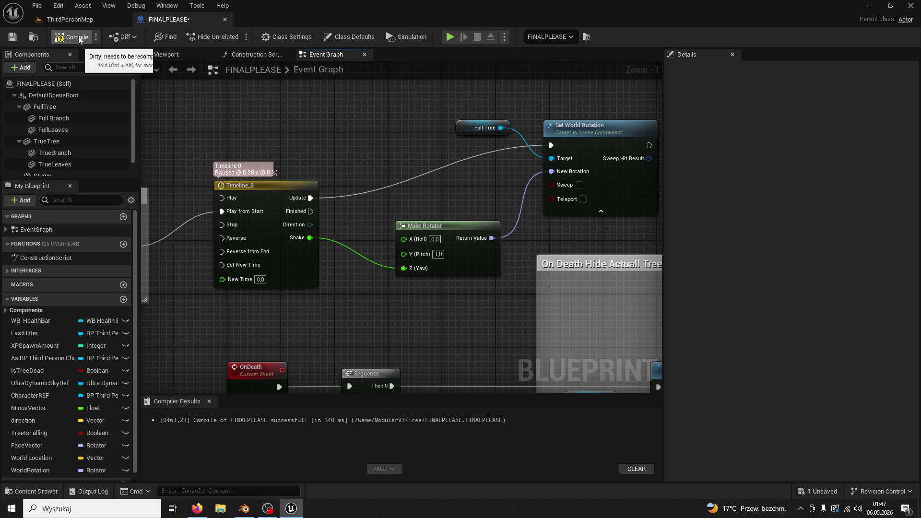
- Play again and chop the tree five times until it falls for 5/200 wood
left_click(70, 19)
left_click(235, 38)
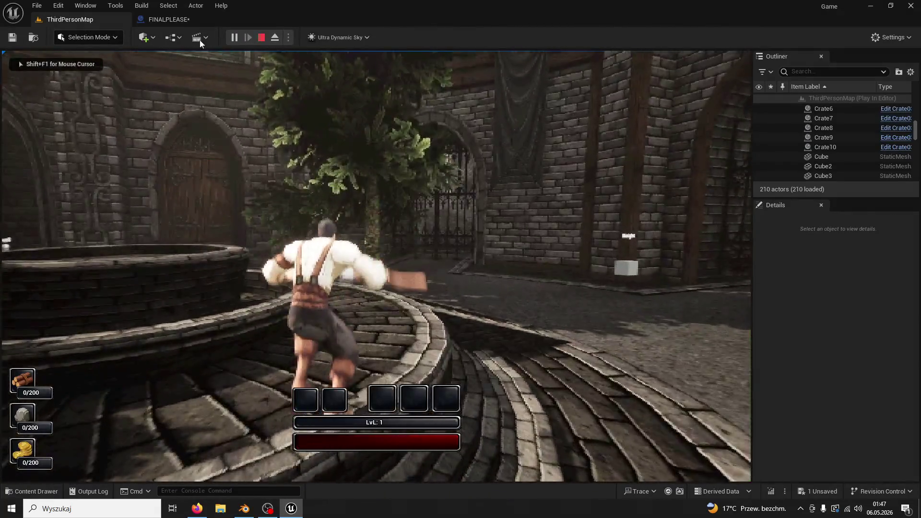
key("Escape")
left_click(229, 38)
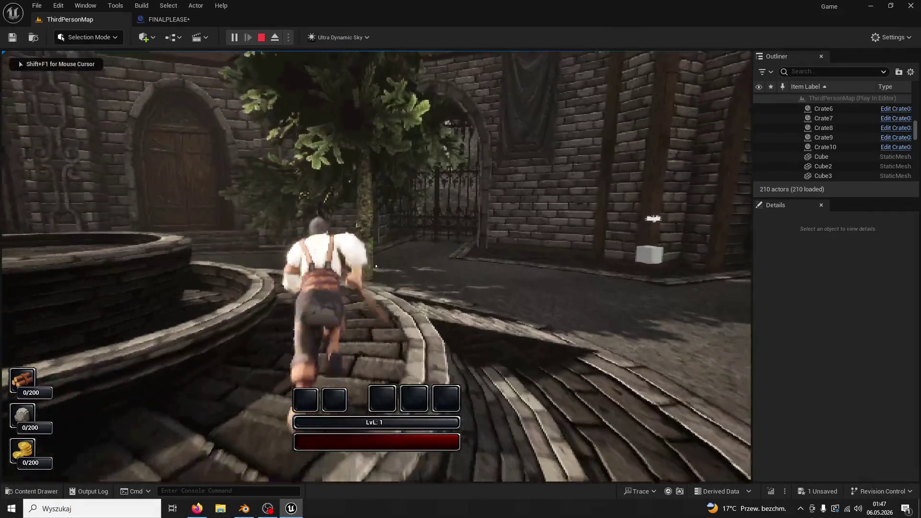
key("space")
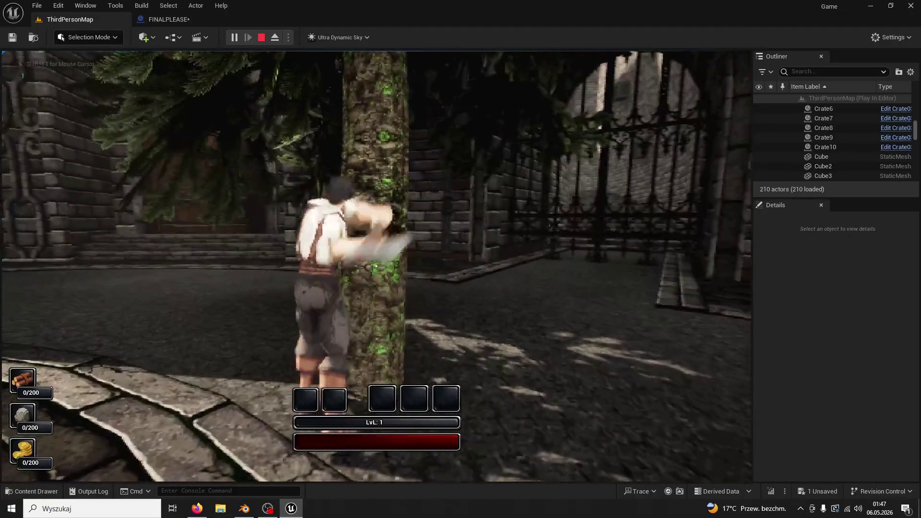
left_click(376, 266)
left_click(376, 266)
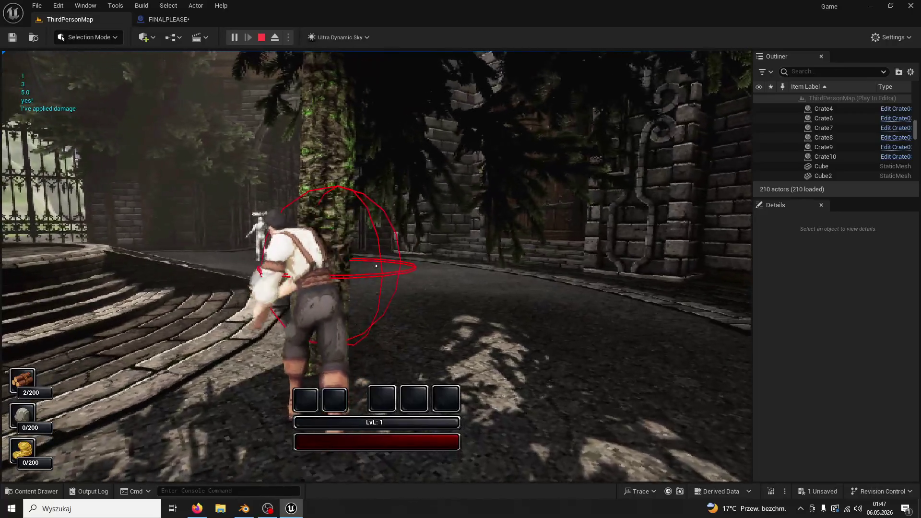
left_click(376, 266)
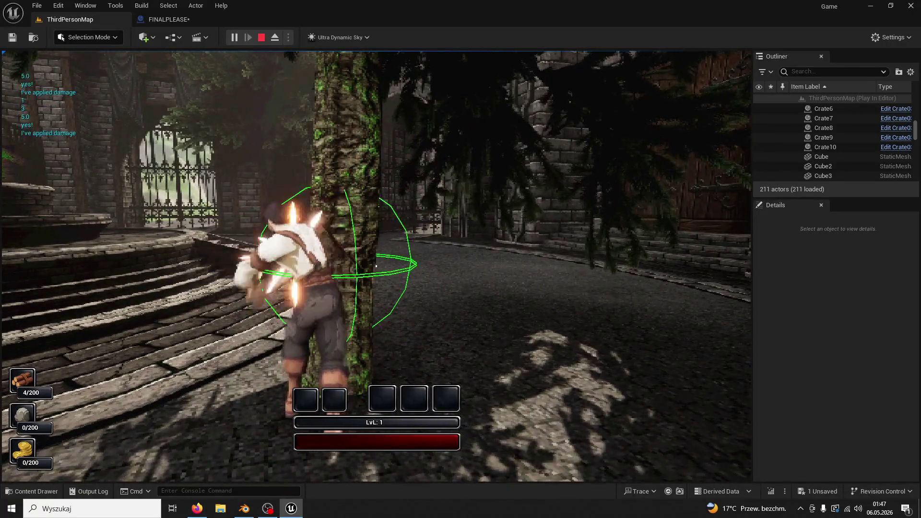
left_click(376, 266)
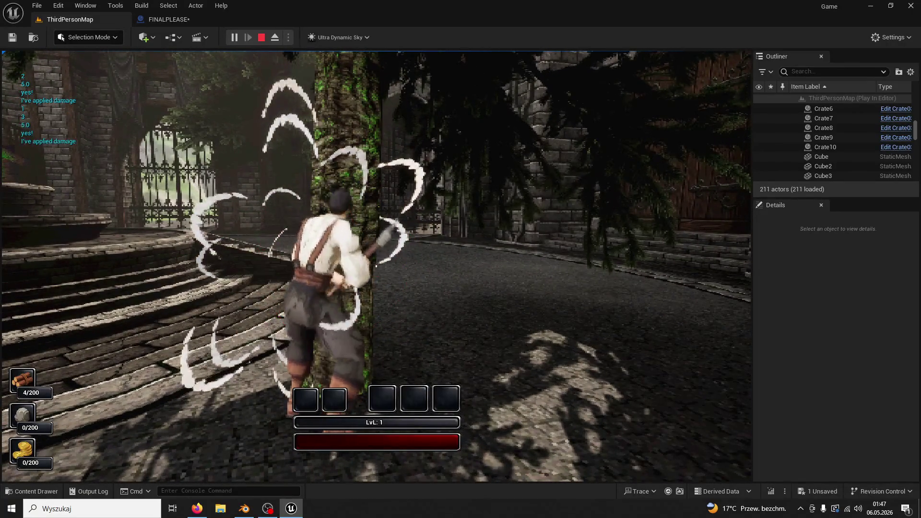
left_click(376, 266)
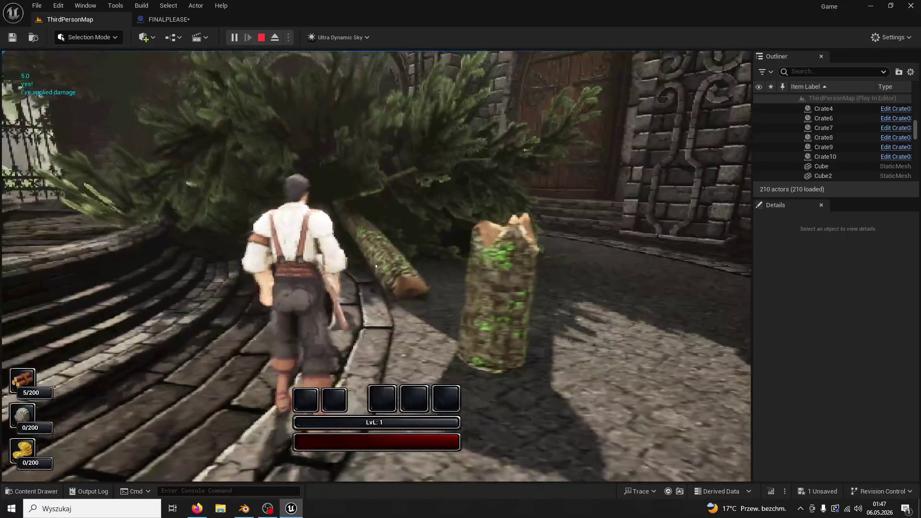
key("Escape")
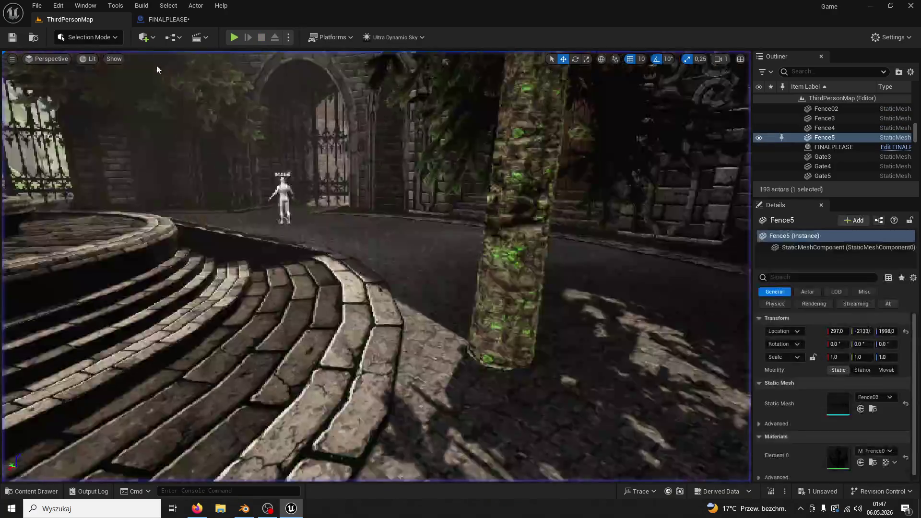
- Reopen FINALPLEASE's Event Graph and pan past the Timeline, On Death and CharacterREF sections
left_click(235, 38)
key("Escape")
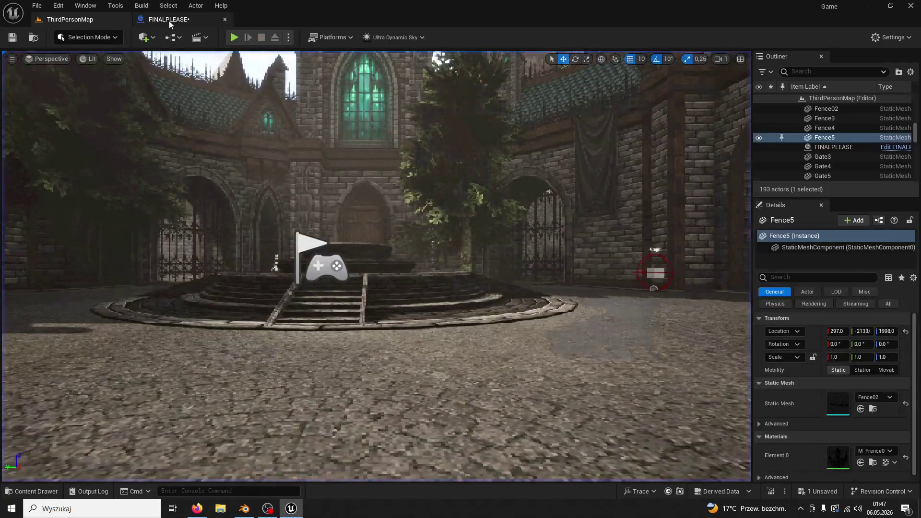
left_click(168, 19)
mouse_move(407, 181)
left_mouse_down()
mouse_move(288, 179)
mouse_move(411, 153)
left_mouse_up()
scroll(406, 160, "down", 4)
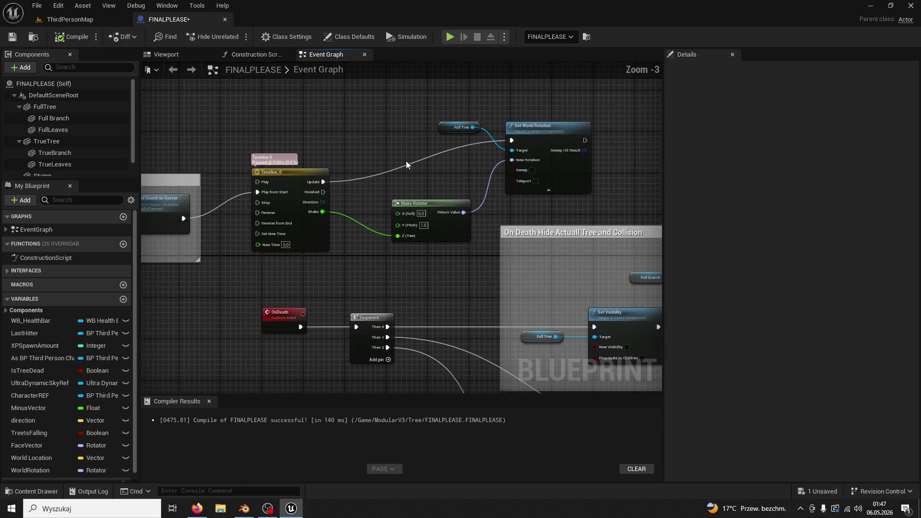
left_click_drag(369, 211, 390, 212)
scroll(391, 212, "up", 2)
left_click_drag(579, 298, 195, 179)
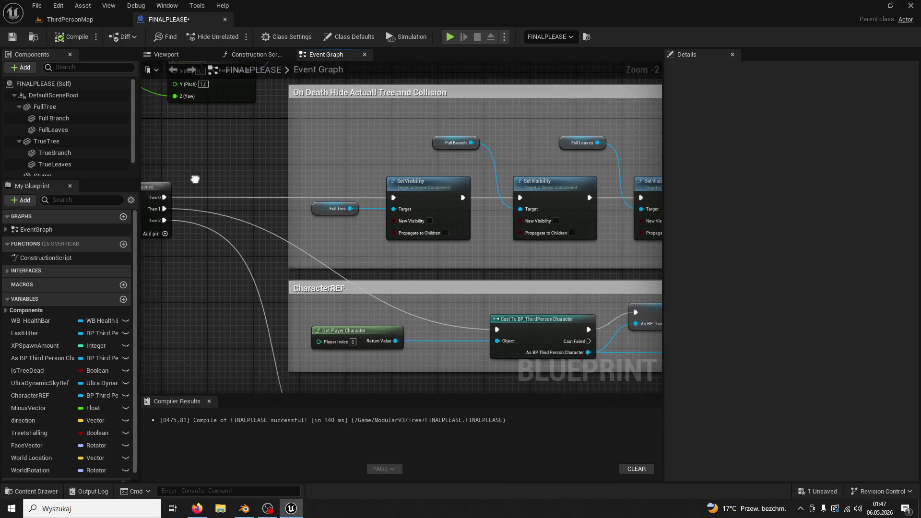
scroll(196, 179, "up", 1)
- Pan through Calculate Tree Fall Direction and ROTATE TREE to the Set World Rotation node
scroll(343, 201, "down", 2)
left_click_drag(354, 182, 372, 102)
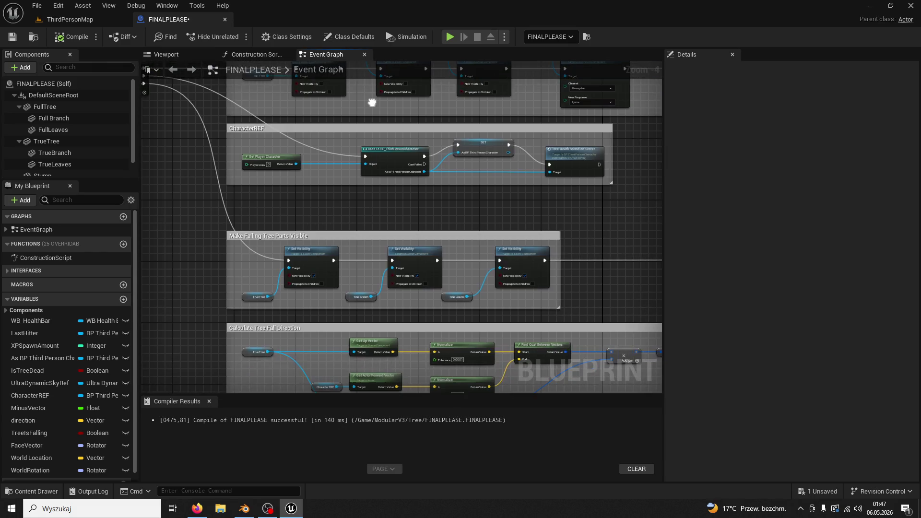
mouse_move(389, 180)
left_mouse_down()
mouse_move(405, 179)
mouse_move(372, 88)
left_mouse_up()
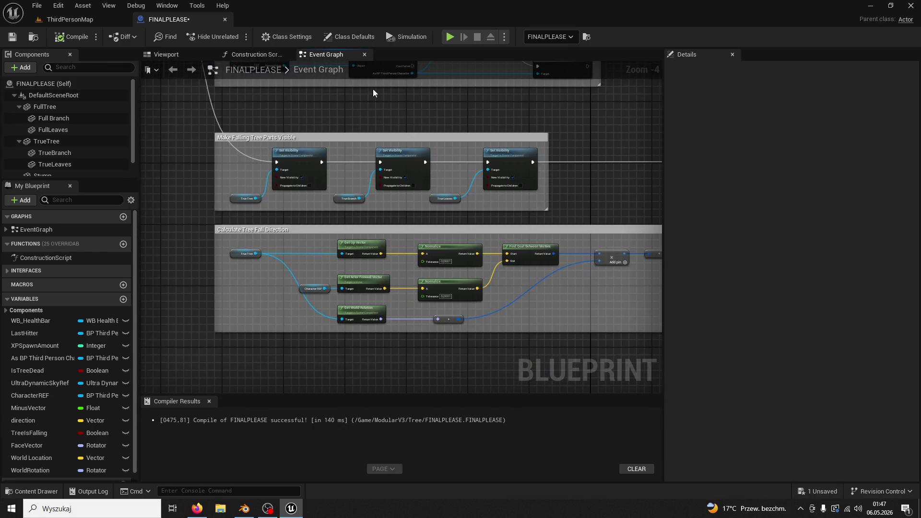
mouse_move(394, 144)
left_mouse_down()
mouse_move(421, 222)
mouse_move(257, 240)
mouse_move(380, 231)
mouse_move(201, 171)
left_mouse_up()
scroll(421, 222, "down", 3)
scroll(362, 230, "up", 2)
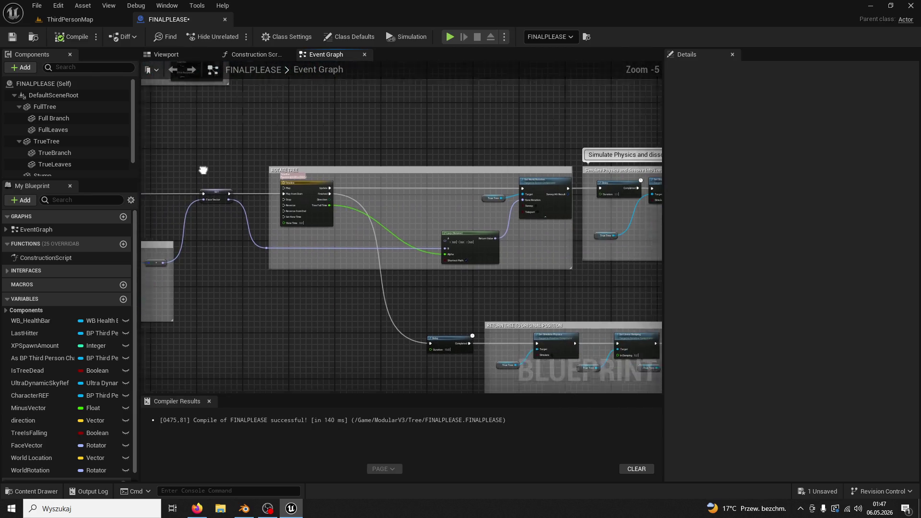
left_click_drag(346, 168, 334, 162)
scroll(440, 204, "up", 4)
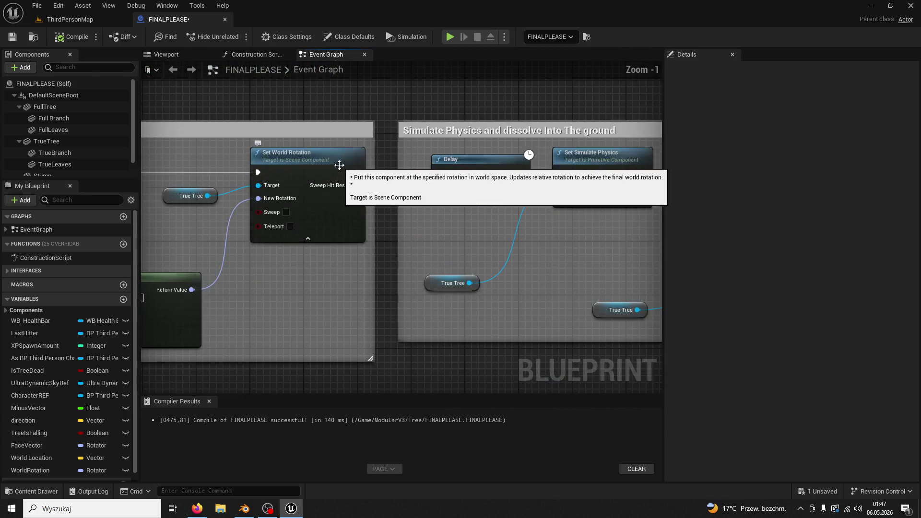
mouse_move(257, 111)
left_mouse_down()
mouse_move(377, 96)
mouse_move(252, 154)
mouse_move(281, 105)
left_mouse_up()
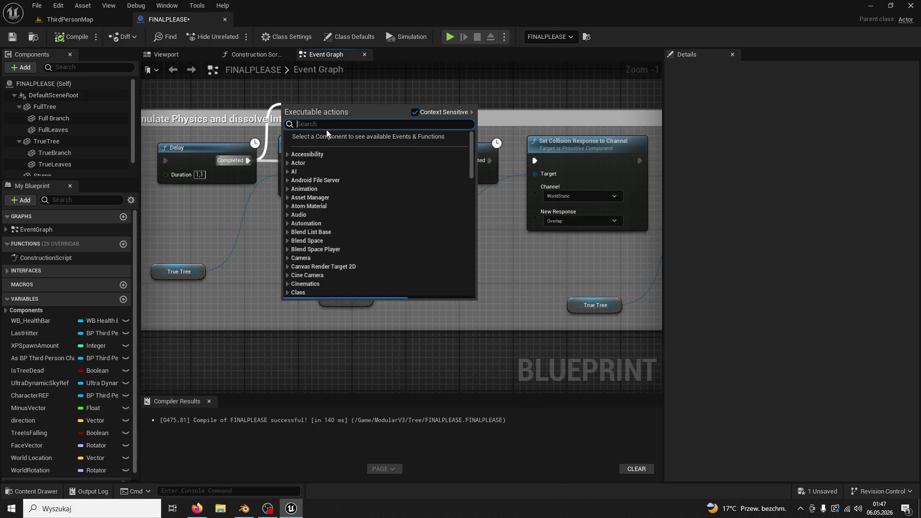
- Search the actions menu for 'launch' and 'character', then cancel without adding a node
type("launch")
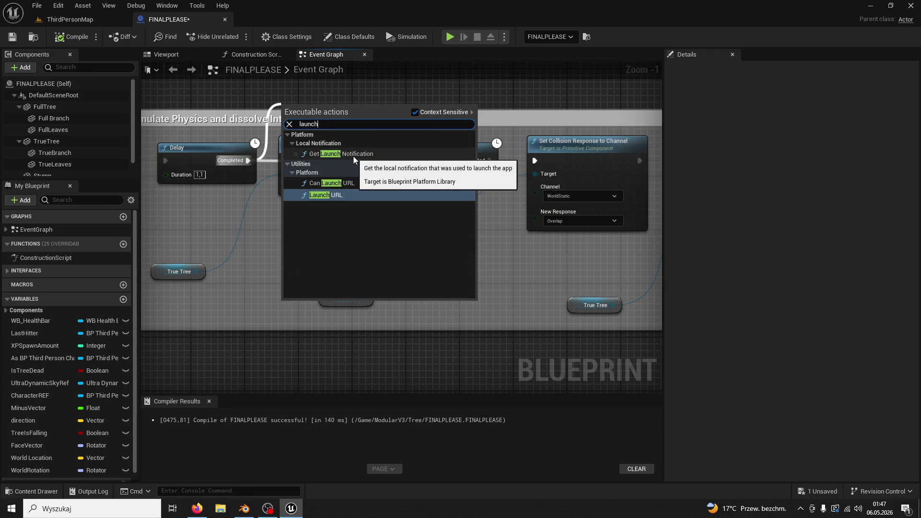
key("ctrl+a")
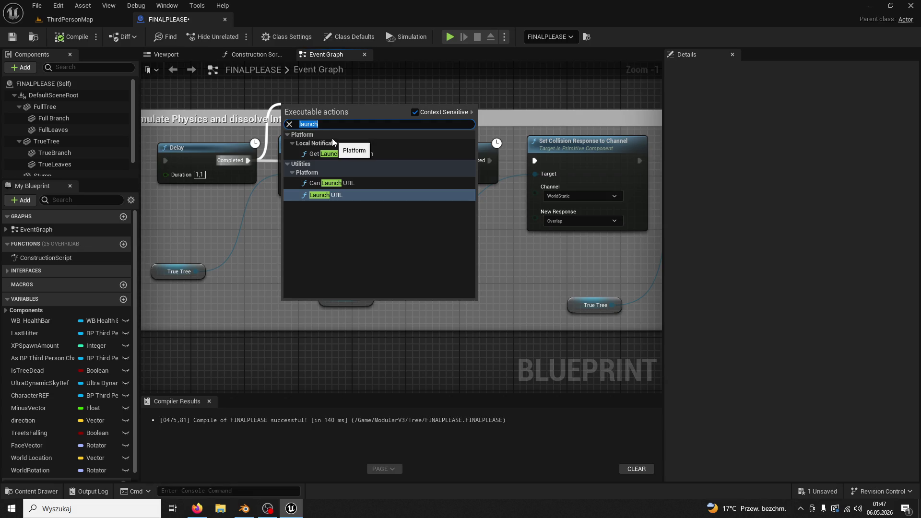
type("la")
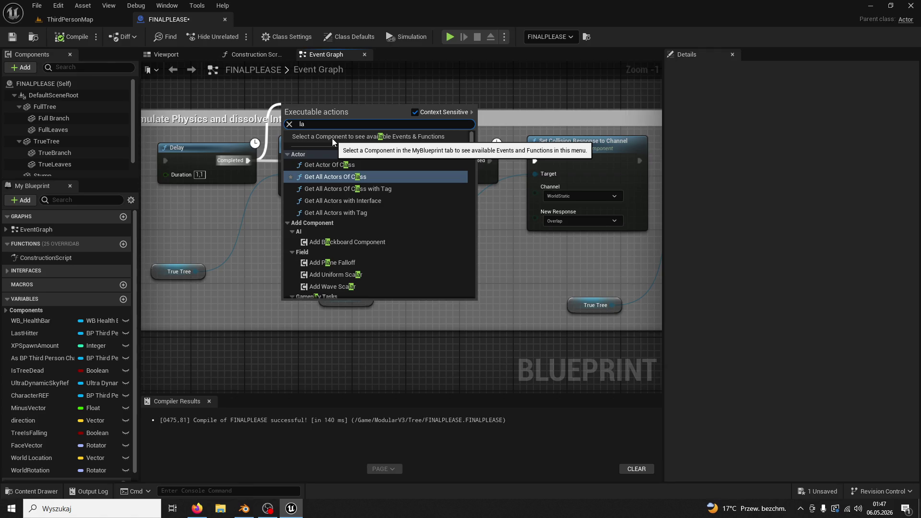
key("BackSpace")
key("BackSpace")
type("charac")
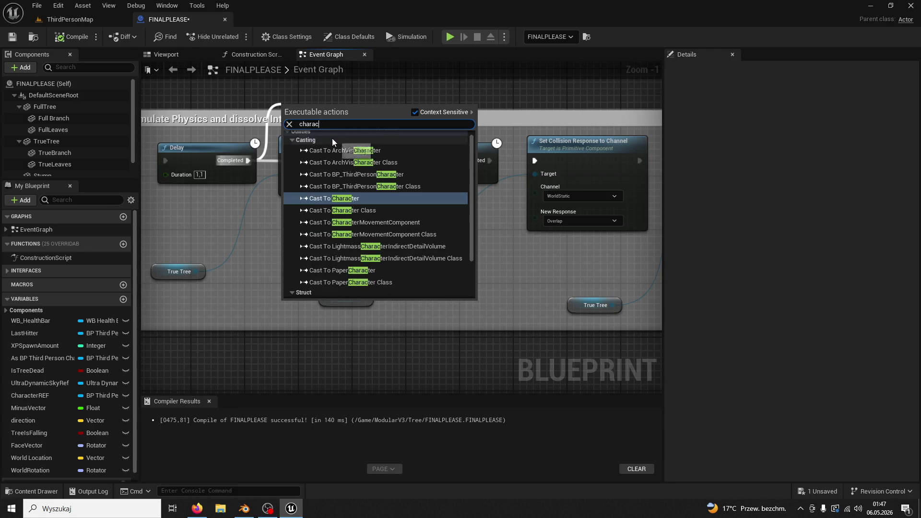
type("ter")
scroll(360, 201, "down", 2)
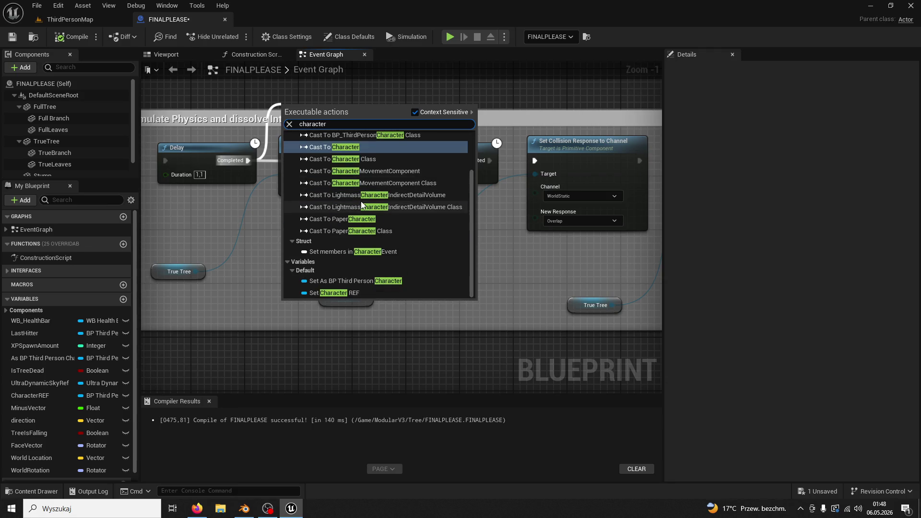
scroll(362, 205, "up", 2)
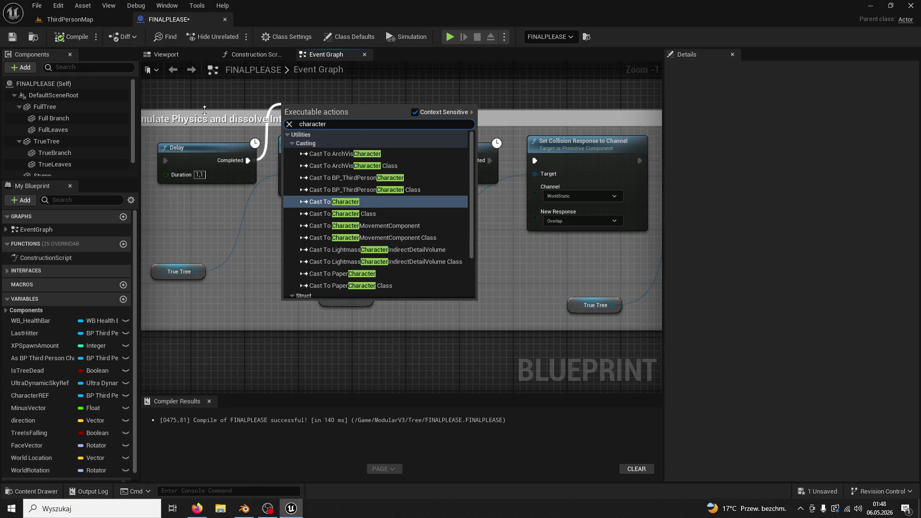
key("Escape")
- Paste a copy of the True Tree getter, try searching 'lau' from it, then delete it
left_click_drag(248, 162, 301, 88)
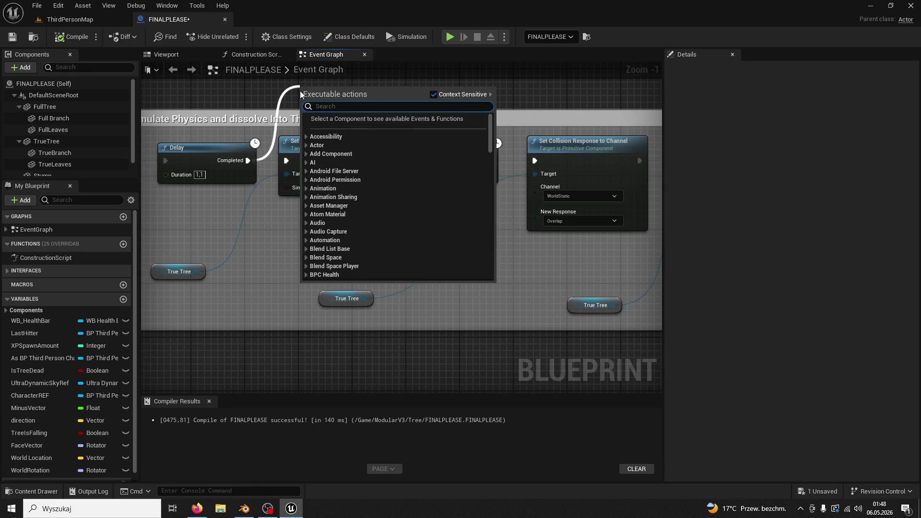
left_click(51, 109)
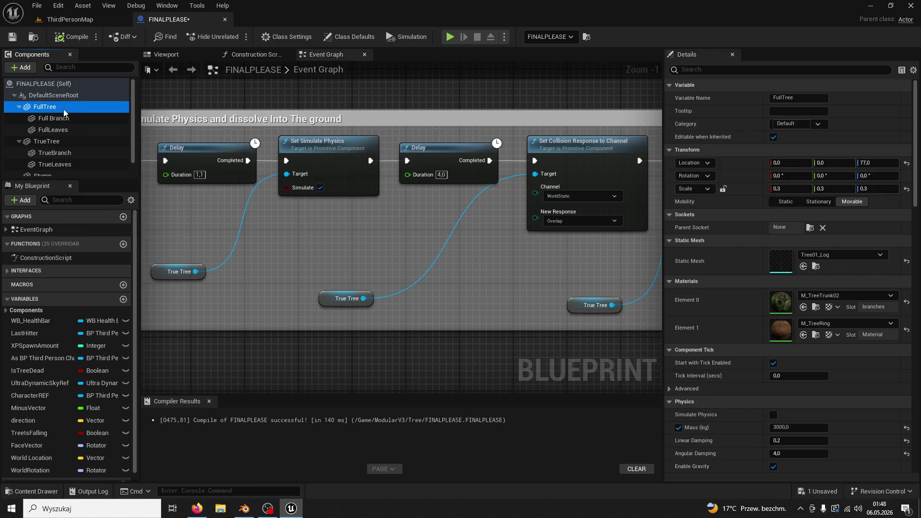
left_click(160, 269)
mouse_move(195, 219)
left_mouse_down()
mouse_move(284, 222)
mouse_move(294, 272)
left_mouse_up()
left_click(318, 133)
key("ctrl+v")
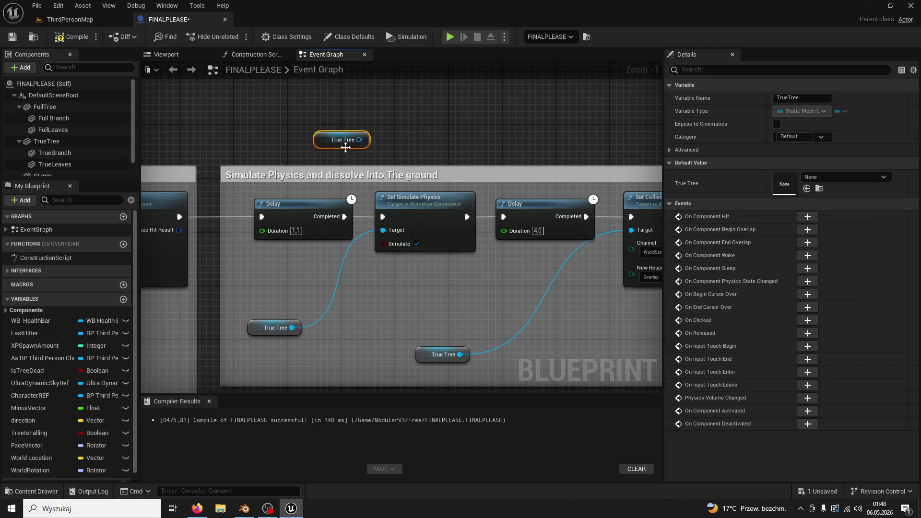
left_click_drag(359, 144, 393, 135)
type("lau")
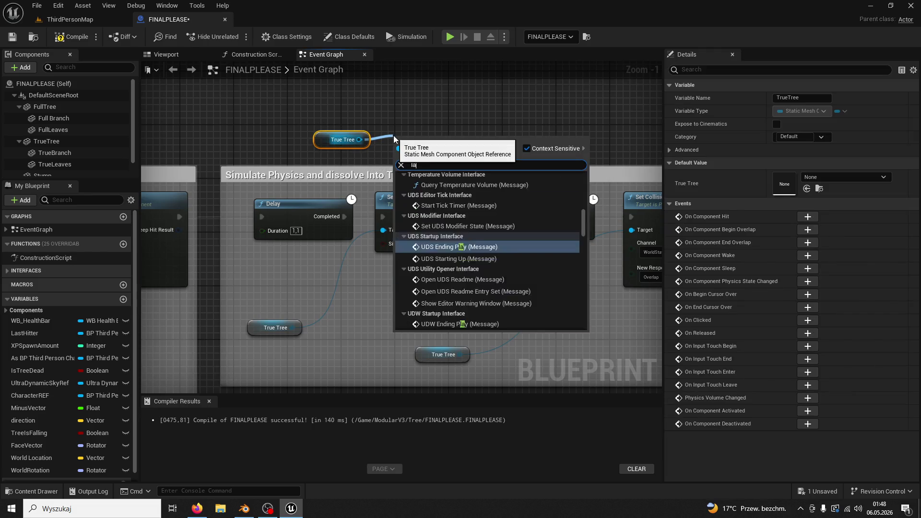
key("BackSpace")
key("BackSpace")
key("BackSpace")
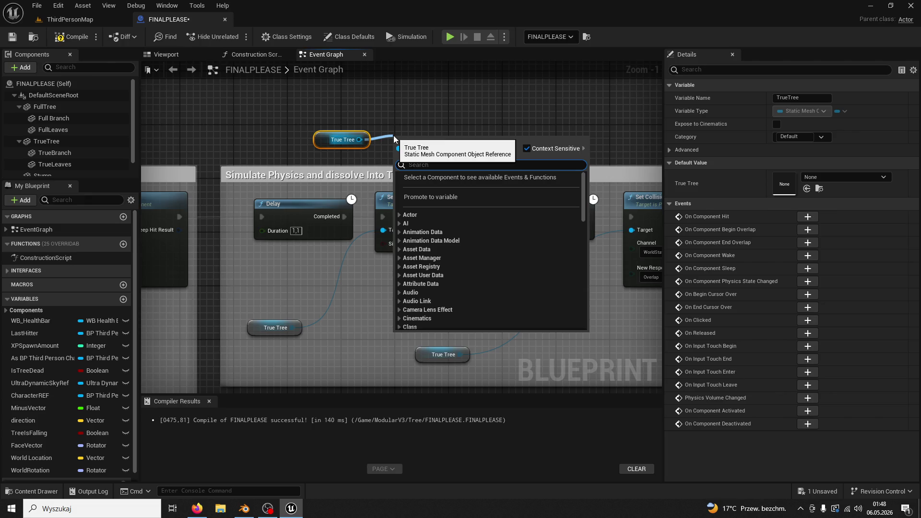
left_click(401, 117)
left_click(323, 142)
key("Delete")
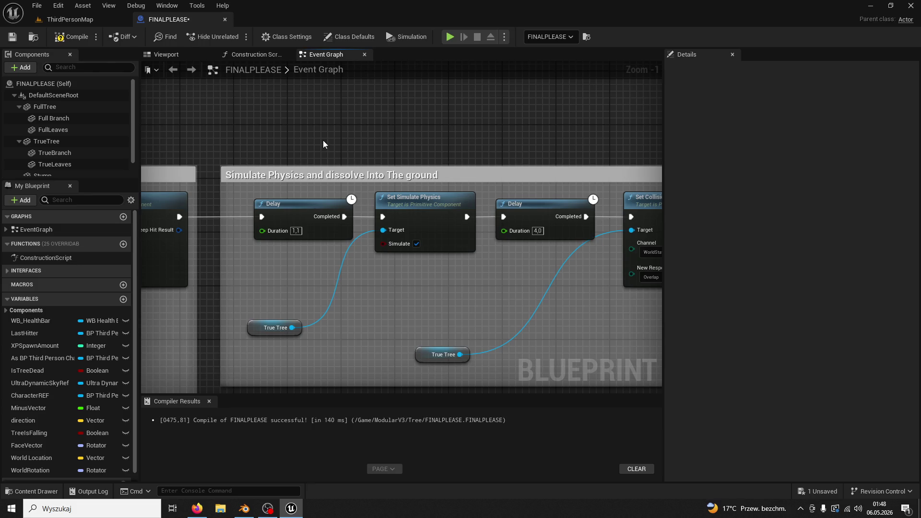
- Place an Add Force node above the Simulate Physics comment box
right_click(323, 140)
type("Add Fo")
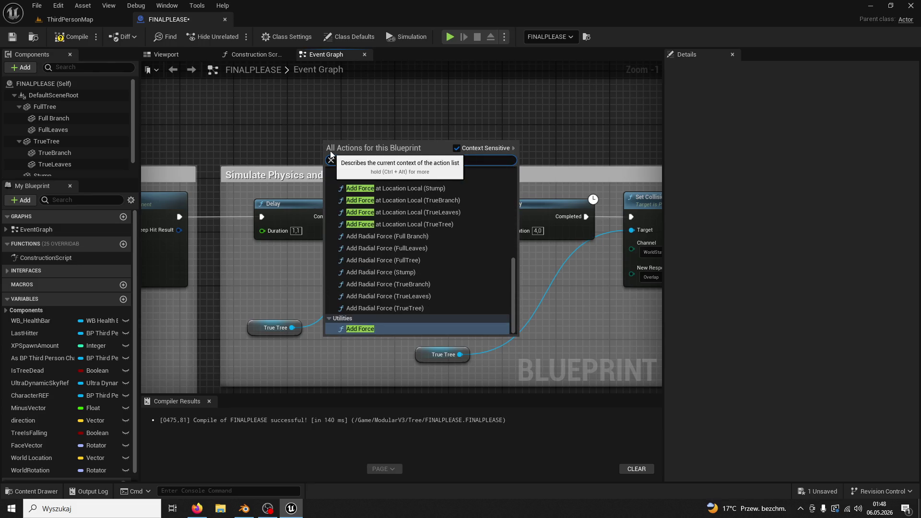
left_click(363, 330)
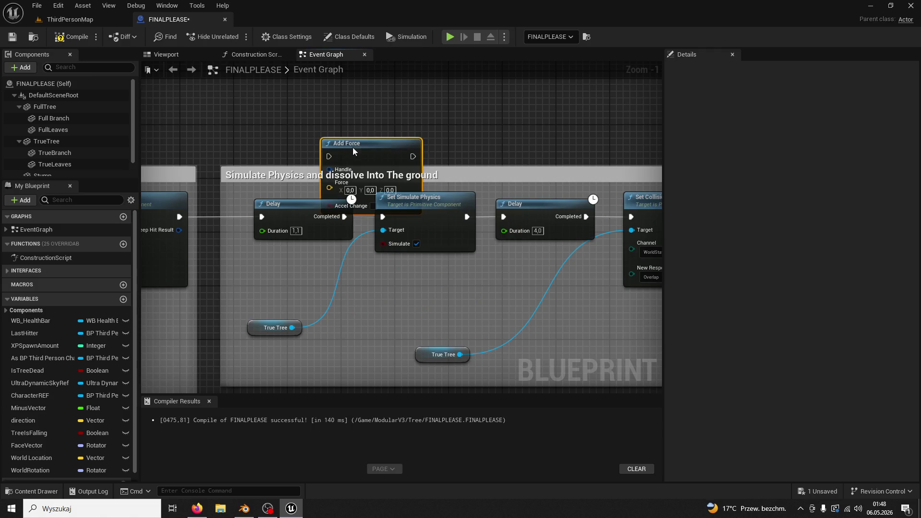
left_click_drag(353, 146, 393, 94)
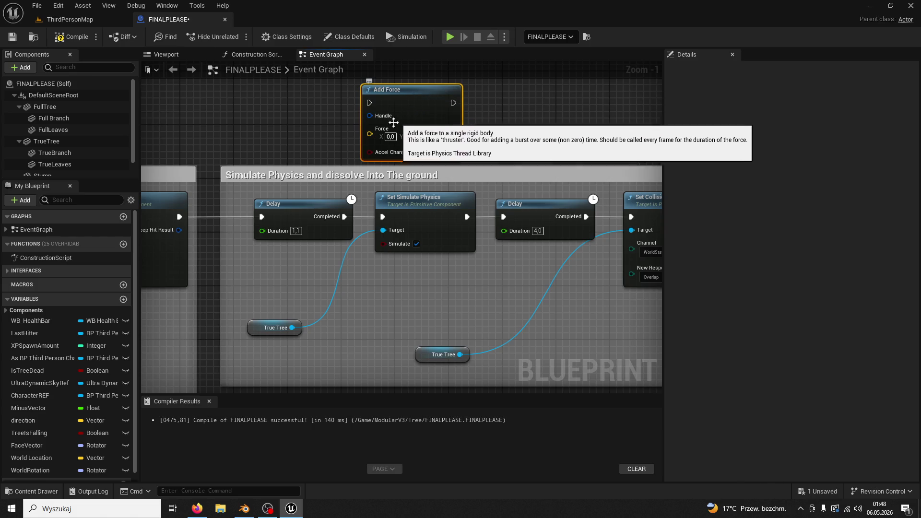
left_click_drag(322, 147, 335, 165)
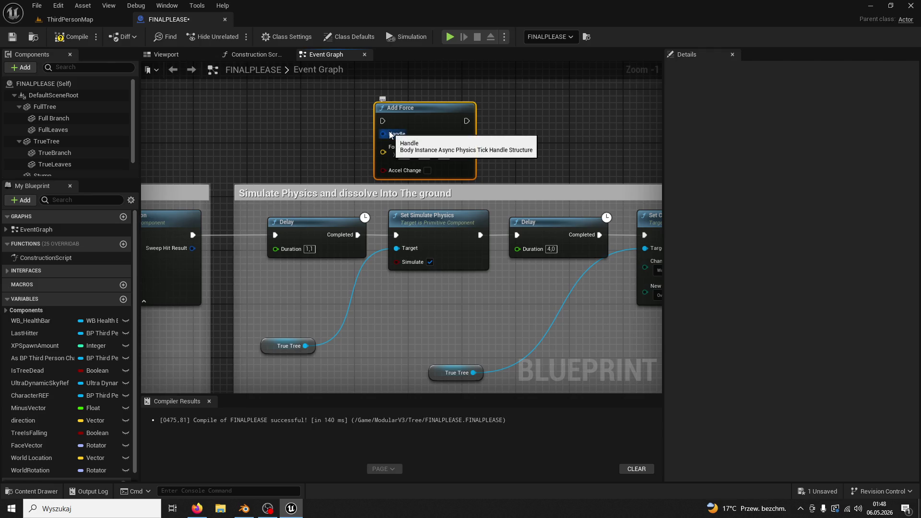
- Add an Add Force at Location node targeting True Tree, remove Add Force, and show the Viewport
right_click(291, 130)
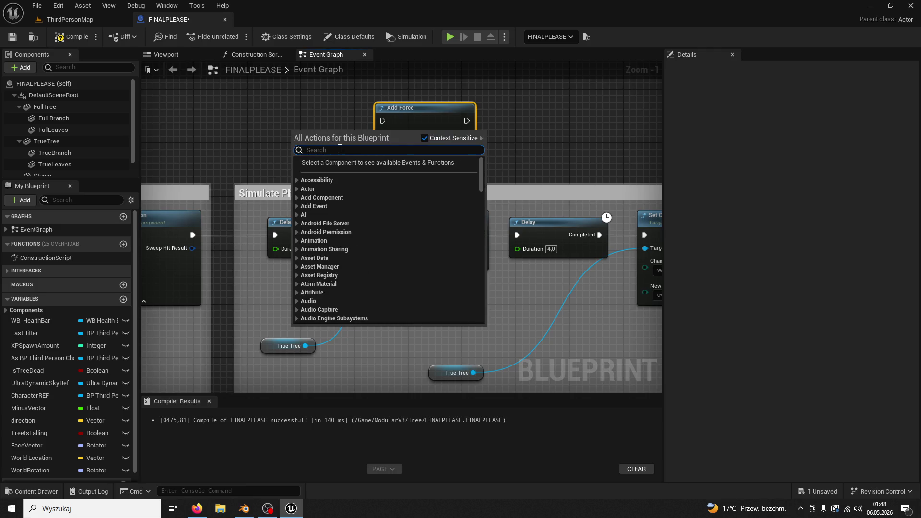
type("add force")
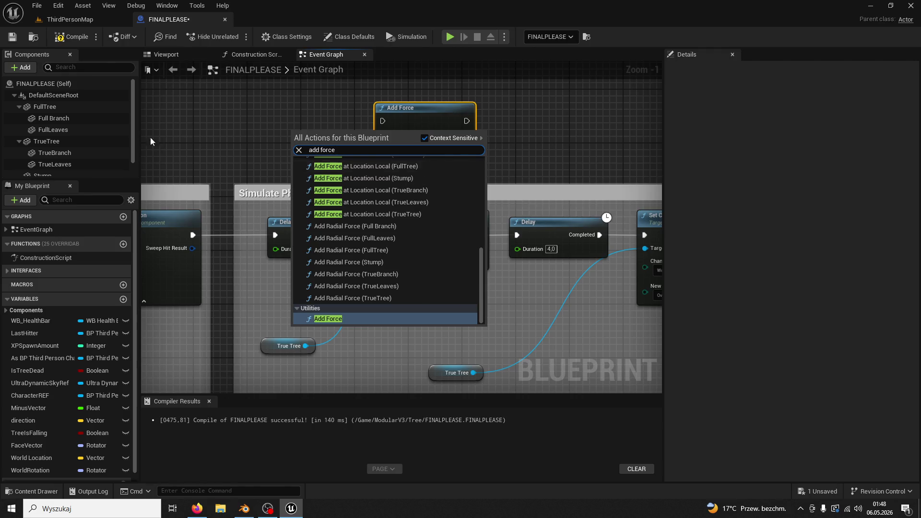
scroll(443, 215, "up", 3)
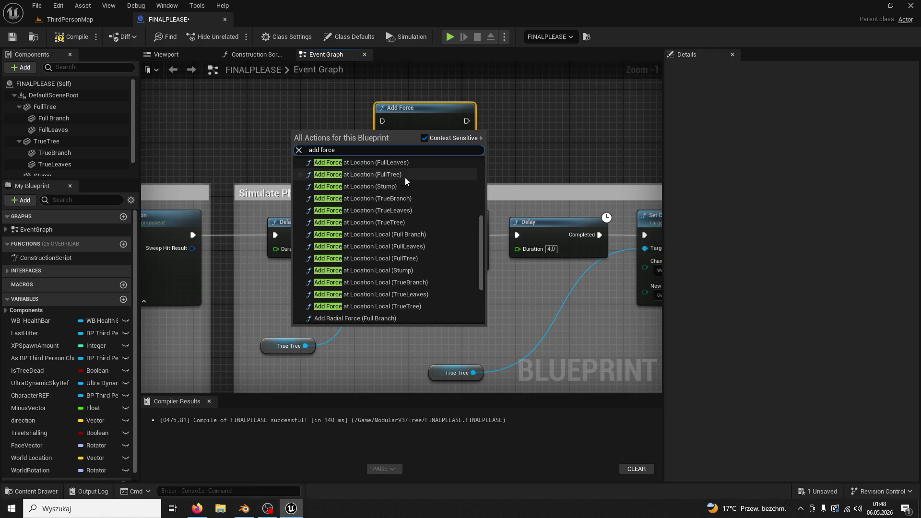
left_click(407, 220)
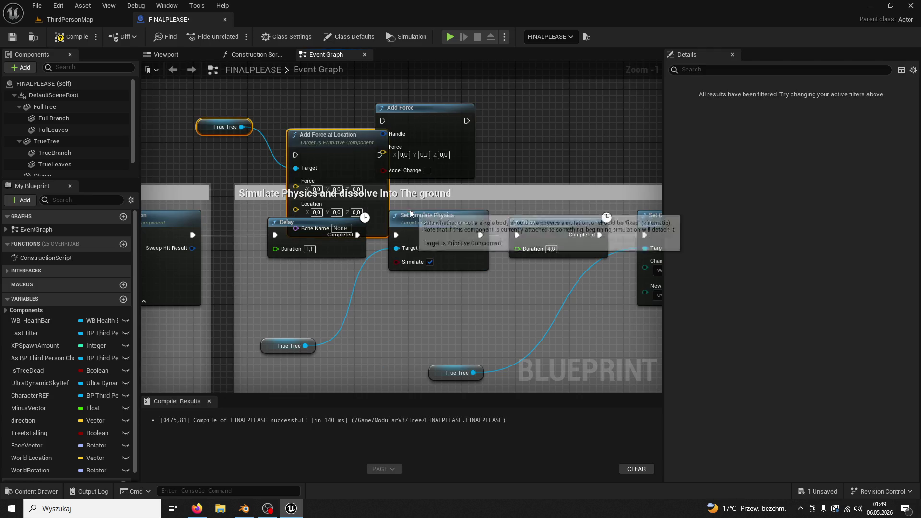
left_click_drag(385, 165, 372, 139)
left_click(425, 112)
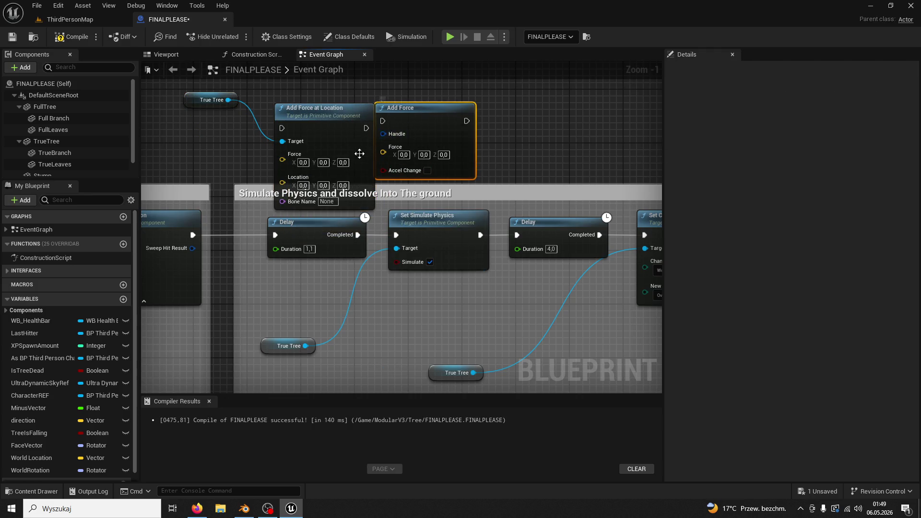
key("Delete")
mouse_move(380, 114)
left_mouse_down()
mouse_move(446, 106)
mouse_move(479, 88)
left_mouse_up()
left_click(359, 145)
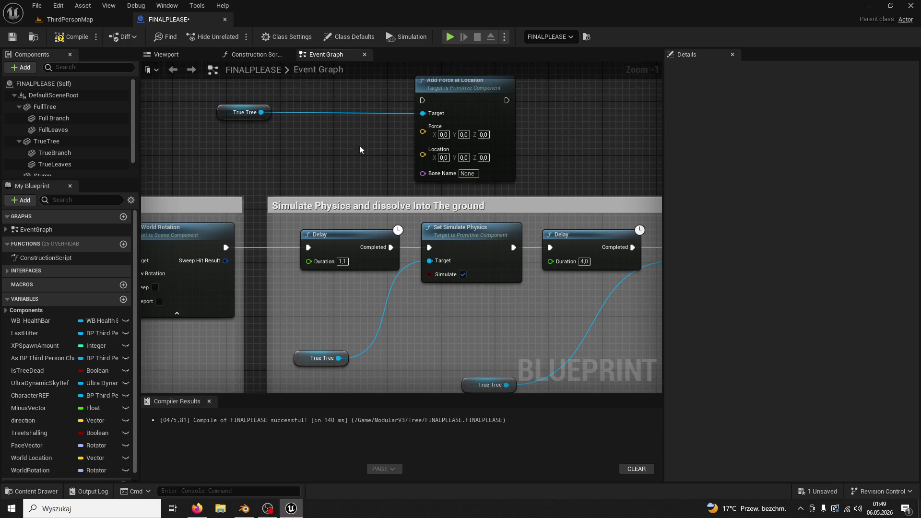
left_click_drag(237, 114, 226, 139)
left_click(302, 163)
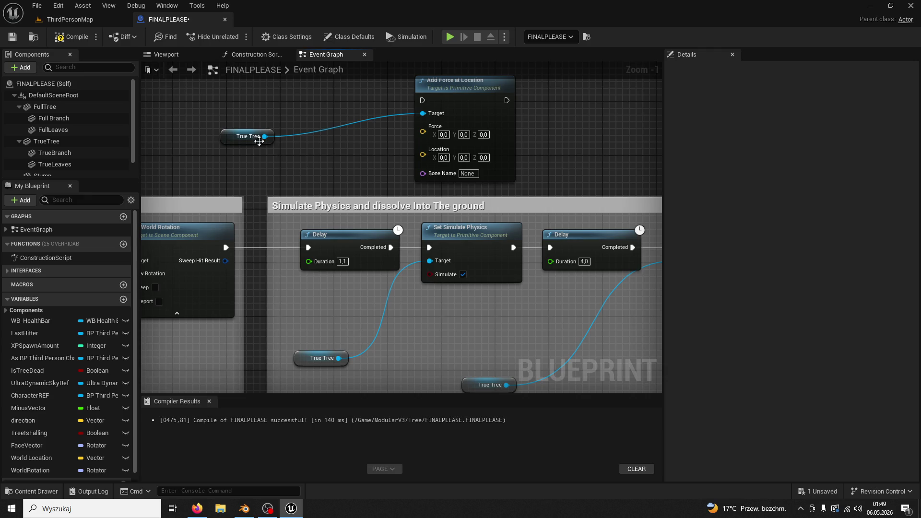
left_click(166, 55)
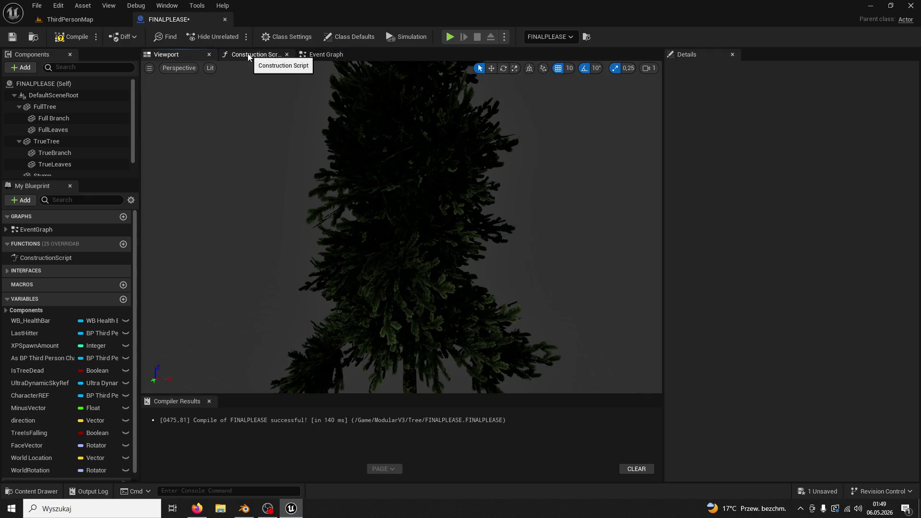
- Add a Static Mesh component under FullTree, then delete it again
scroll(415, 228, "down", 3)
left_click(405, 269)
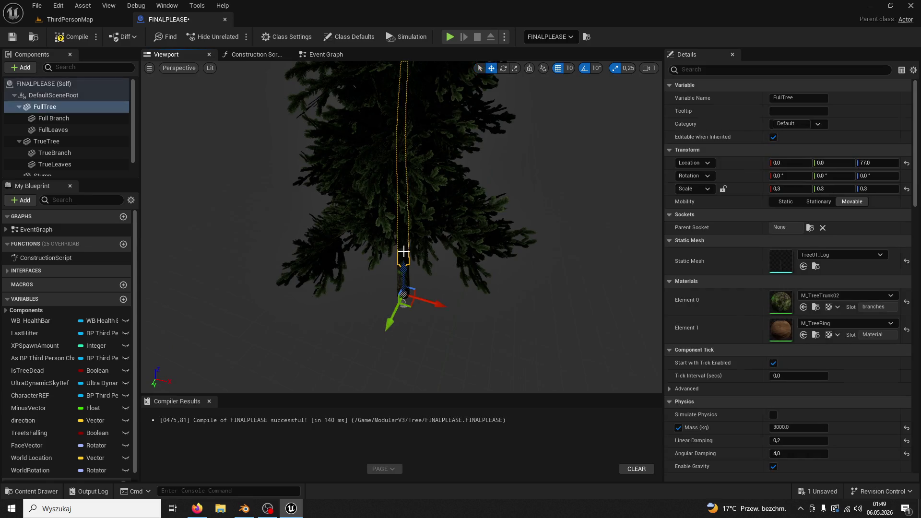
scroll(406, 269, "up", 5)
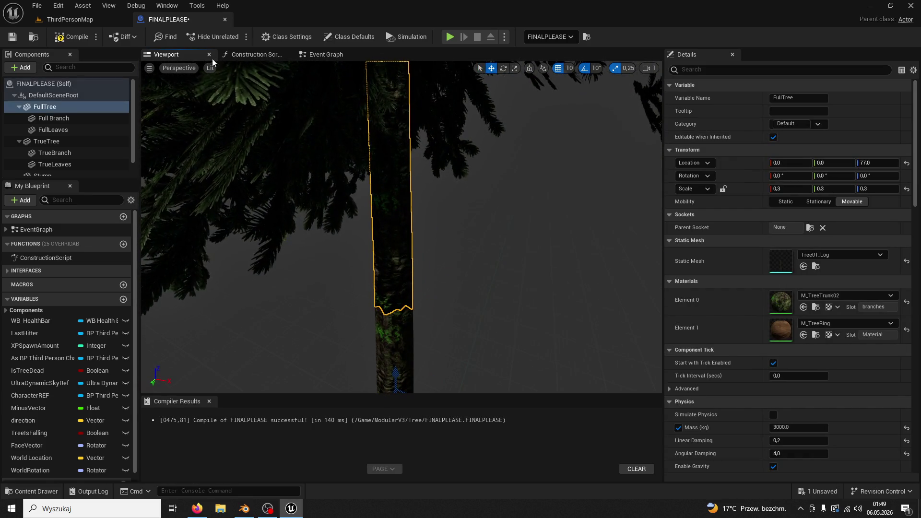
left_click(21, 67)
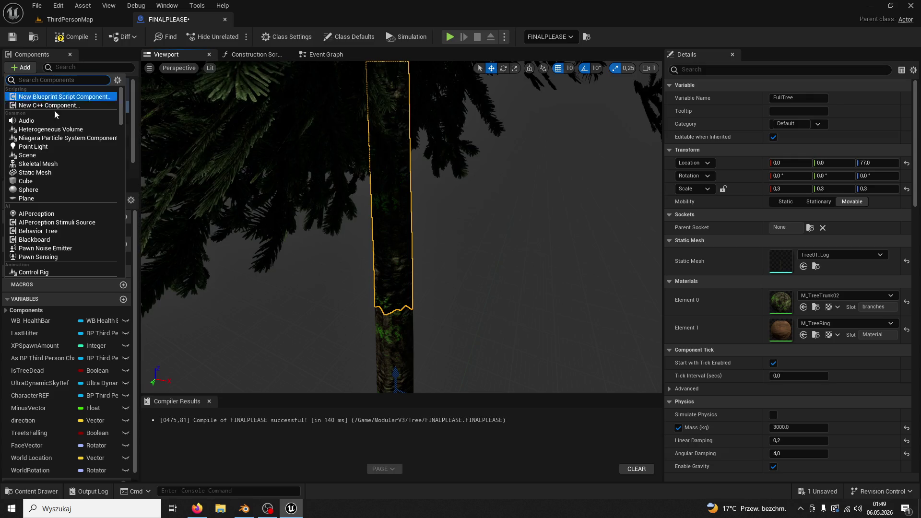
left_click(62, 172)
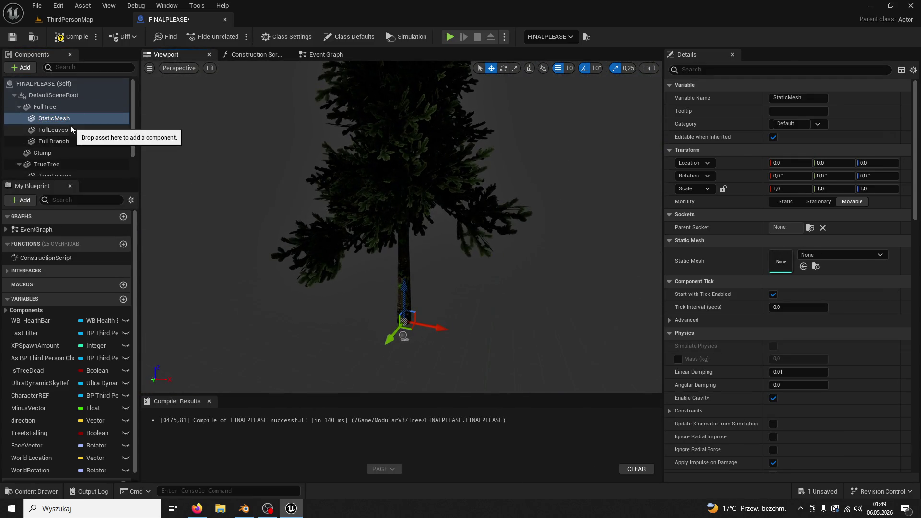
left_click(70, 119)
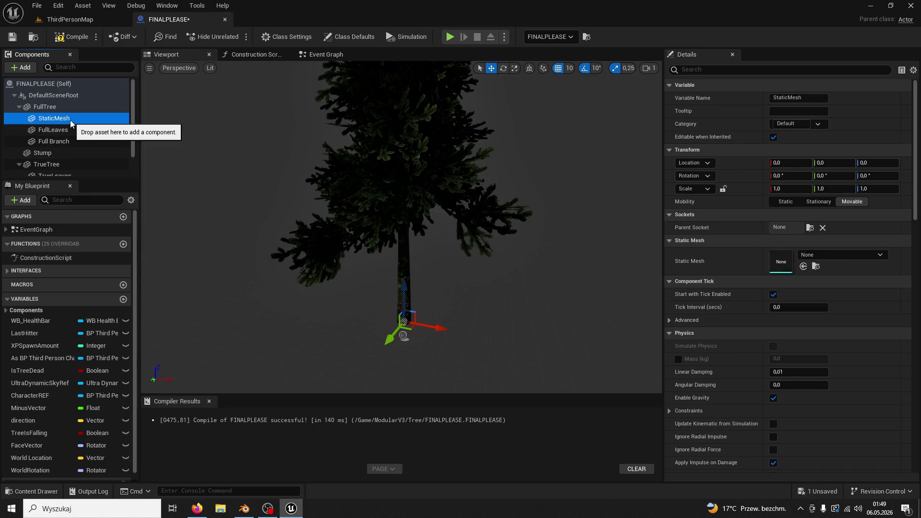
key("Delete")
- Add a Static Mesh component to the blueprint root and assign it the BackgroundCube mesh
left_click(48, 94)
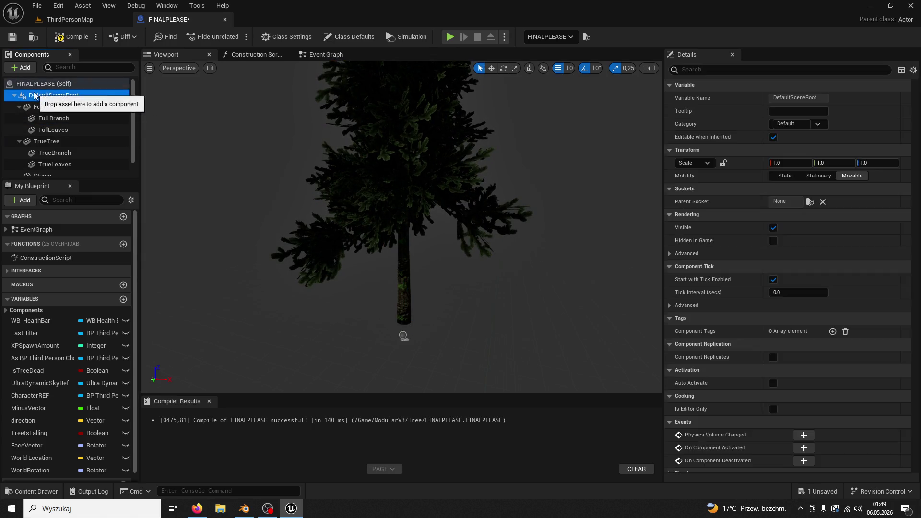
left_click(33, 67)
type("stati")
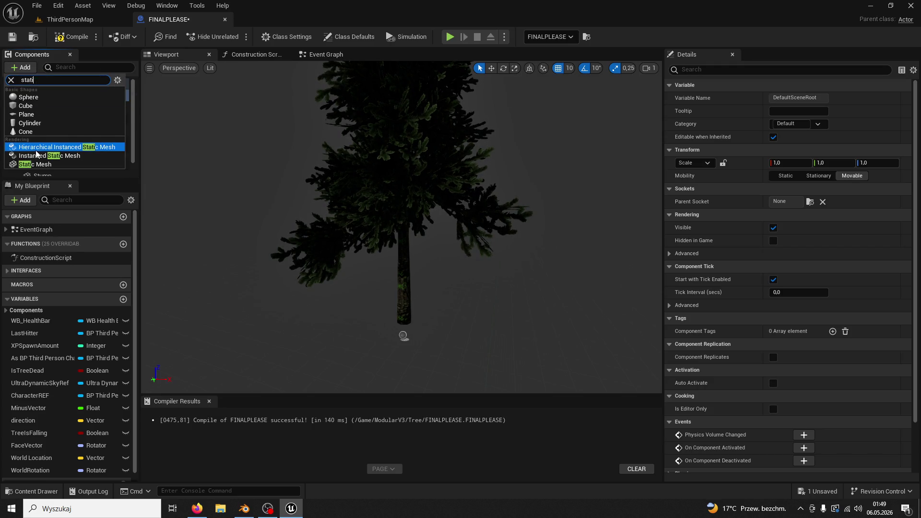
left_click(34, 147)
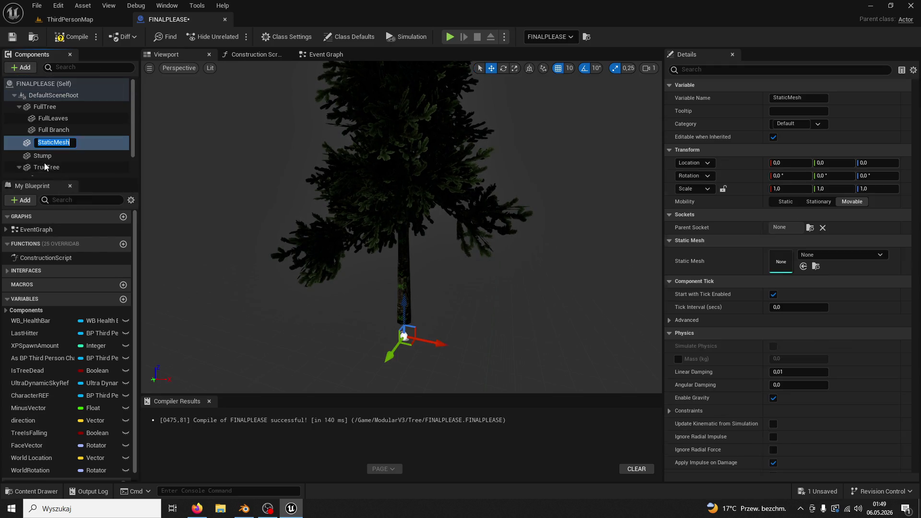
key("Return")
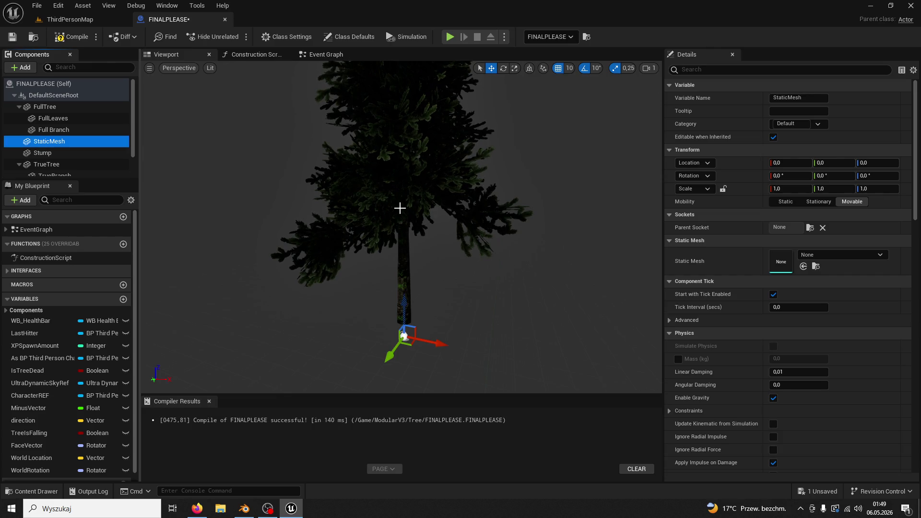
left_click(839, 255)
type("c")
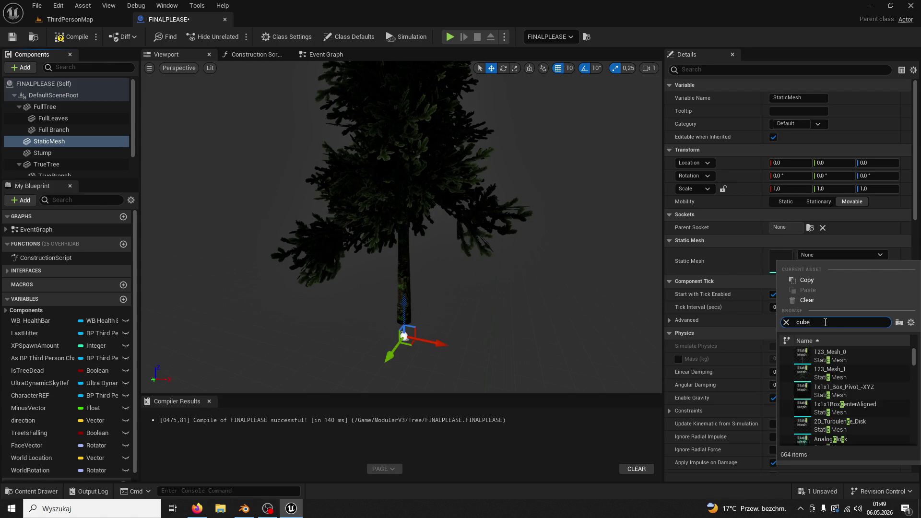
type("ube")
left_click(835, 355)
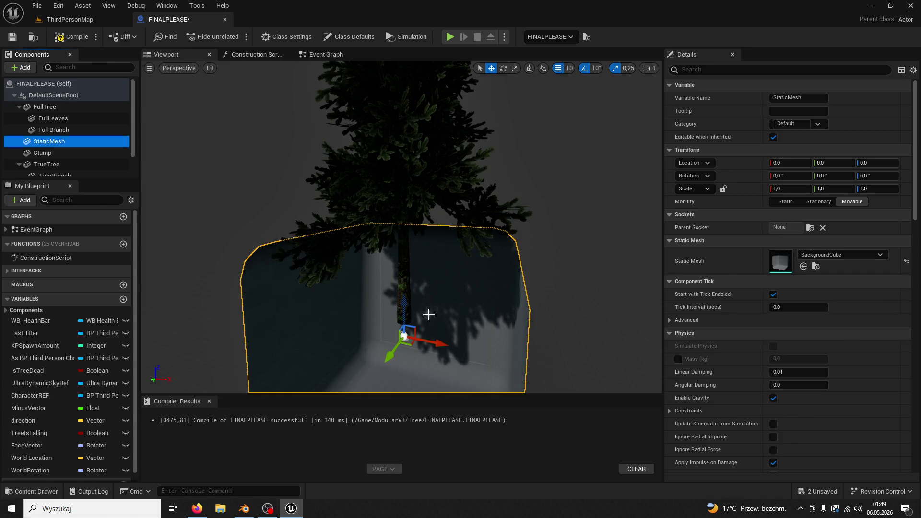
- Lock the cube's scale to a uniform 0,1 and raise it to Z 300 on the trunk
left_click_drag(799, 186, 763, 185)
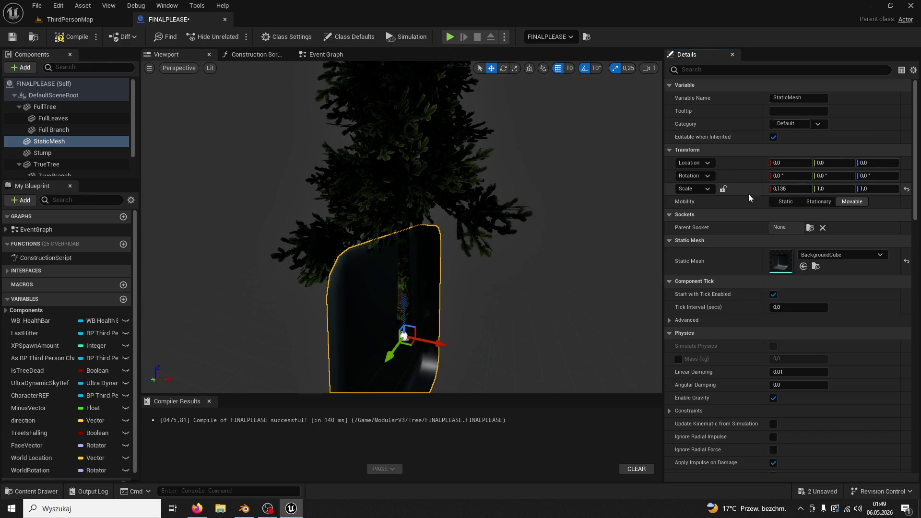
key("ctrl+z")
left_click(723, 189)
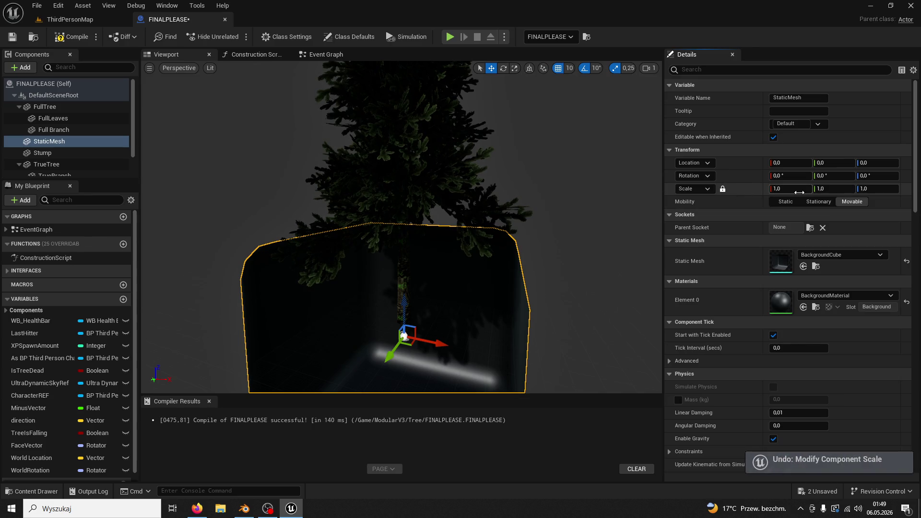
left_click(799, 190)
type("0,2")
key("Return")
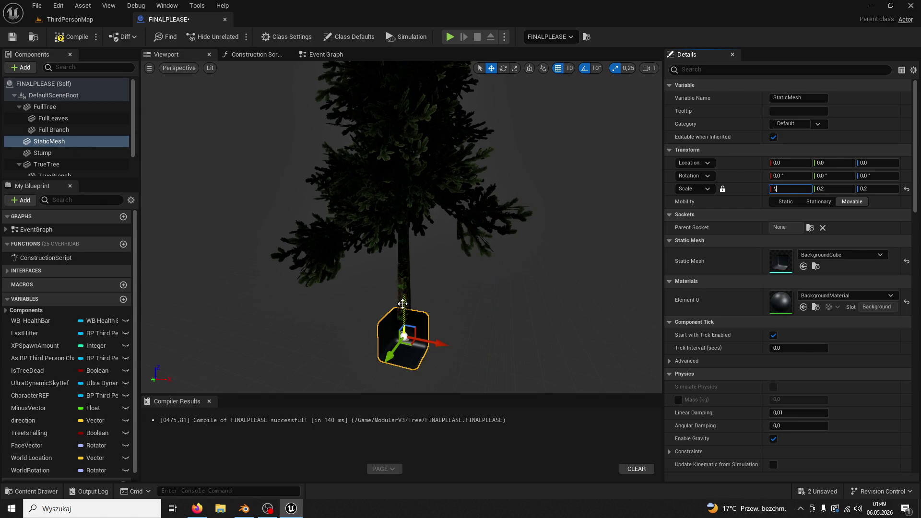
left_click_drag(402, 303, 403, 245)
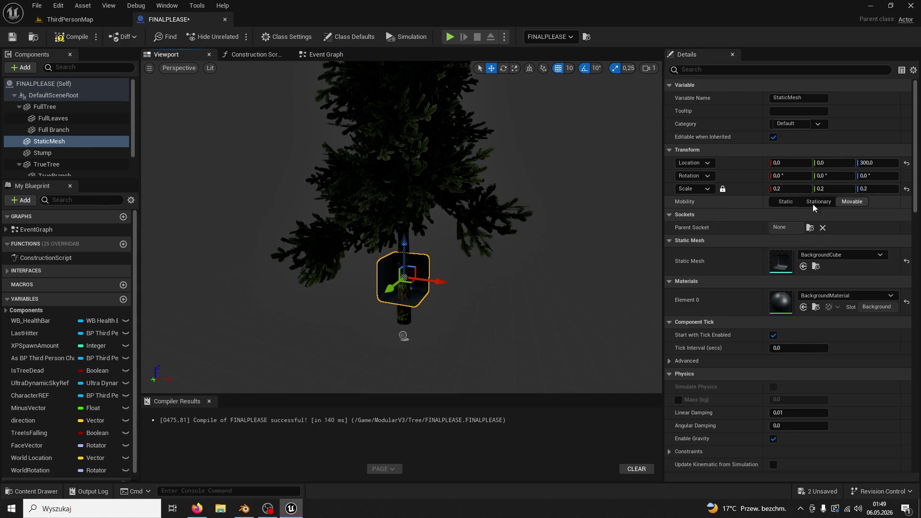
left_click(794, 189)
type(".1")
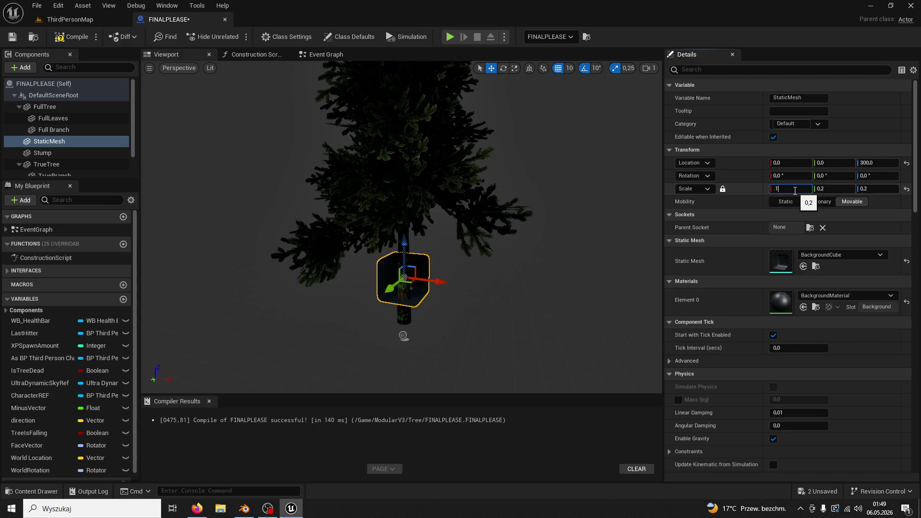
key("Return")
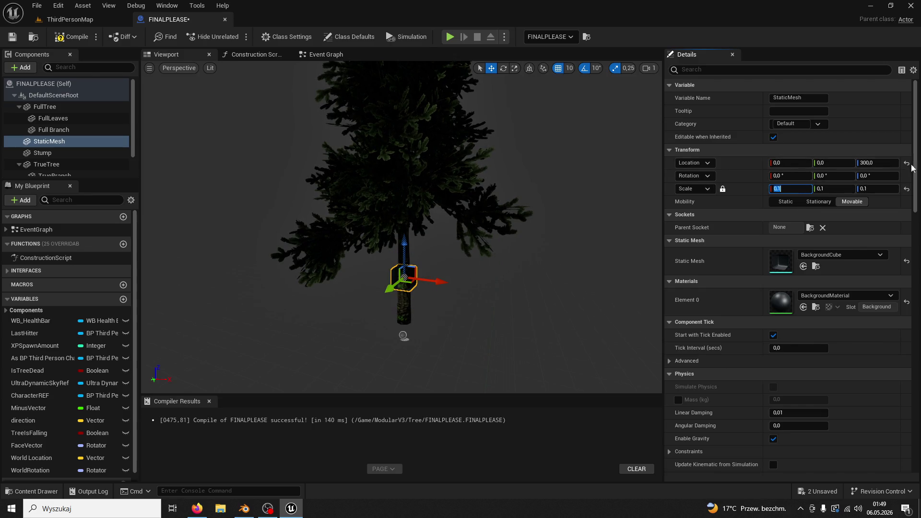
left_click(895, 163)
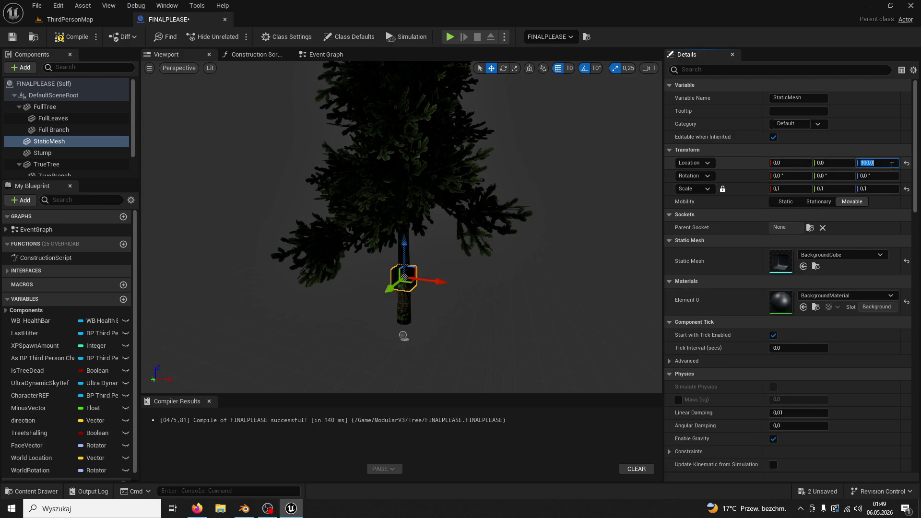
left_click(71, 21)
left_click(161, 19)
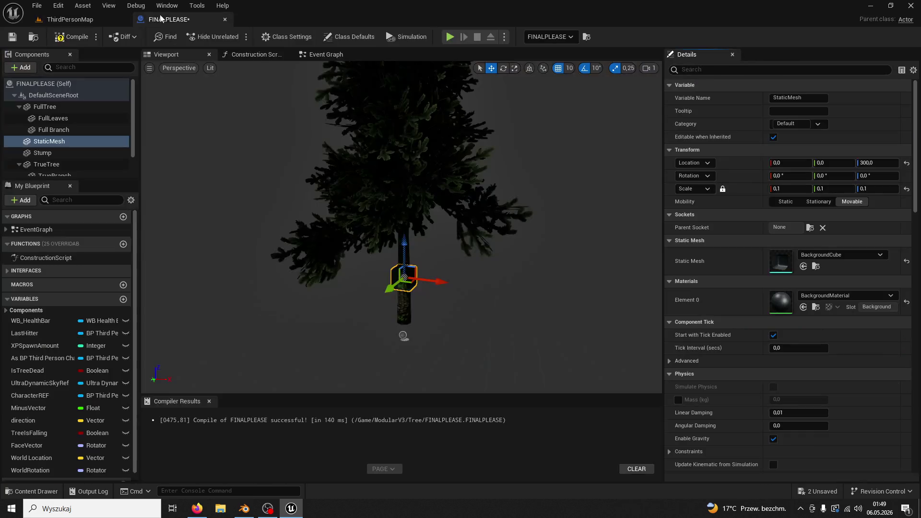
- Set Add Force at Location's Location Z and Force Z to 300
left_click(317, 56)
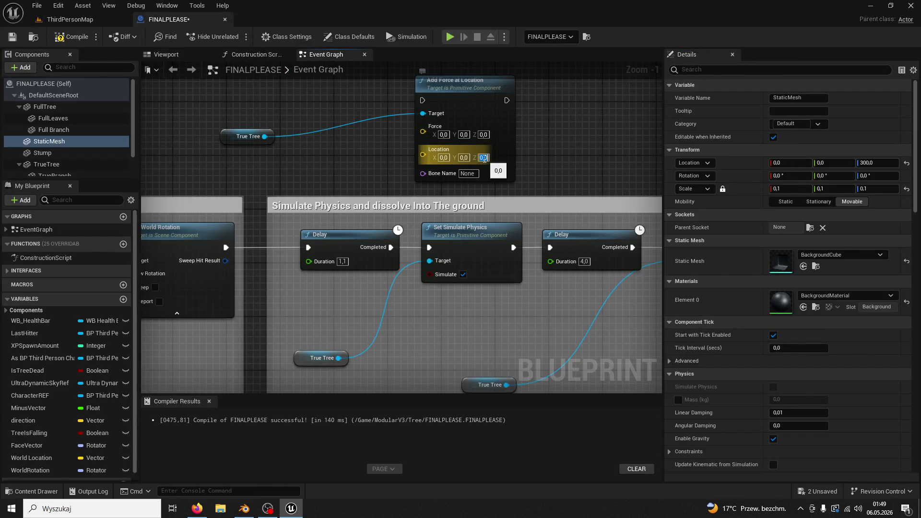
type("300")
left_click(443, 135)
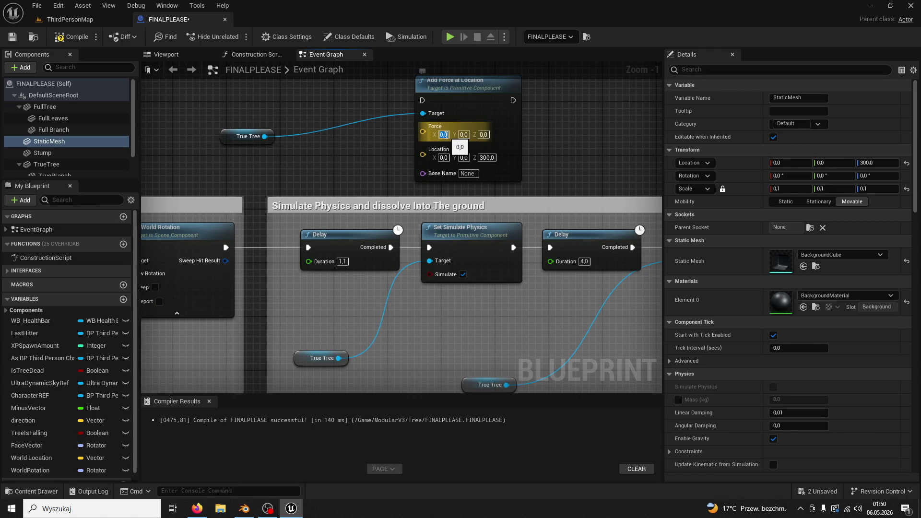
key("Return")
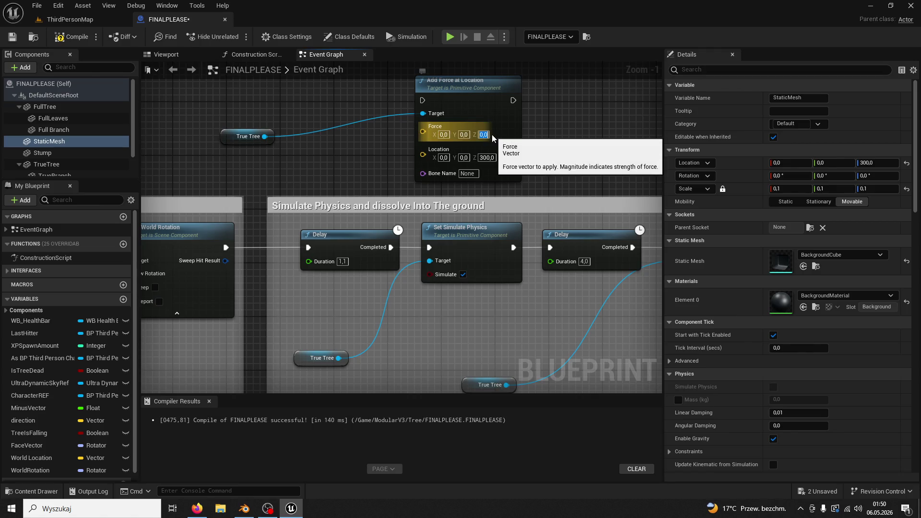
type("3")
left_click(486, 135)
type("300")
key("Return")
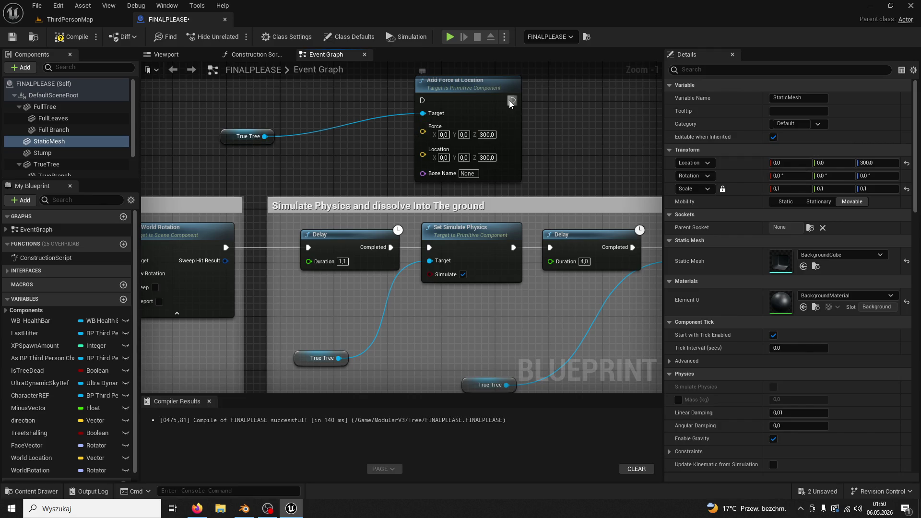
- Wire Add Force at Location between the first Delay and Set Simulate Physics
left_click_drag(391, 247, 422, 100)
mouse_move(511, 101)
left_mouse_down()
mouse_move(423, 237)
mouse_move(429, 247)
left_mouse_up()
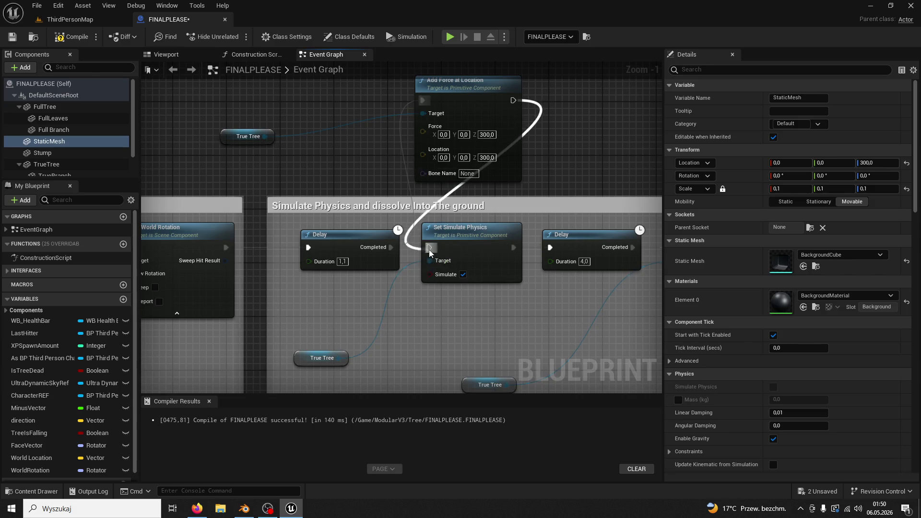
left_click(76, 22)
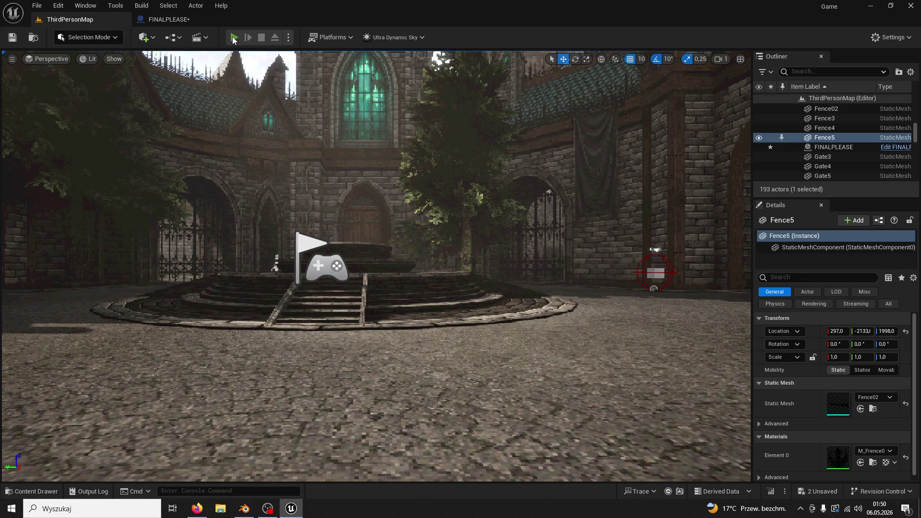
- Play-test the level, running to the tree and chopping it with the axe
left_click(232, 37)
key("w")
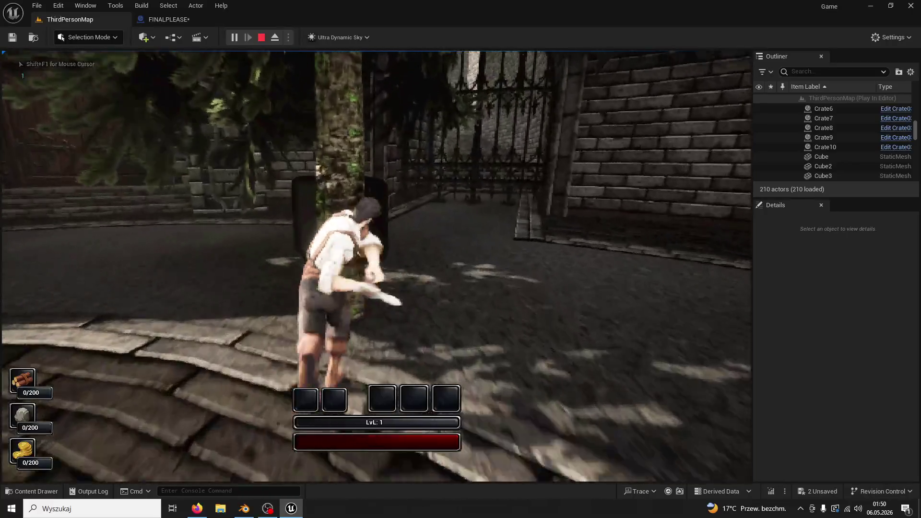
left_click(376, 265)
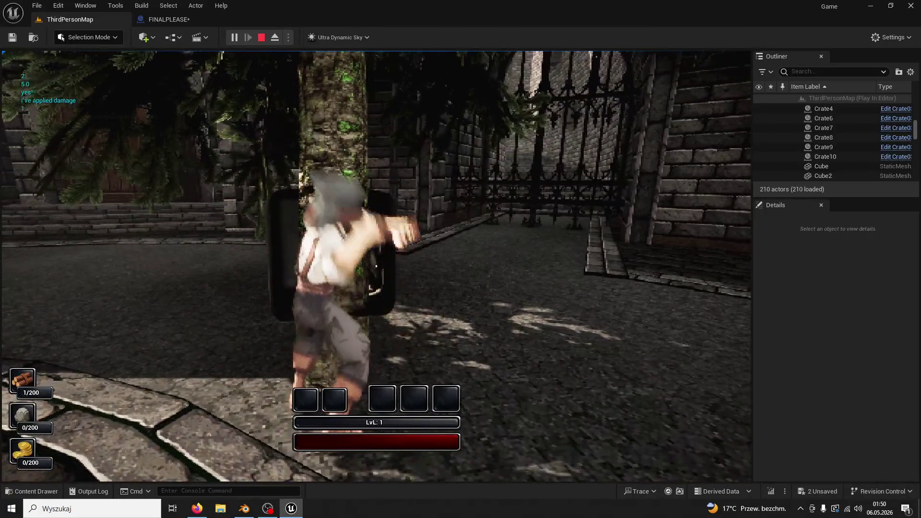
key("Escape")
- Delete the StaticMesh cube from the tree blueprint and play-test the level again
left_click(166, 19)
left_click(165, 54)
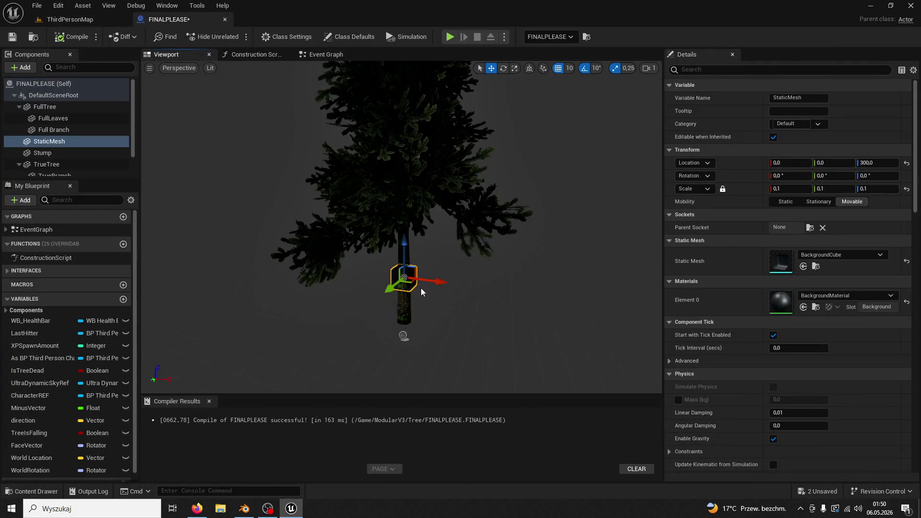
key("Delete")
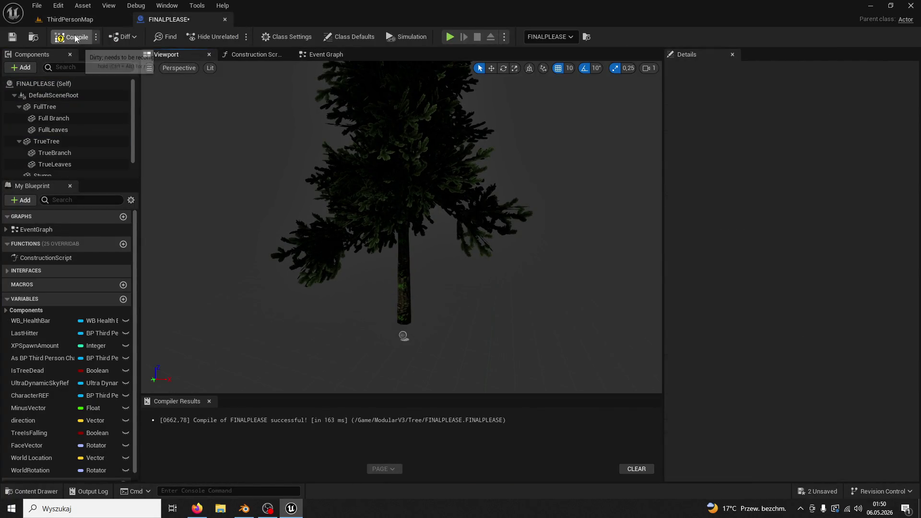
left_click(117, 20)
left_click(233, 38)
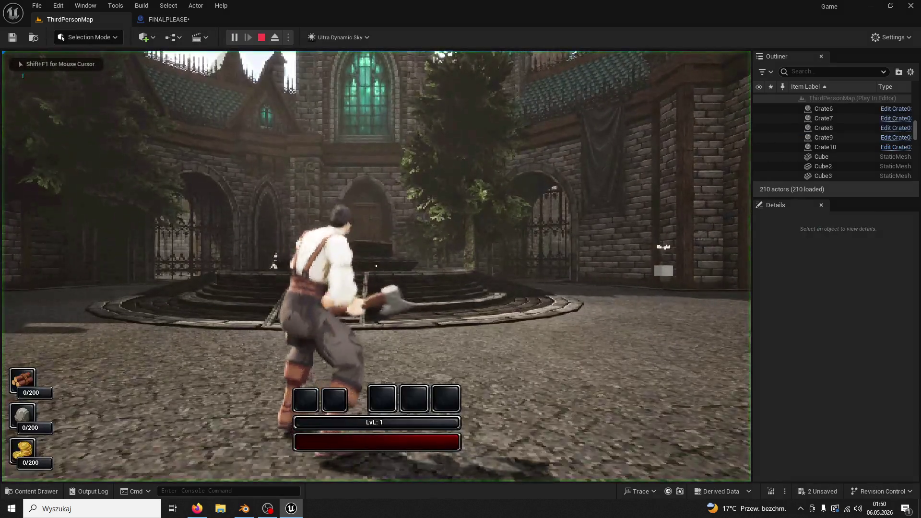
key("w")
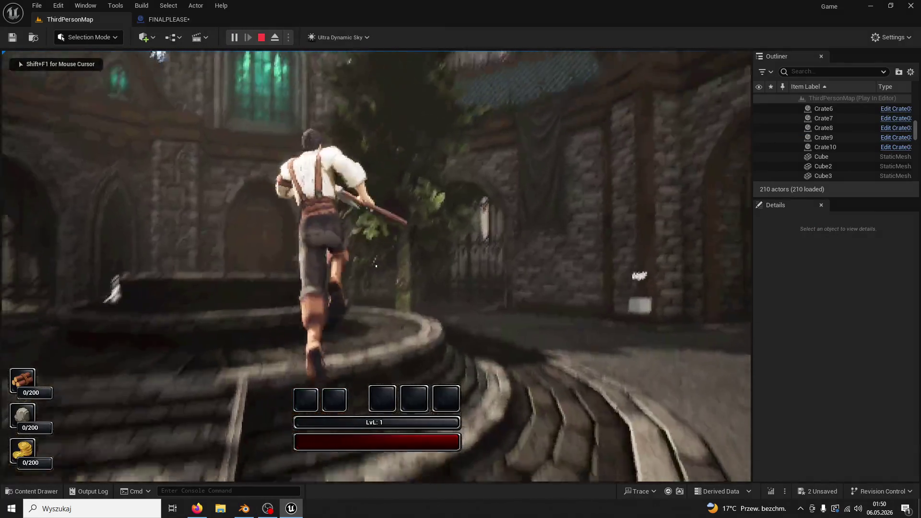
key("space")
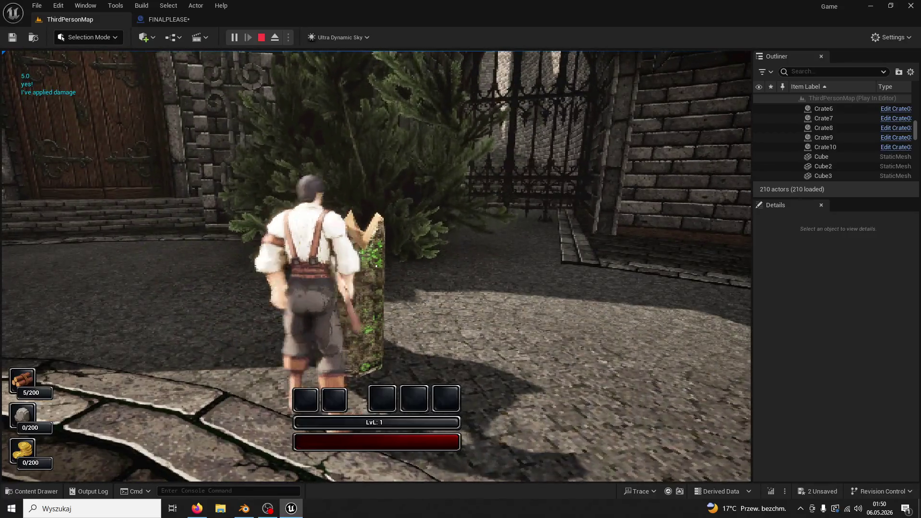
key("Escape")
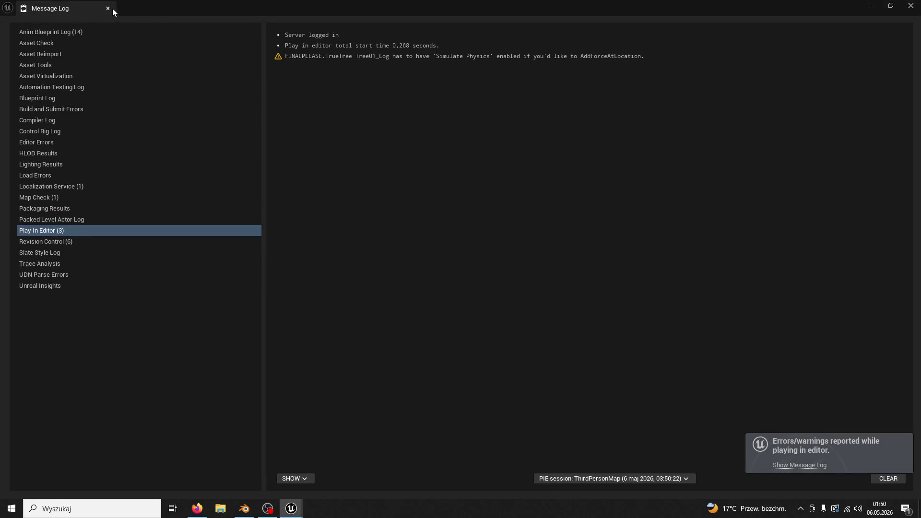
- Select the Simulate Physics warning, close the Message Log, and return to the FINALPLEASE blueprint
left_click(442, 57)
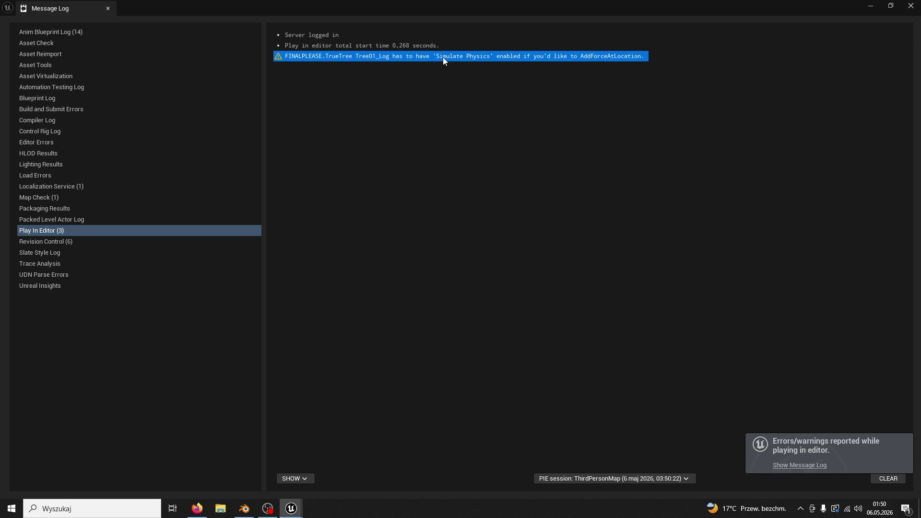
left_click(105, 8)
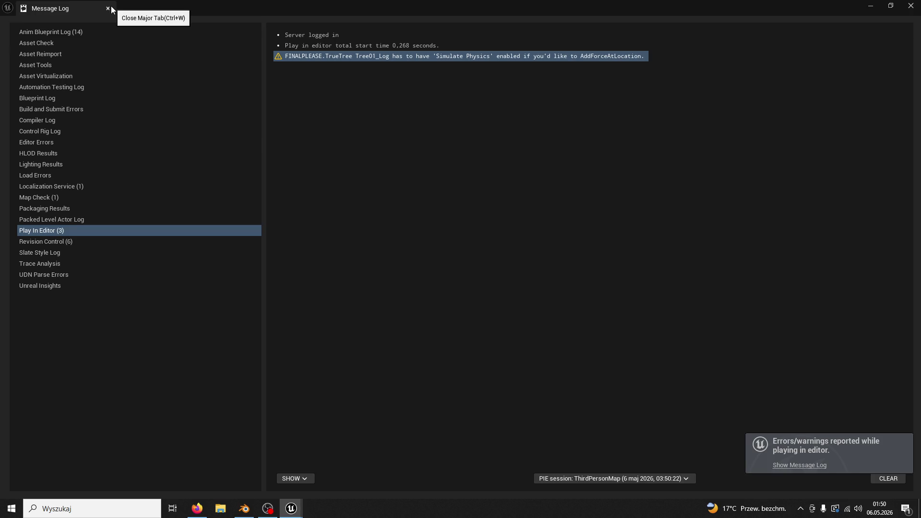
left_click(111, 6)
left_click(160, 20)
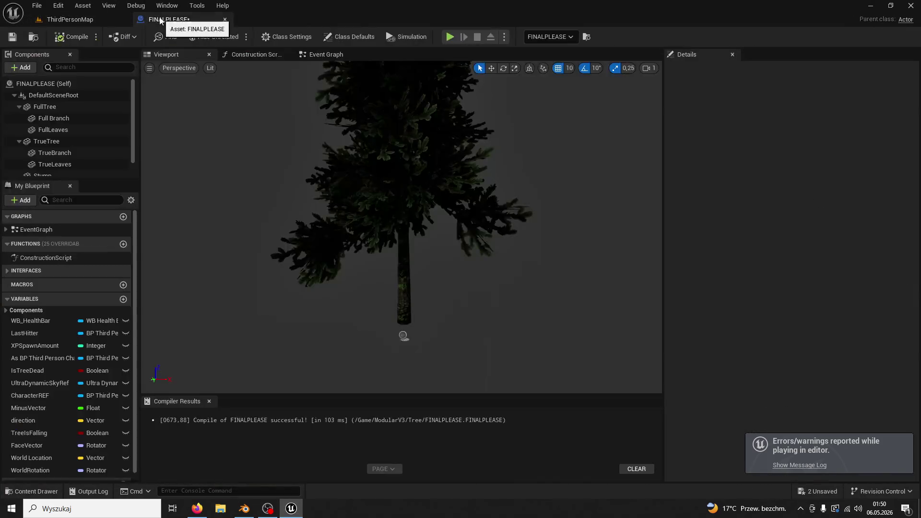
- Connect the first Delay's Completed pin straight to Set Simulate Physics in the Event Graph
left_click(335, 58)
right_click(514, 123)
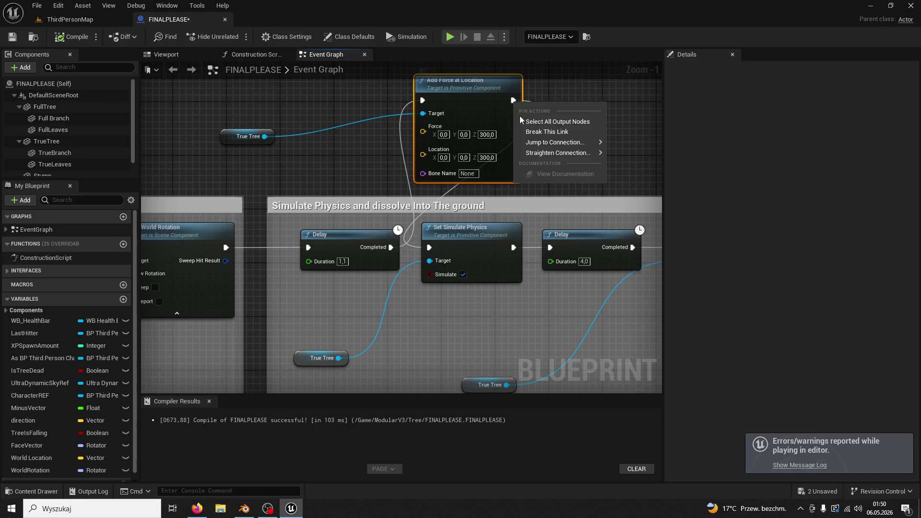
left_click_drag(485, 217, 355, 189)
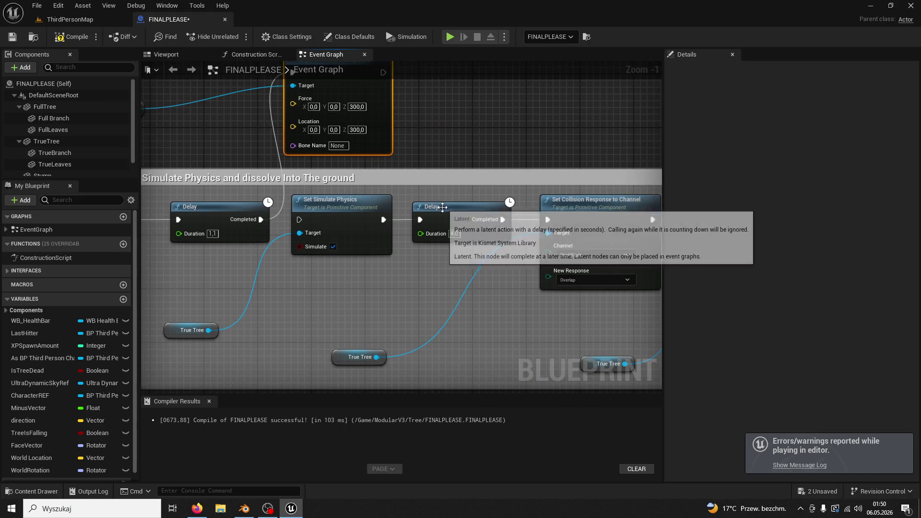
left_click_drag(344, 101, 385, 131)
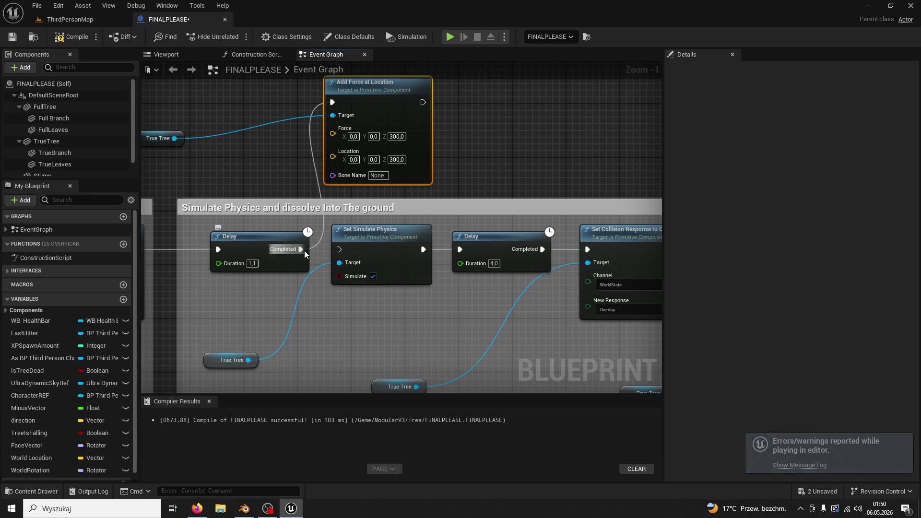
left_click_drag(304, 251, 339, 250)
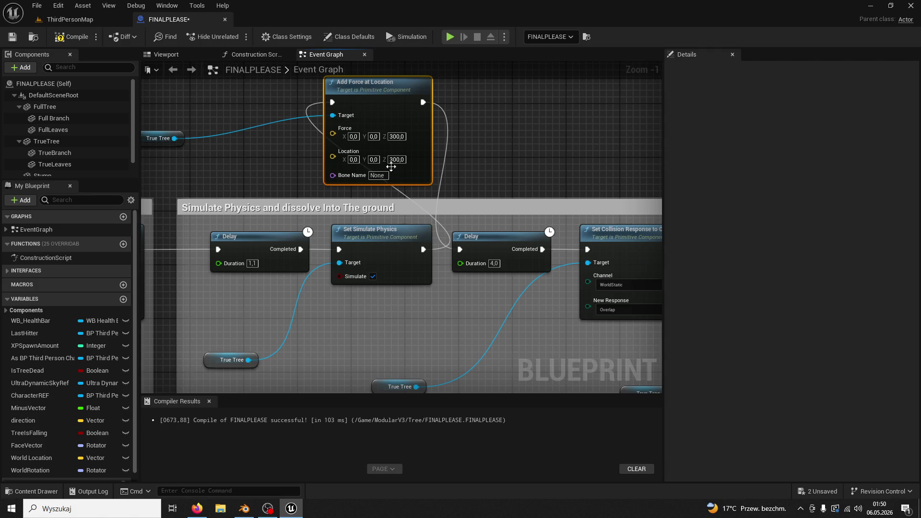
left_click(91, 20)
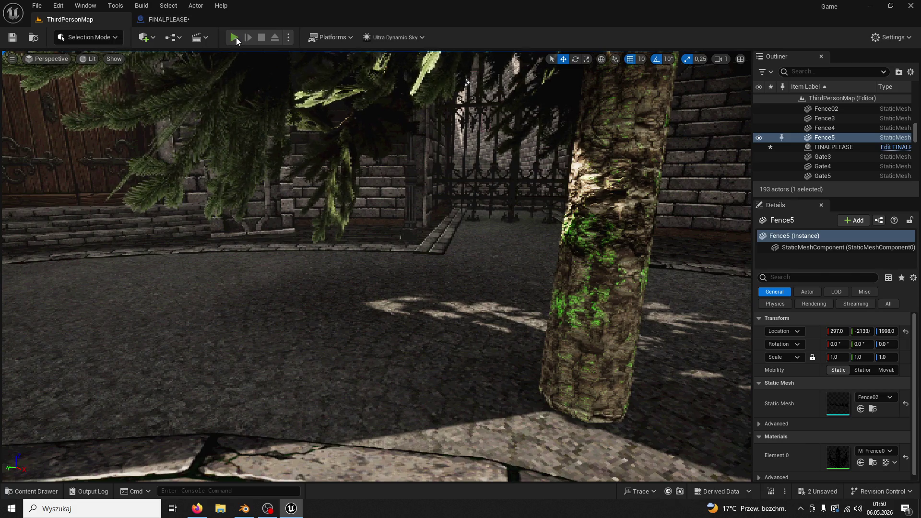
- Play the level, run to the tree and chop it down with the axe, then stop
left_click(234, 37)
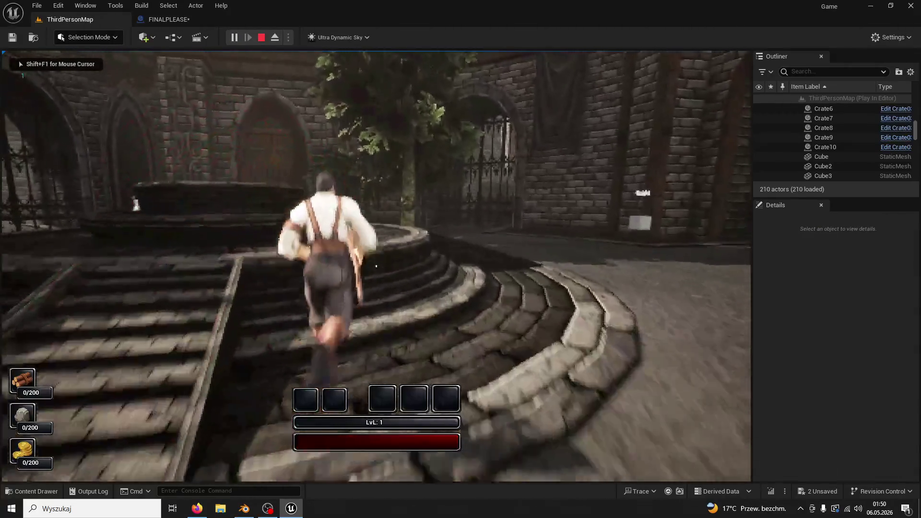
key("w")
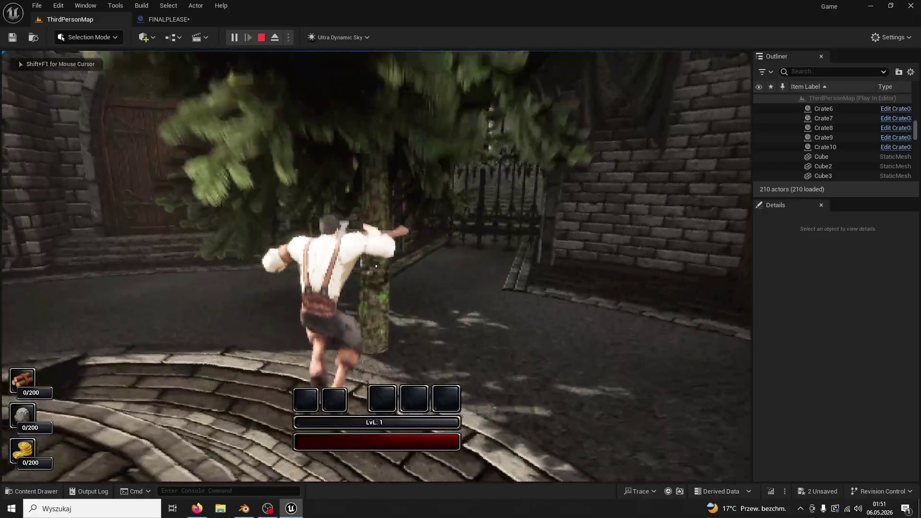
left_click(376, 266)
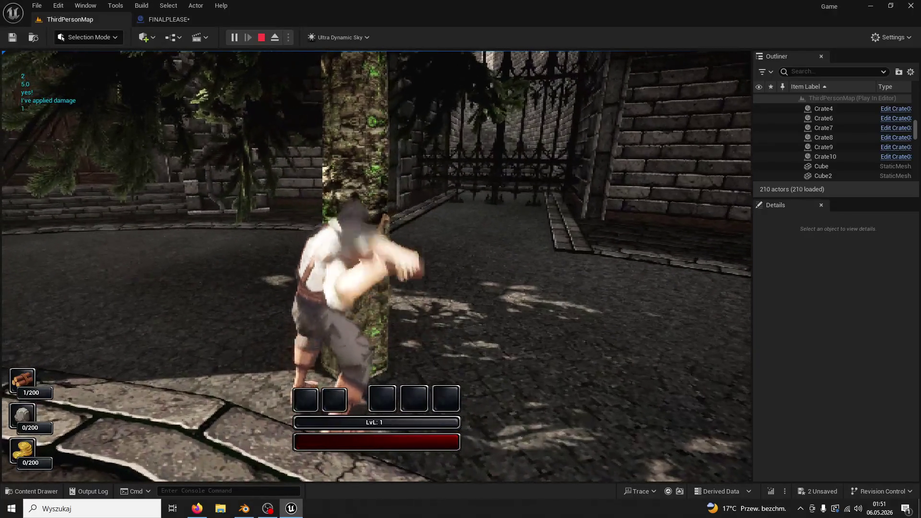
left_click(376, 265)
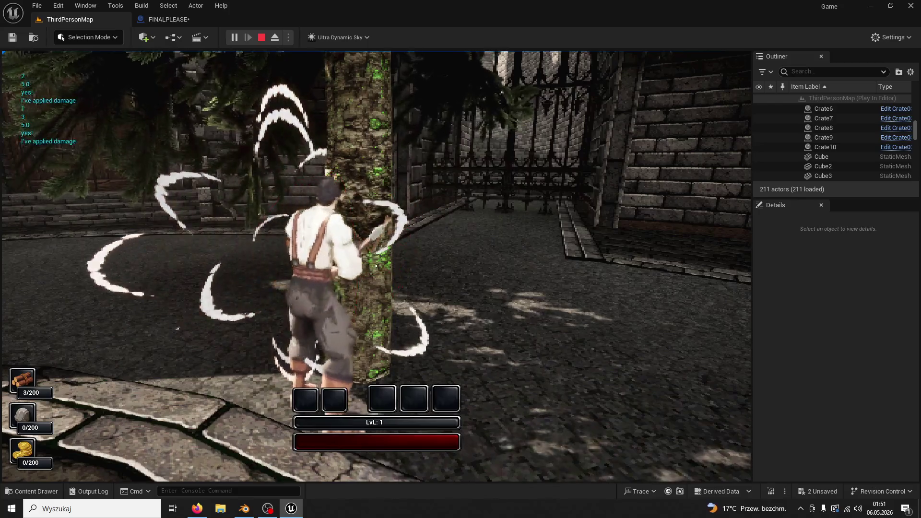
left_click(376, 266)
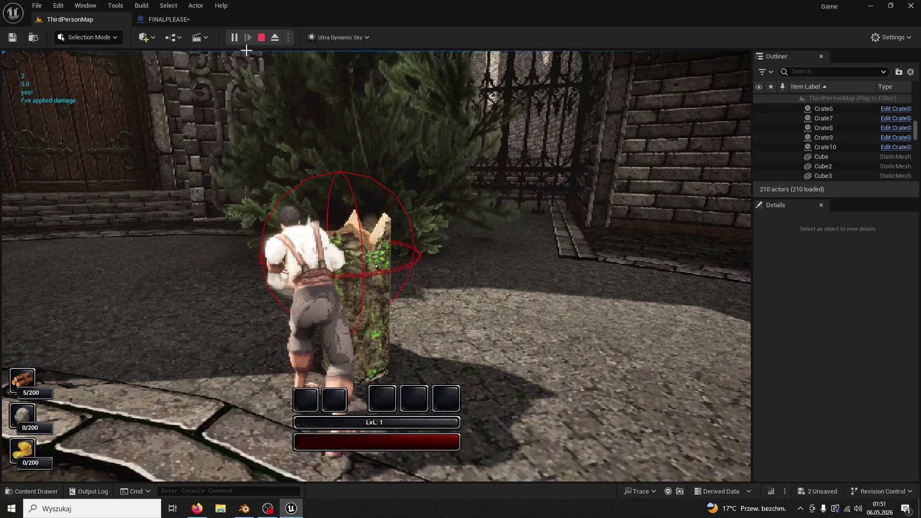
key("Escape")
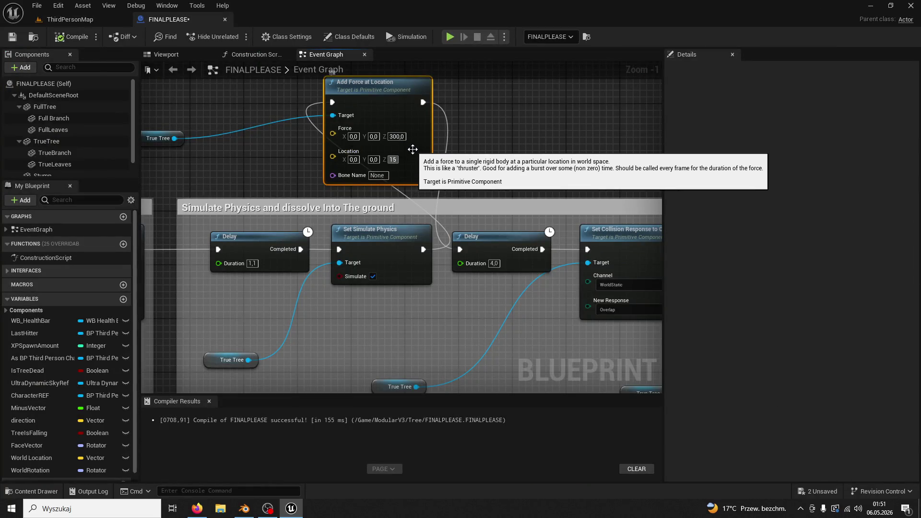
- Play from ThirdPersonMap, run across the courtyard and fell the tree with four axe hits
left_click(70, 20)
left_click(237, 36)
key("w")
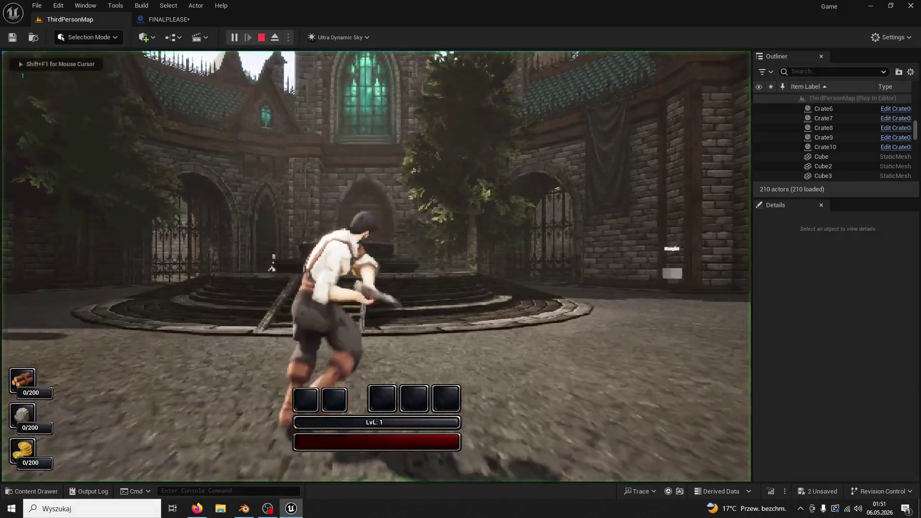
key("w")
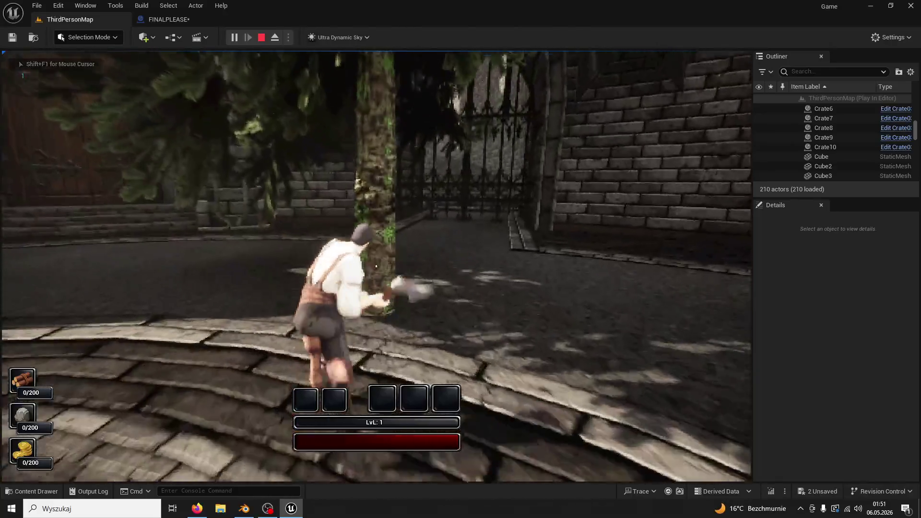
left_click(376, 266)
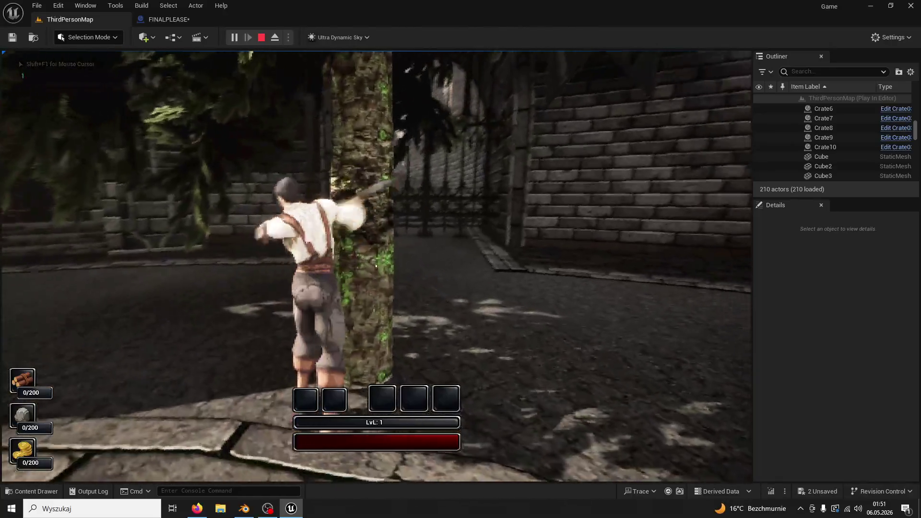
left_click(376, 266)
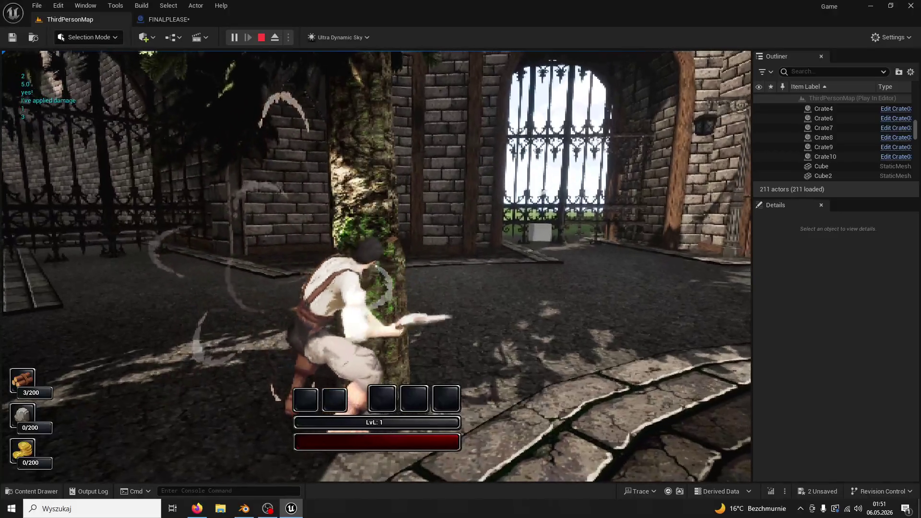
left_click(376, 266)
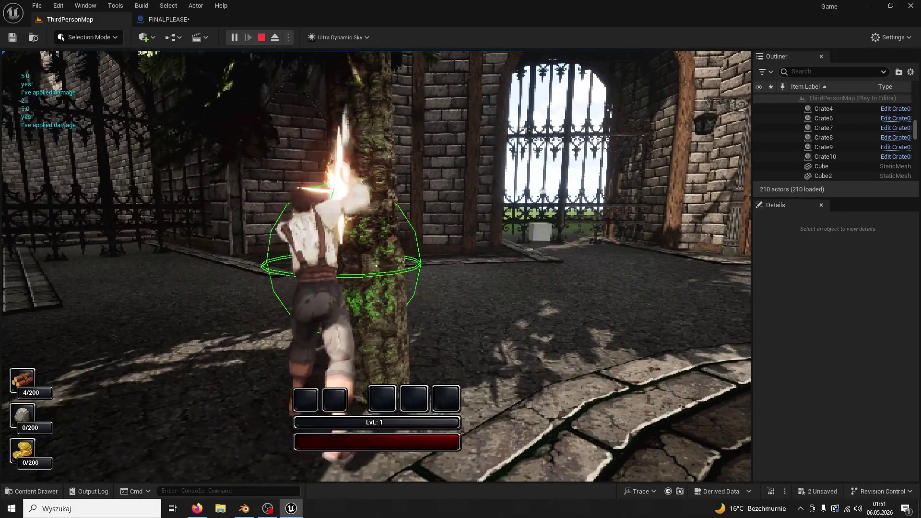
left_click(376, 267)
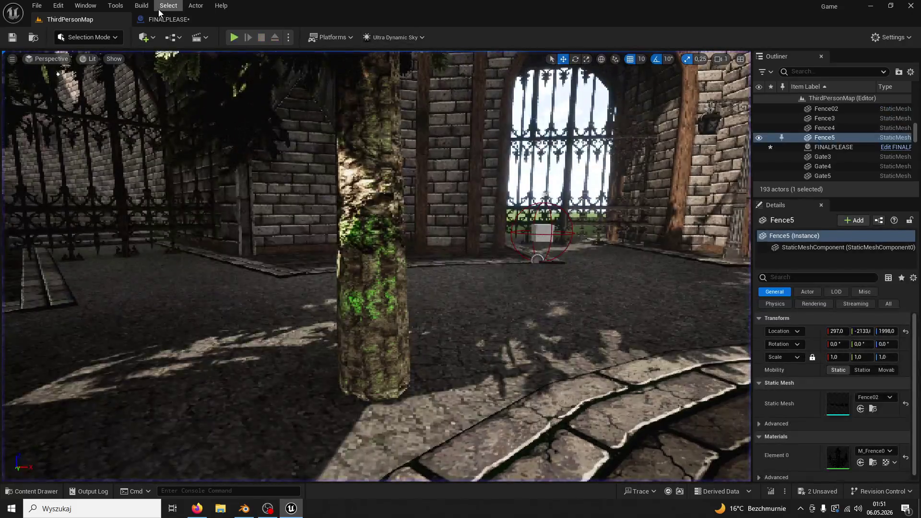
left_click(168, 5)
- Set Add Force at Location to Force Z 2000 with Location Z 300
left_click(168, 19)
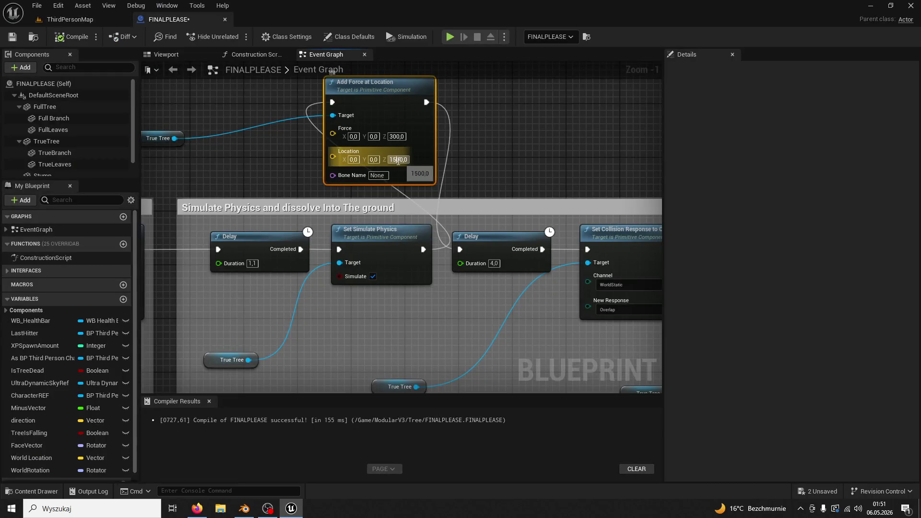
type("0000")
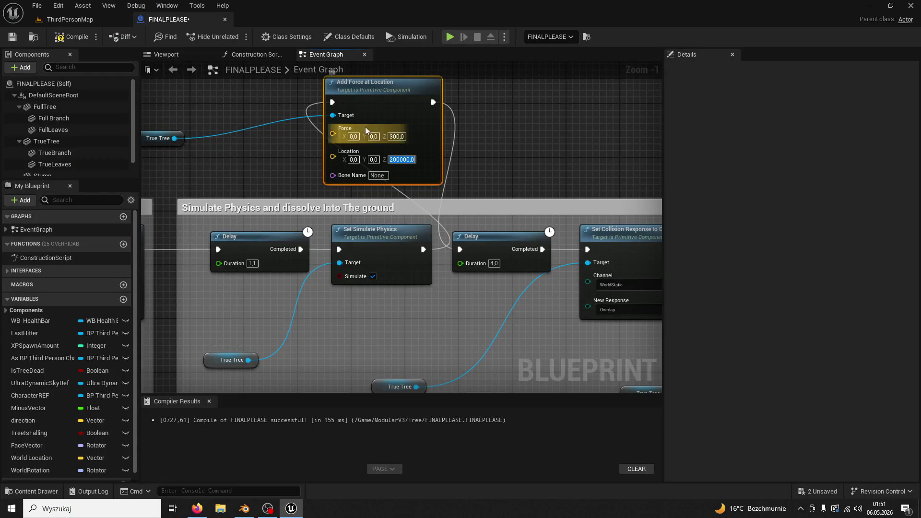
left_click(407, 160)
type("300")
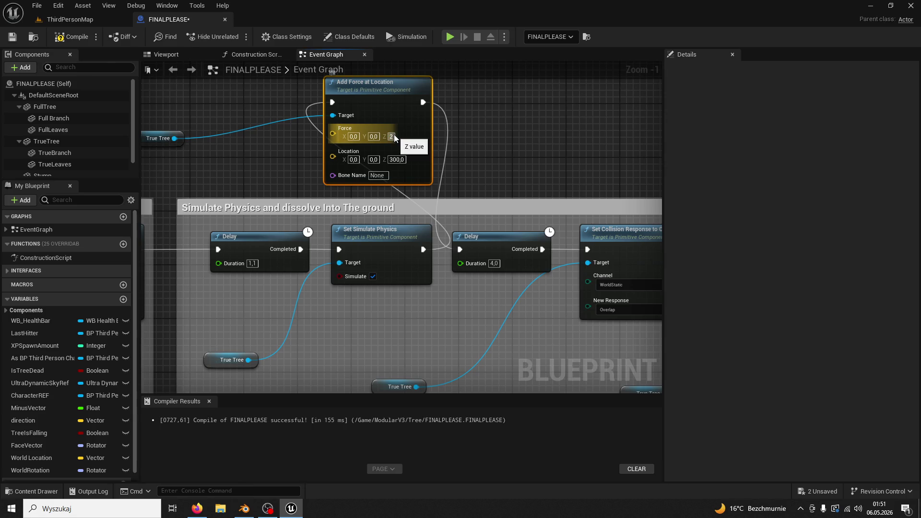
type("2000")
key("Return")
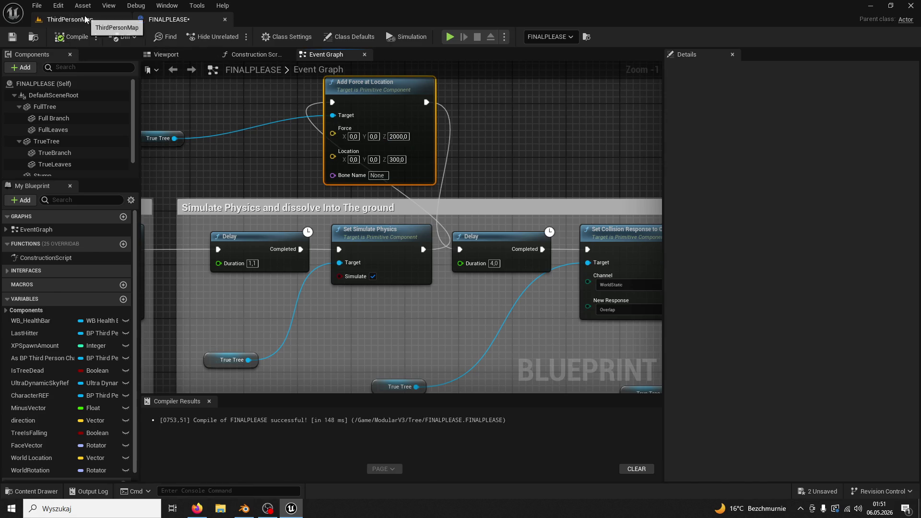
- Play-test the stronger push, felling the tree in five hits, then reopen the blueprint graph
left_click(85, 19)
left_click(234, 37)
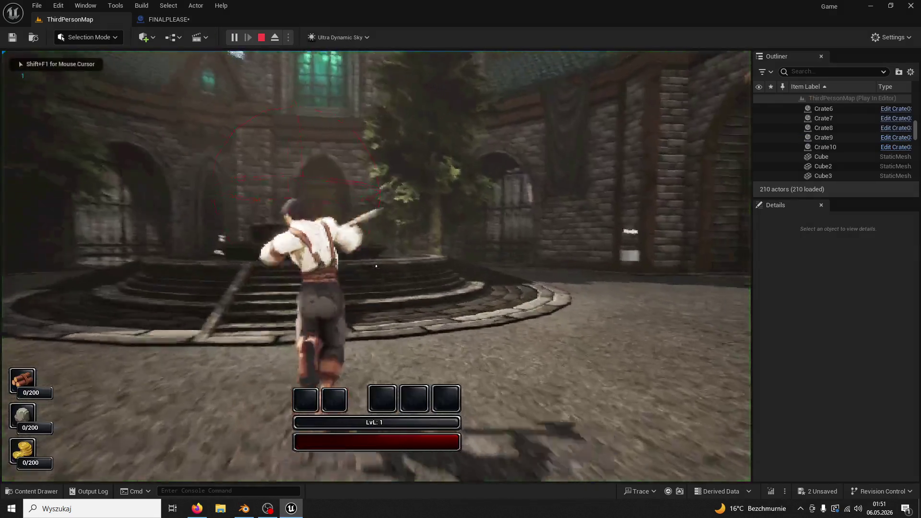
key("w")
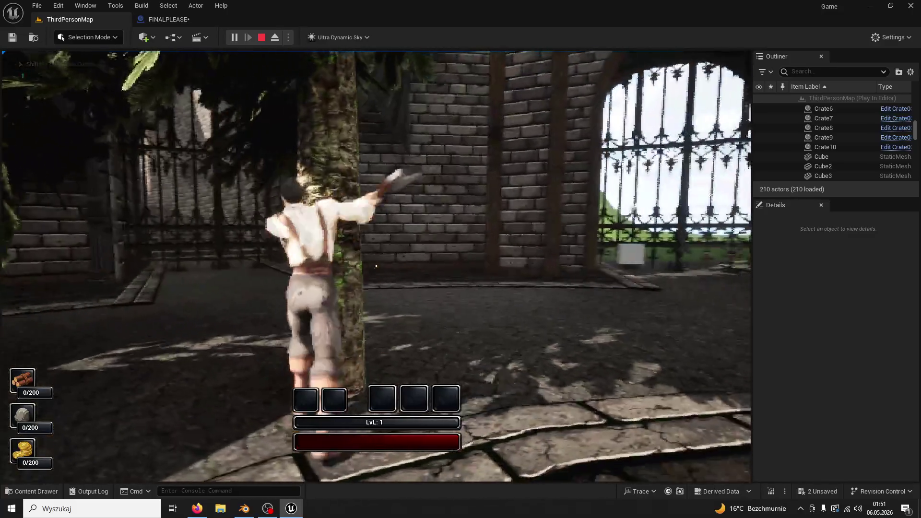
left_click(376, 267)
left_click(376, 266)
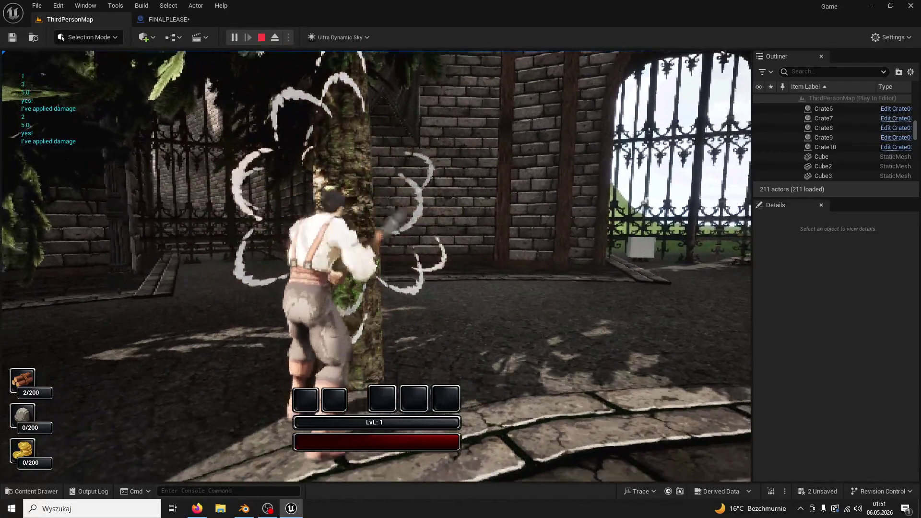
left_click(376, 266)
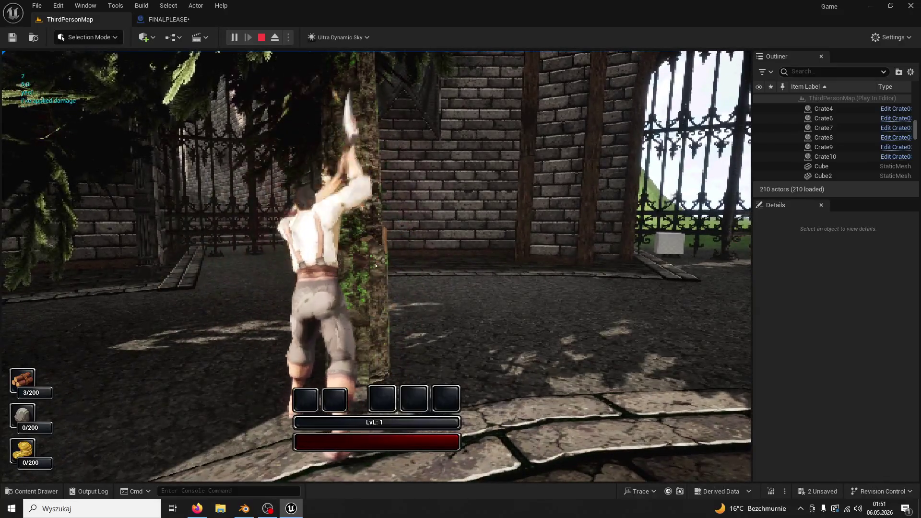
left_click(376, 266)
left_click(376, 266)
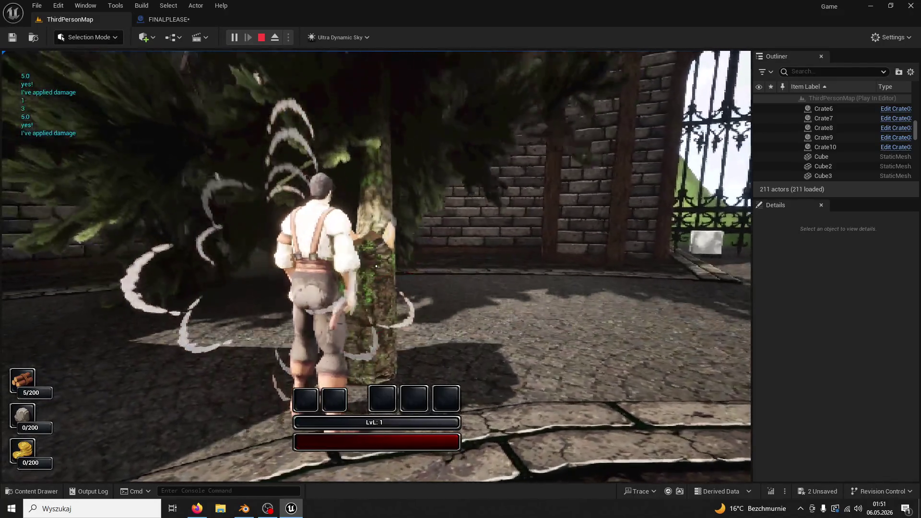
key("shift+F1")
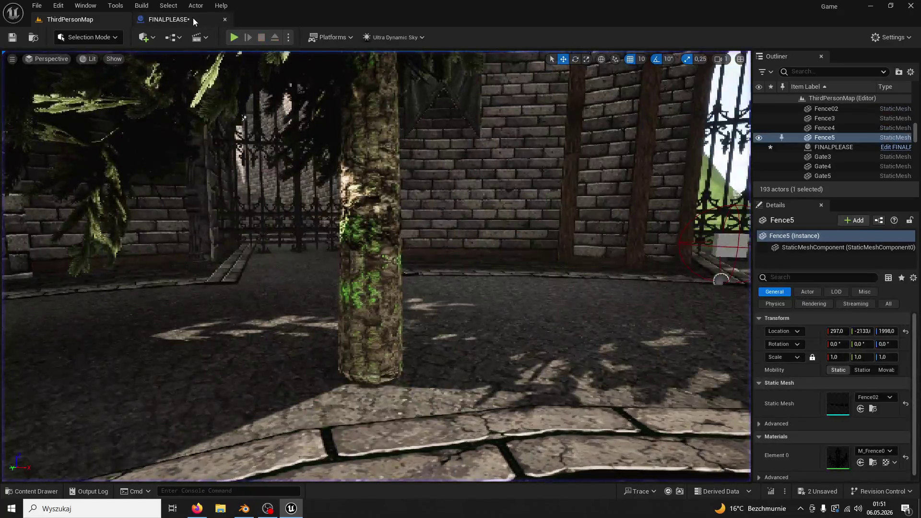
left_click(168, 20)
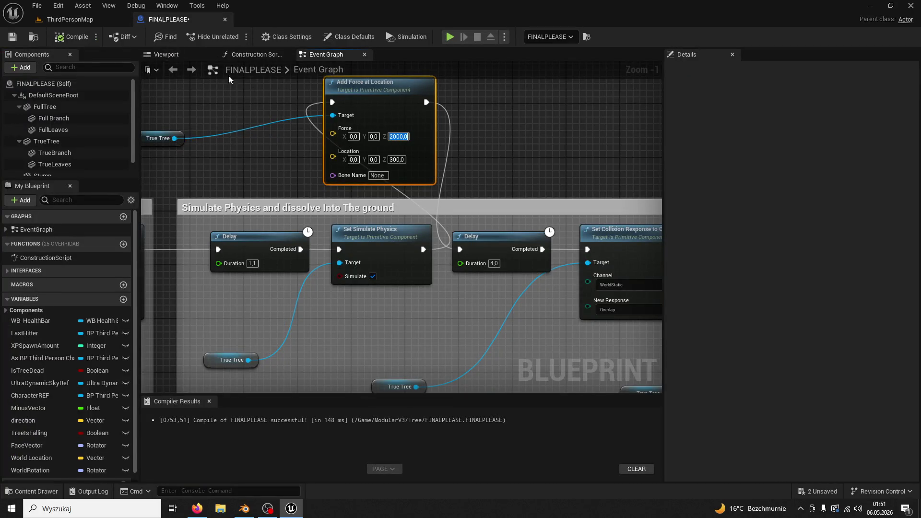
type("30000")
- Apply a Force Z of 30000, then play-test and chop the tree down in five strikes
key("Return")
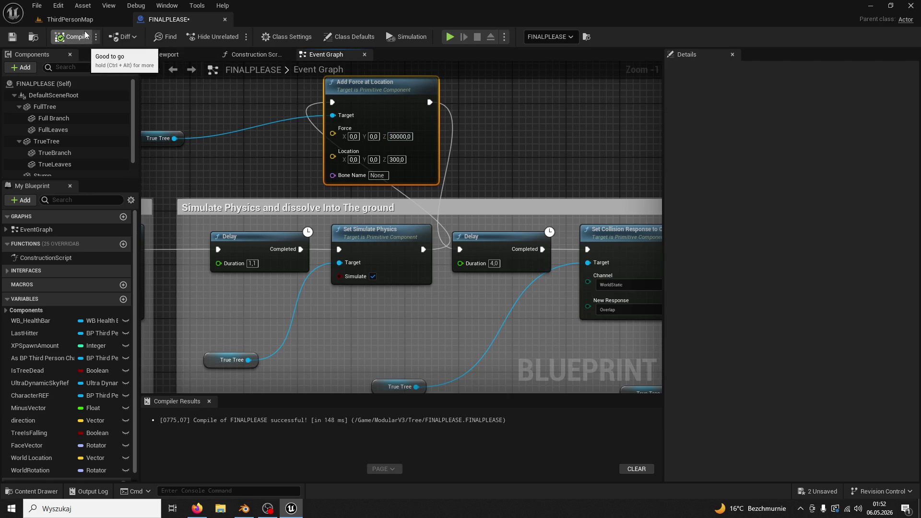
left_click(96, 20)
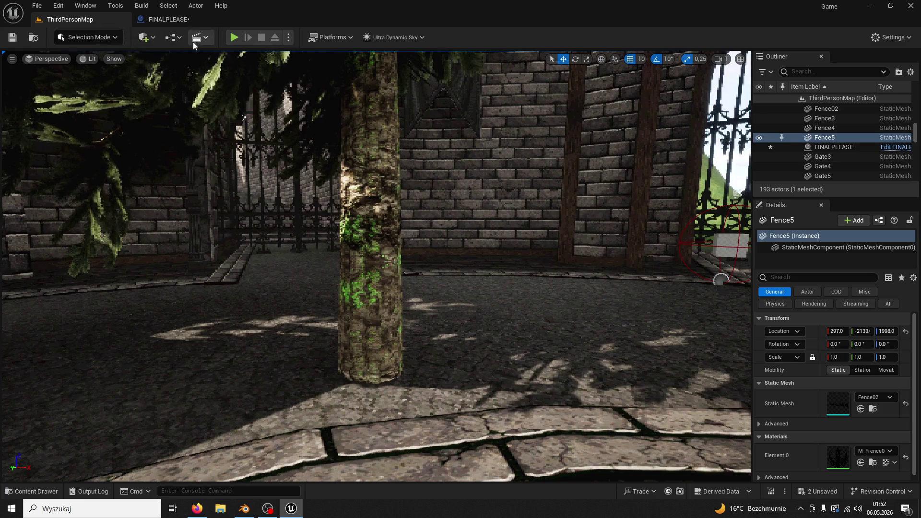
left_click(232, 41)
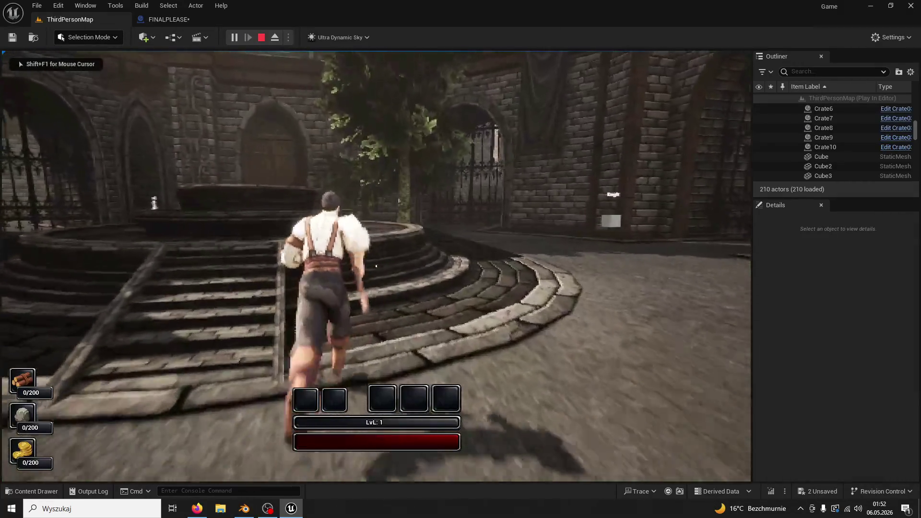
key("w")
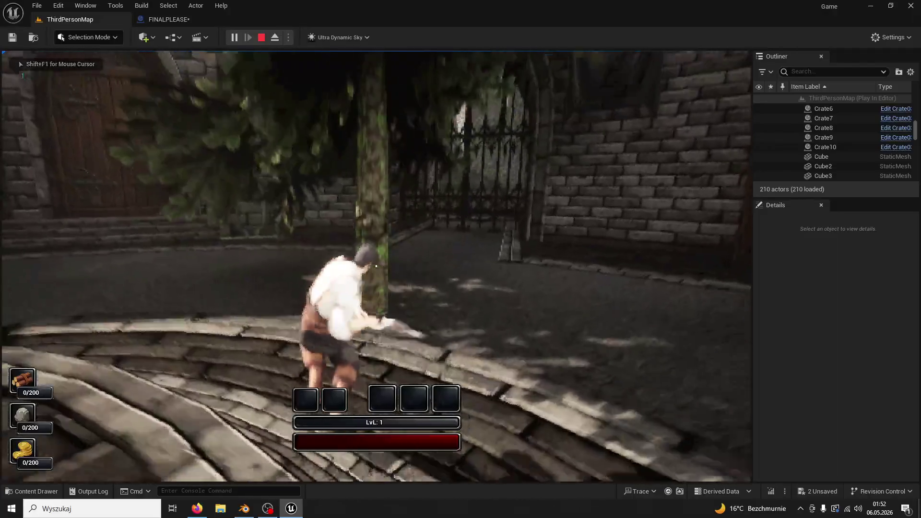
left_click(376, 265)
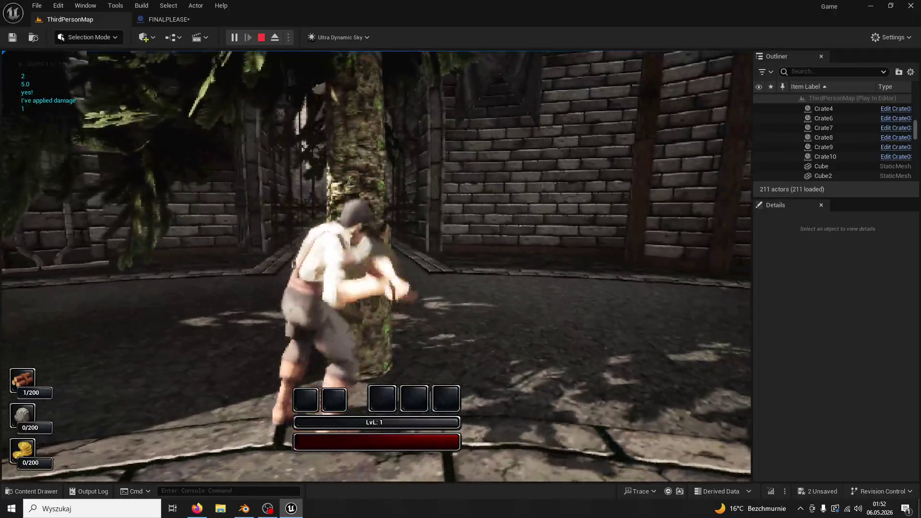
left_click(376, 266)
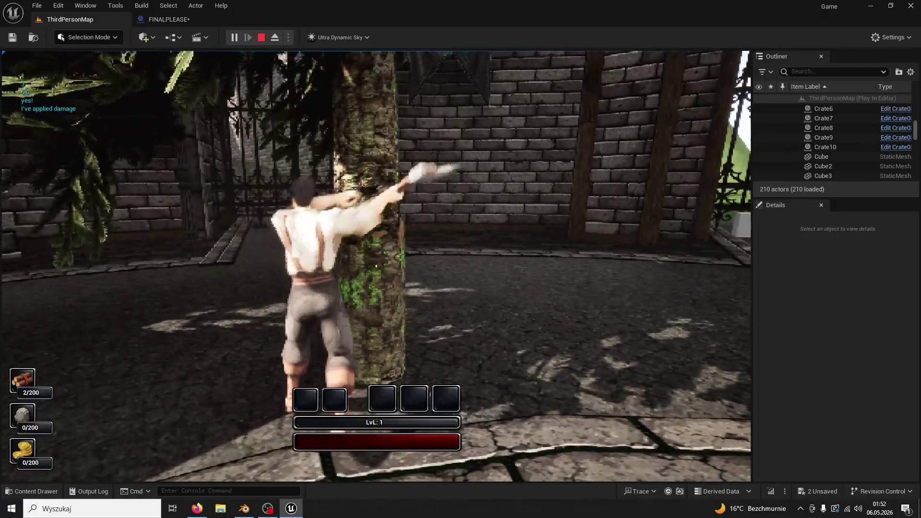
left_click(376, 266)
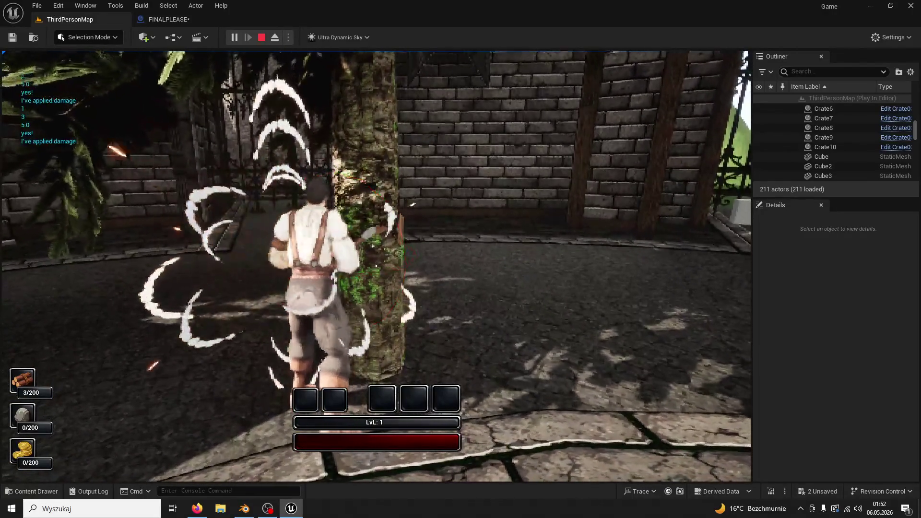
left_click(376, 266)
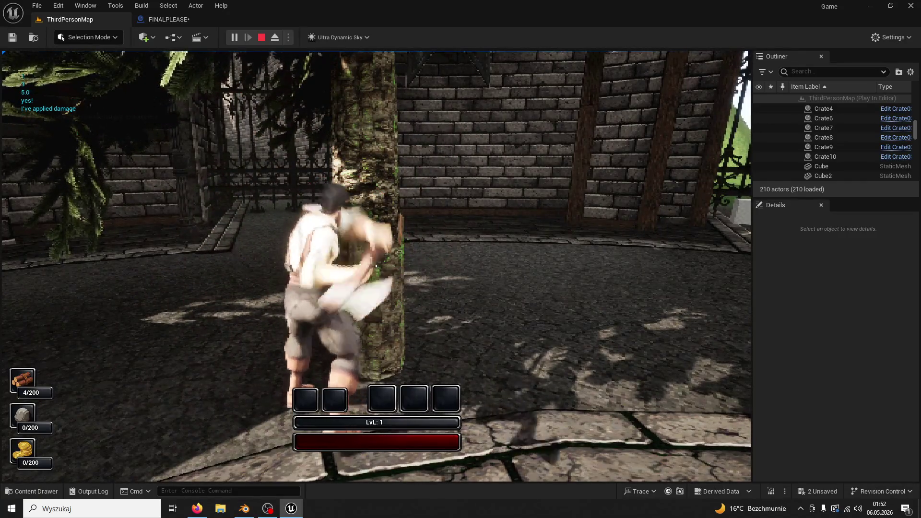
left_click(376, 266)
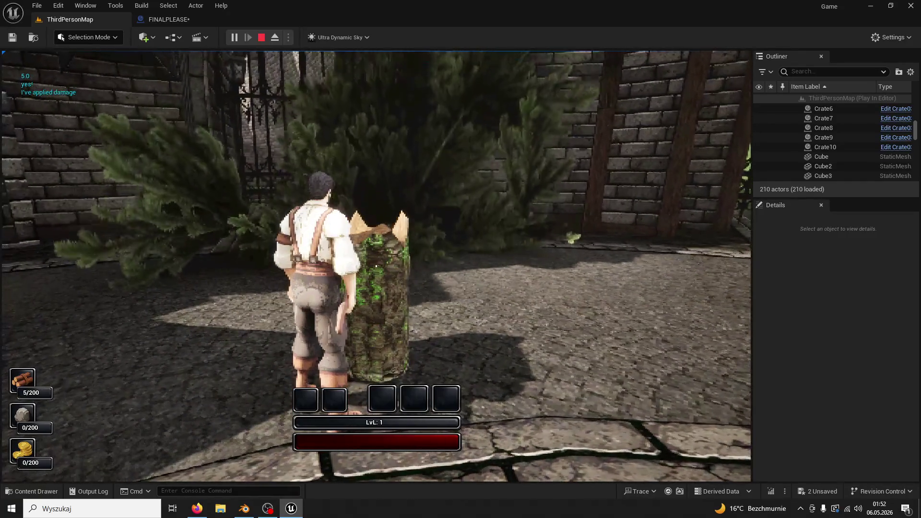
key("Escape")
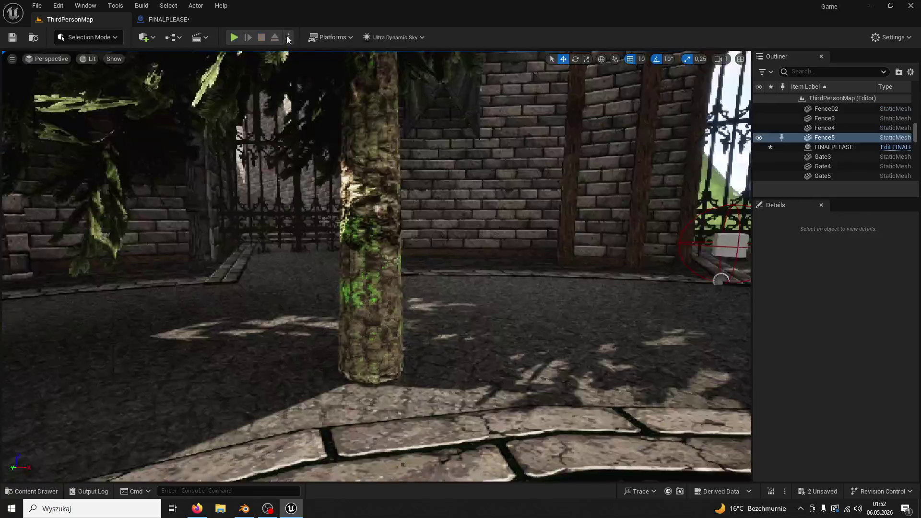
- Raise the Force X to 300000 and play-test, chopping the tree down in five strikes
left_click(192, 22)
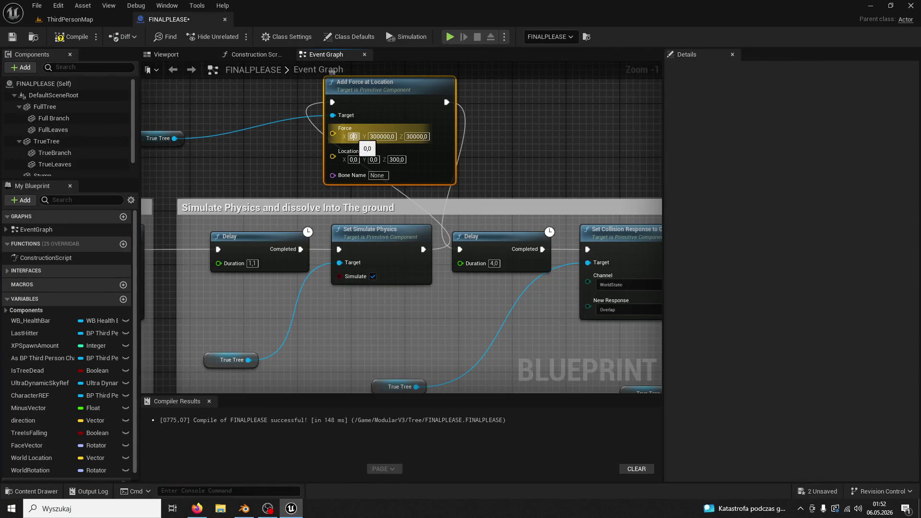
type("00000")
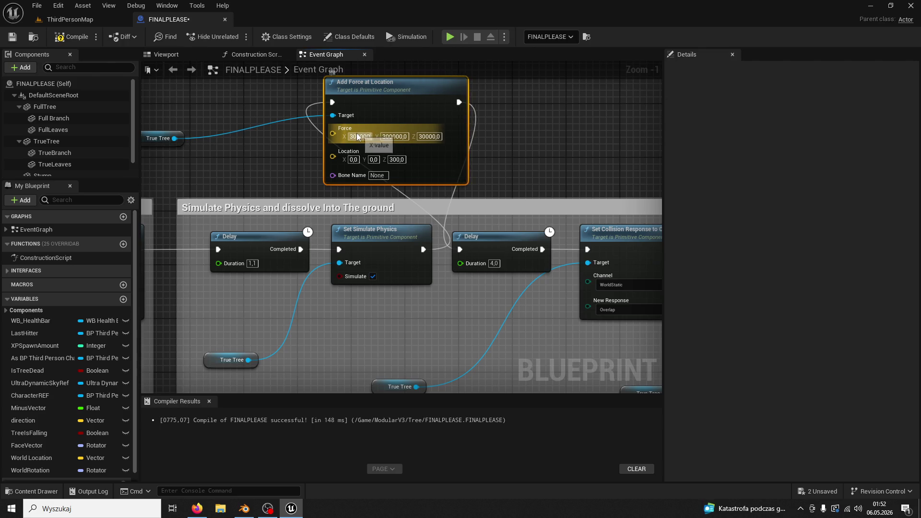
left_click(88, 22)
left_click(235, 41)
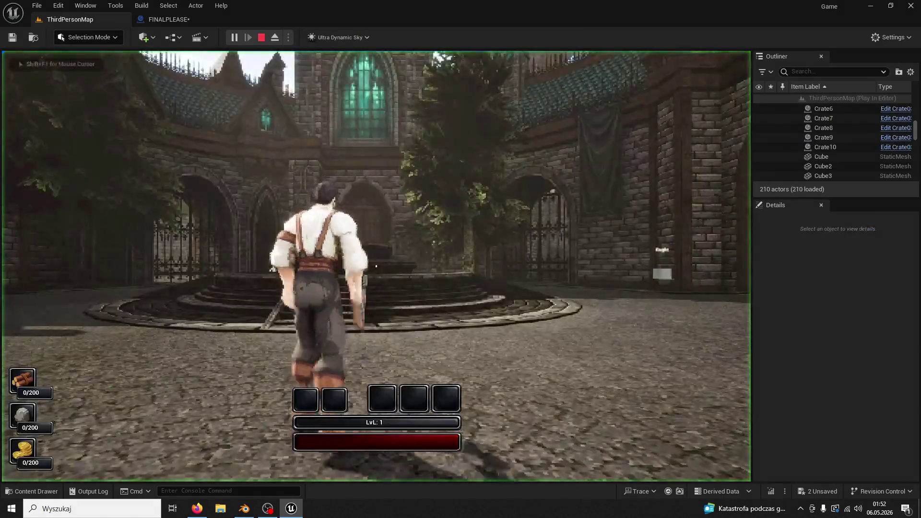
key("w")
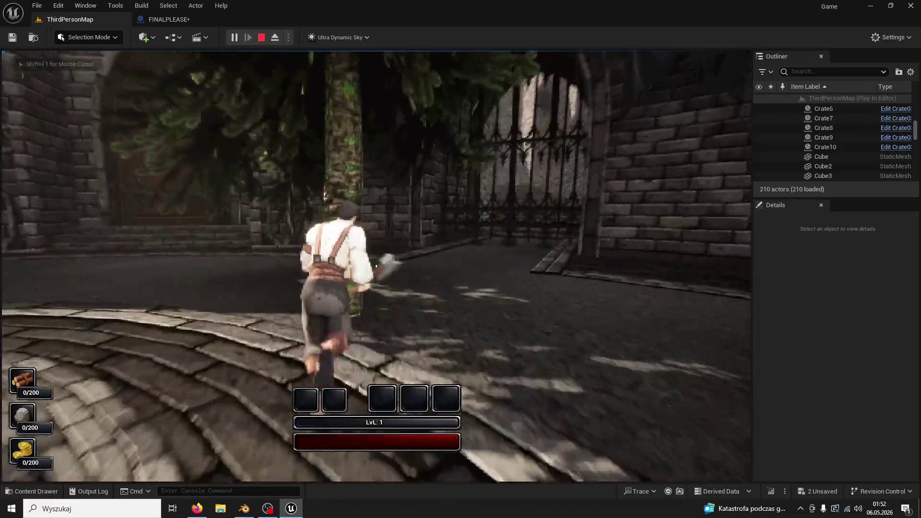
left_click(376, 267)
left_click(376, 266)
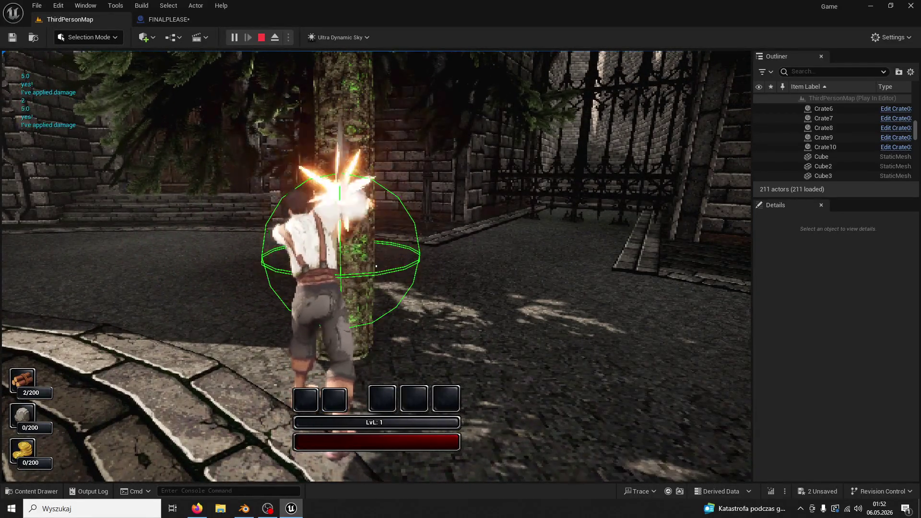
left_click(376, 267)
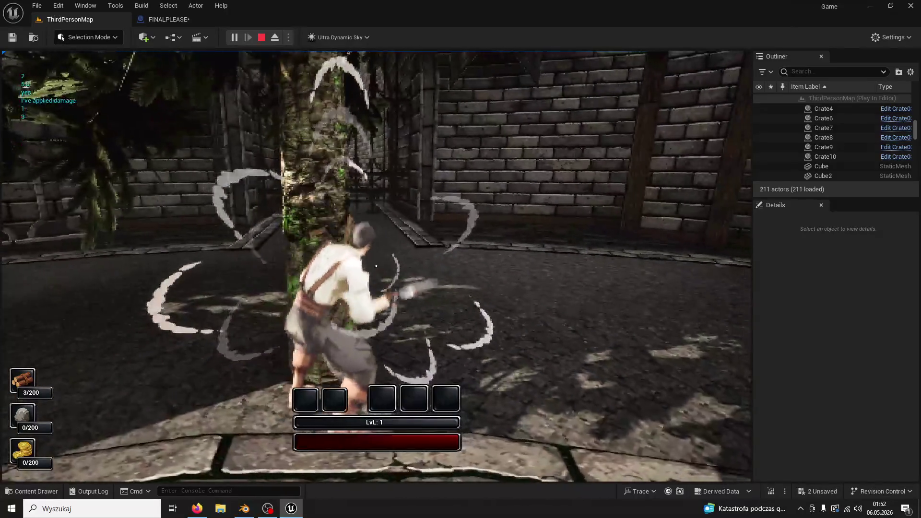
left_click(376, 267)
left_click(376, 266)
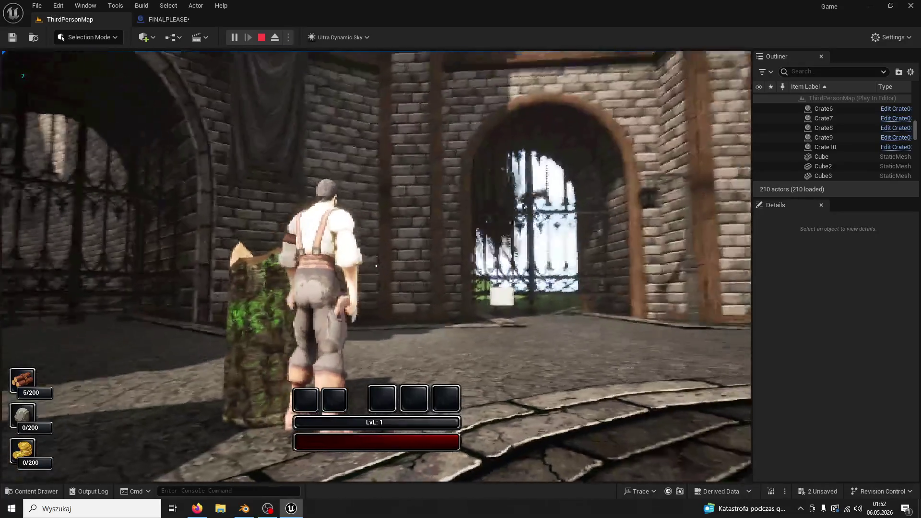
key("Escape")
- Set the Add Force at Location force to X 0, Y 0, Z 20000
left_click(182, 19)
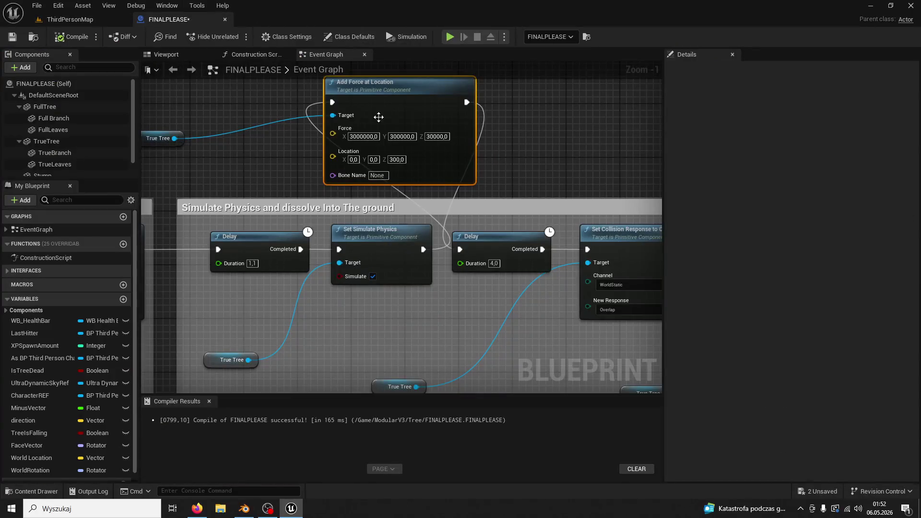
key("Tab")
type("0")
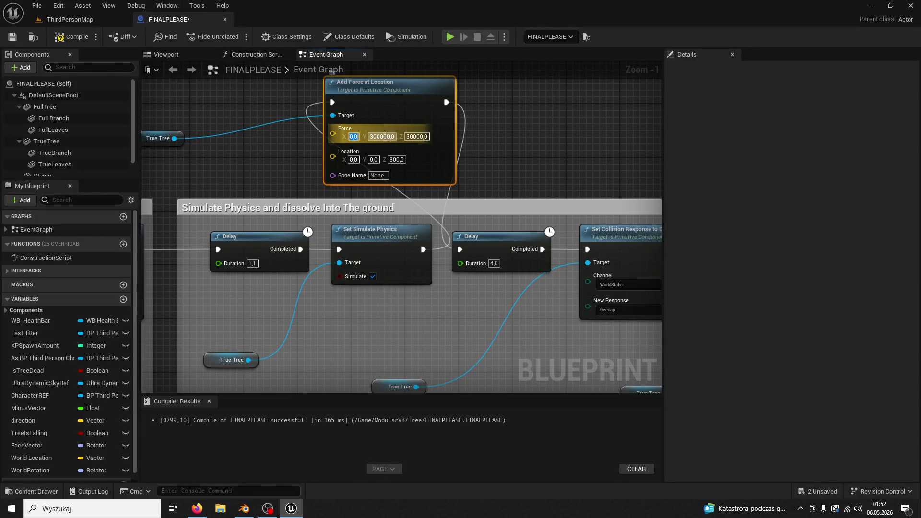
type("20000")
key("Return")
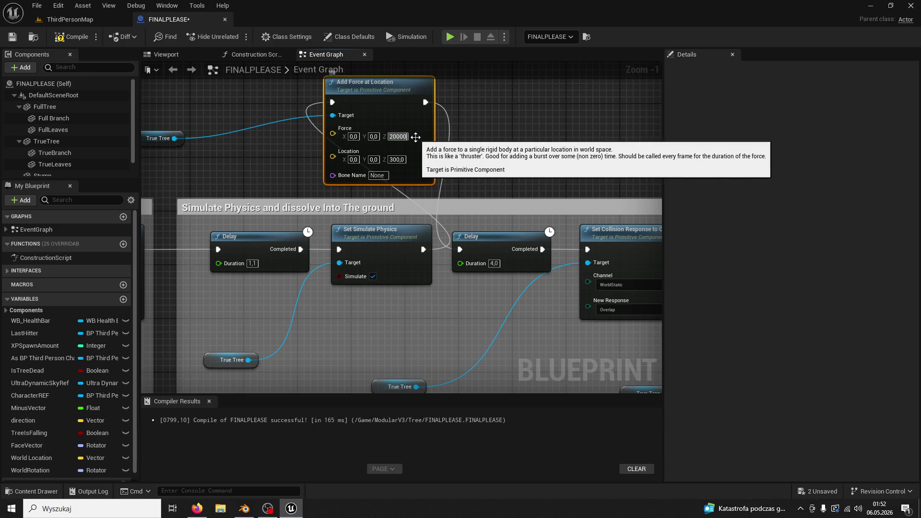
- Play the level, chop the tree down with three hits, then stop the session
left_click(82, 20)
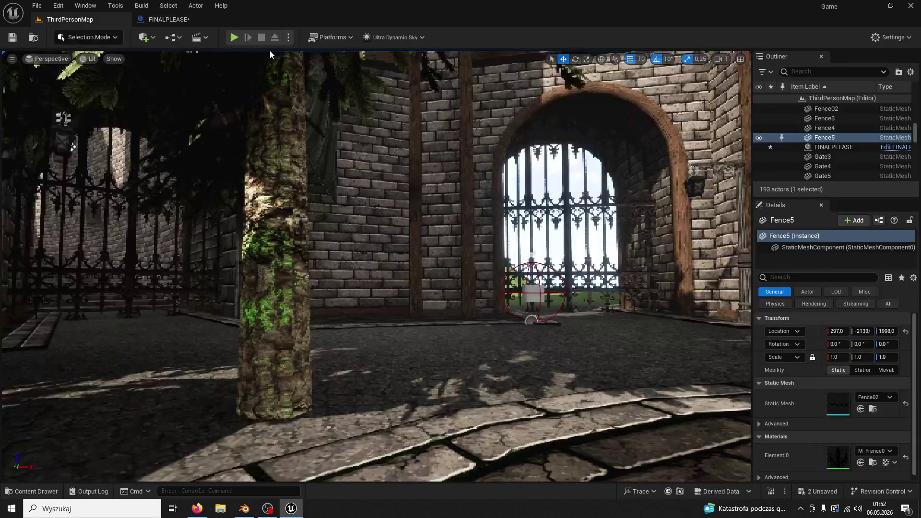
left_click(233, 37)
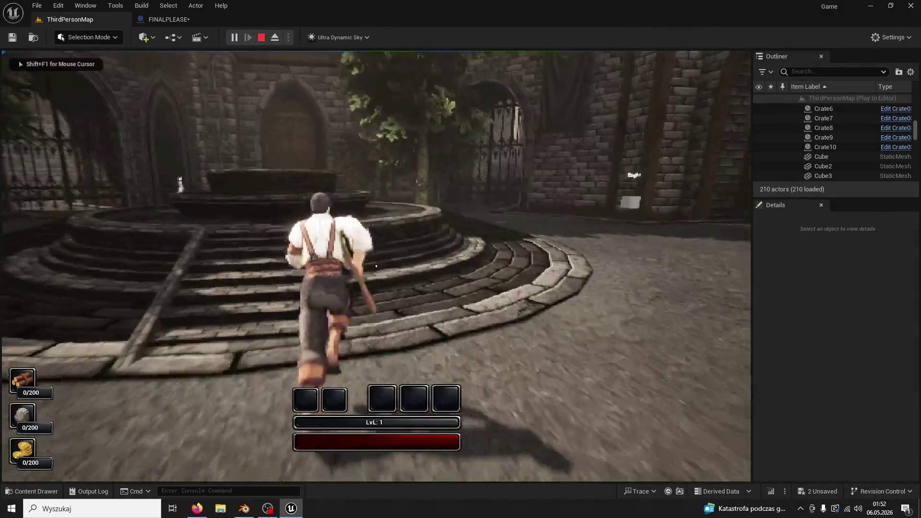
key("space")
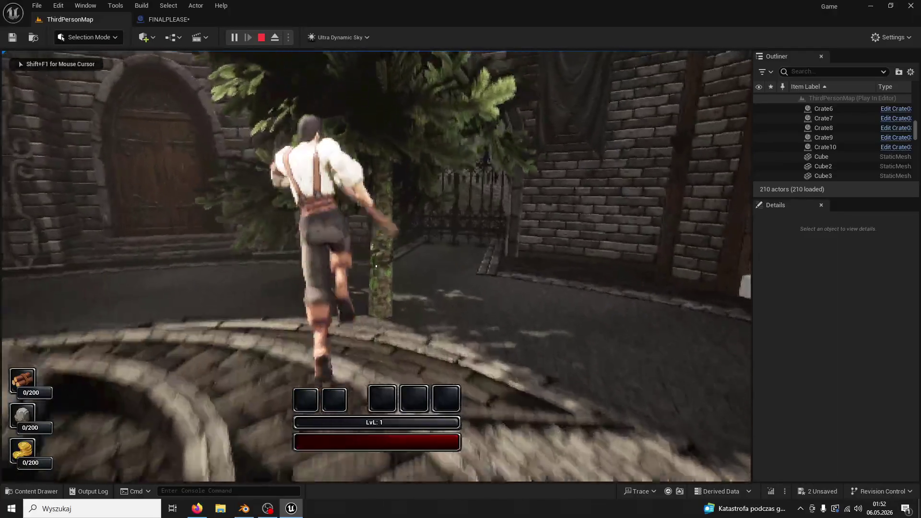
key("space")
key("w")
key("e")
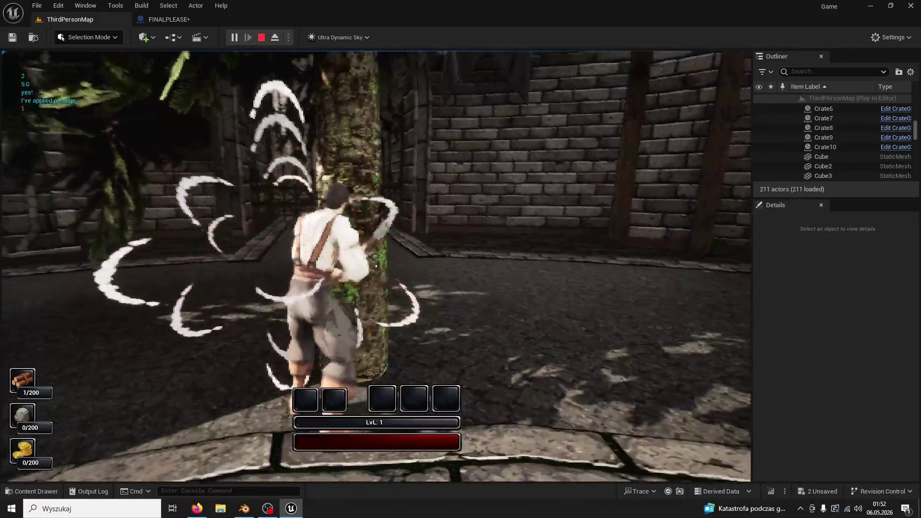
key("e")
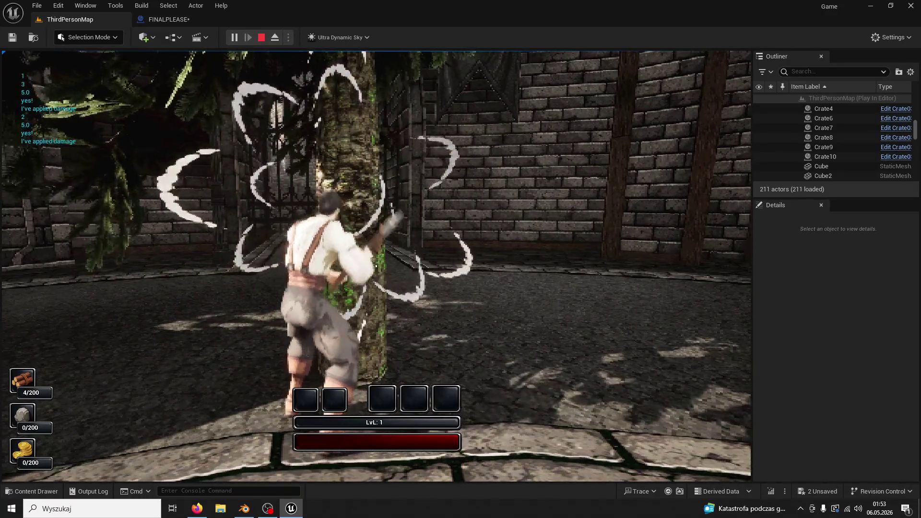
key("e")
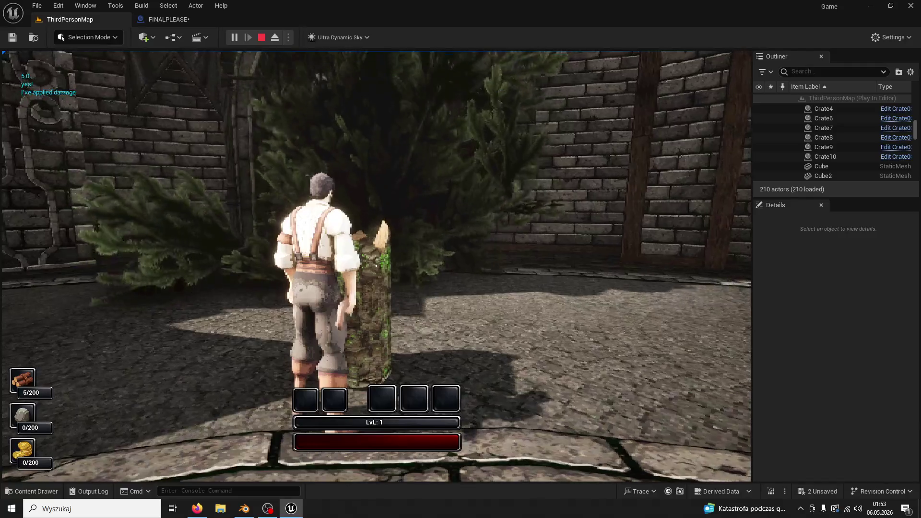
key("Escape")
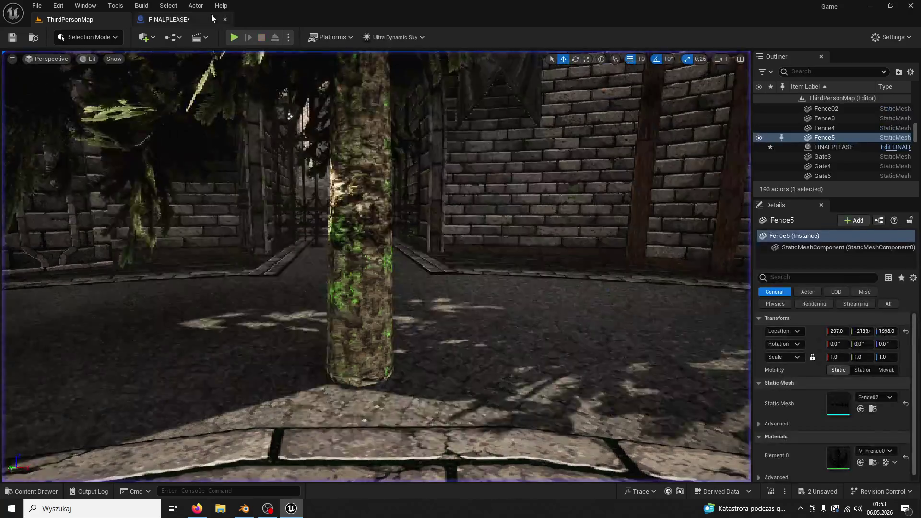
- Start a fresh play session and run up to the tree to hit it
left_click(168, 19)
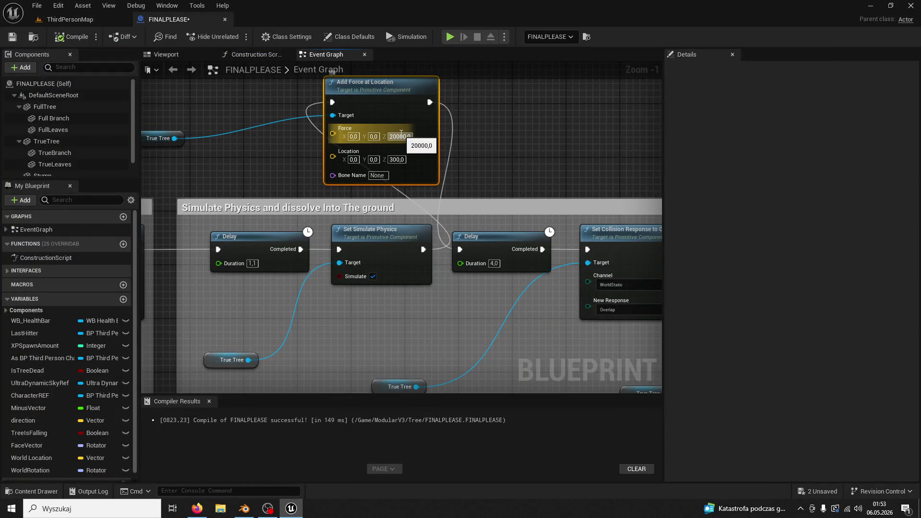
left_click(99, 23)
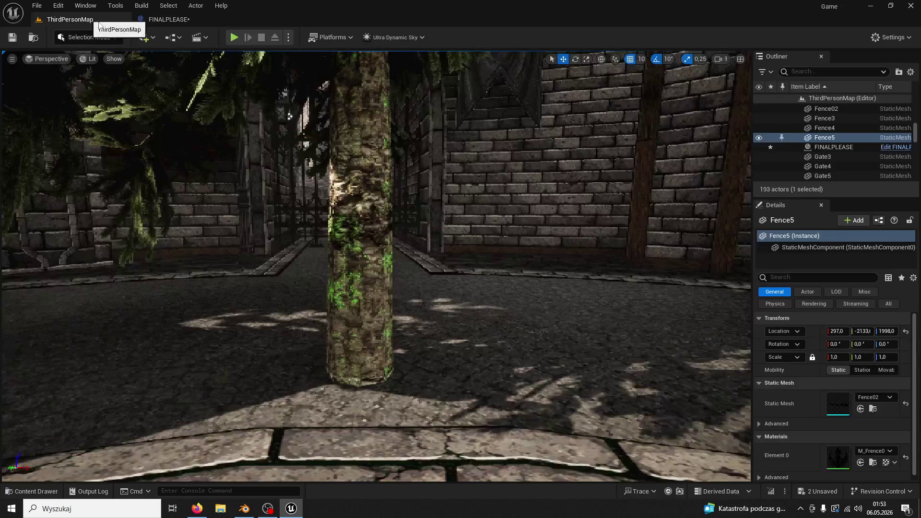
left_click(234, 38)
key("w")
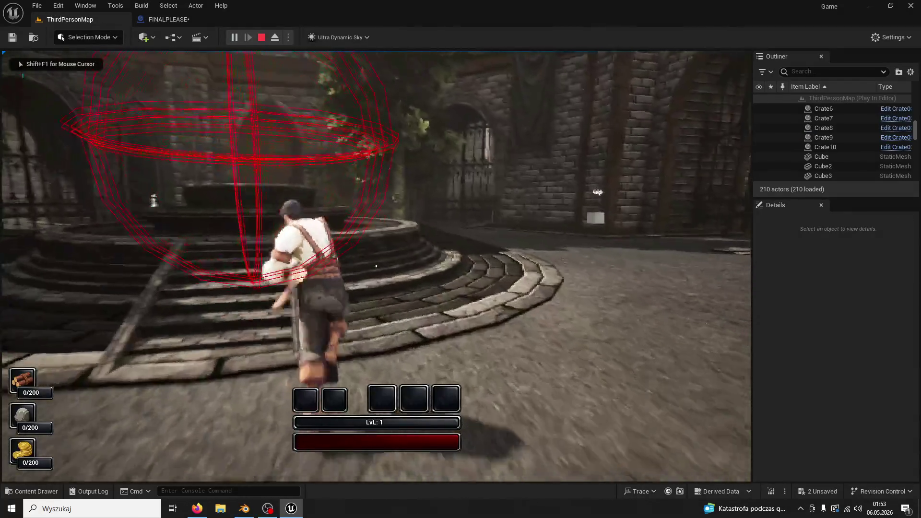
key("w")
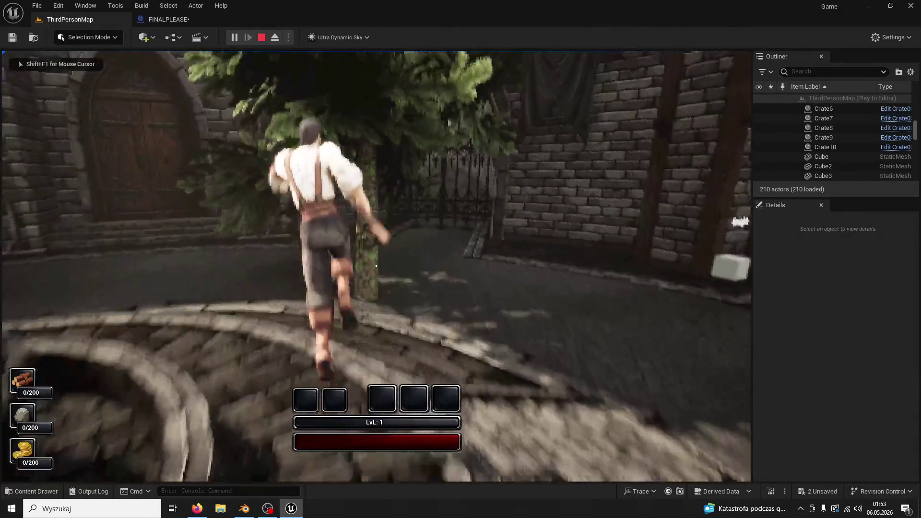
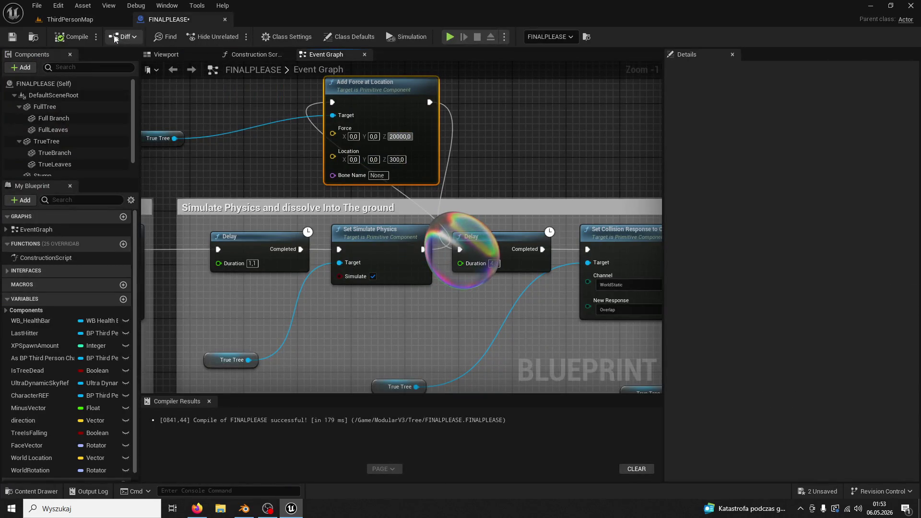
- Test-play ThirdPersonMap, chopping the tree until it falls, then return to the tree Blueprint
left_click(86, 26)
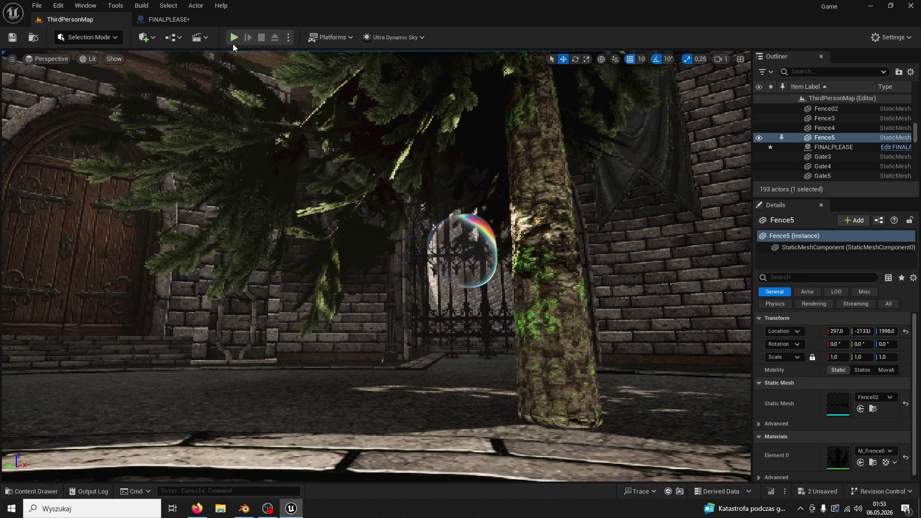
key("w")
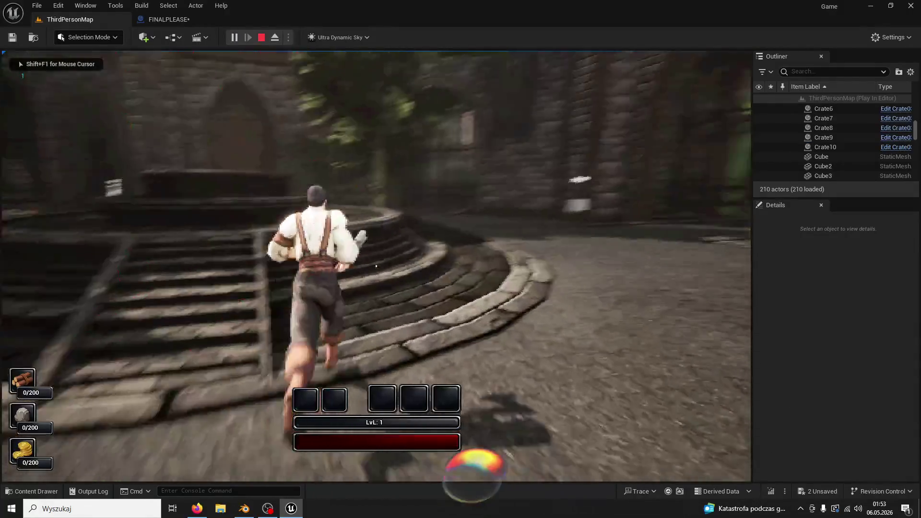
key("w")
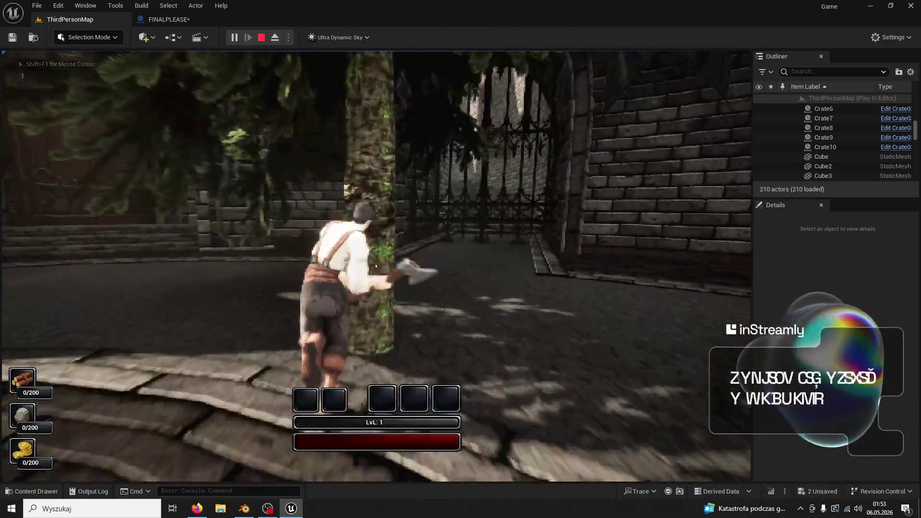
left_click(376, 266)
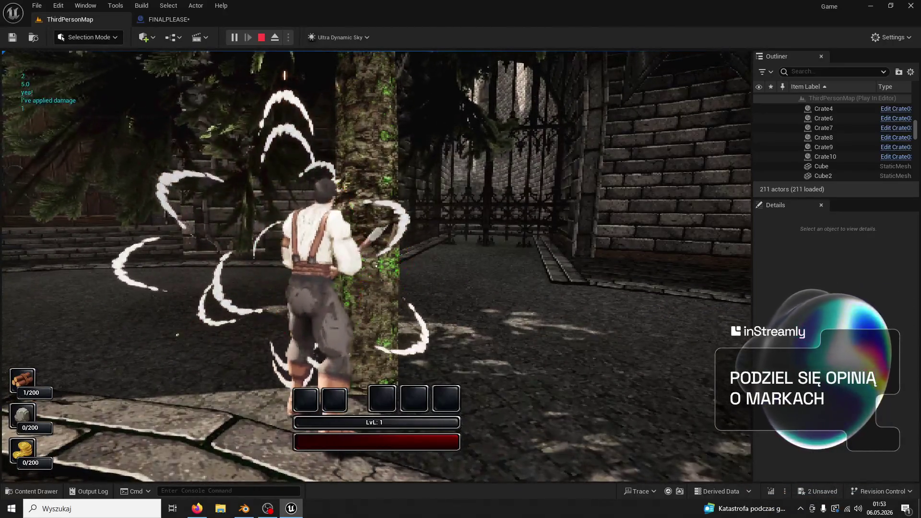
left_click(376, 265)
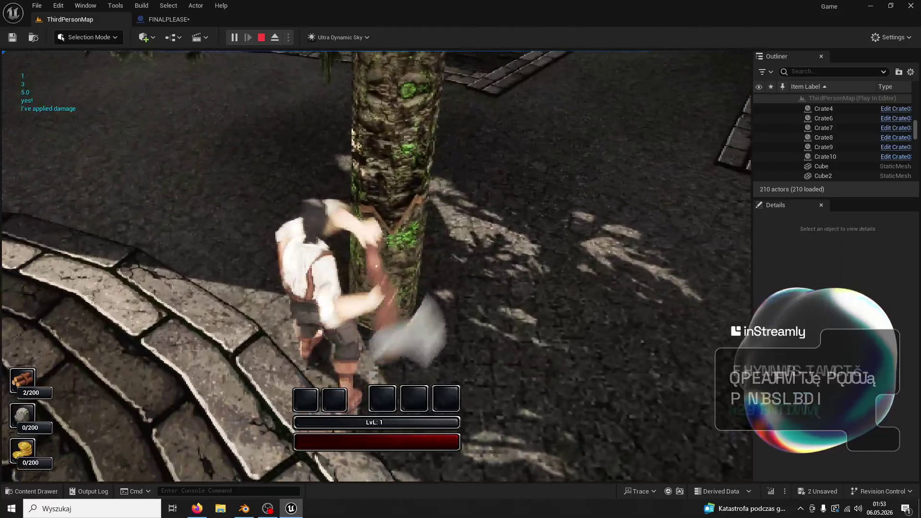
left_click(376, 265)
left_click(376, 265)
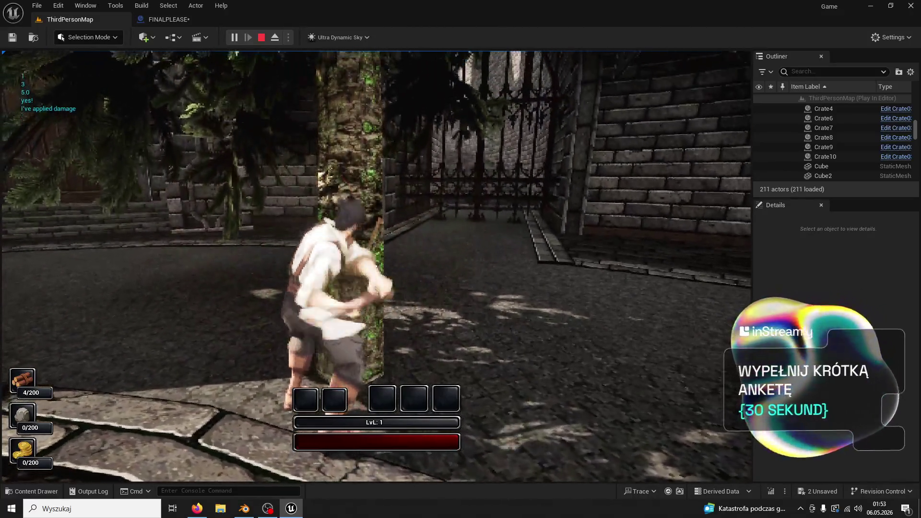
left_click(376, 265)
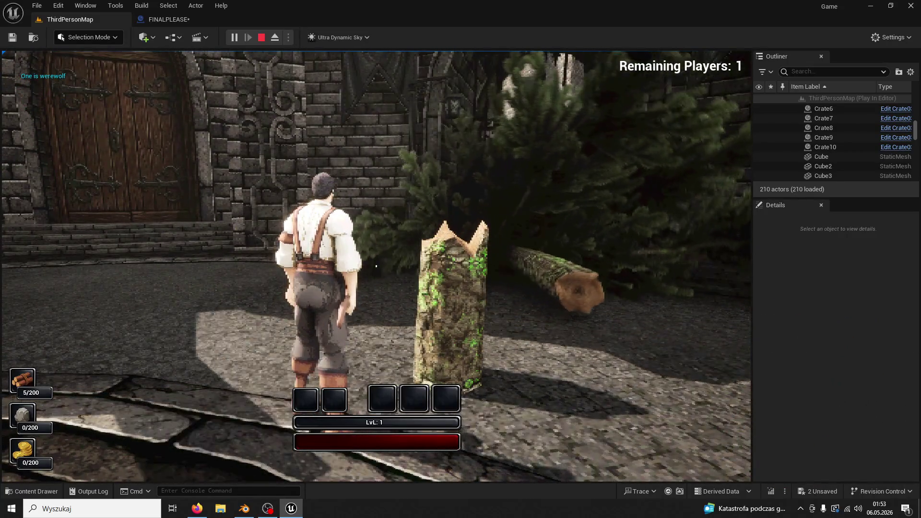
key("Escape")
left_click(163, 19)
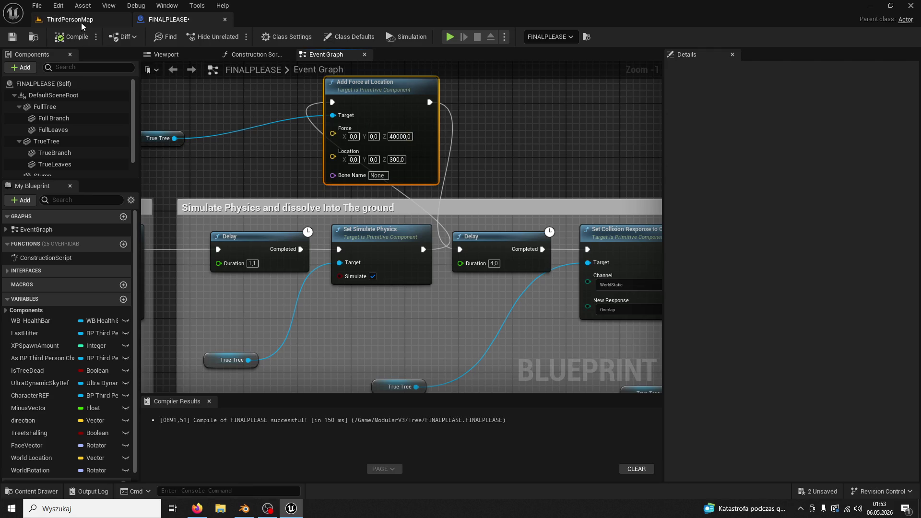
- Run another ThirdPersonMap test play, chopping the tree three times
left_click(96, 20)
left_click(234, 37)
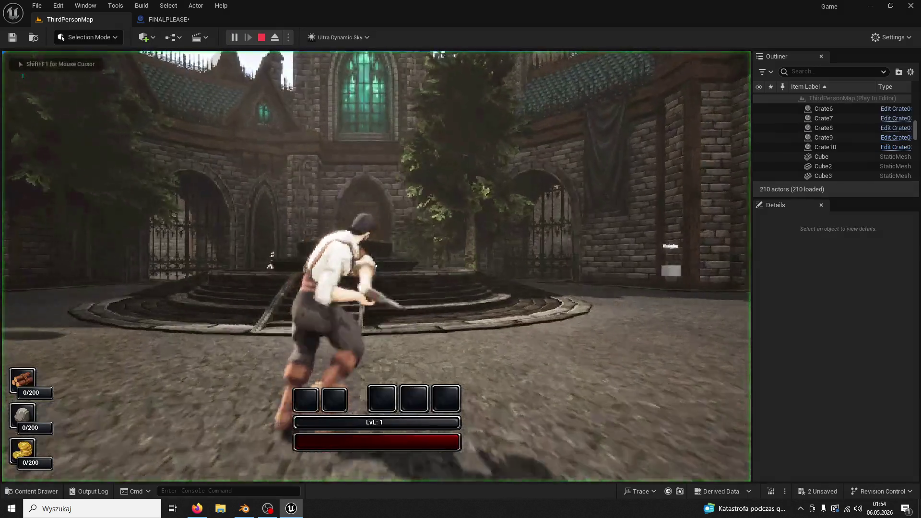
key("w")
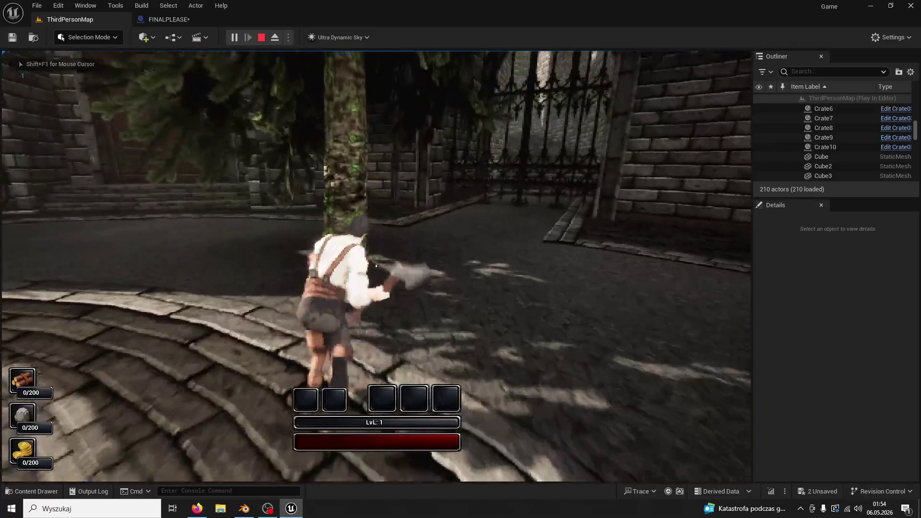
left_click(376, 266)
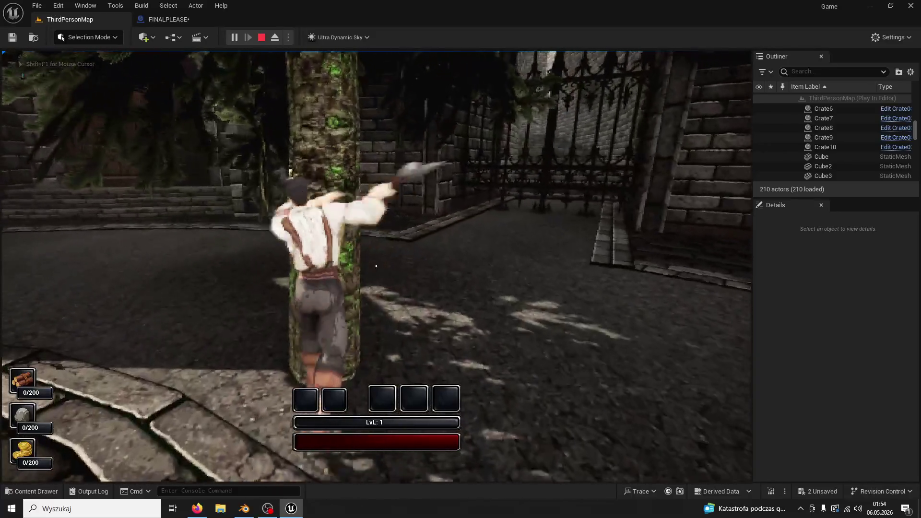
left_click(376, 267)
left_click(377, 267)
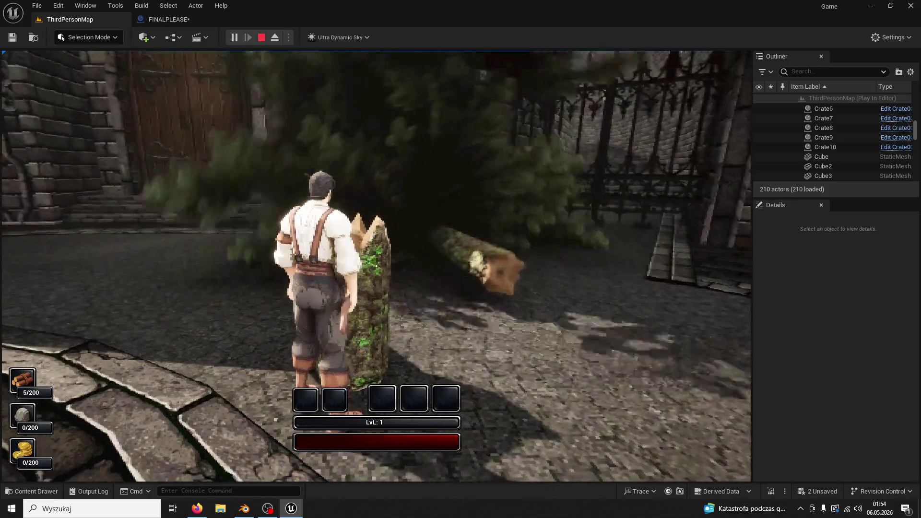
- Stop the test and raise the Add Force at Location Z force to 100000
key("Escape")
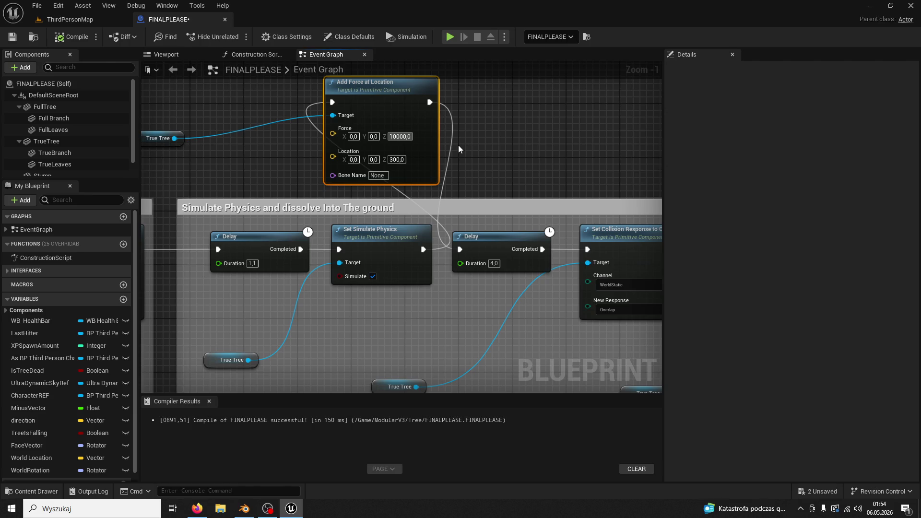
type("0")
key("Return")
- Play-test the level again, chopping the tree until it topples, then move the character around
left_click(70, 19)
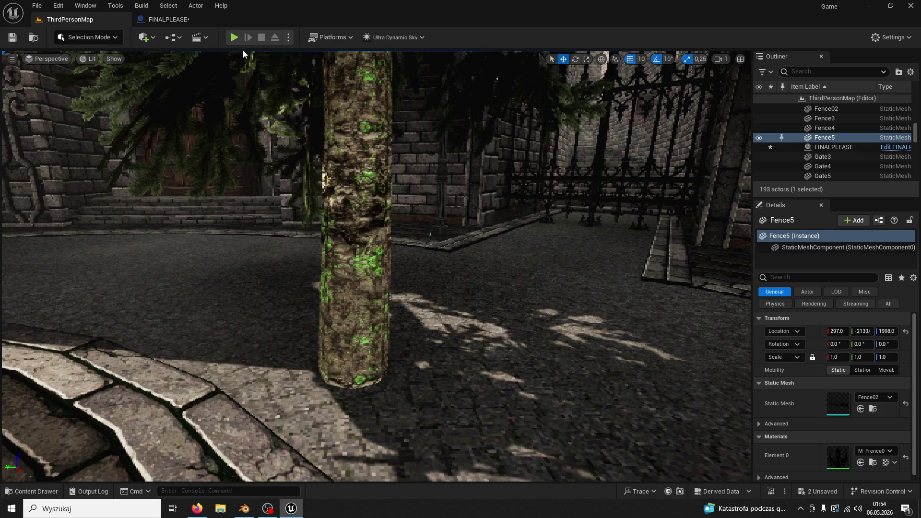
left_click(234, 37)
key("w")
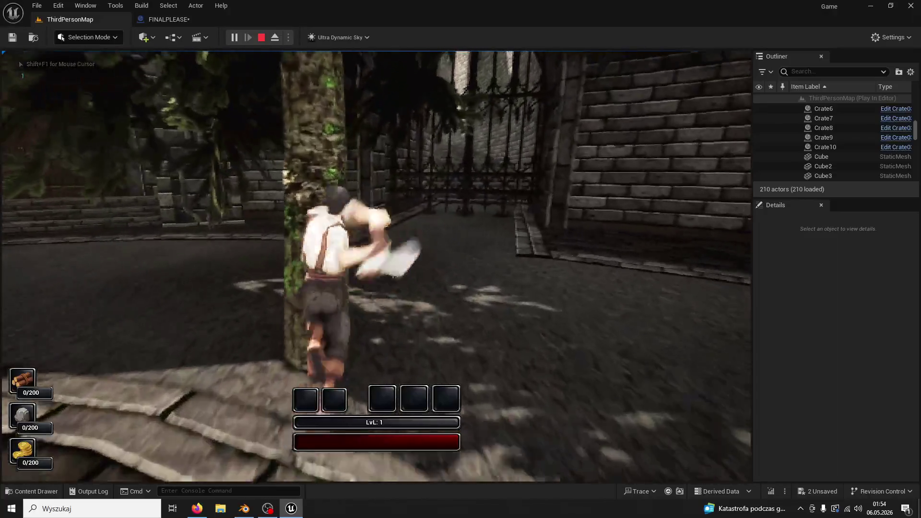
left_click(376, 266)
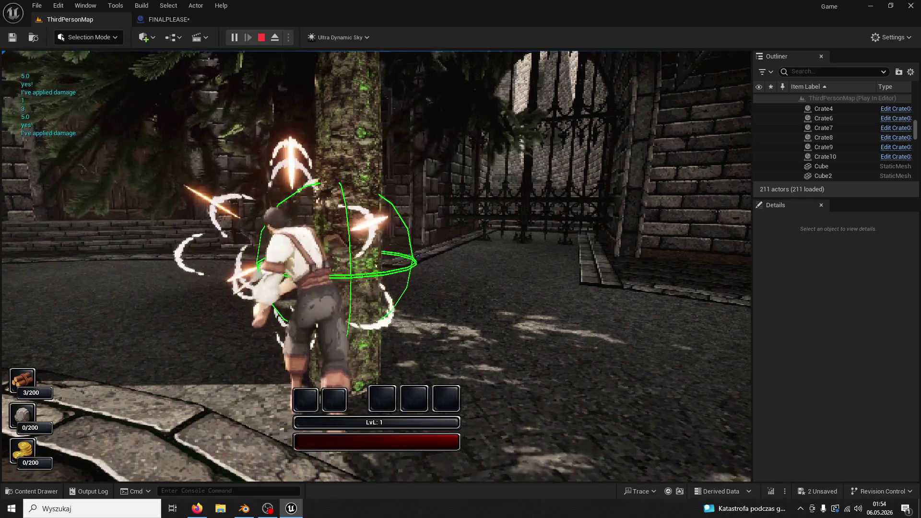
left_click(376, 266)
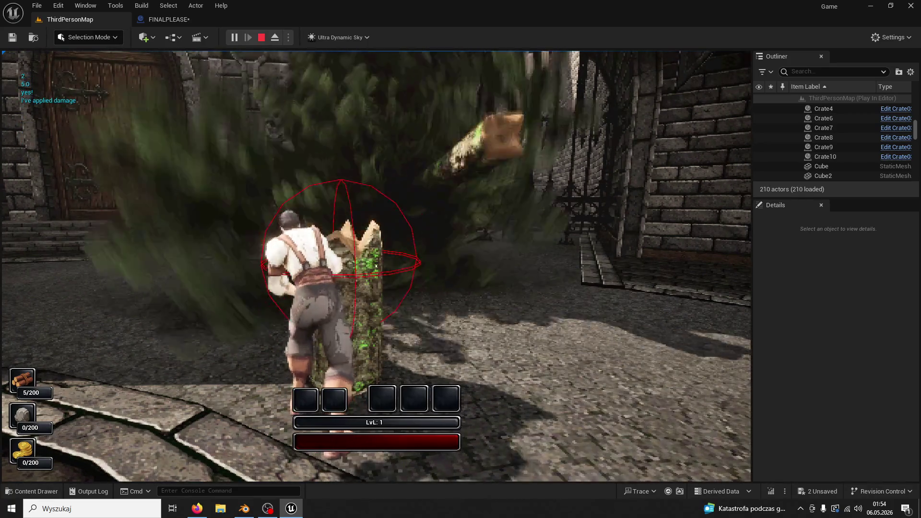
key("w")
key("a")
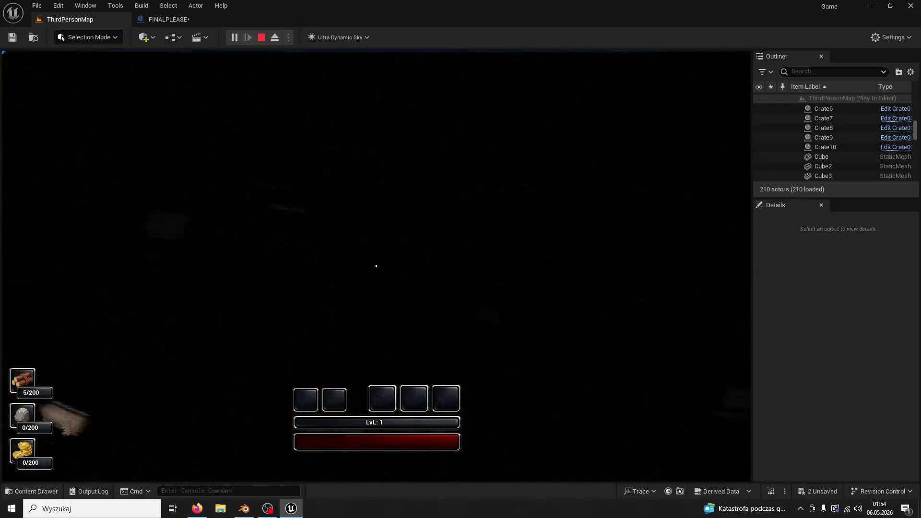
- Stop the test and survey the ROTATE TREE timeline and Add Force at Location nodes
key("Escape")
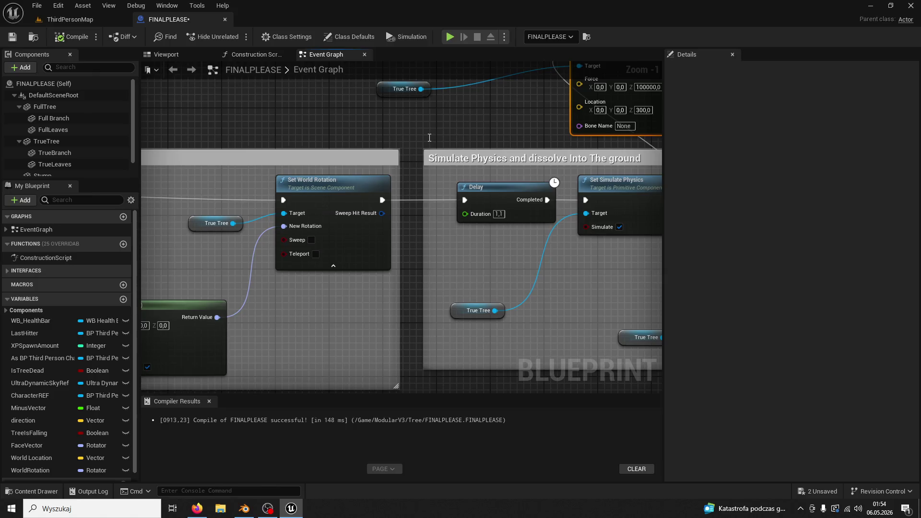
mouse_move(485, 139)
left_mouse_down()
mouse_move(448, 140)
mouse_move(452, 108)
mouse_move(468, 139)
mouse_move(584, 105)
left_mouse_up()
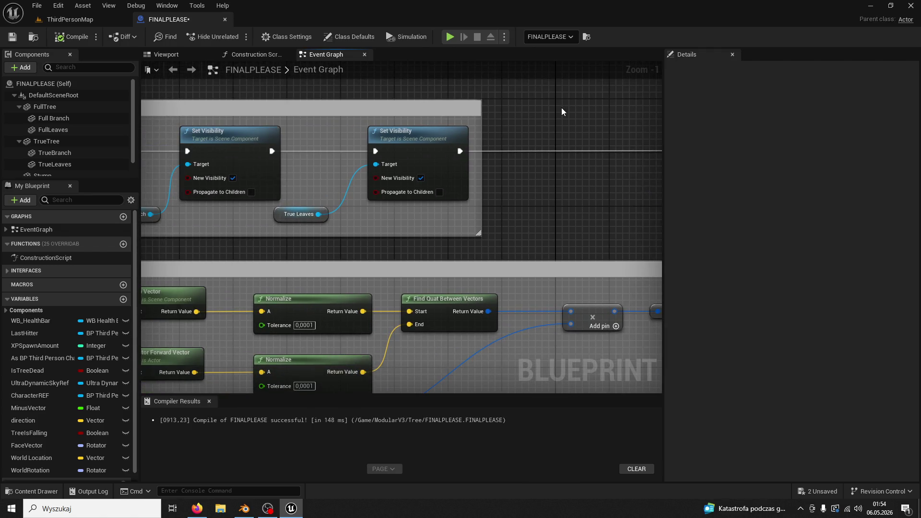
scroll(485, 125, "down", 3)
mouse_move(449, 137)
left_mouse_down()
mouse_move(266, 141)
mouse_move(409, 145)
mouse_move(218, 158)
left_mouse_up()
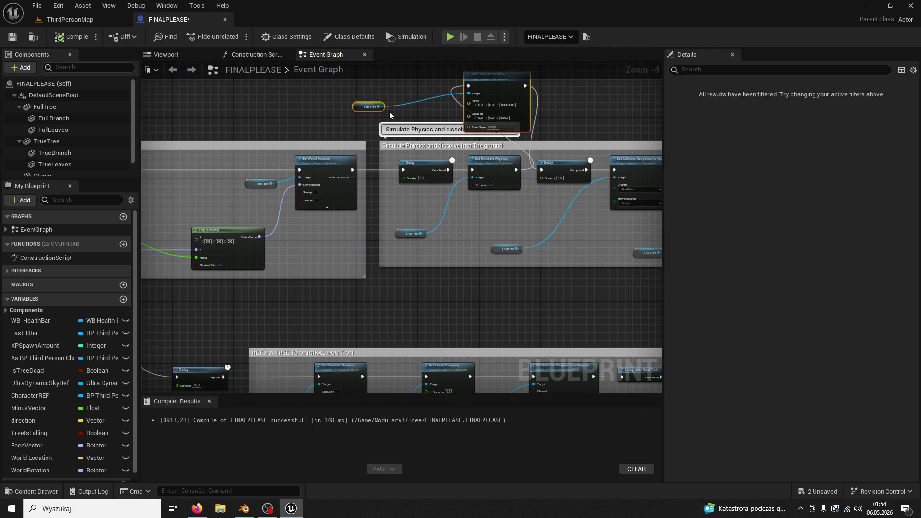
left_click_drag(542, 172, 841, 174)
left_click_drag(200, 182, 413, 179)
left_click(411, 179)
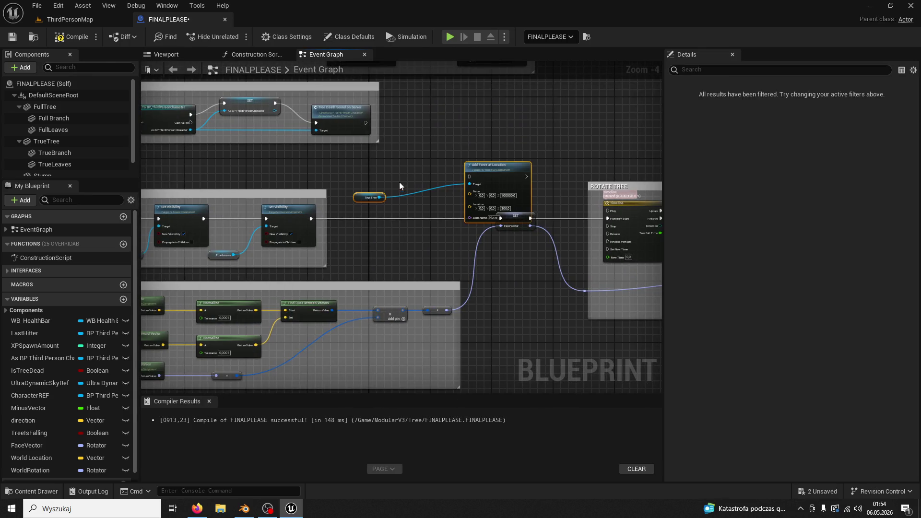
left_click(400, 185)
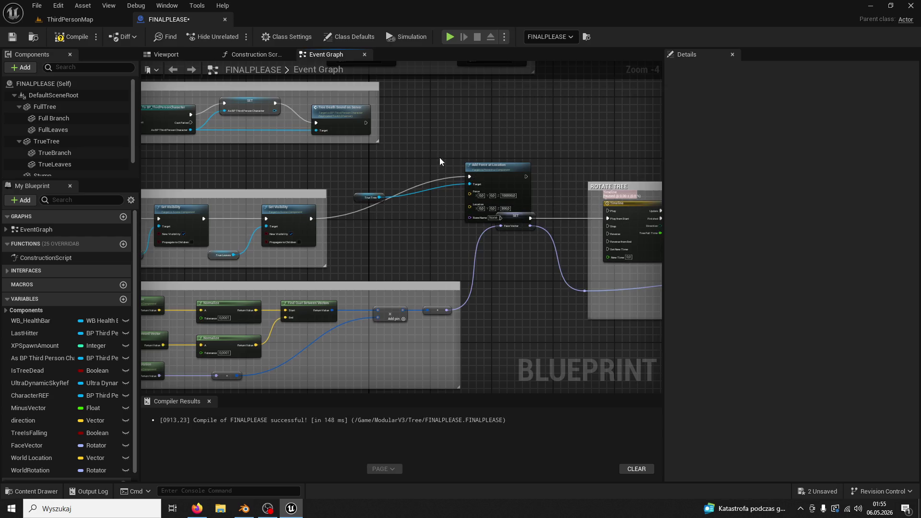
- Paste a Set Simulate Physics node and wire it between Set Visibility and Add Force at Location
left_click_drag(657, 164, 194, 136)
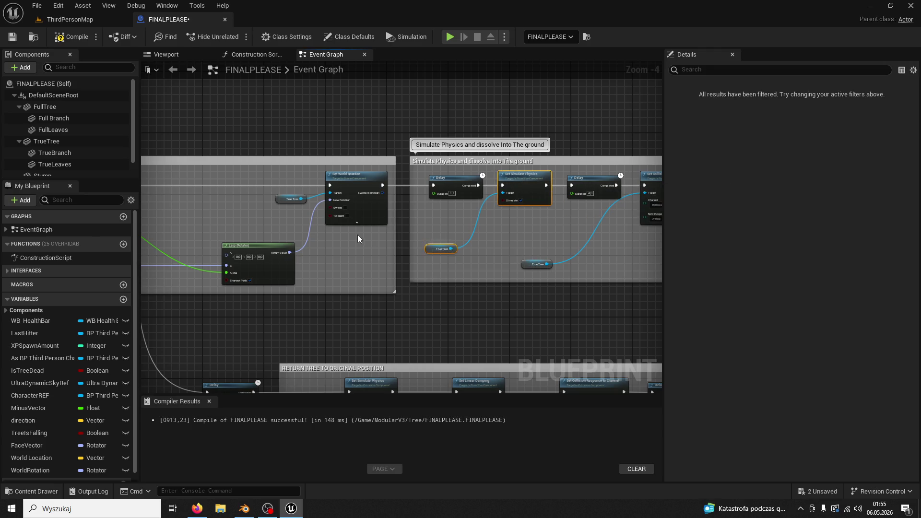
left_click_drag(357, 239, 447, 226)
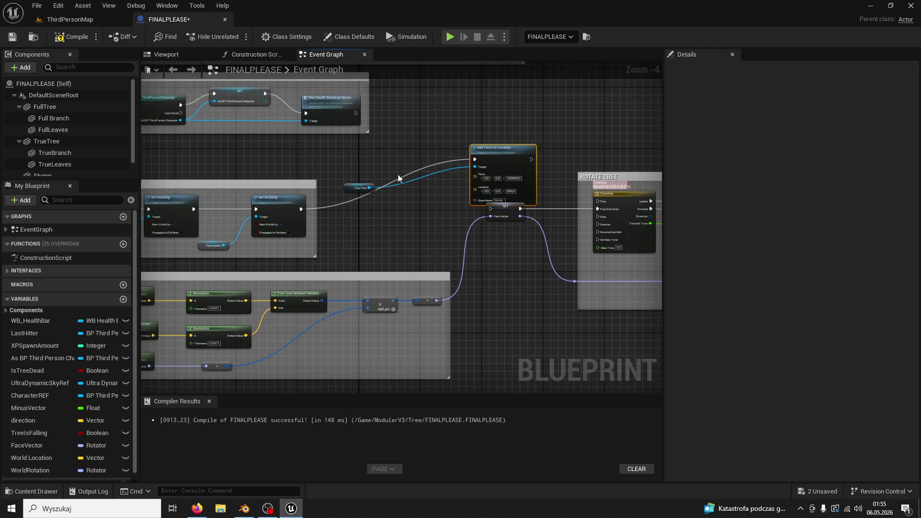
key("ctrl+v")
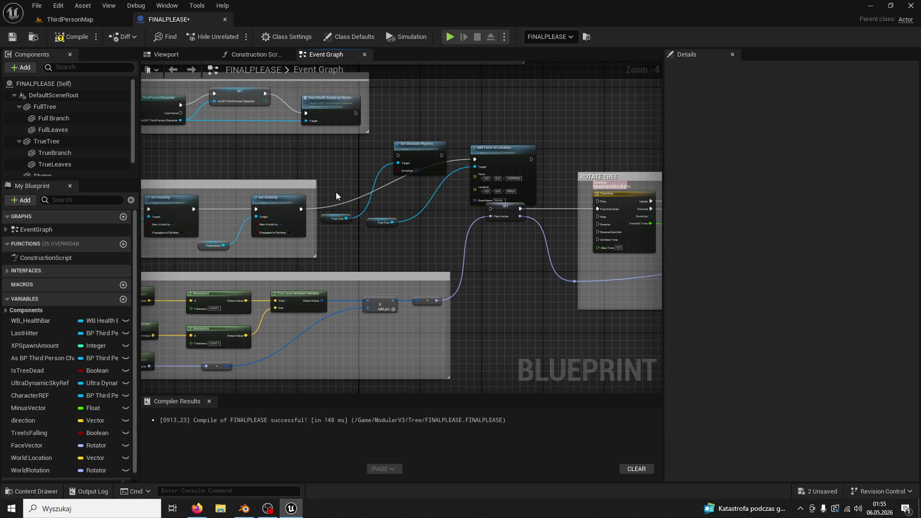
left_click_drag(302, 209, 321, 207)
left_click_drag(401, 158, 401, 158)
mouse_move(402, 158)
left_mouse_down()
mouse_move(373, 177)
mouse_move(493, 164)
mouse_move(396, 185)
mouse_move(422, 182)
left_mouse_up()
scroll(408, 182, "up", 2)
- Add a Delay node after the force node and paste a second Set Simulate Physics node
left_click(269, 169)
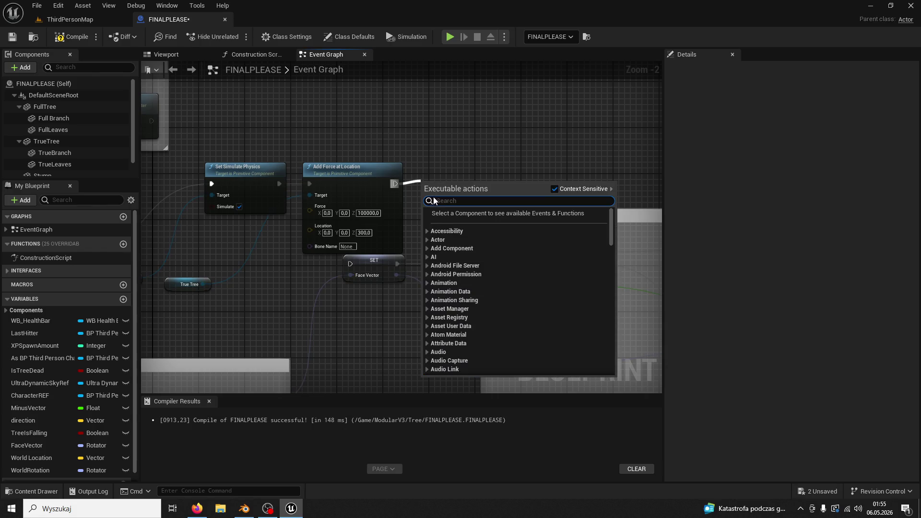
type("delayu")
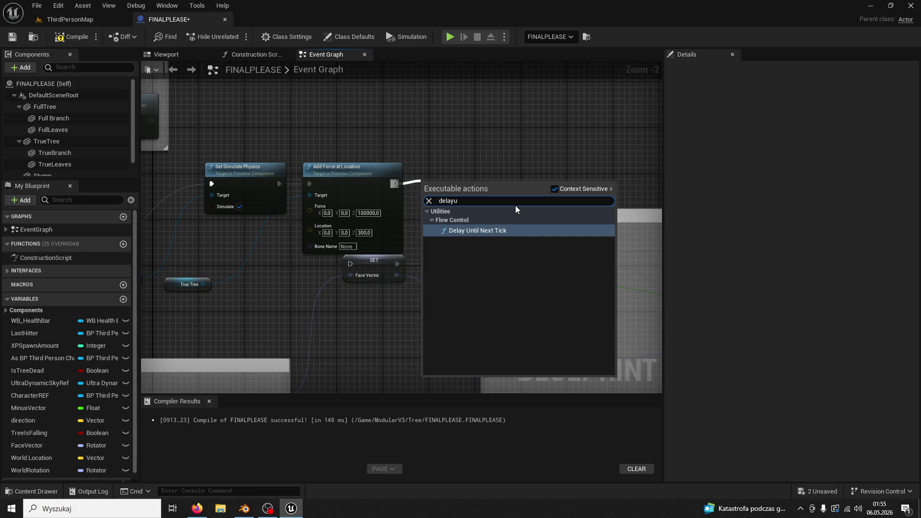
key("BackSpace")
left_click(486, 318)
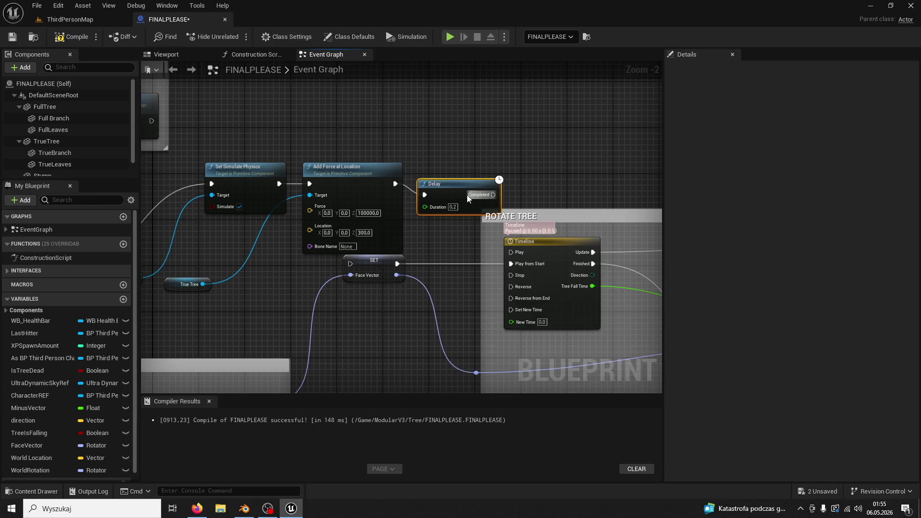
mouse_move(456, 187)
left_mouse_down()
mouse_move(450, 176)
mouse_move(540, 172)
left_mouse_up()
key("ctrl+v")
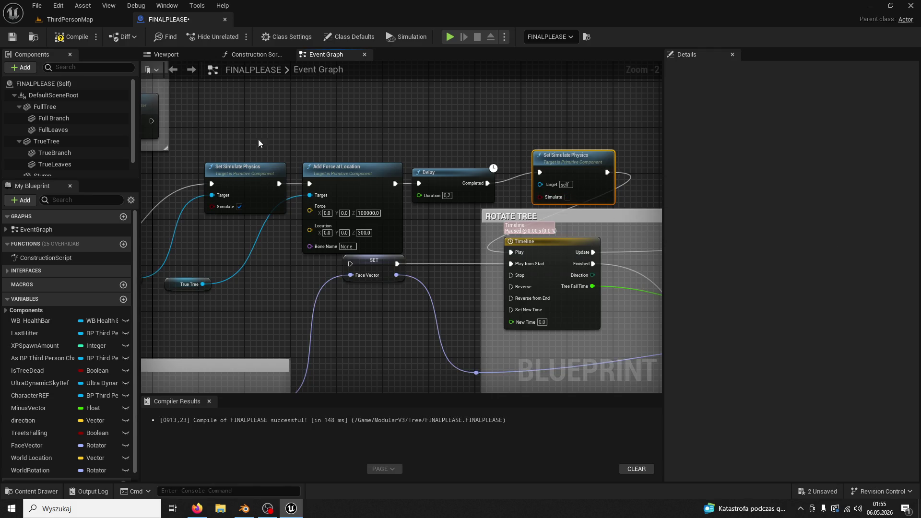
- Compile the Blueprint and jump to the SET Face Vector node flagged by the warning
left_click(81, 26)
left_click(182, 23)
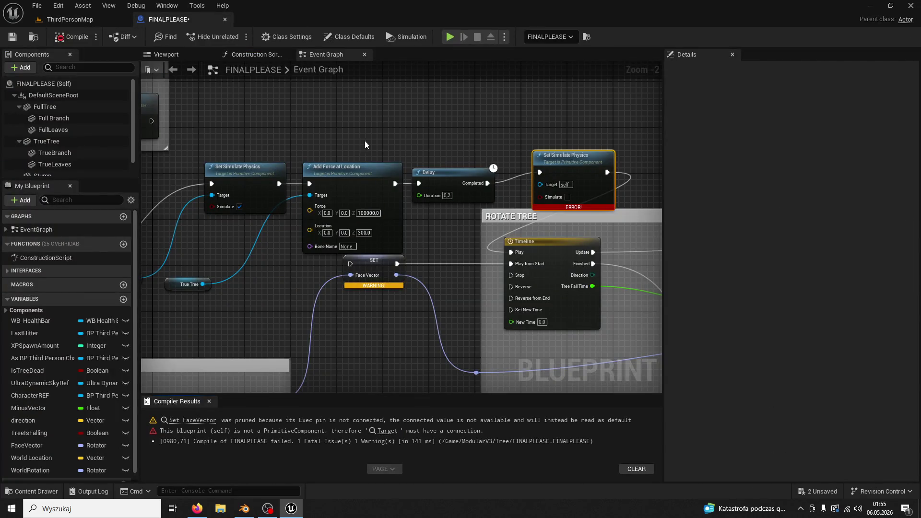
left_click_drag(204, 216, 274, 184)
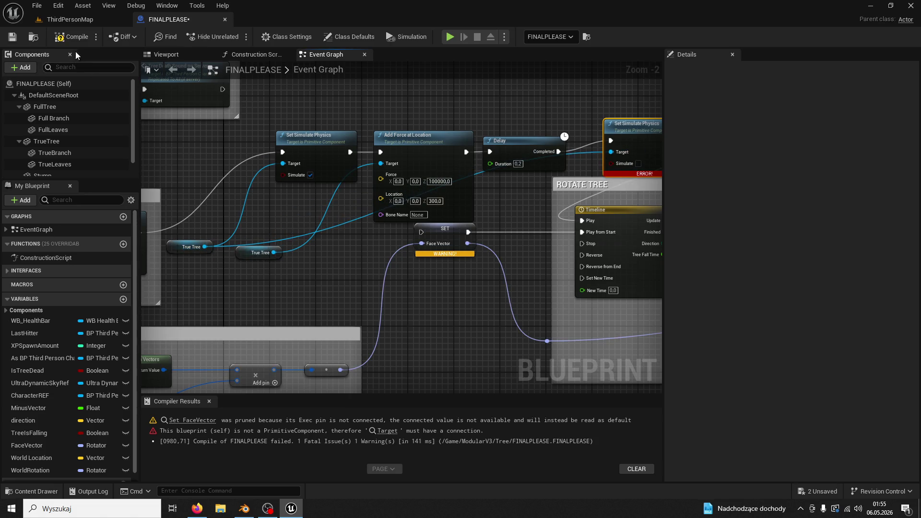
left_click(76, 37)
left_click(78, 19)
left_click(182, 19)
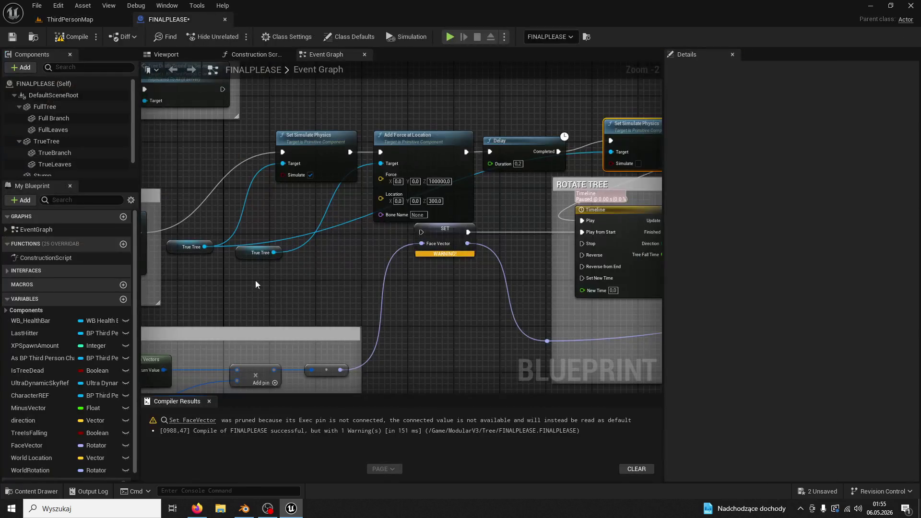
left_click(203, 422)
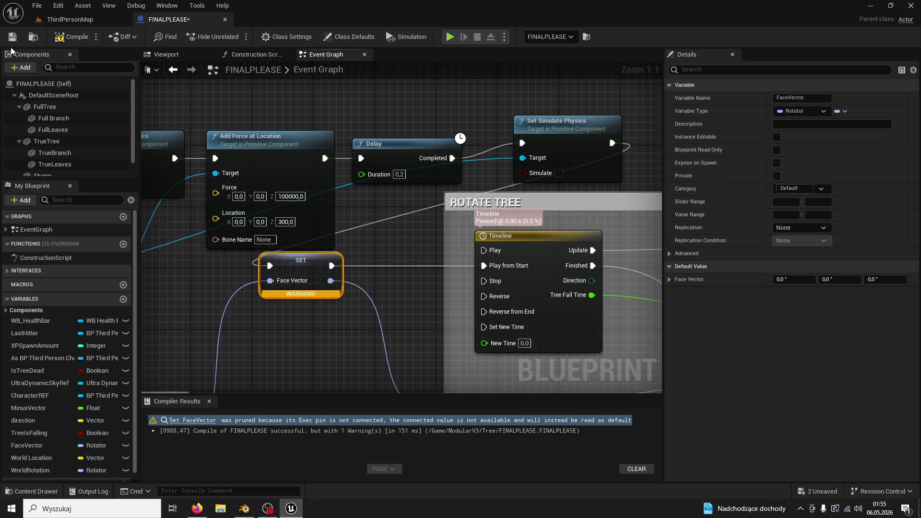
left_click(115, 20)
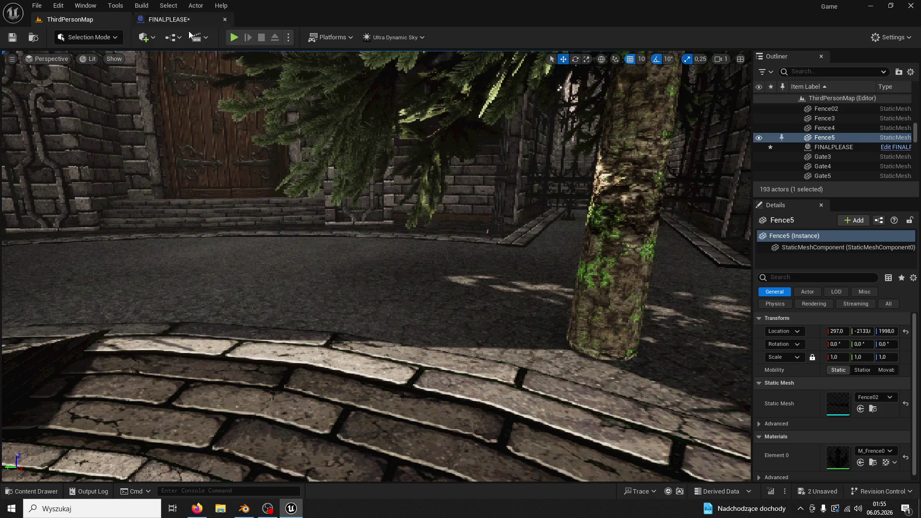
left_click(234, 38)
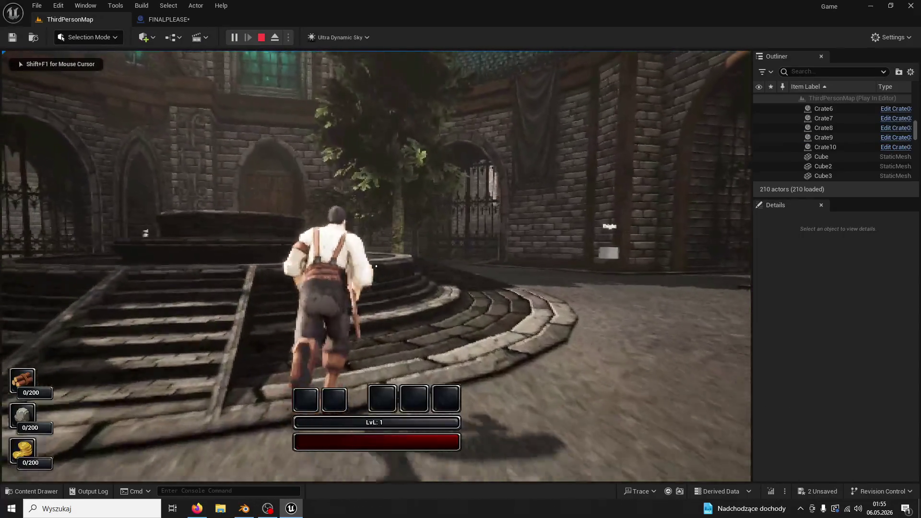
key("w")
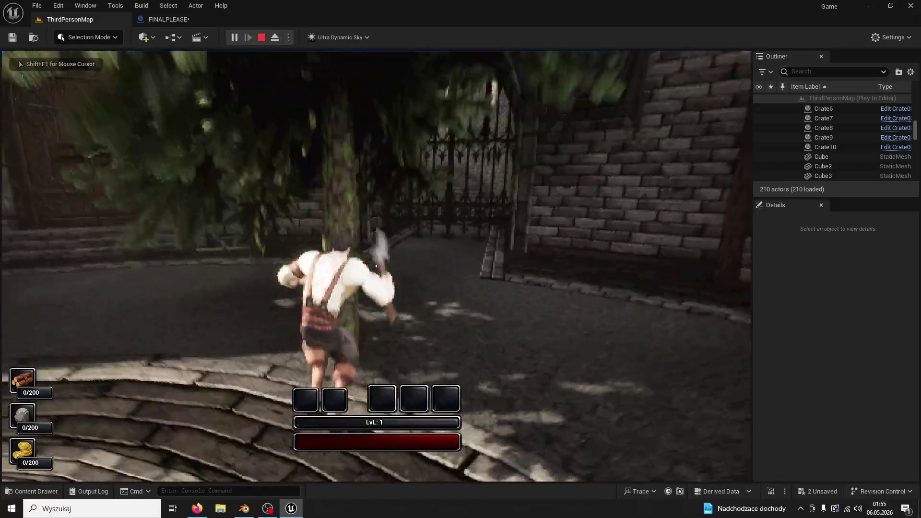
left_click(376, 266)
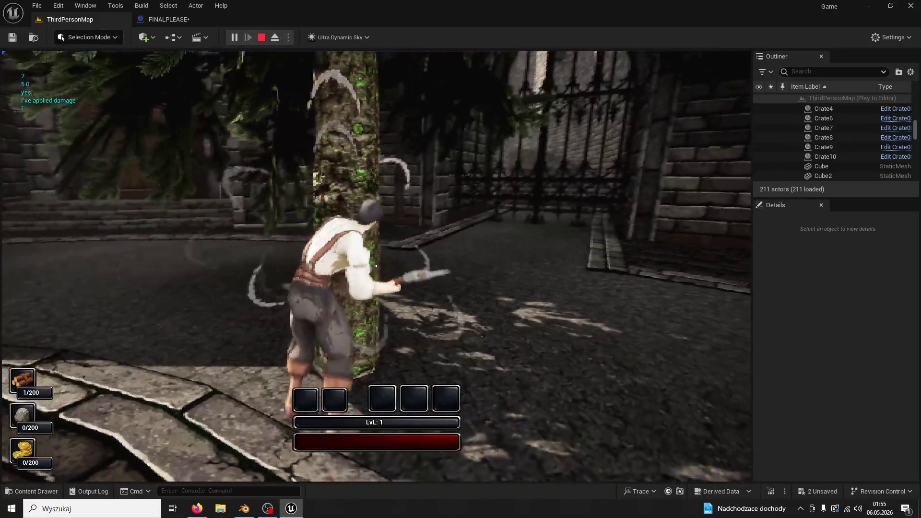
left_click(376, 266)
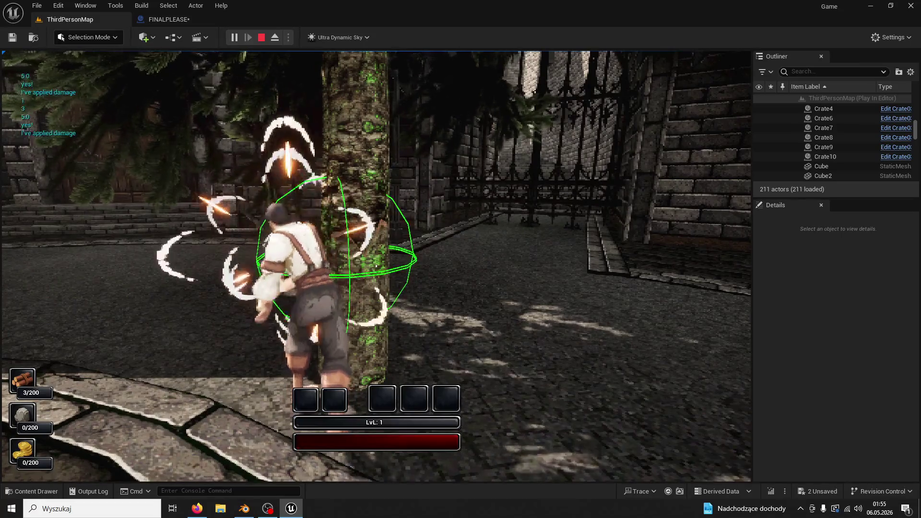
left_click(376, 266)
left_click(376, 266)
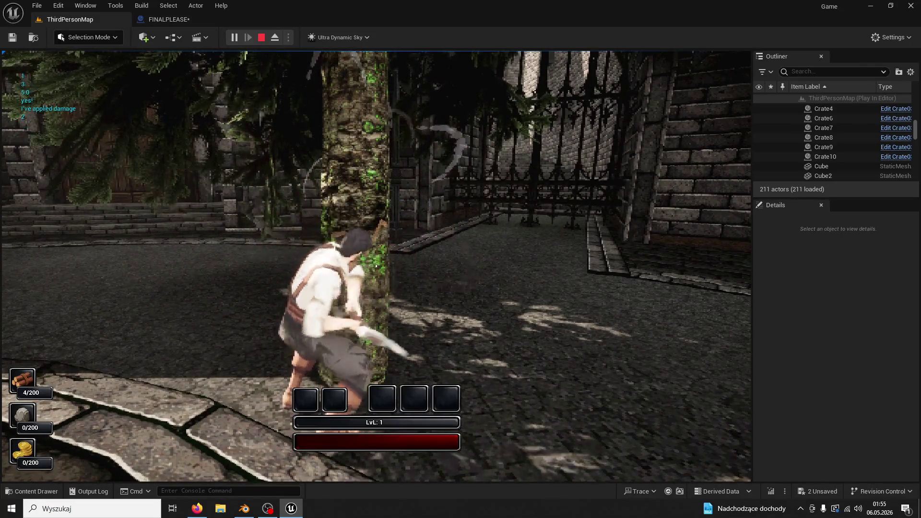
left_click(376, 266)
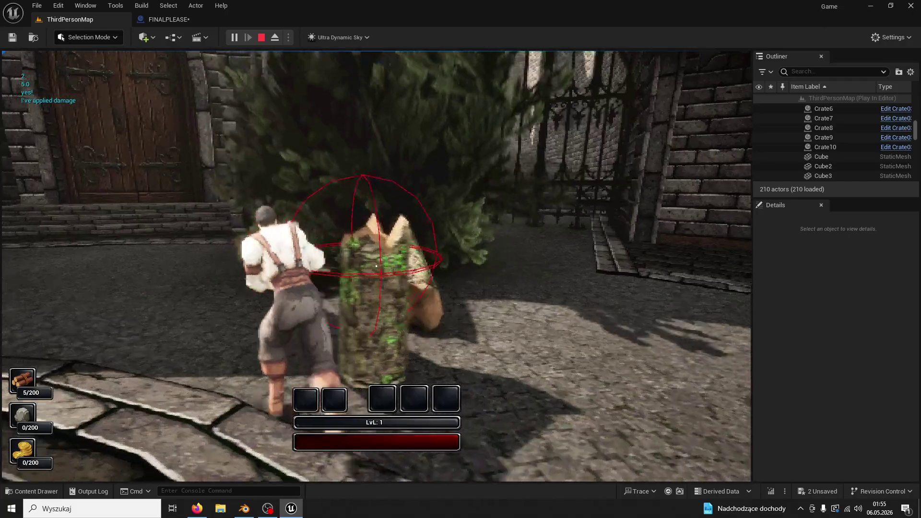
key("Escape")
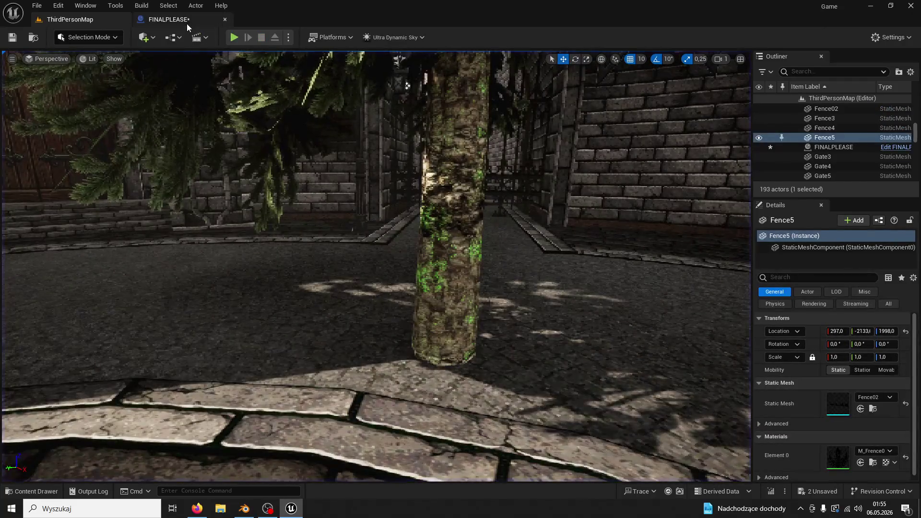
- Play-test ThirdPersonMap, chopping the tree four times until it falls
left_click(187, 24)
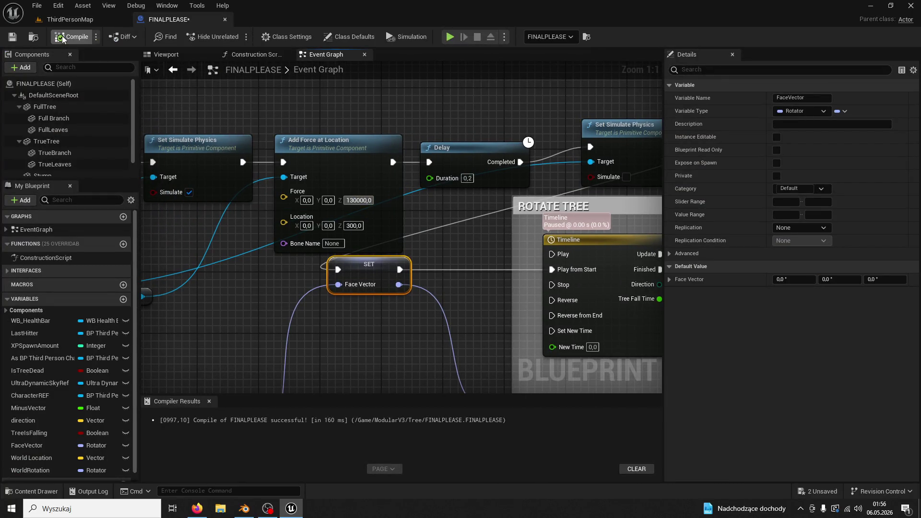
left_click(70, 19)
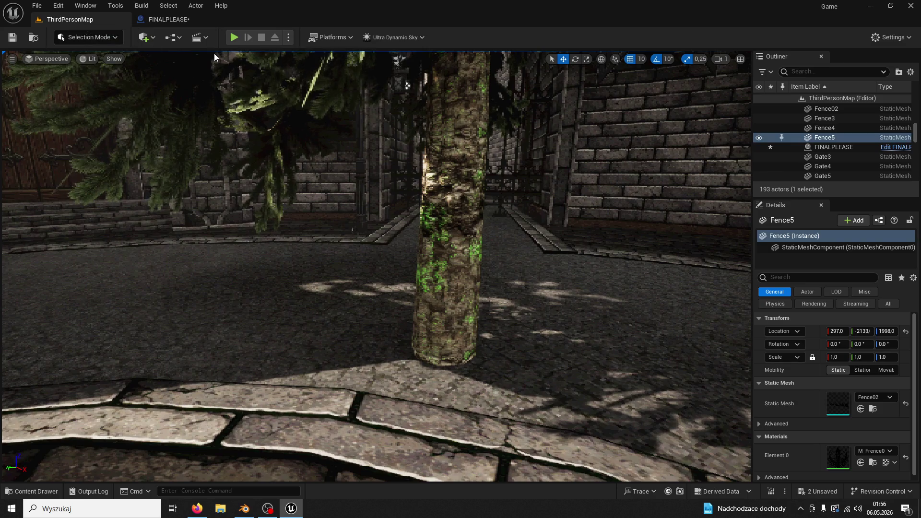
left_click(234, 37)
key("w")
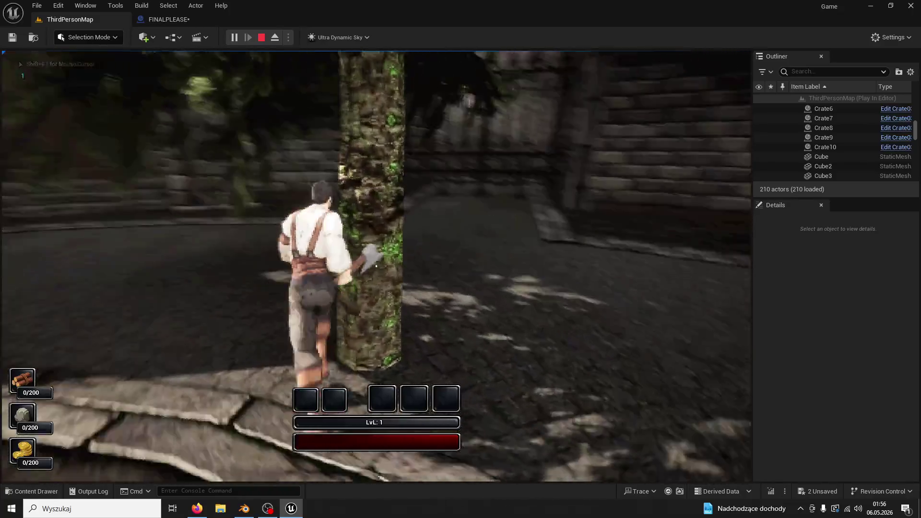
left_click(376, 266)
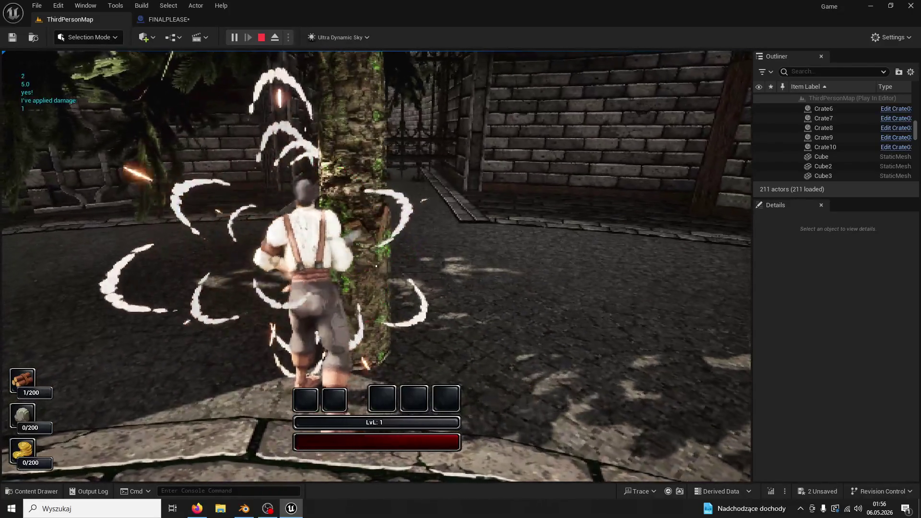
left_click(376, 266)
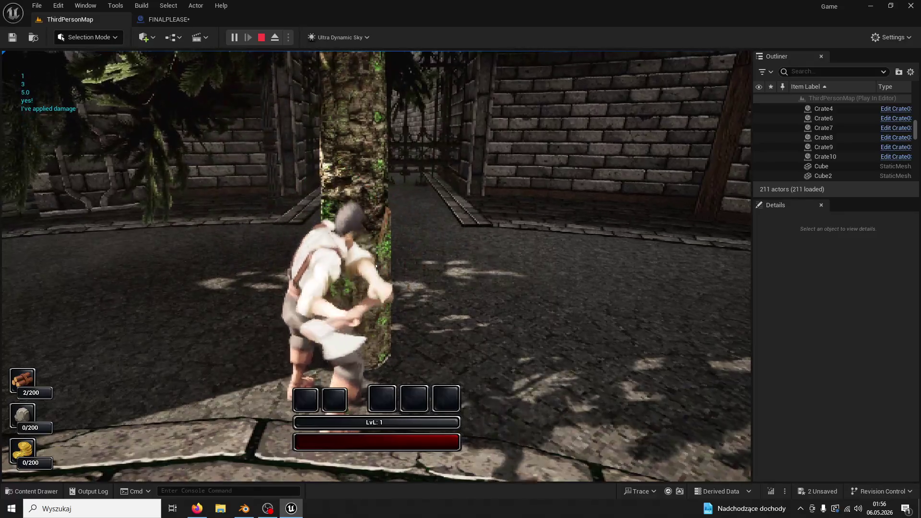
left_click(376, 265)
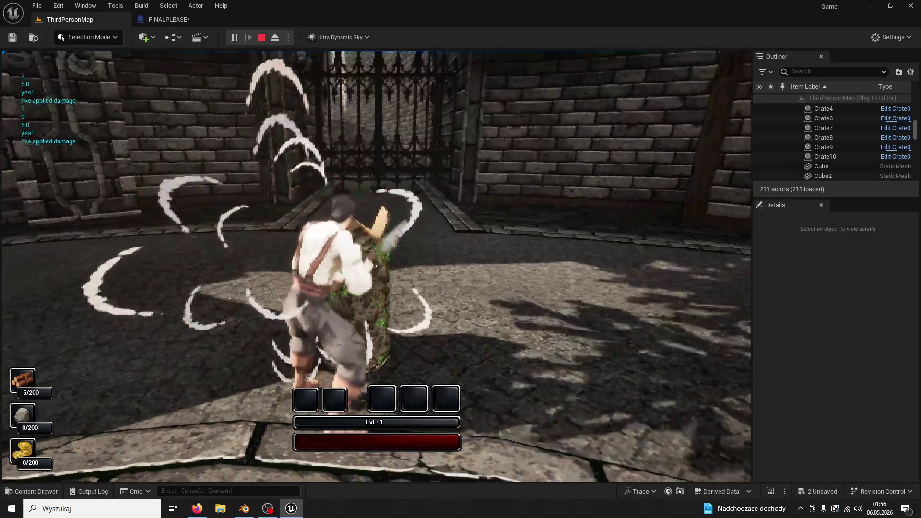
left_click(376, 266)
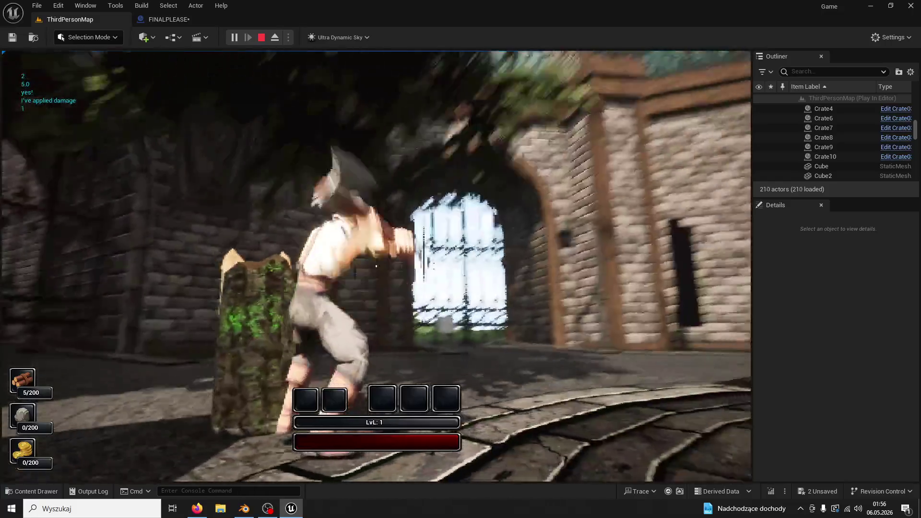
- Stop play, check FINALPLEASE, then run another test chopping the tree until it falls
key("Escape")
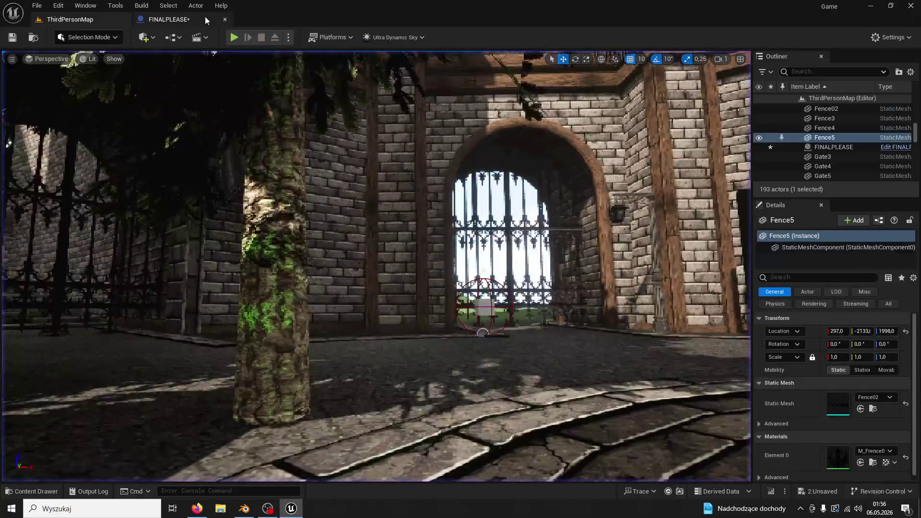
left_click(204, 19)
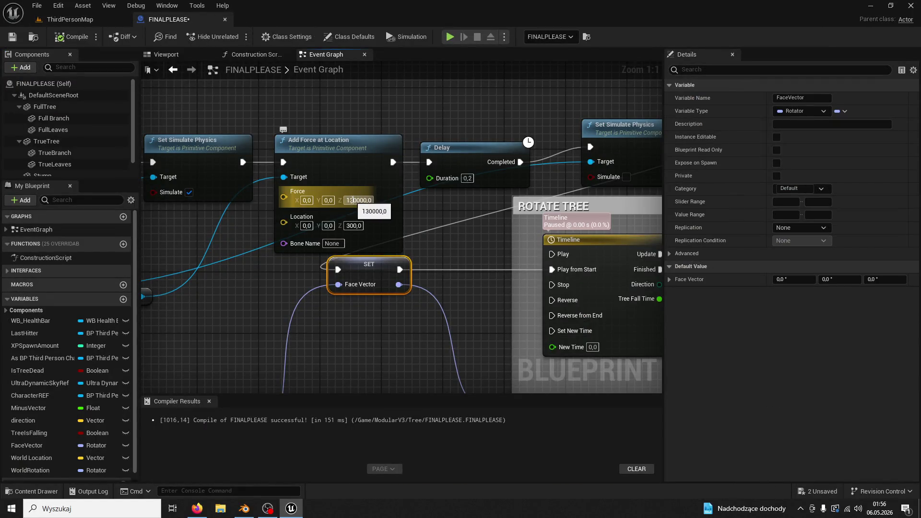
left_click(75, 20)
key("alt+p")
key("w")
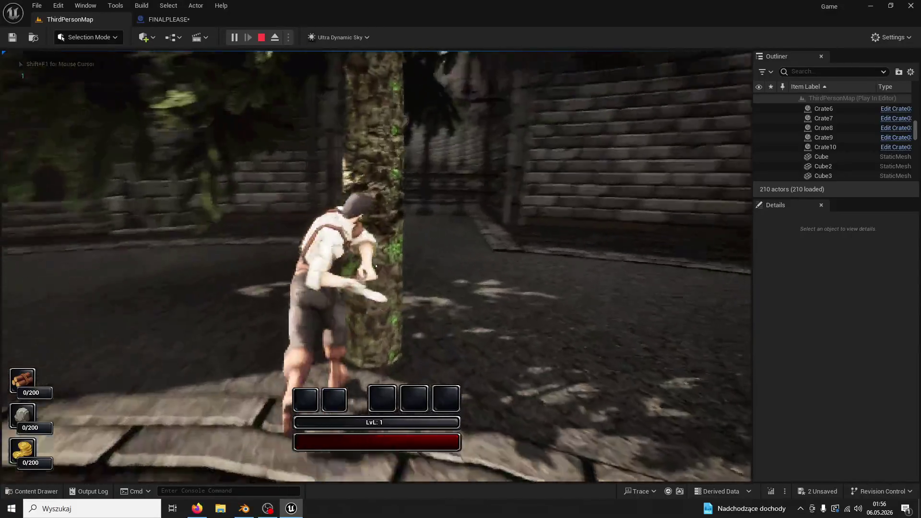
left_click(376, 266)
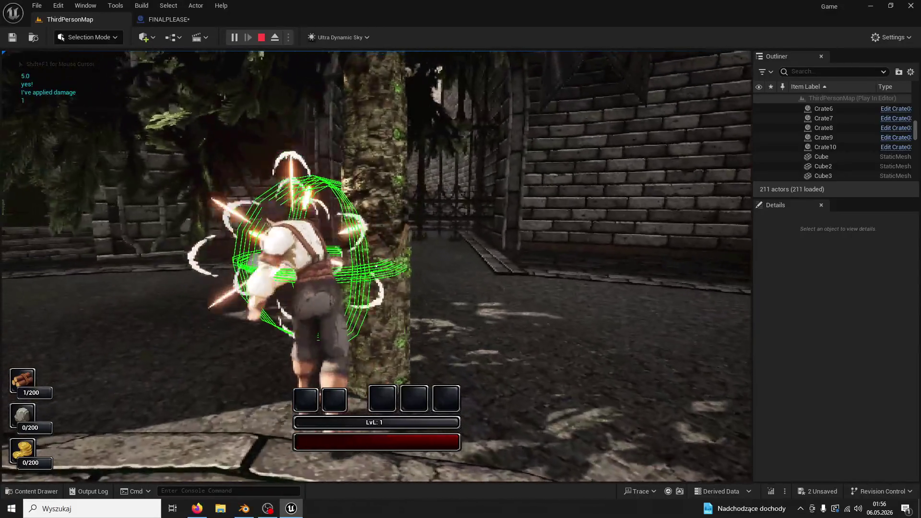
left_click(376, 266)
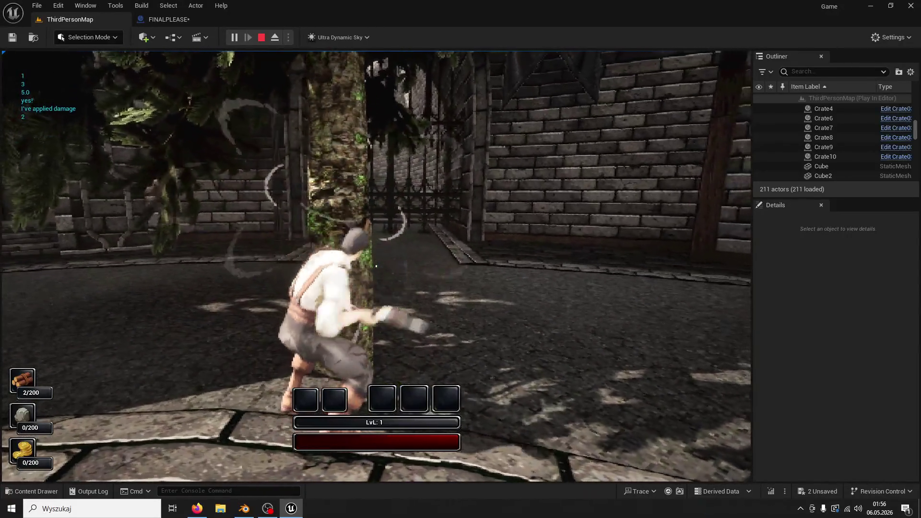
left_click(376, 266)
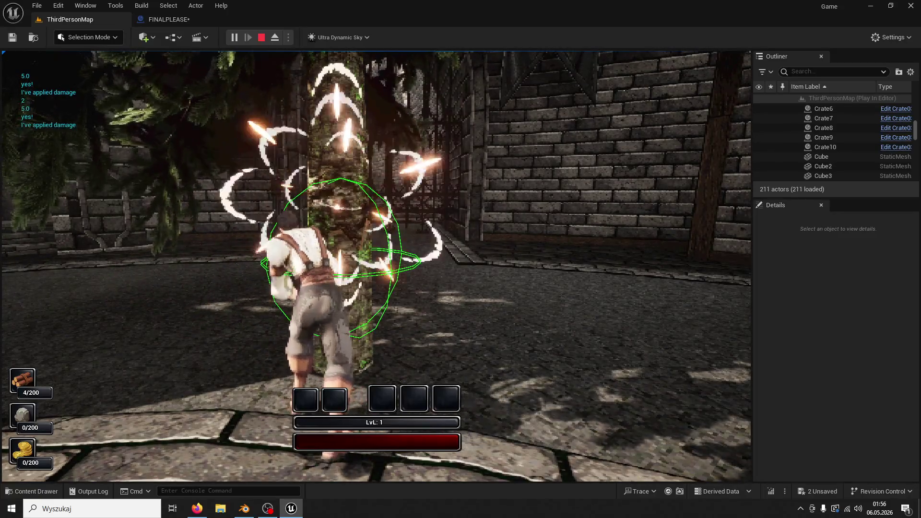
left_click(376, 266)
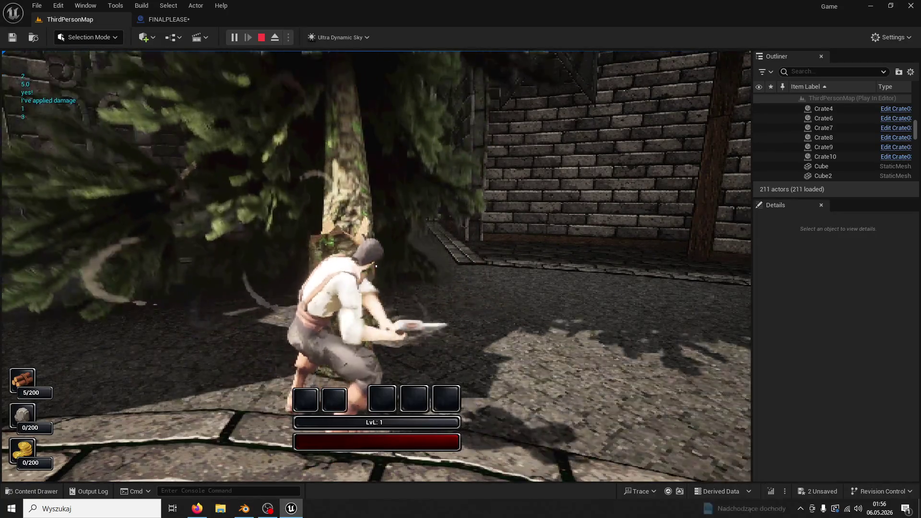
key("Escape")
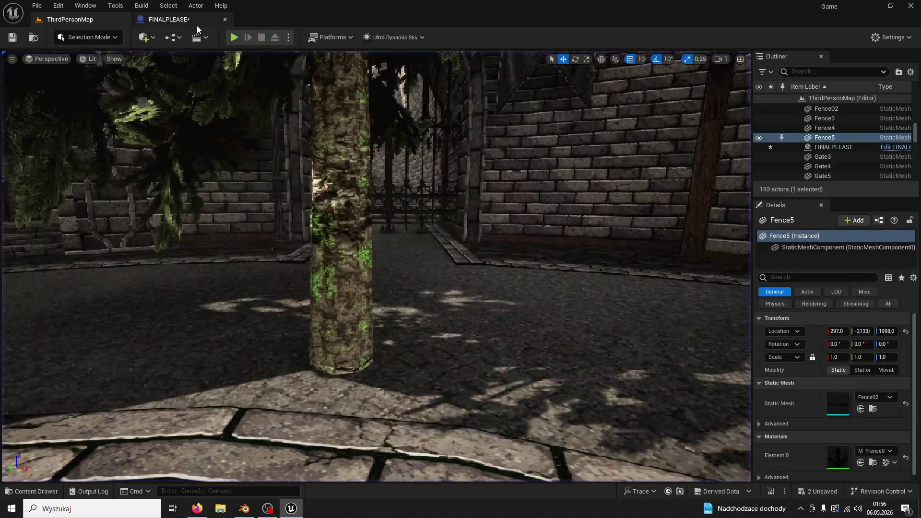
left_click(197, 24)
- Center the force and delay nodes, then test again with two chops before returning to FINALPLEASE
left_click_drag(406, 136, 371, 119)
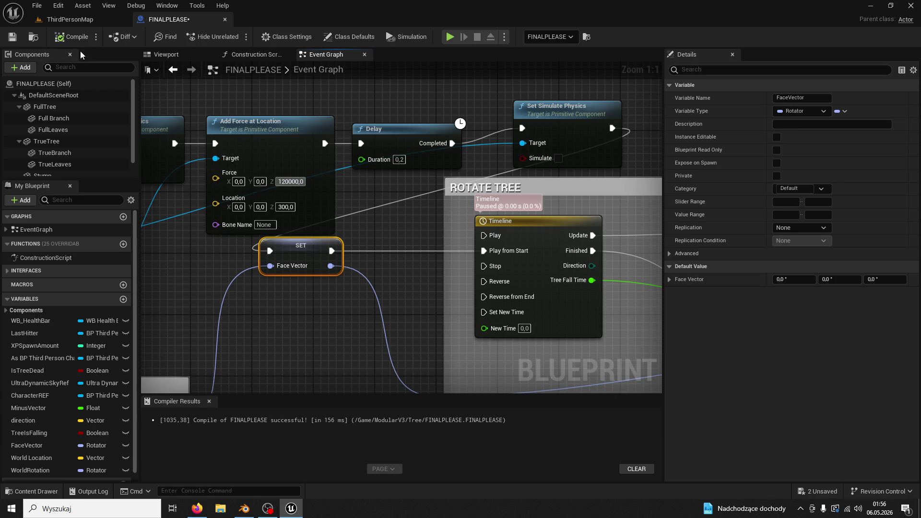
left_click(85, 22)
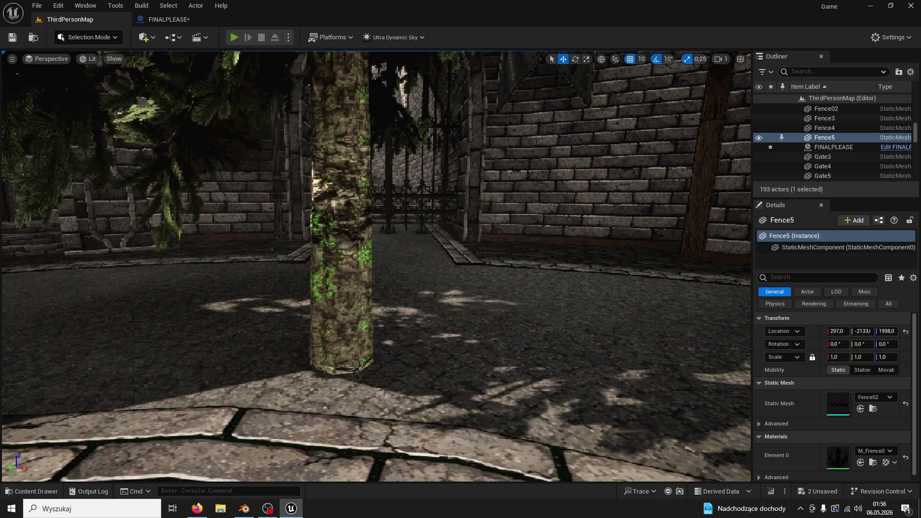
key("alt+p")
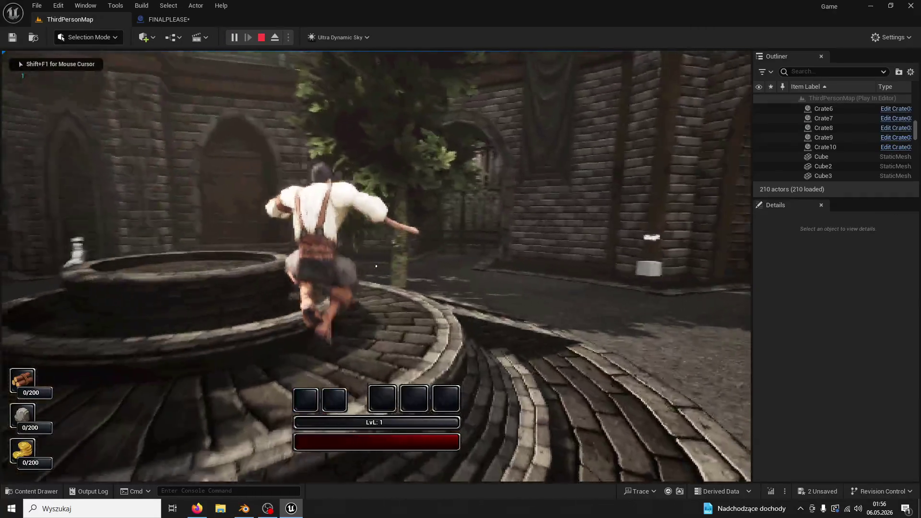
key("w")
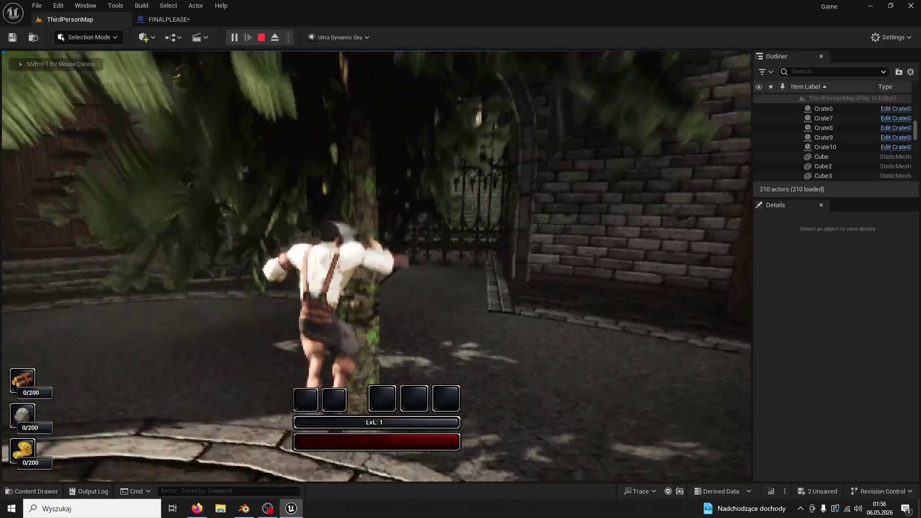
left_click(376, 266)
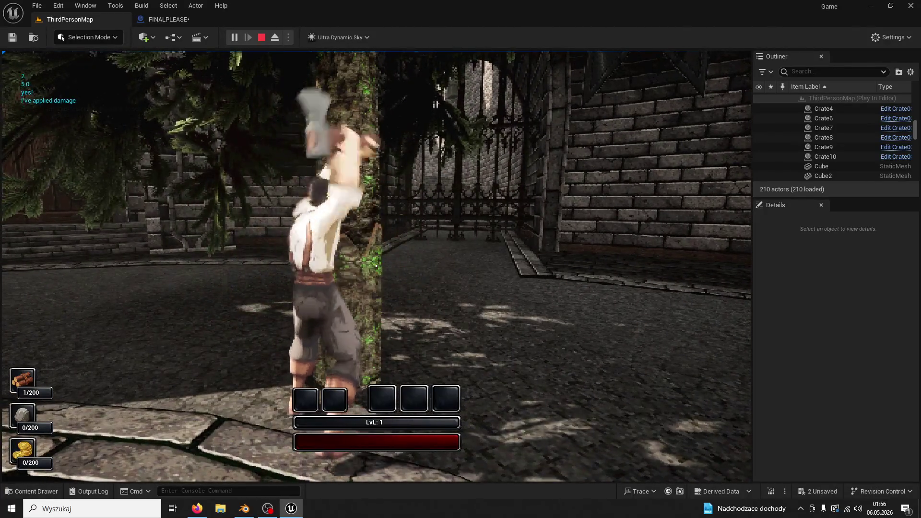
left_click(376, 266)
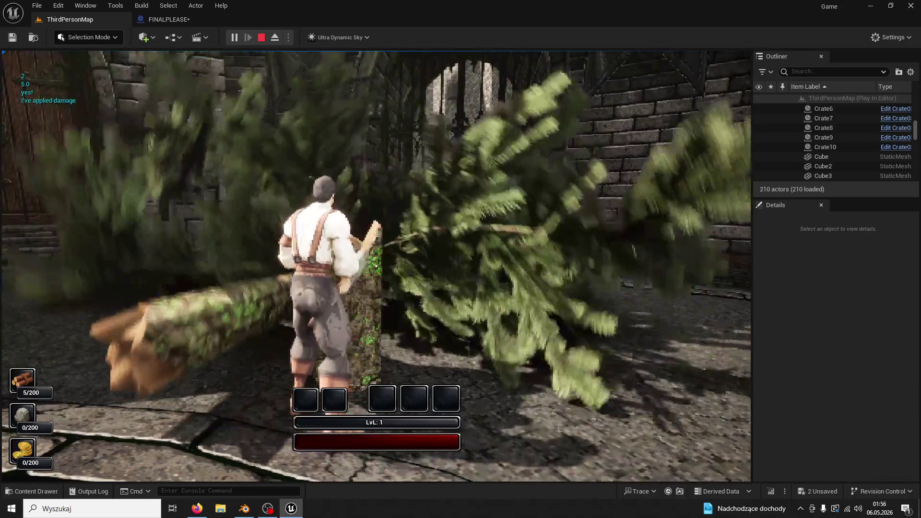
key("shift+F1")
left_click(168, 19)
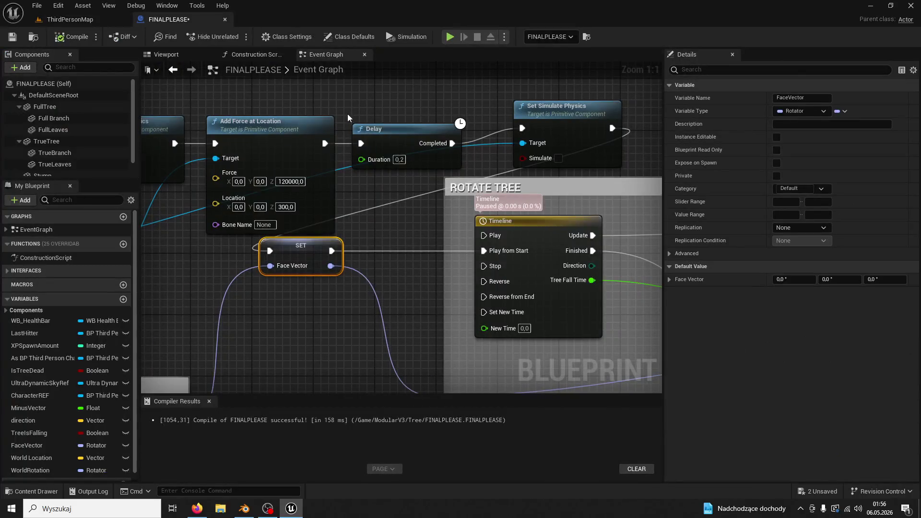
- Review the Set Visibility and SET Face Vector nodes, then start a ThirdPersonMap play session
left_click(544, 115)
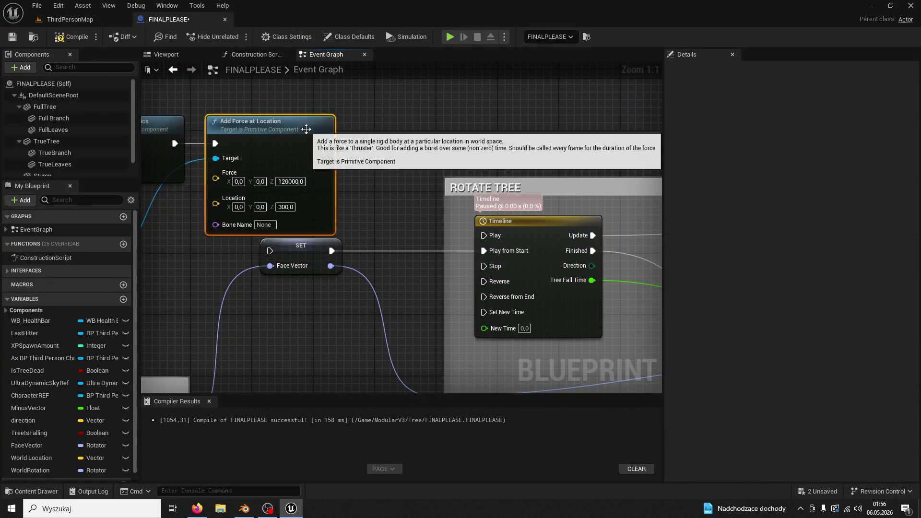
left_click_drag(401, 146, 511, 143)
left_click_drag(403, 148, 649, 114)
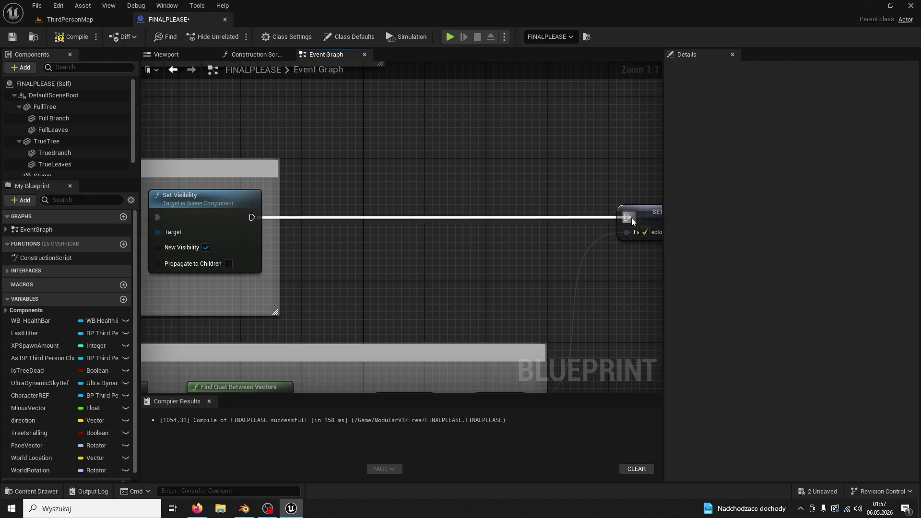
left_click_drag(632, 221, 345, 171)
left_click(90, 20)
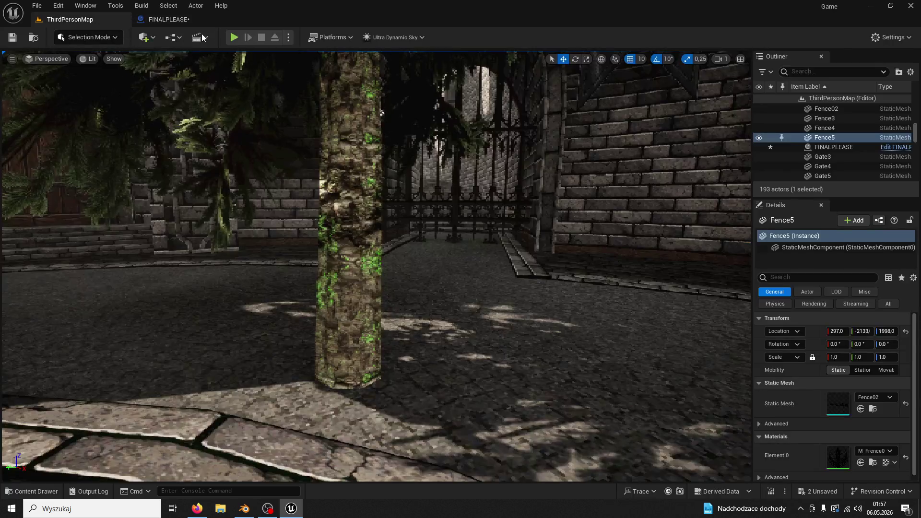
left_click(229, 42)
- Look over the Set World Rotation, Delay and Rotate Tree nodes in FINALPLEASE
left_click(172, 20)
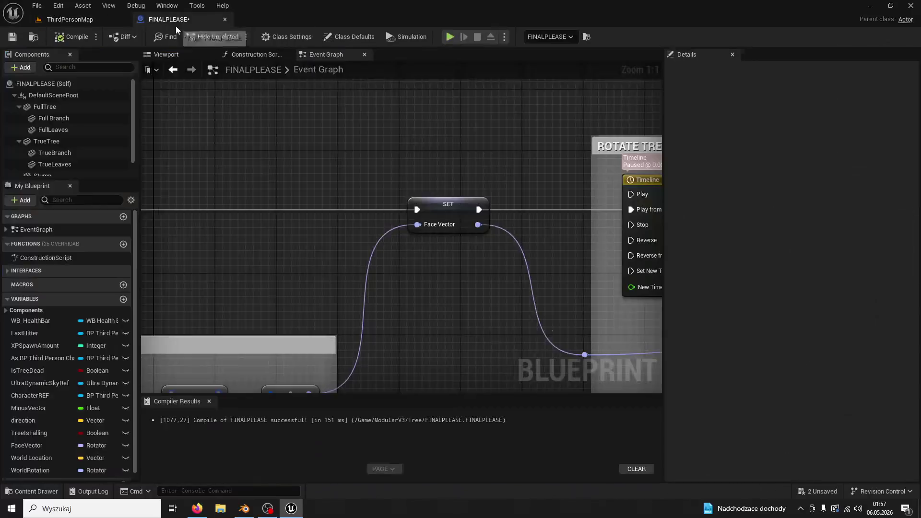
mouse_move(599, 192)
left_mouse_down()
mouse_move(336, 192)
mouse_move(604, 178)
mouse_move(461, 176)
left_mouse_up()
scroll(462, 177, "down", 3)
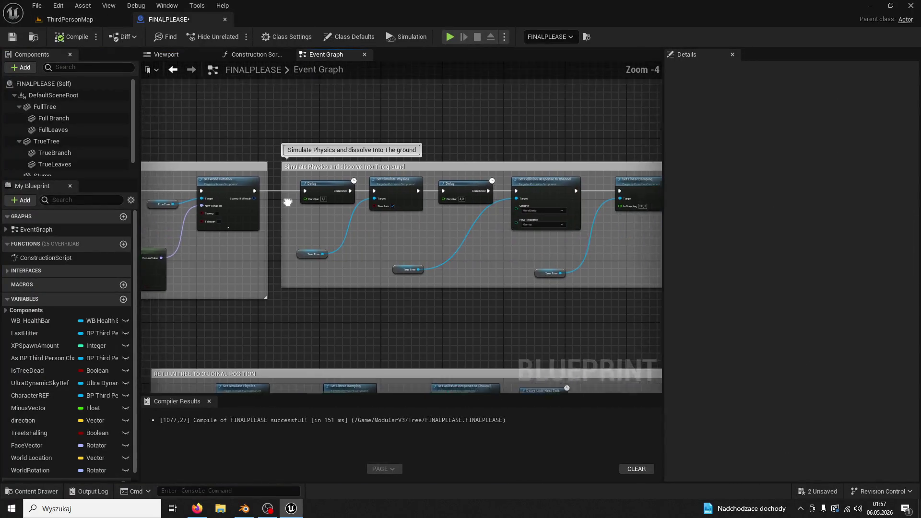
left_click_drag(264, 202, 449, 217)
scroll(340, 200, "up", 2)
scroll(423, 166, "down", 3)
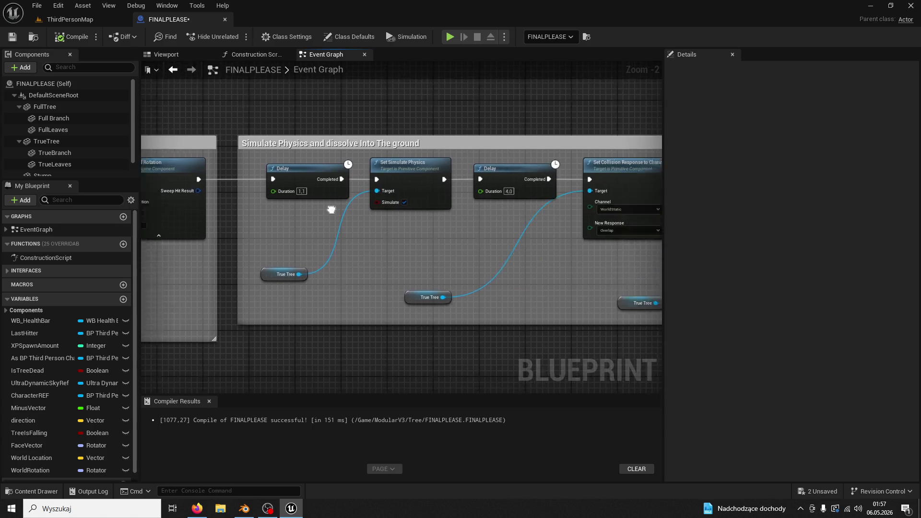
left_click_drag(423, 165, 551, 183)
left_click_drag(459, 192, 123, 155)
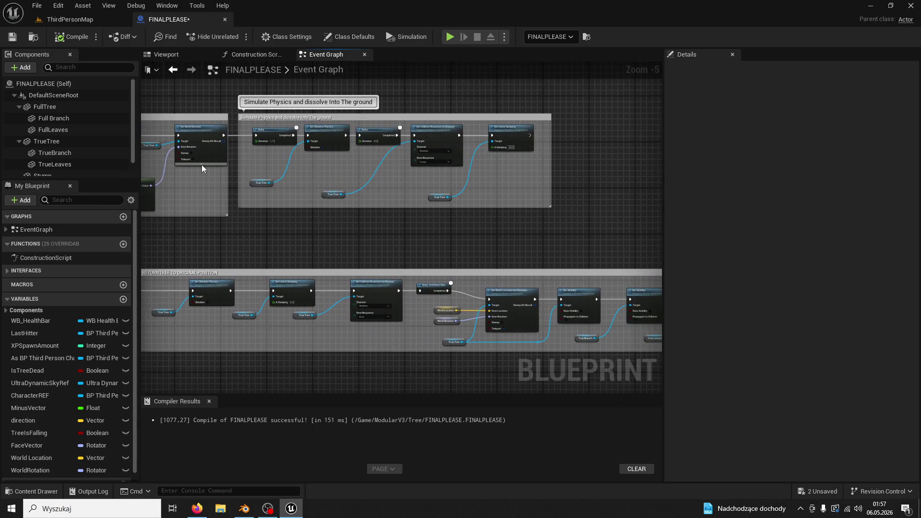
mouse_move(223, 199)
left_mouse_down()
mouse_move(448, 184)
mouse_move(551, 193)
left_mouse_up()
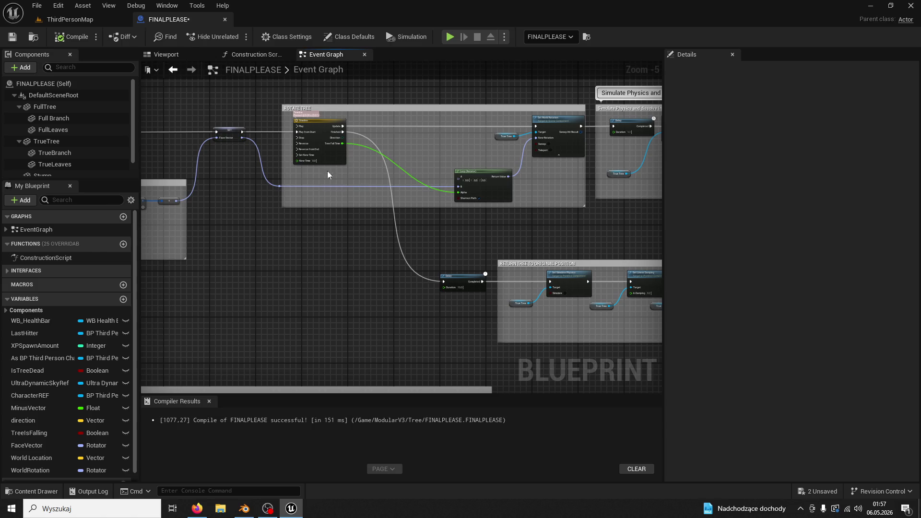
left_click(76, 22)
- Play-test the level, chopping the tree five times until it falls, then step back
left_click(234, 37)
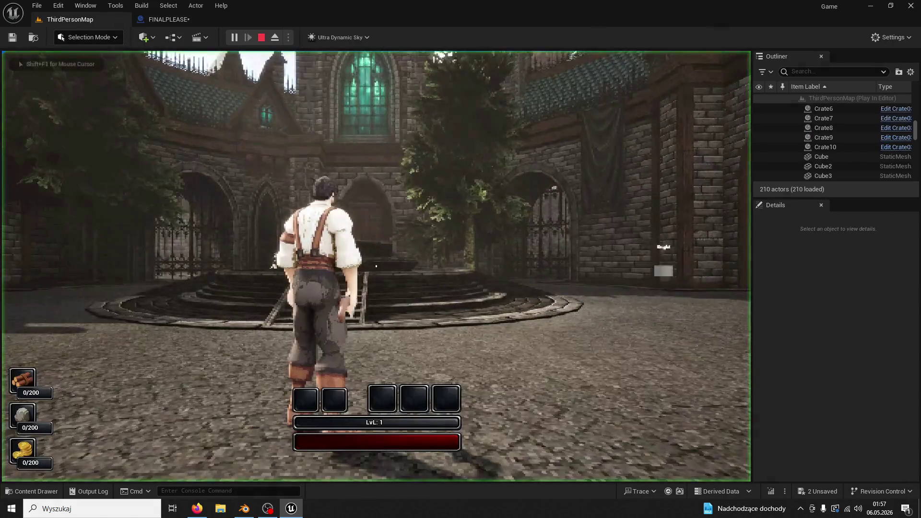
key("w")
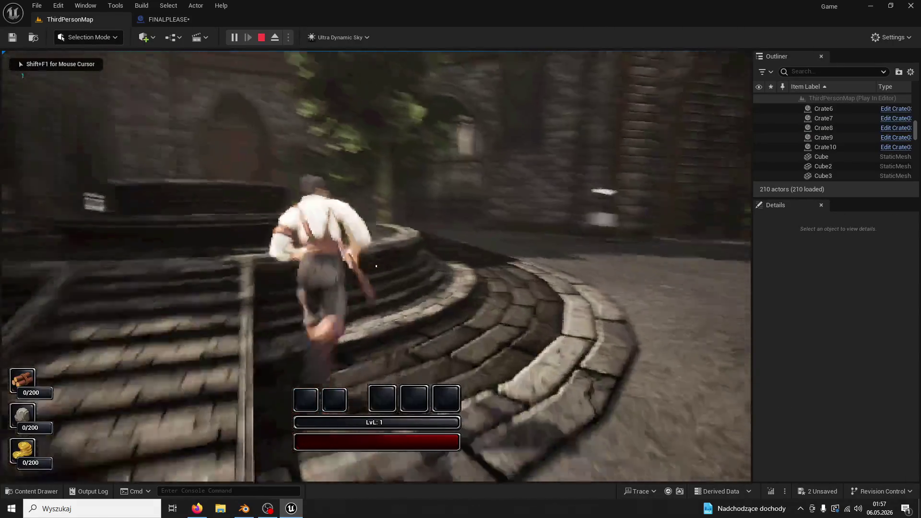
key("w")
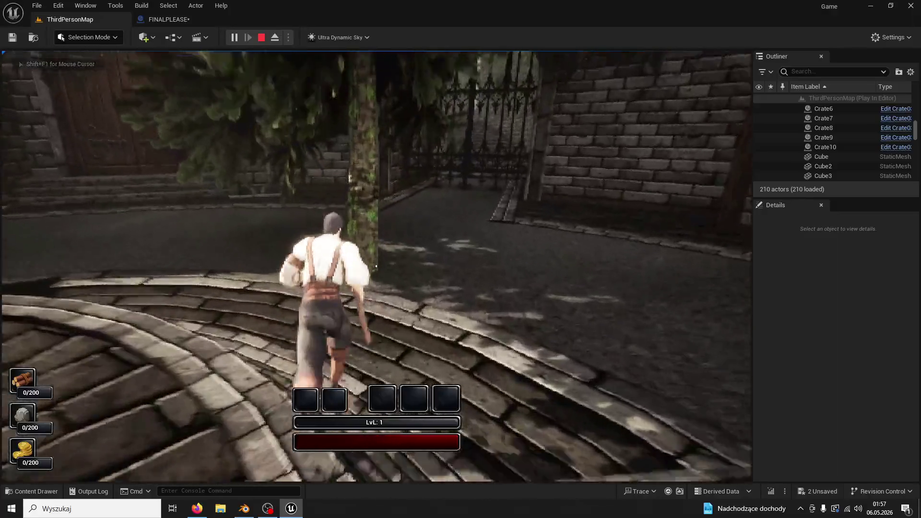
left_click(376, 266)
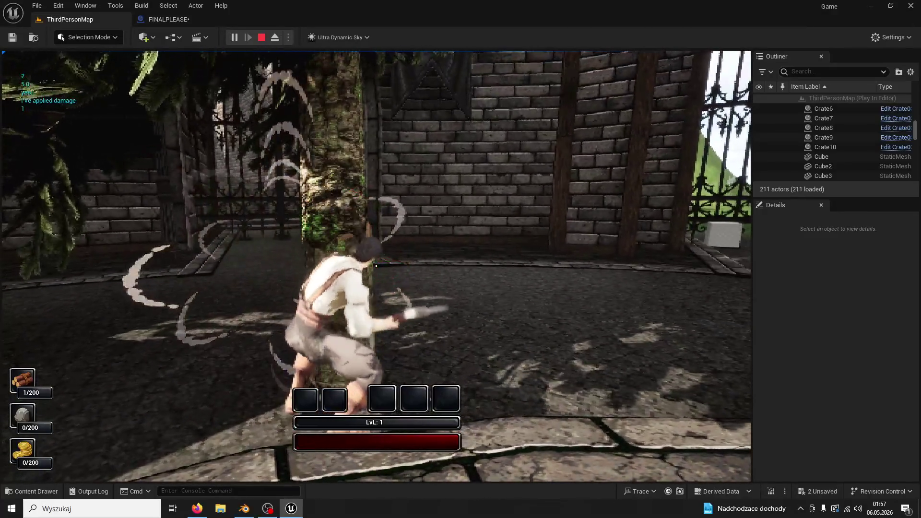
left_click(376, 266)
left_click(376, 266)
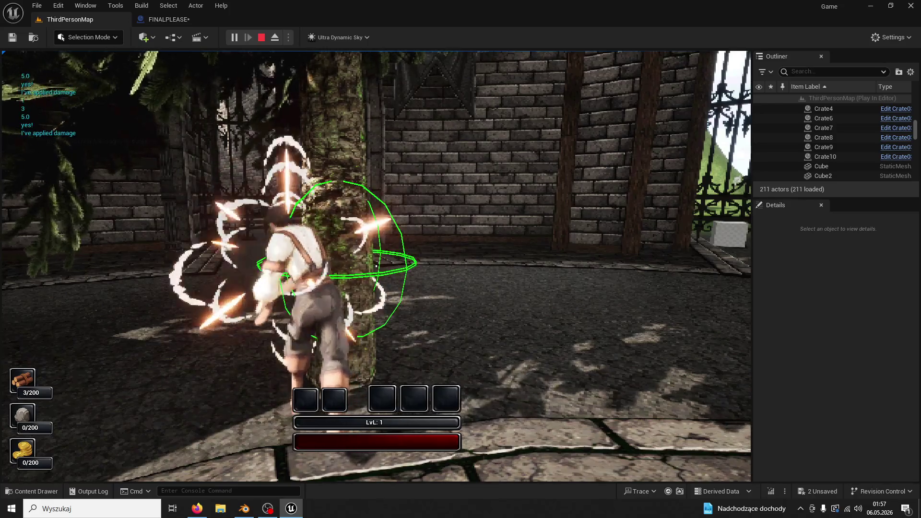
left_click(376, 265)
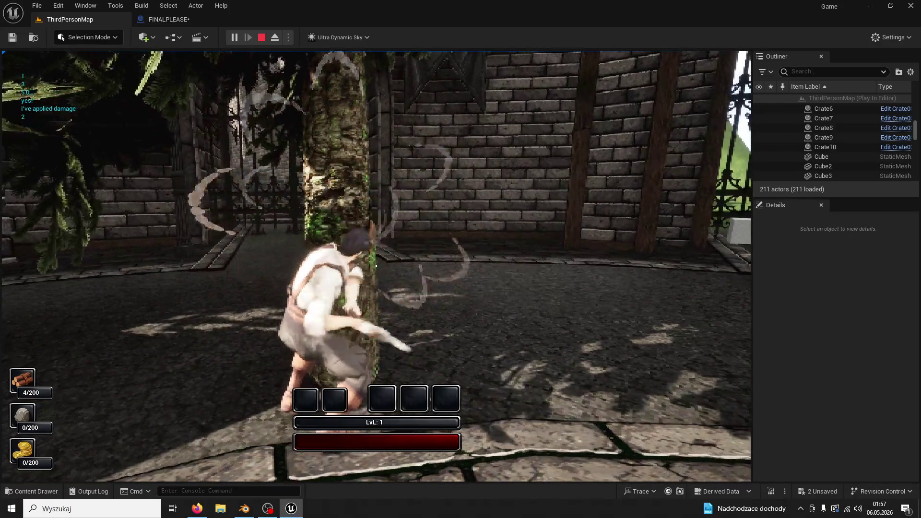
left_click(376, 266)
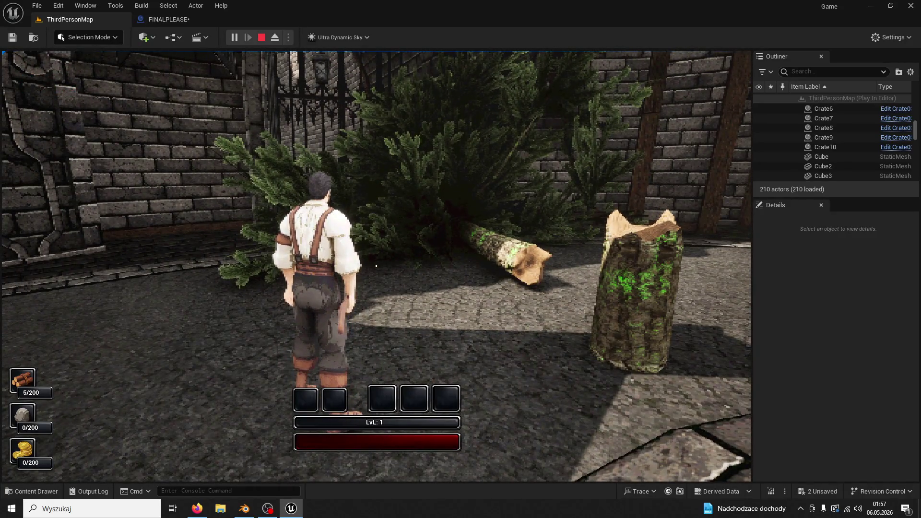
key("s")
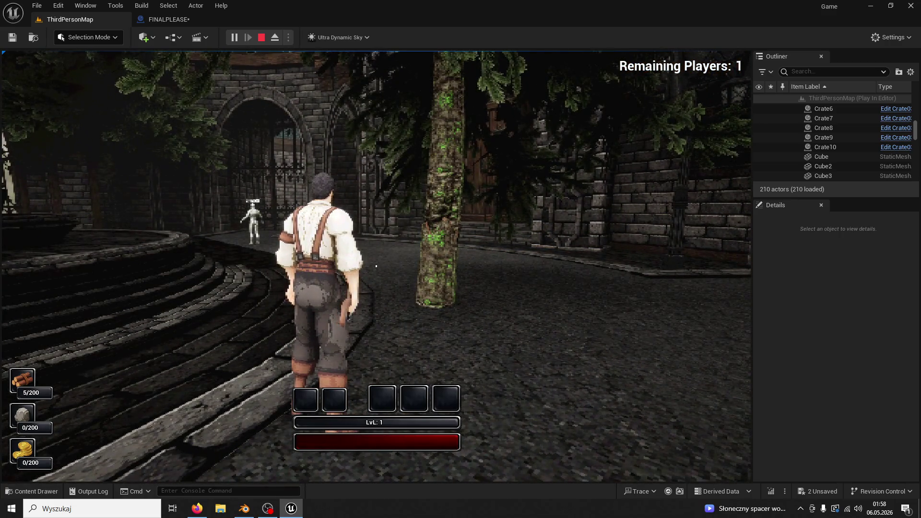
- Chop the respawned tree twice, then stop the play-test
key("w")
left_click(376, 266)
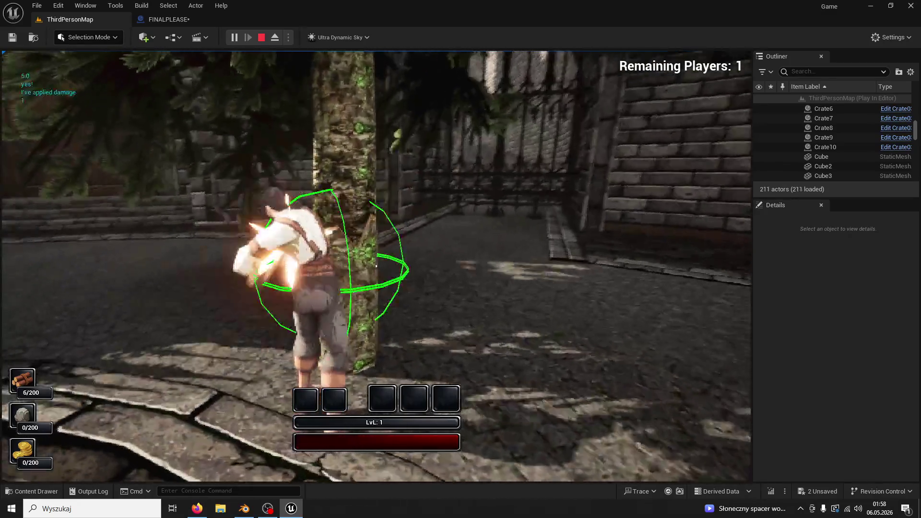
left_click(376, 266)
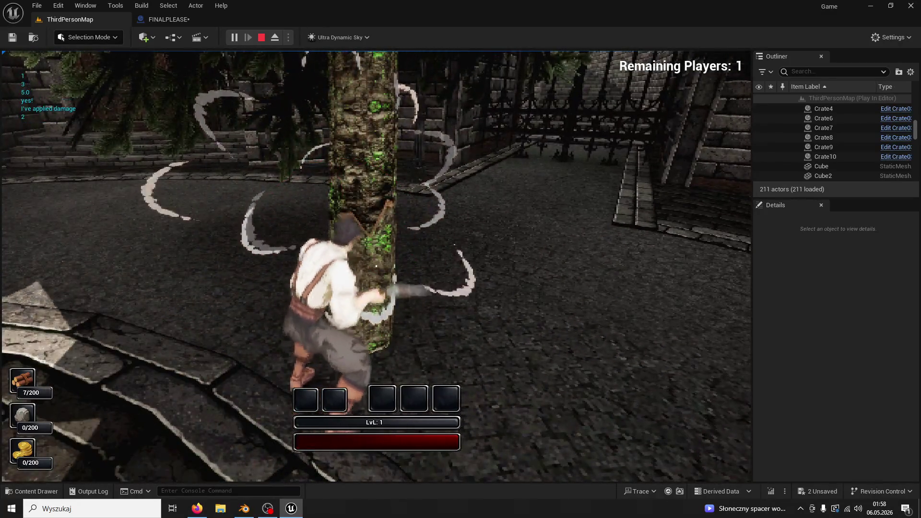
key("Escape")
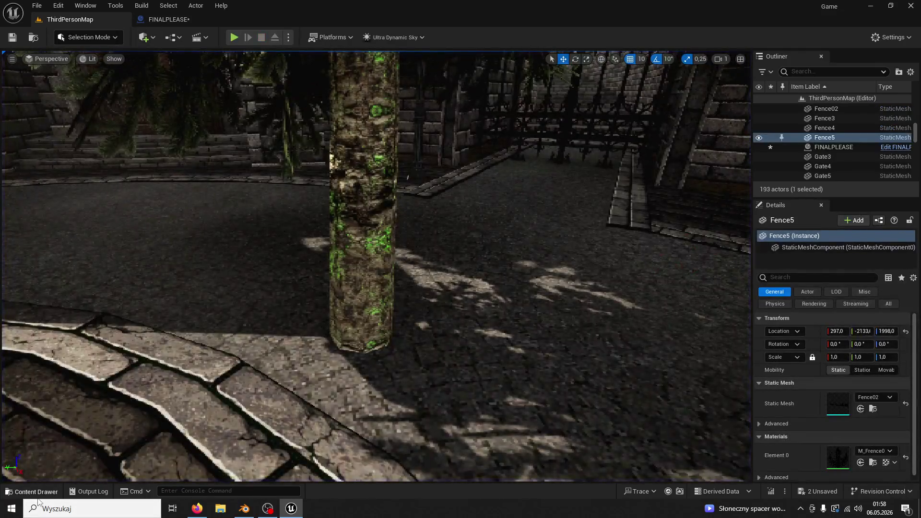
- Open FINALPLEASE from the content browser, view the TreeFallTime timeline, then close the editor
left_click(31, 491)
double_click(346, 243)
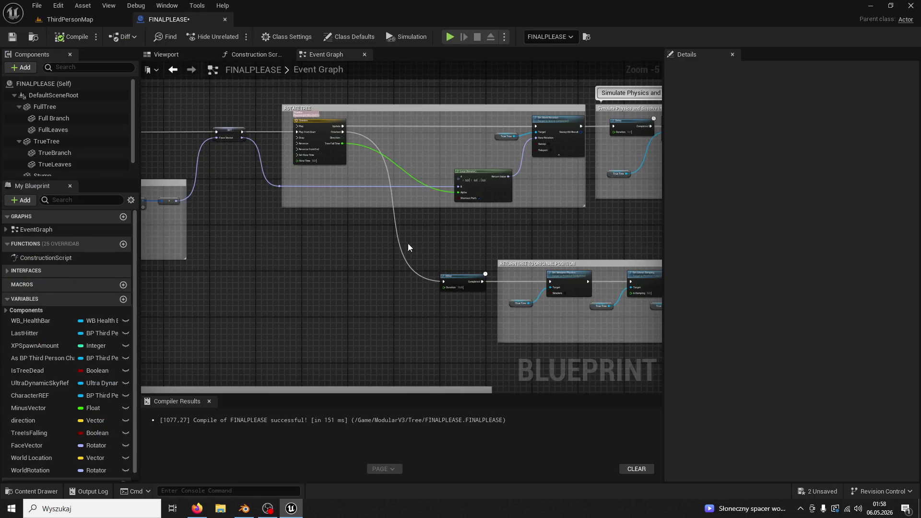
scroll(361, 232, "up", 2)
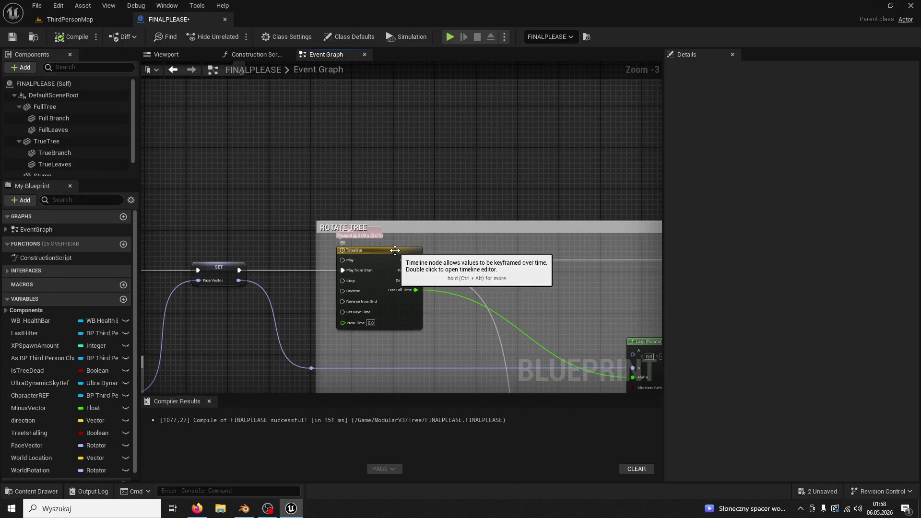
double_click(361, 232)
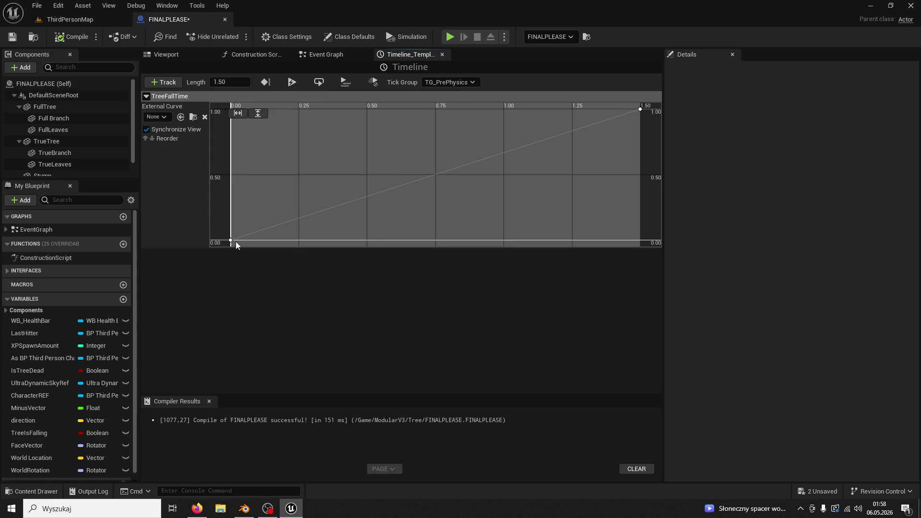
left_click(225, 20)
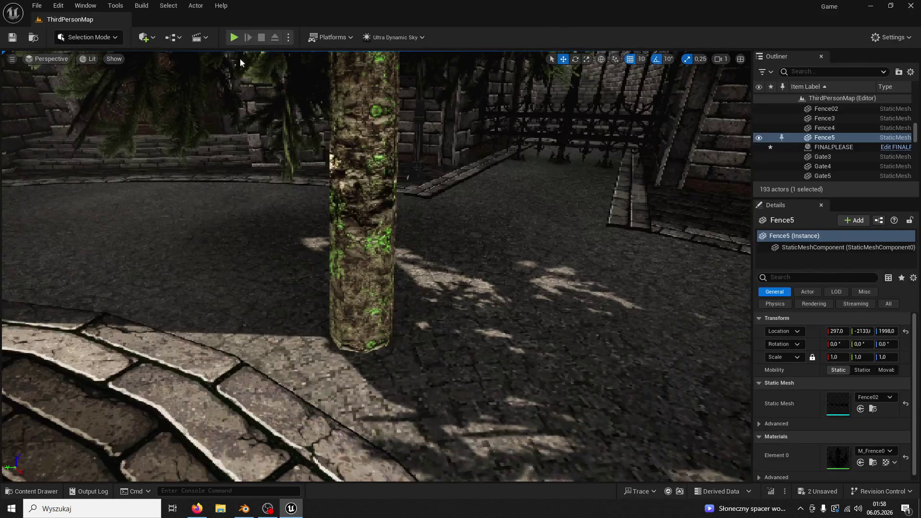
- Reopen FINALPLEASE and open Timeline_0 from the Event Graph to view its Shake curve
left_click(31, 491)
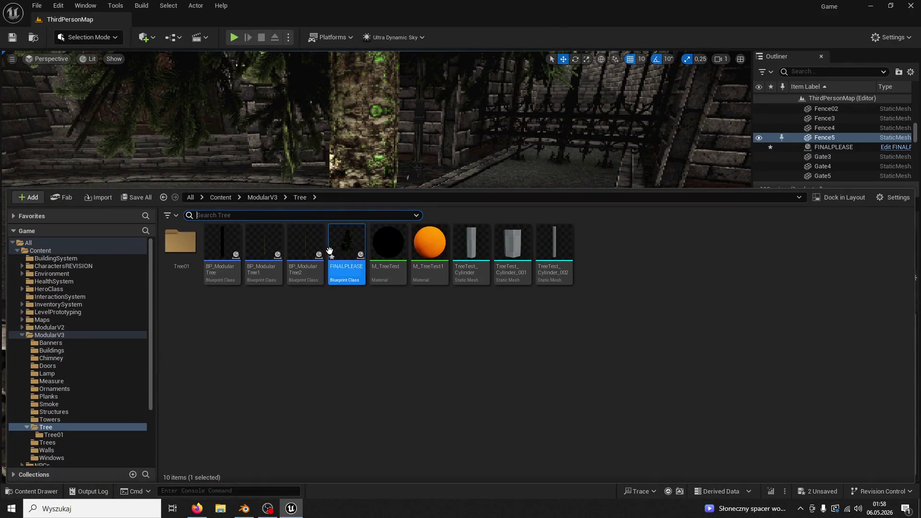
double_click(345, 244)
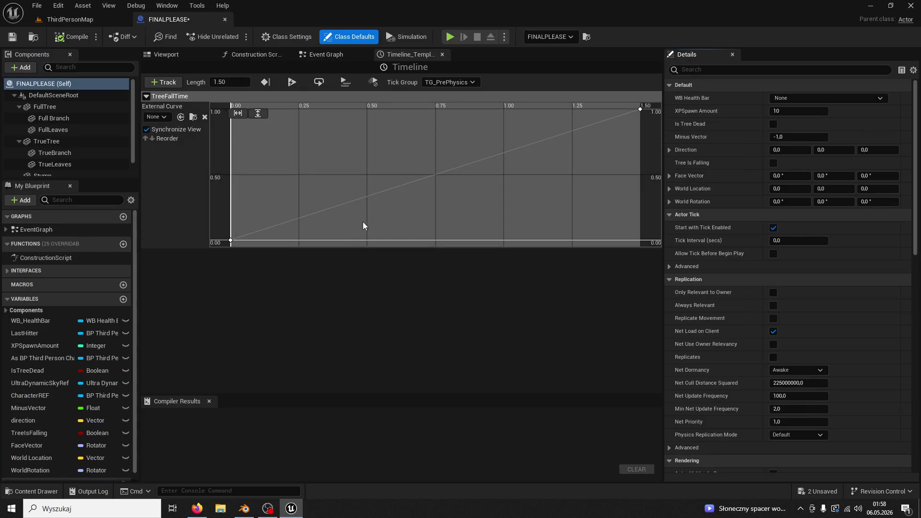
left_click(355, 56)
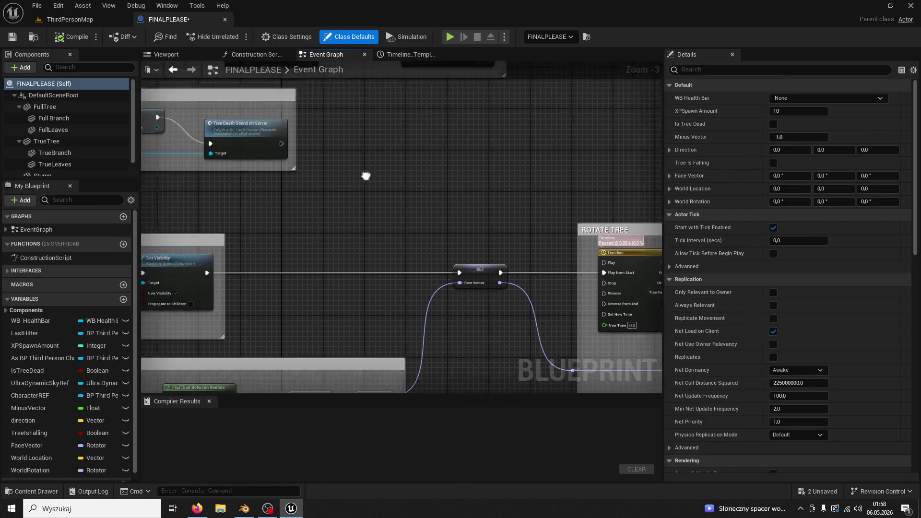
scroll(496, 273, "down", 3)
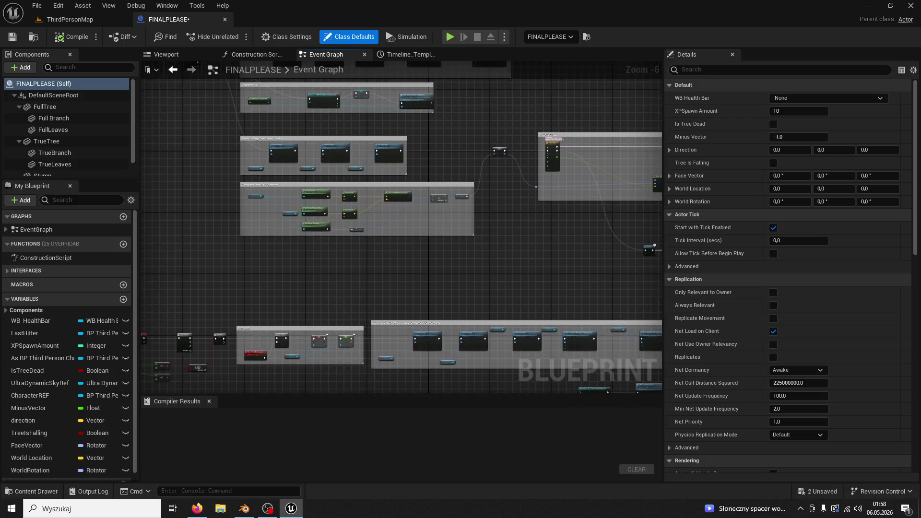
scroll(379, 200, "up", 3)
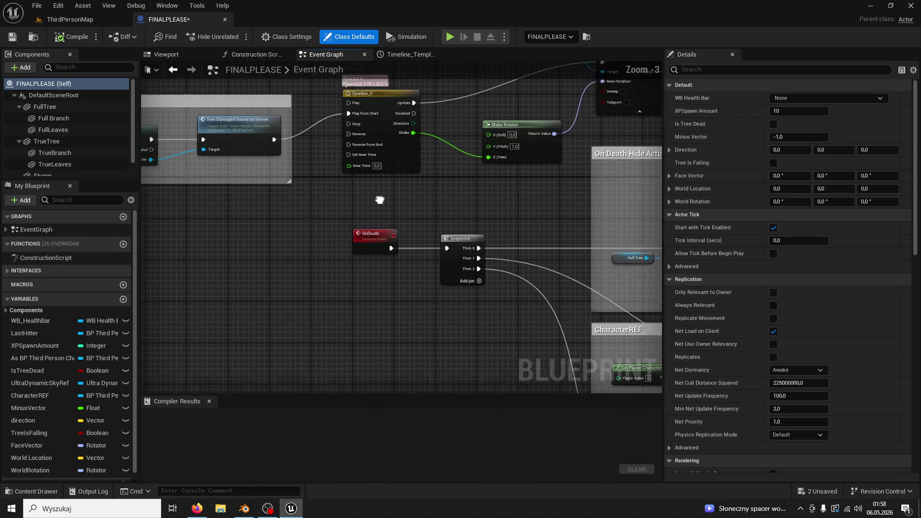
double_click(400, 157)
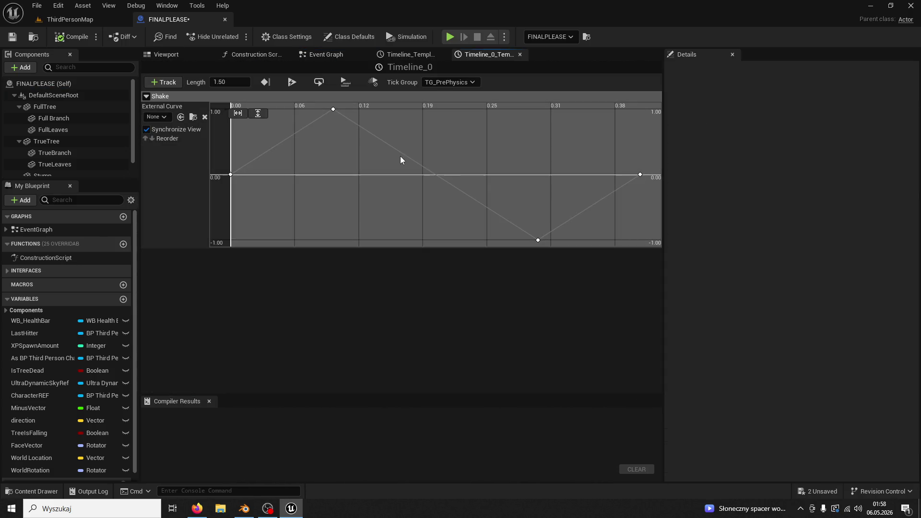
- Give the 0.1 and starting Shake keys User interpolation and flatten the peak tangent
left_click(335, 109)
right_click(335, 109)
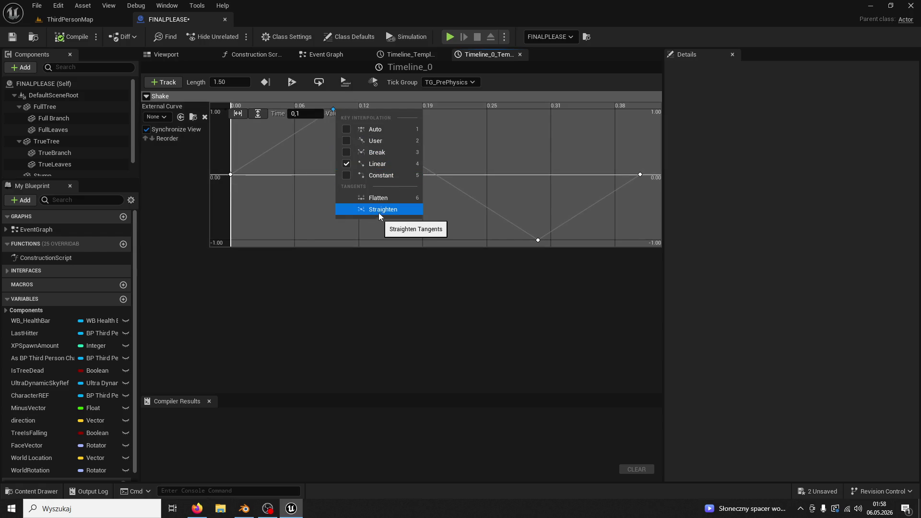
left_click(388, 140)
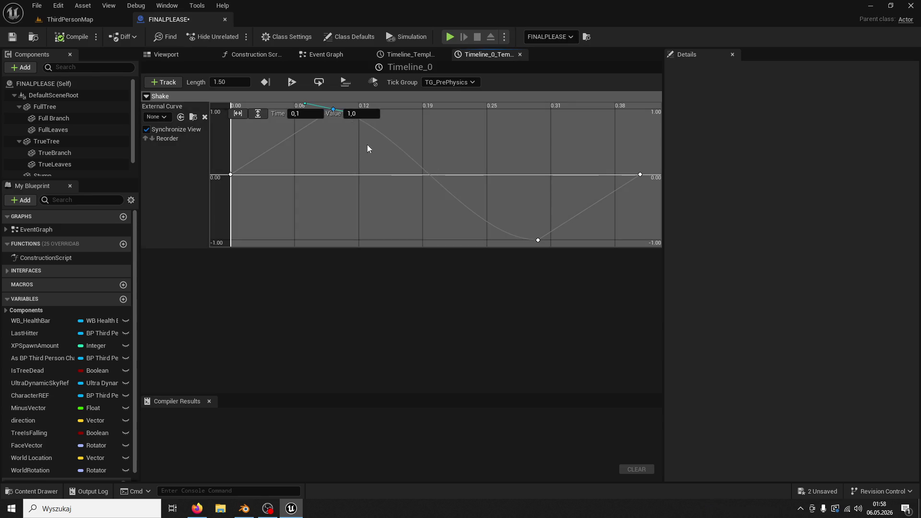
left_click_drag(325, 141, 318, 147)
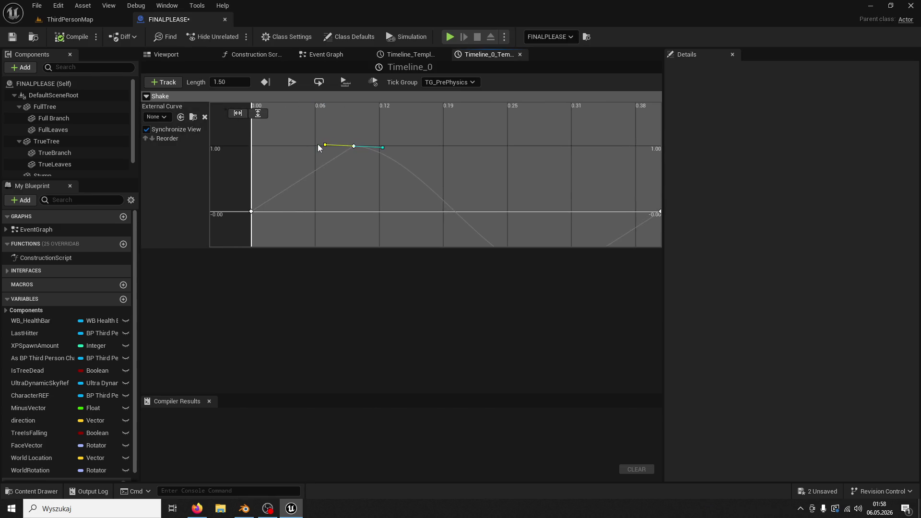
right_click(353, 146)
right_click(252, 212)
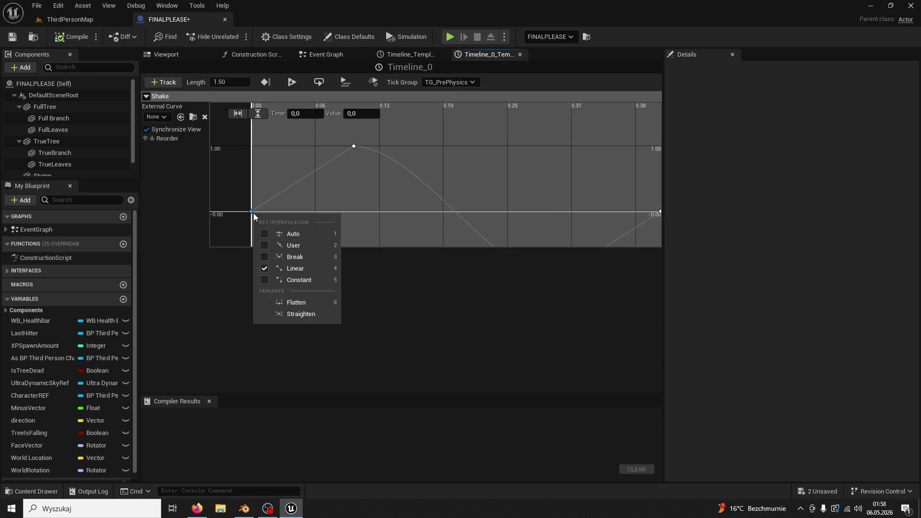
left_click(307, 243)
- Set User interpolation on the 0.3 and 0.4 Shake keys
left_click_drag(331, 235, 269, 165)
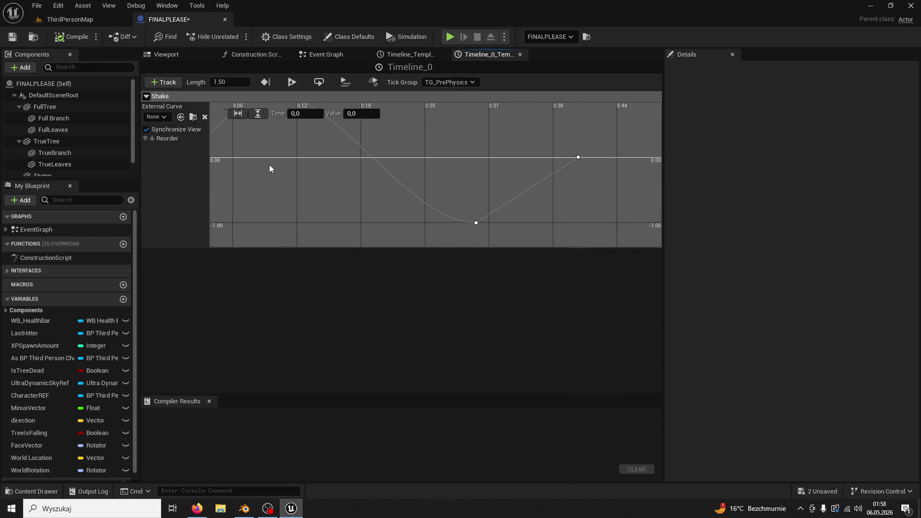
right_click(476, 224)
left_click(508, 242)
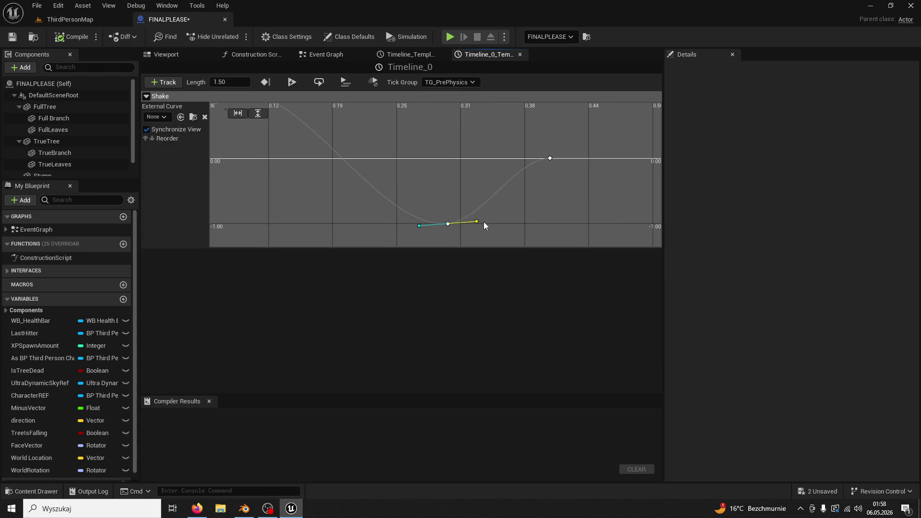
right_click(550, 158)
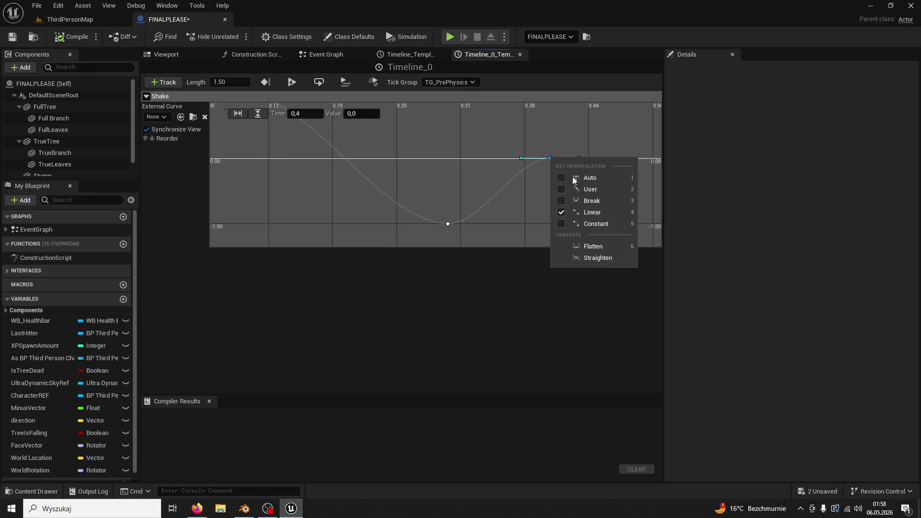
left_click(589, 189)
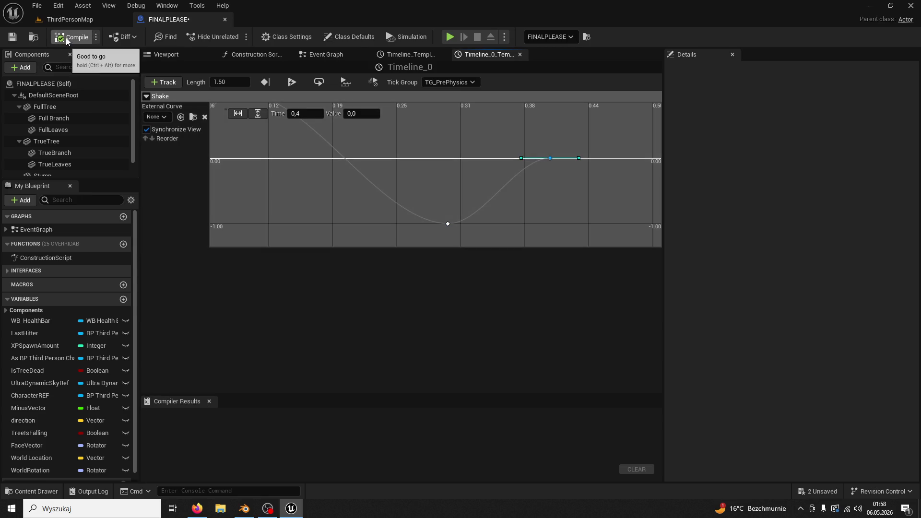
- Play ThirdPersonMap and run the character toward the tree
left_click(84, 19)
left_click(233, 38)
key("w")
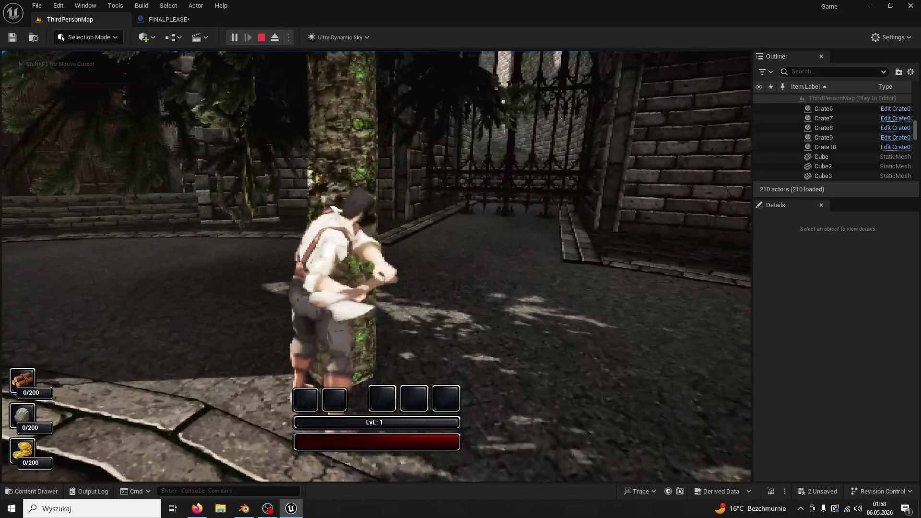
- Chop the tree four times for 5/200 wood, then stop play and return to FINALPLEASE
left_click(376, 266)
left_click(377, 265)
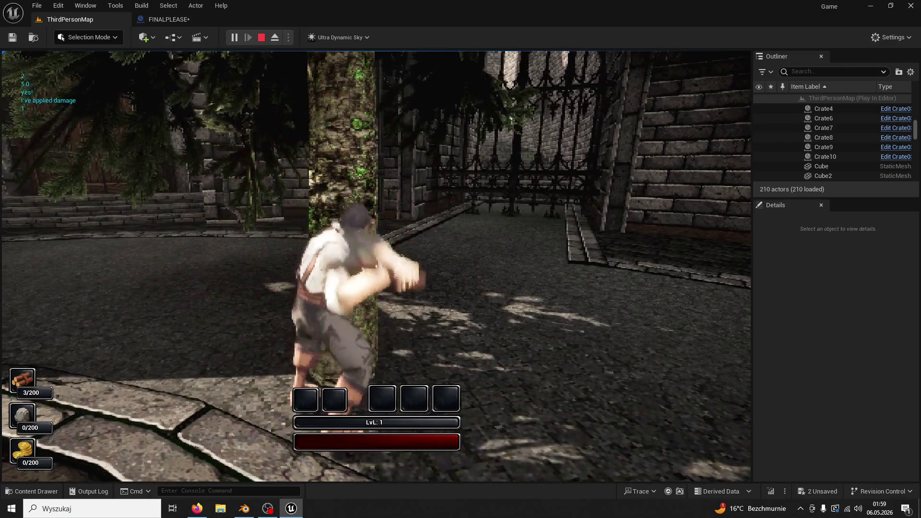
left_click(376, 266)
left_click(376, 266)
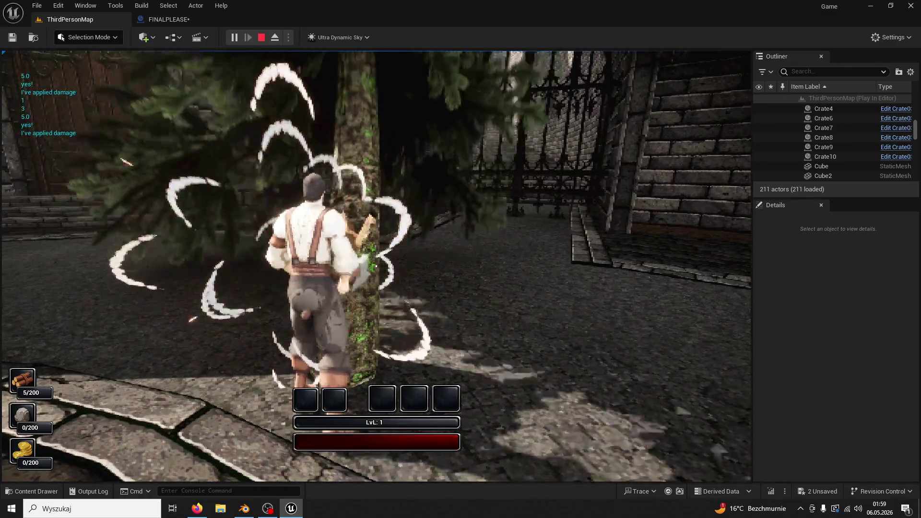
key("Escape")
left_click(161, 5)
- Undo the last change, give the 0.4 and 0.3 keys User interpolation, and round the dip's tangent
left_click(158, 19)
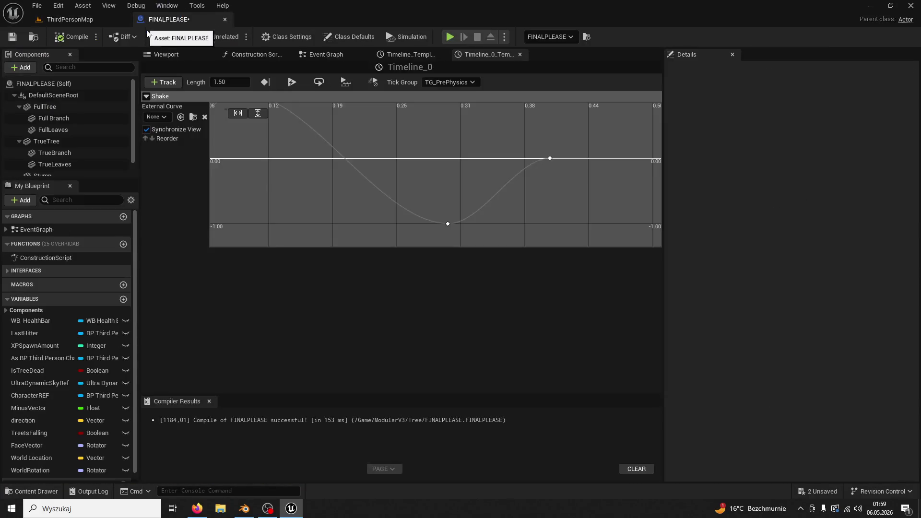
key("ctrl+z")
key("ctrl+z")
key("ctrl+z")
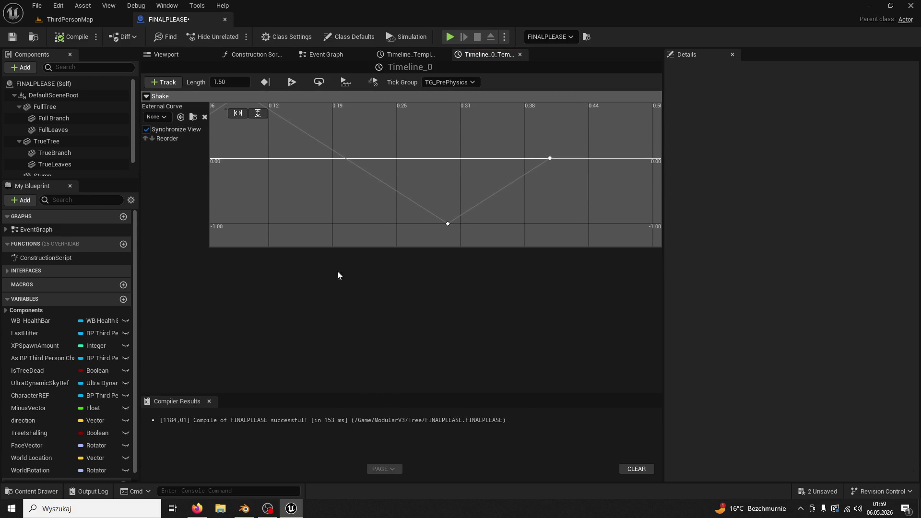
right_click(550, 159)
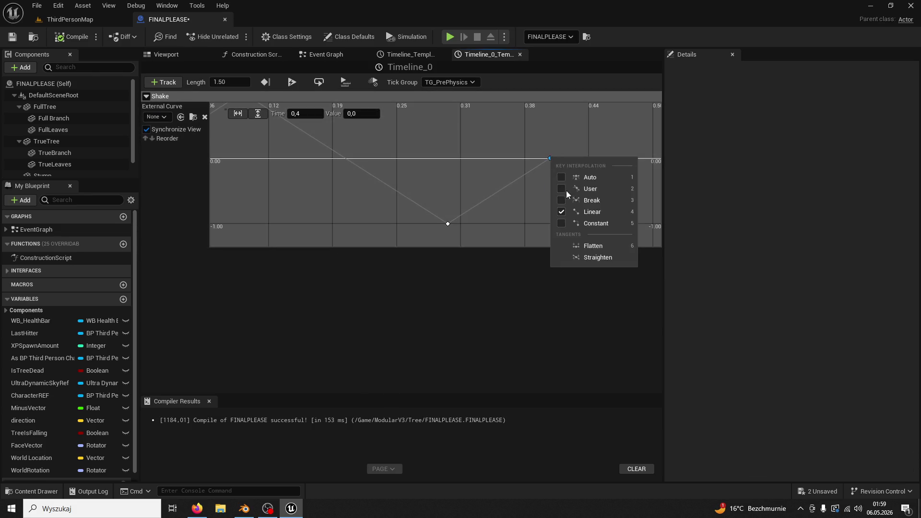
left_click(591, 194)
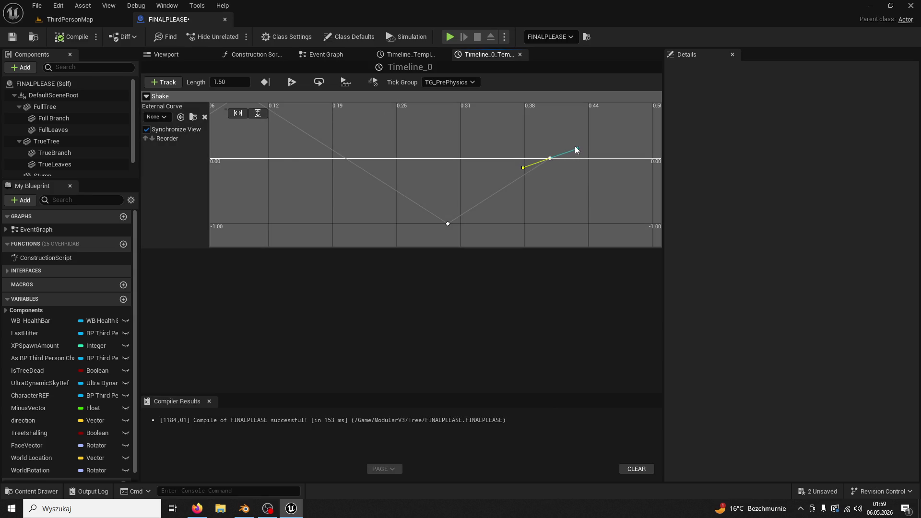
right_click(449, 225)
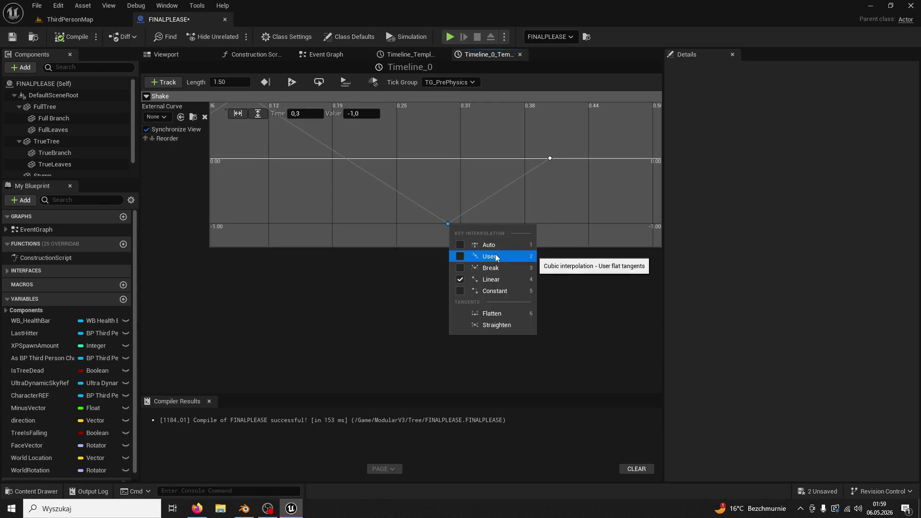
left_click(496, 258)
mouse_move(476, 230)
left_mouse_down()
mouse_move(491, 212)
mouse_move(519, 216)
left_mouse_up()
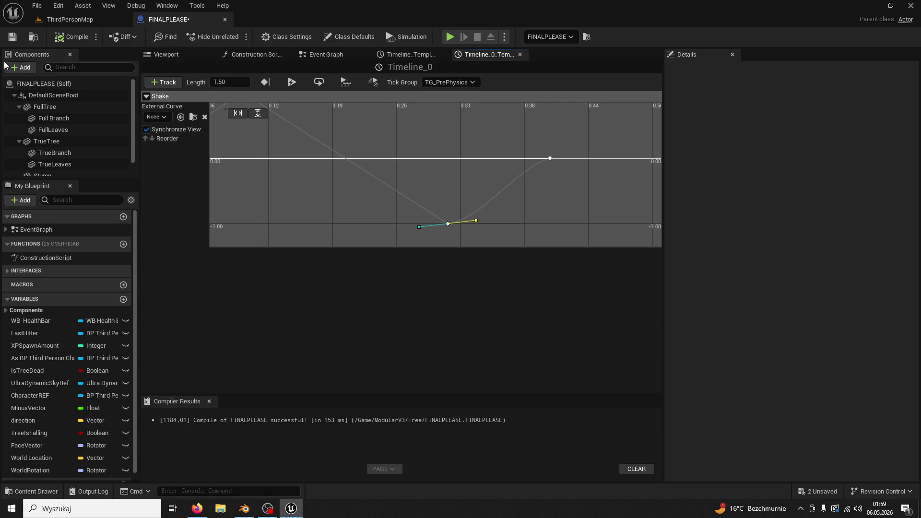
left_click(63, 20)
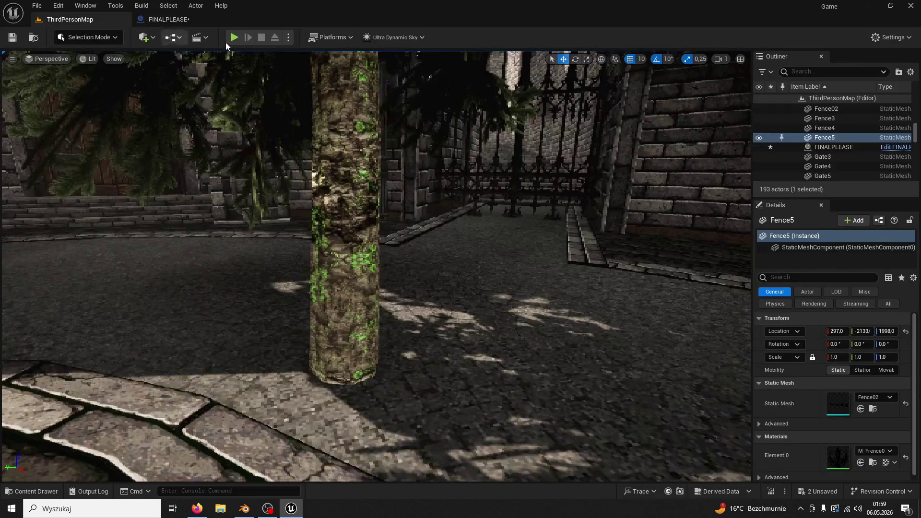
- Test-play ThirdPersonMap, chop the tree twice with the axe, then stop the session
left_click(177, 19)
left_click(63, 19)
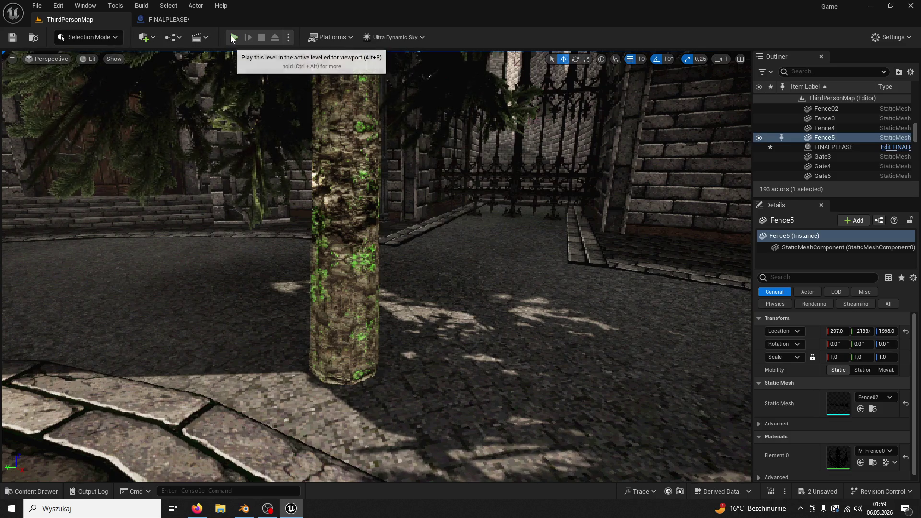
left_click(234, 37)
key("w")
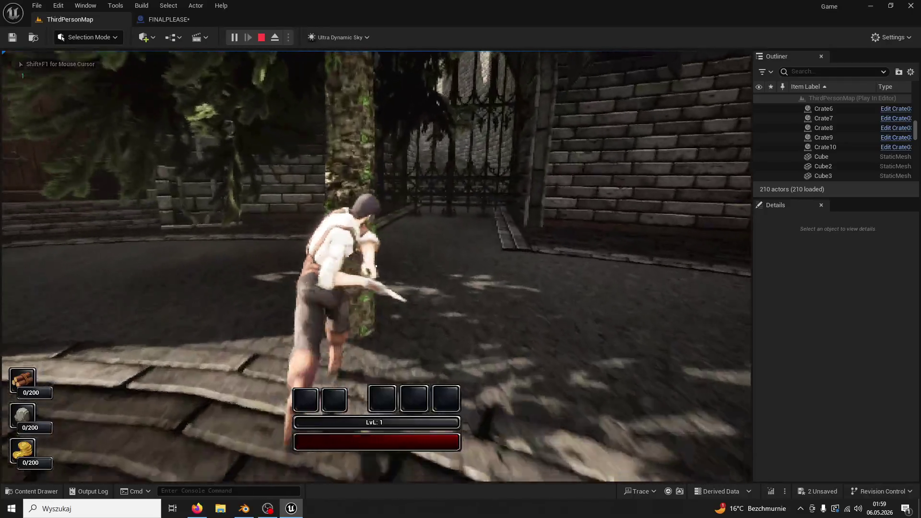
left_click(376, 266)
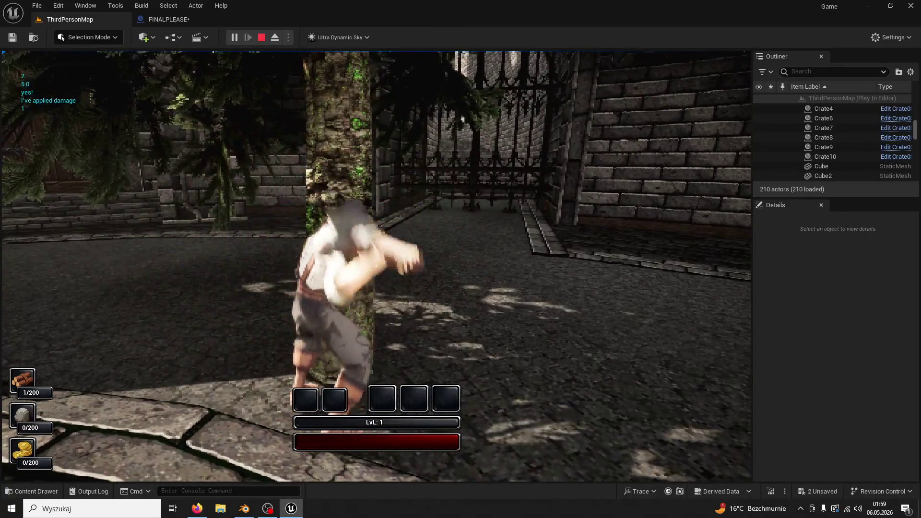
left_click(376, 266)
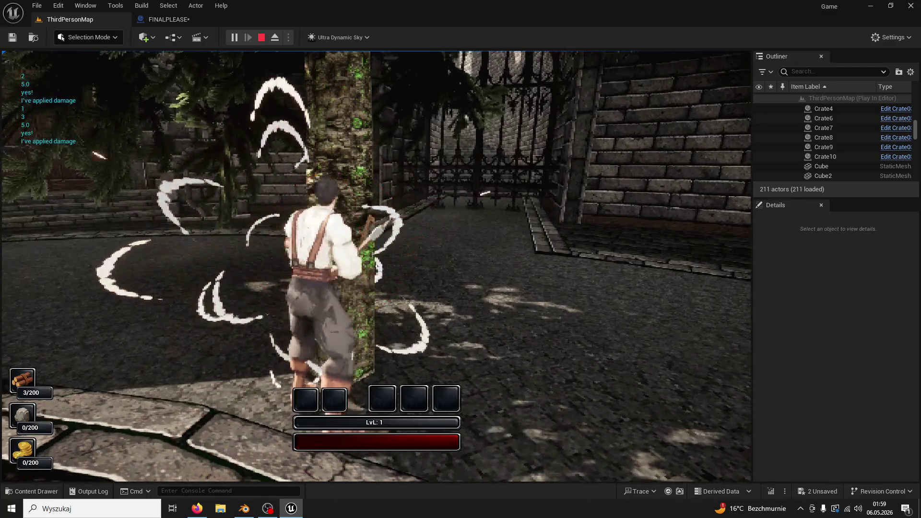
key("Escape")
- Move the Shake curve's final key from 0.4 to about 0.43 s, then play ThirdPersonMap with Alt+P
left_click(168, 19)
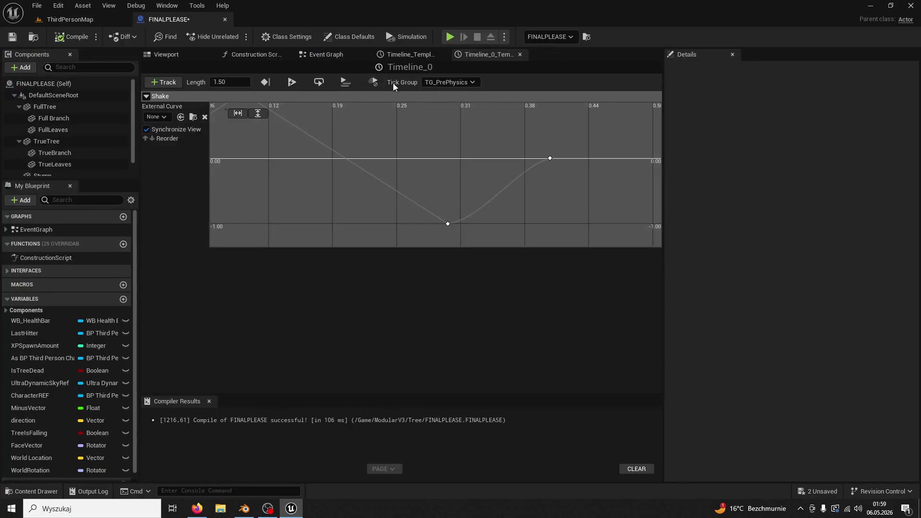
left_click(549, 158)
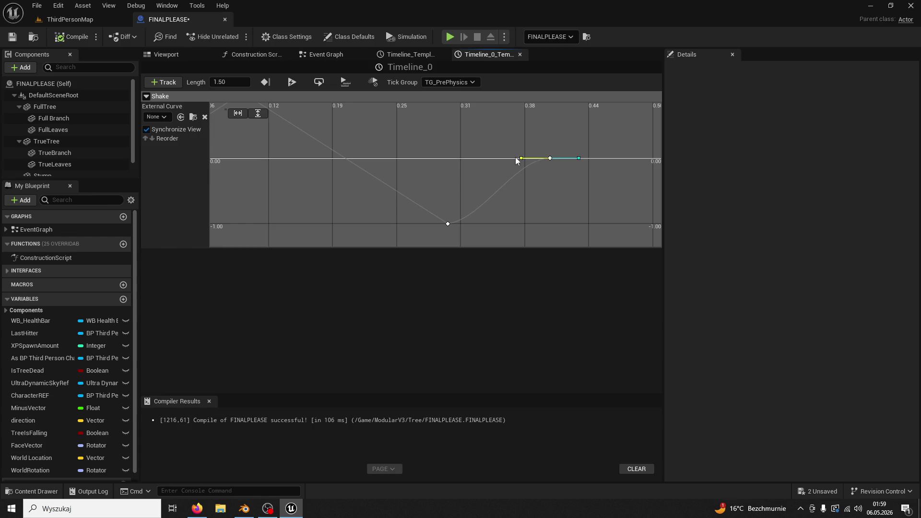
left_click_drag(550, 158, 556, 158)
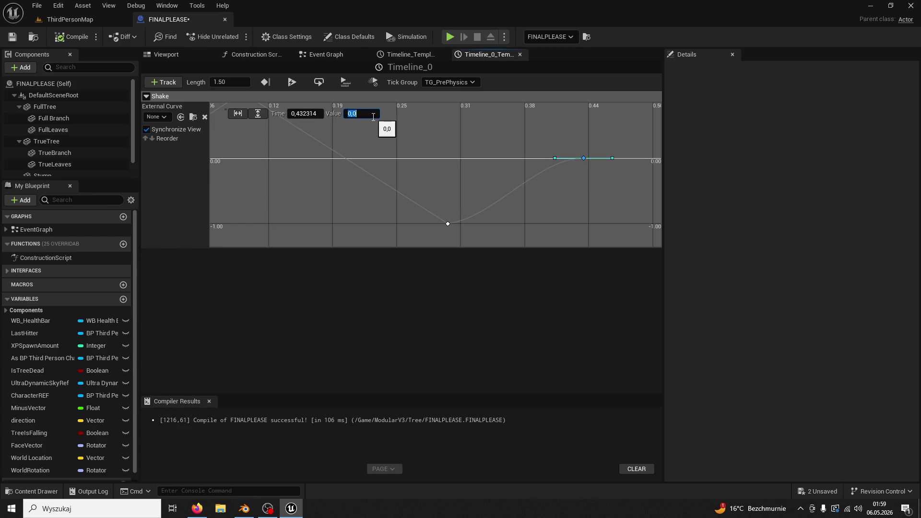
left_click(73, 37)
key("alt+p")
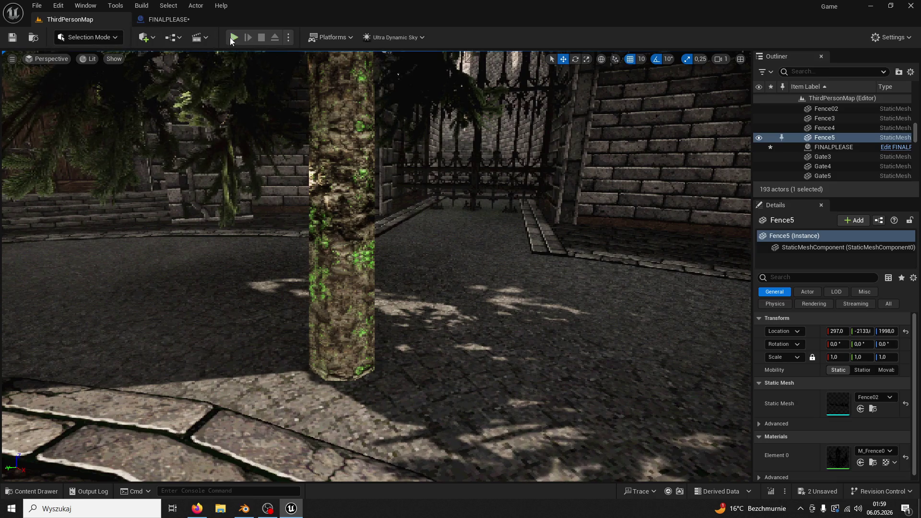
- Run up to the tree and chop it twice for 3 wood, then end play
key("w")
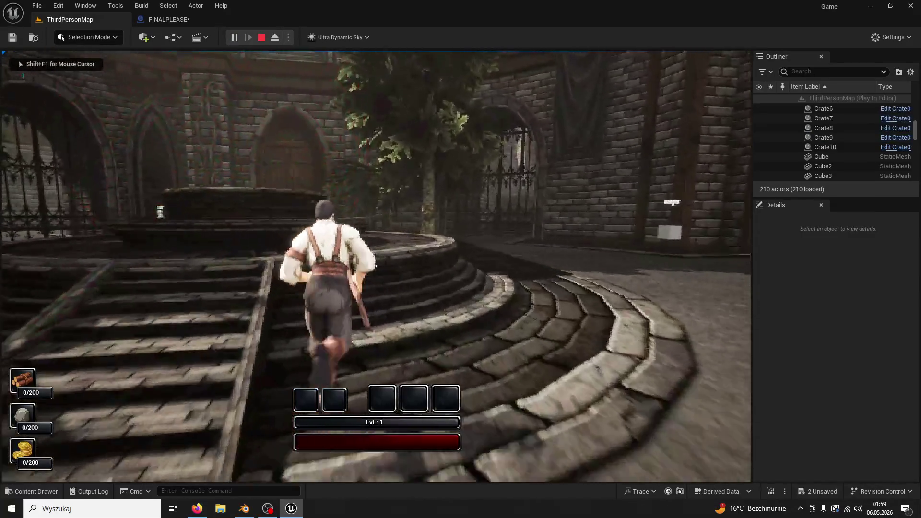
key("w")
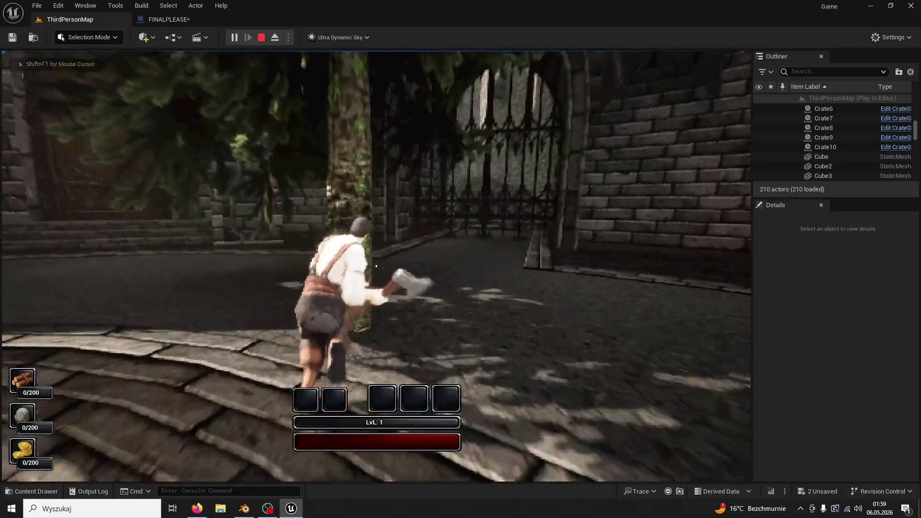
key("w")
left_click(376, 267)
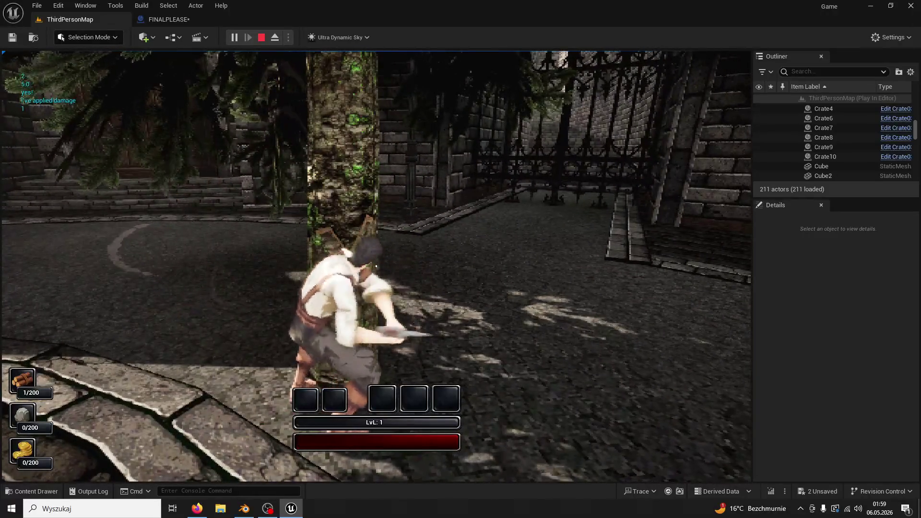
left_click(376, 266)
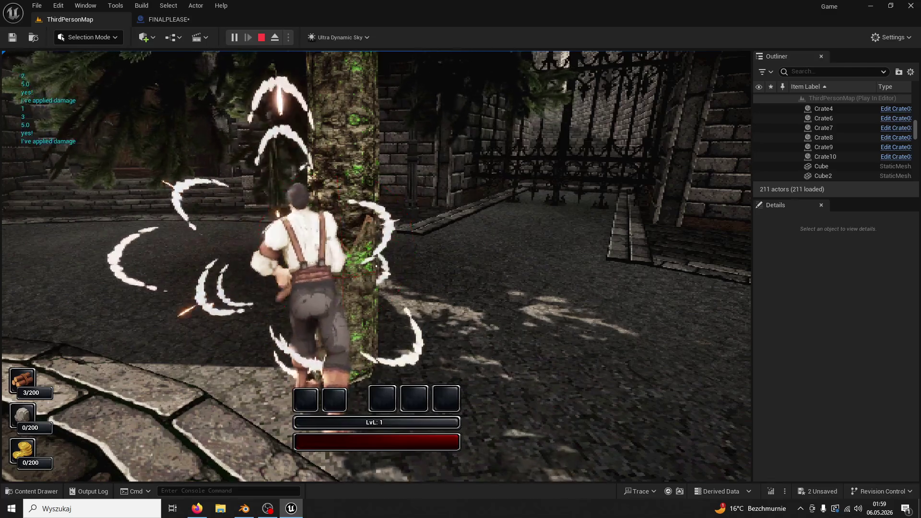
key("Escape")
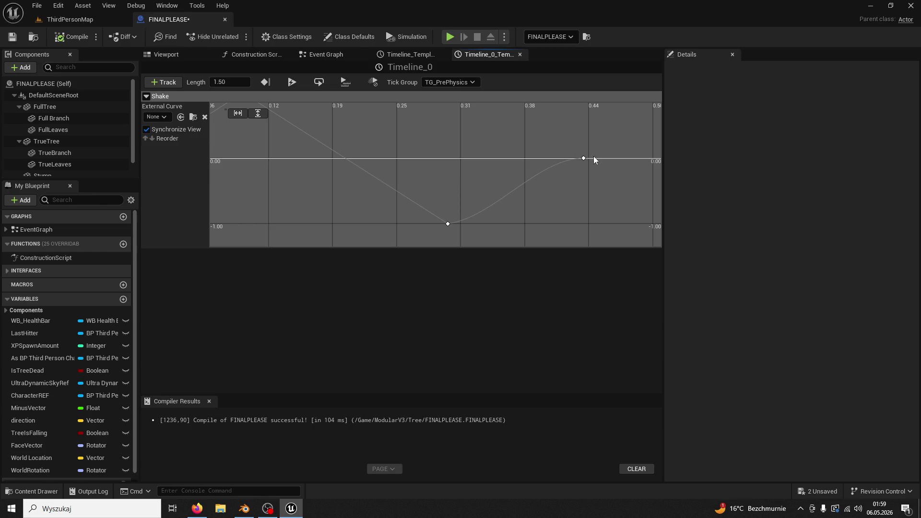
- Frame the Shake curve and move its end key to time 1.0 with value 0
key("f")
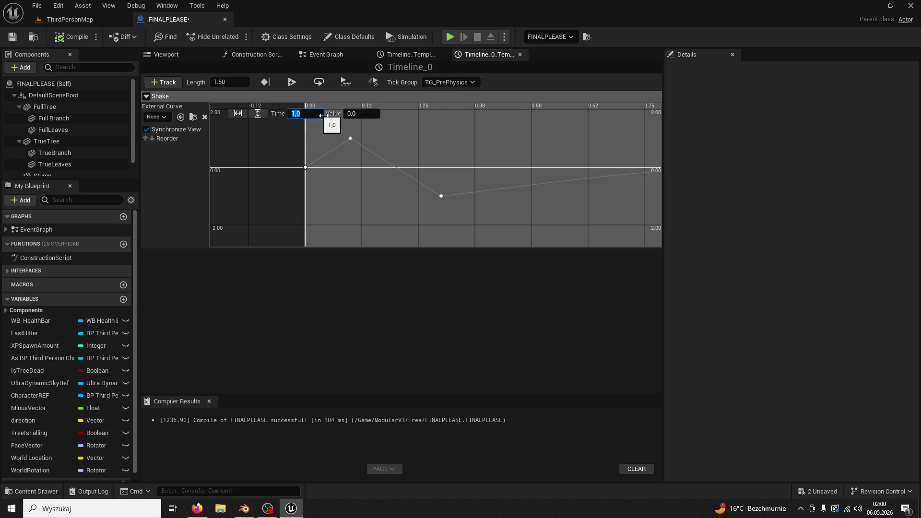
scroll(523, 159, "down", 1)
left_click_drag(507, 175, 488, 177)
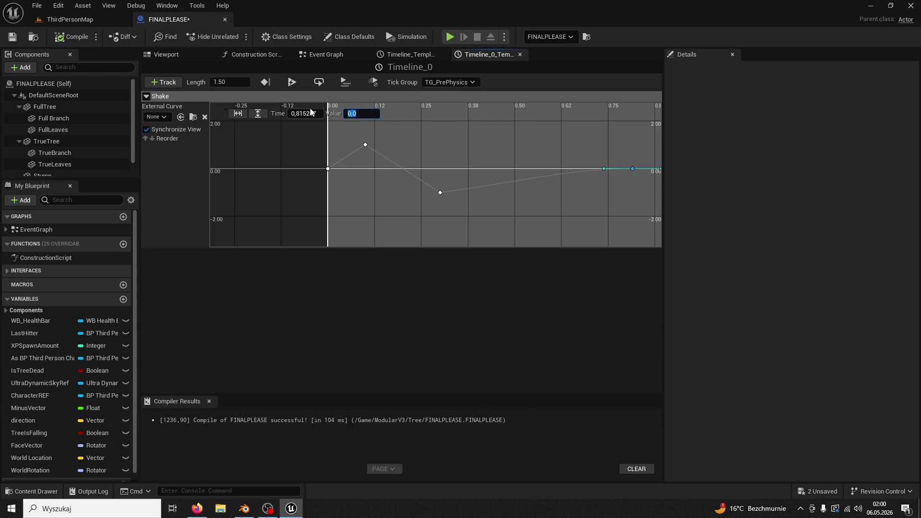
key("Return")
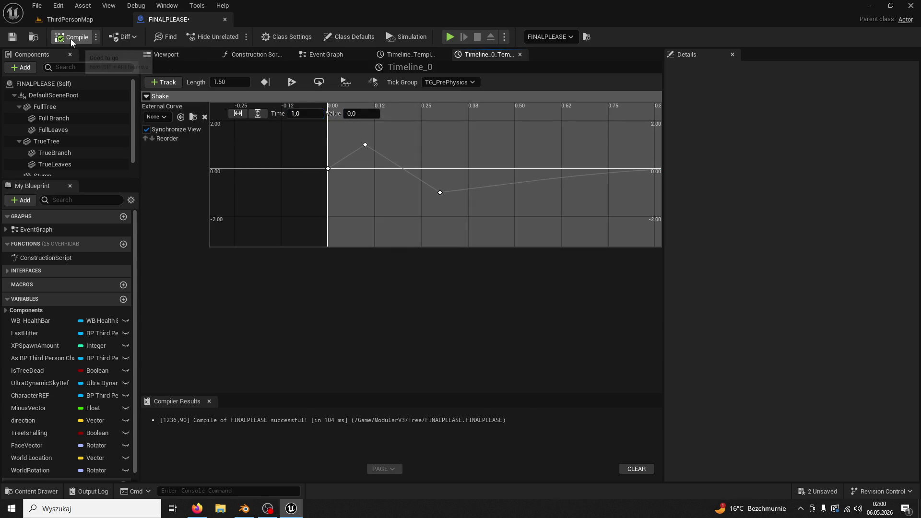
left_click(129, 22)
- Play the level, chop the tree twice for 2/200 wood, then stop back to the blueprint
left_click(230, 38)
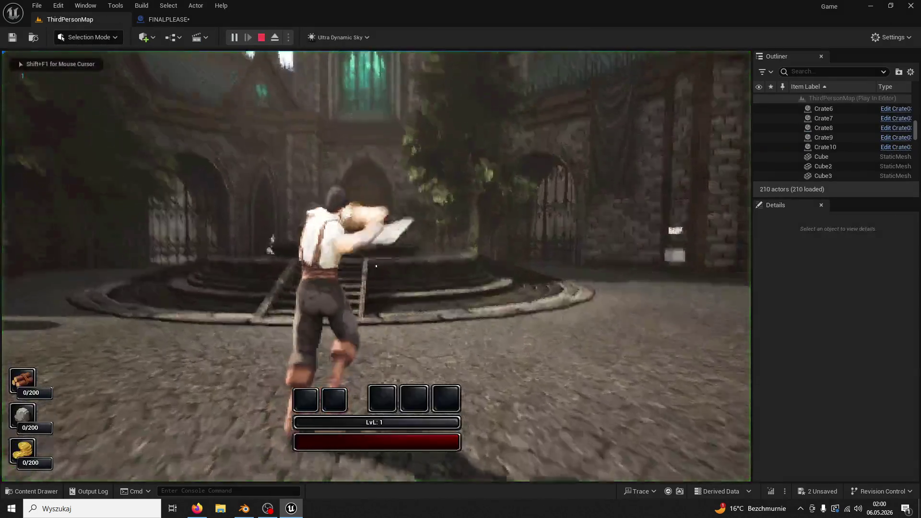
key("w")
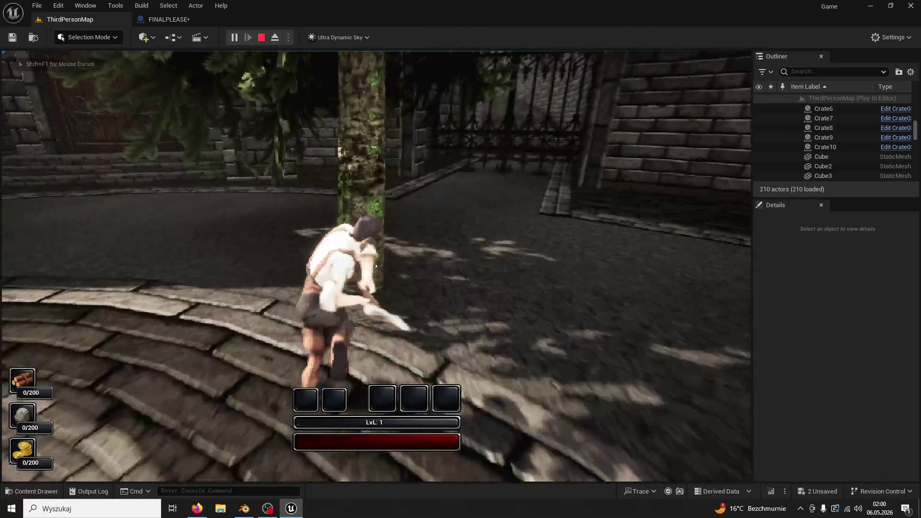
left_click(376, 266)
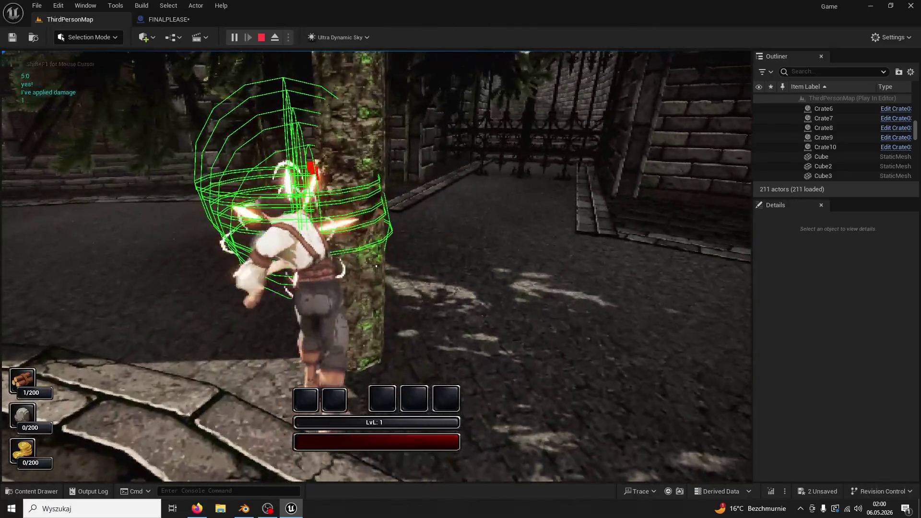
left_click(238, 73)
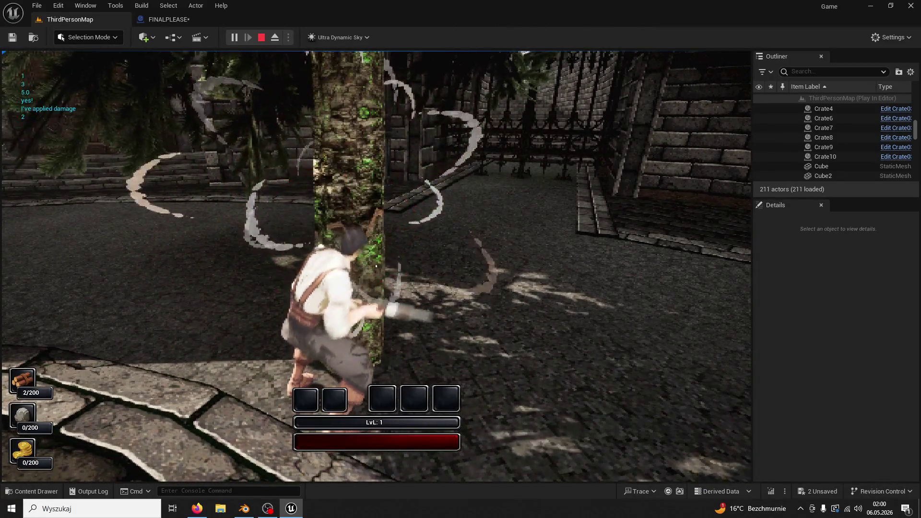
key("Escape")
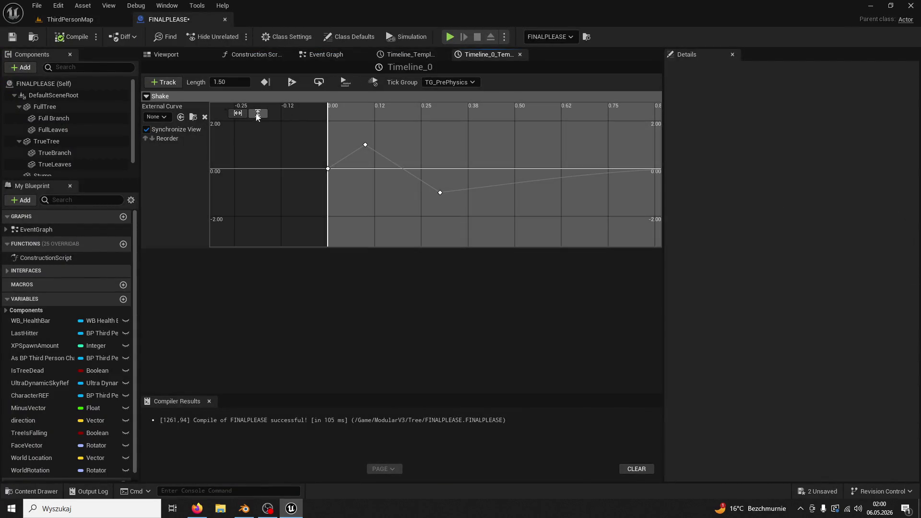
- Fit the Shake curve into view and edit the end key's time value
left_click(257, 114)
left_click(239, 114)
left_click(640, 174)
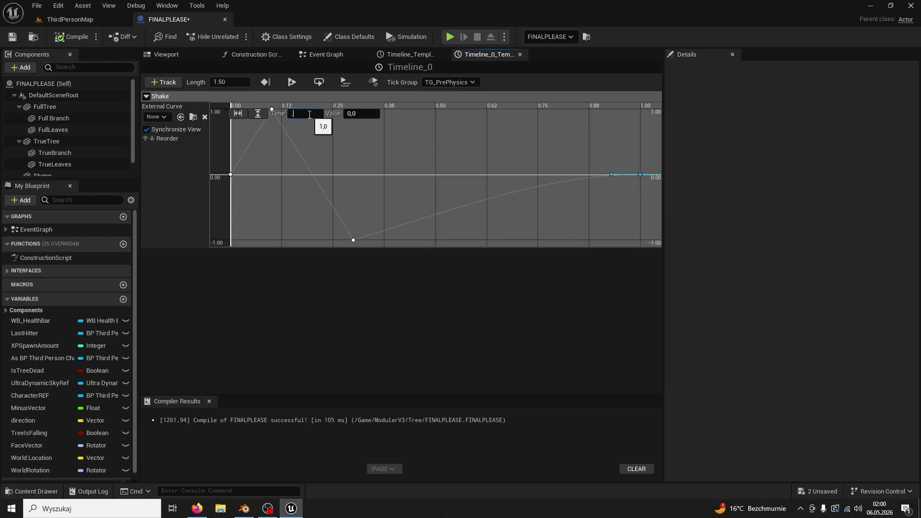
- Play ThirdPersonMap and chop the tree four times until it falls, then stop
left_click(75, 20)
left_click(233, 37)
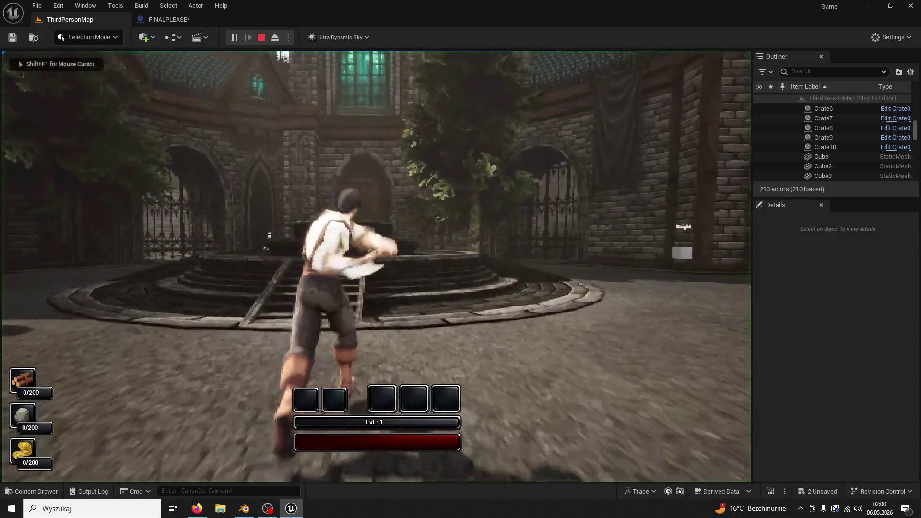
key("w")
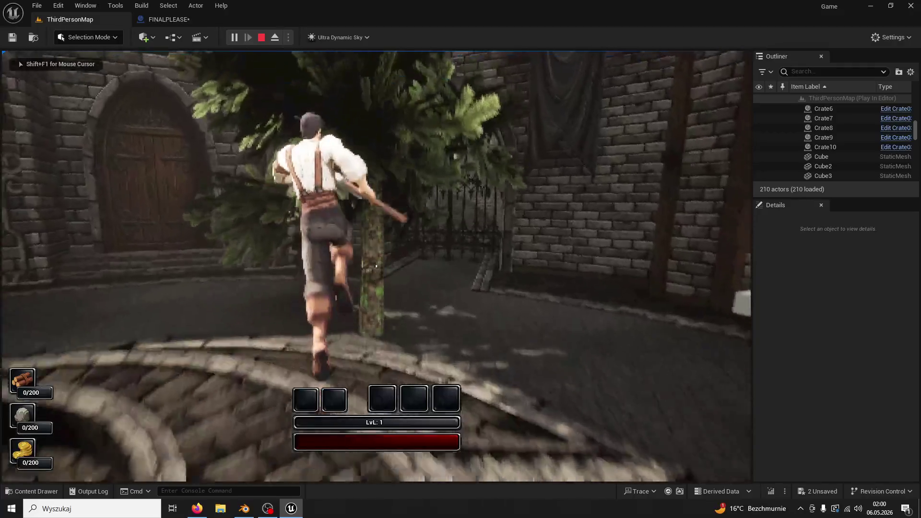
left_click(376, 266)
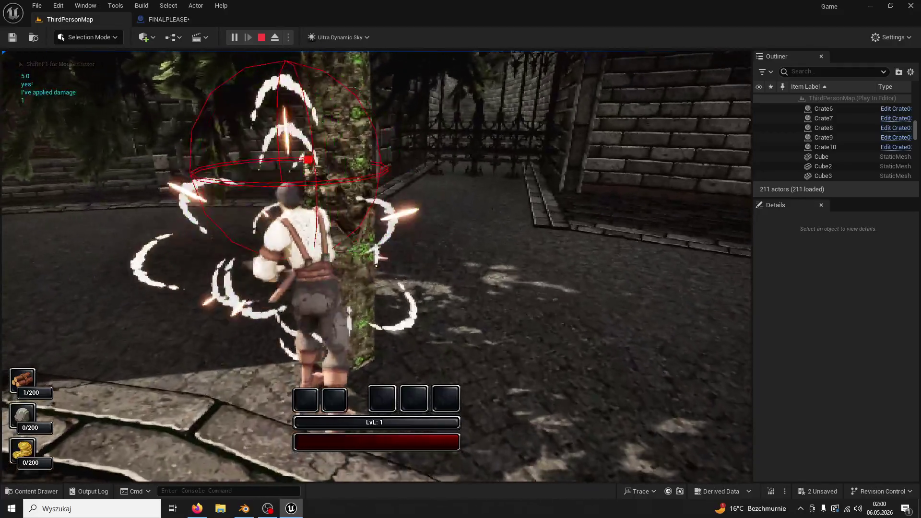
left_click(376, 266)
left_click(376, 266)
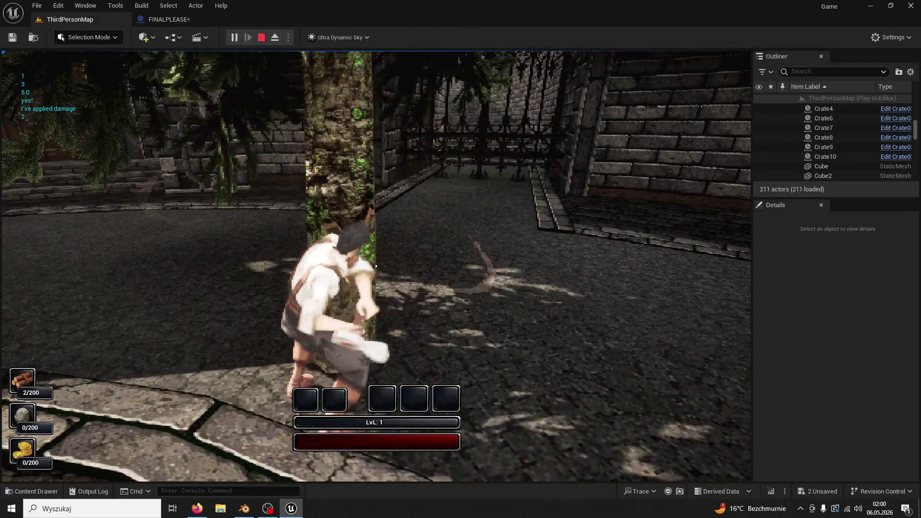
left_click(376, 265)
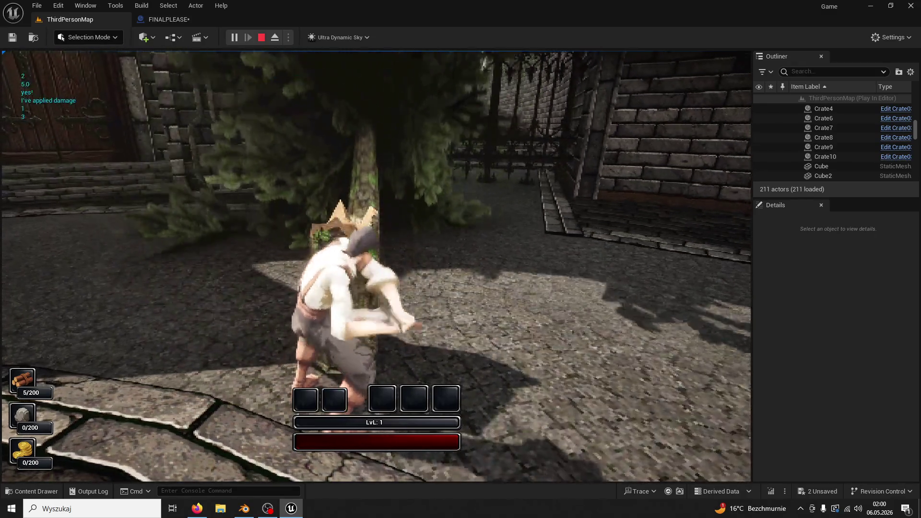
key("Escape")
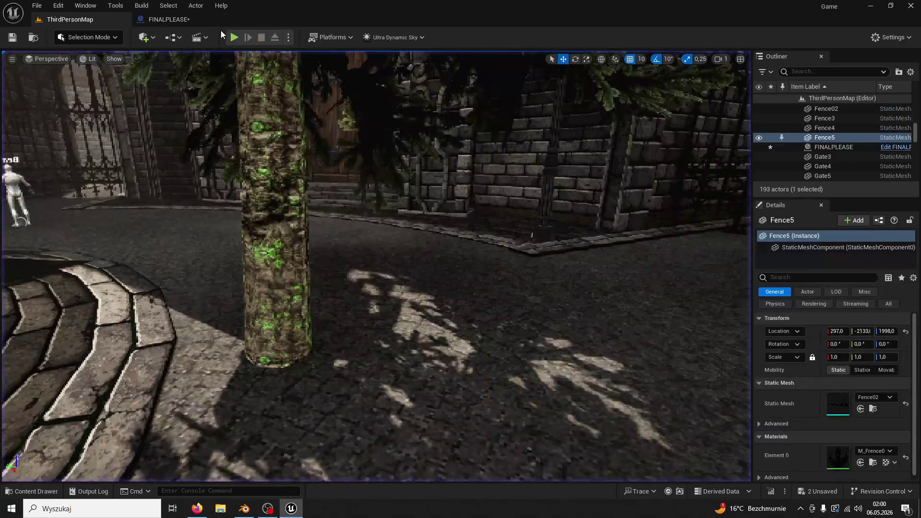
- Start another test play and run up the round stairs to the tree
left_click(234, 37)
key("w")
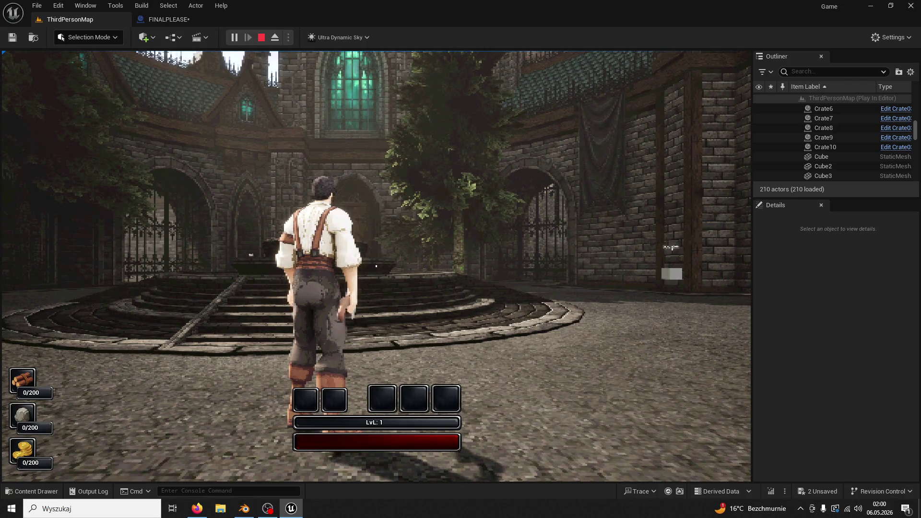
key("w")
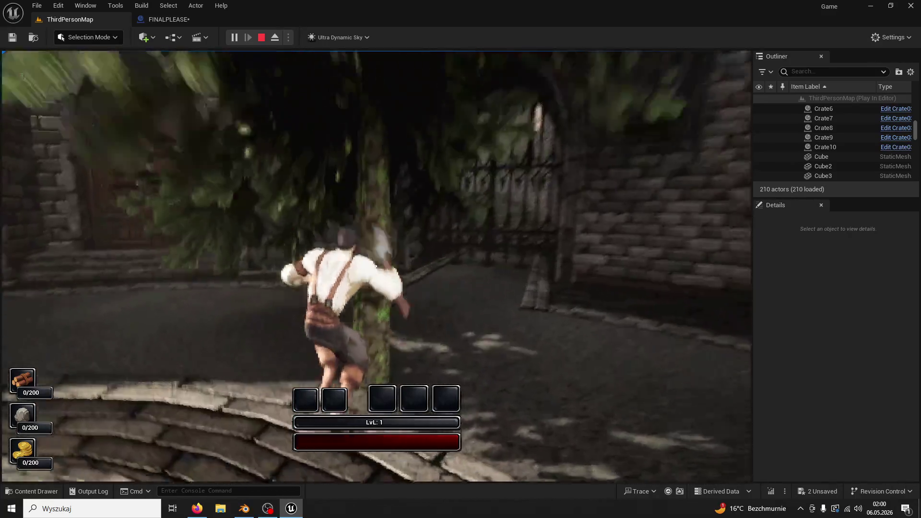
key("e")
key("e")
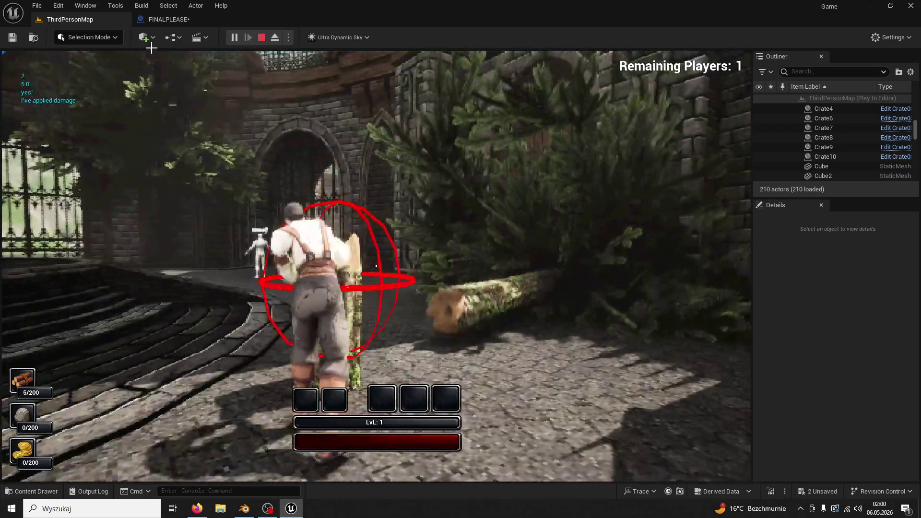
- Close the Shake and other timeline editors in the FINALPLEASE blueprint
left_click(167, 19)
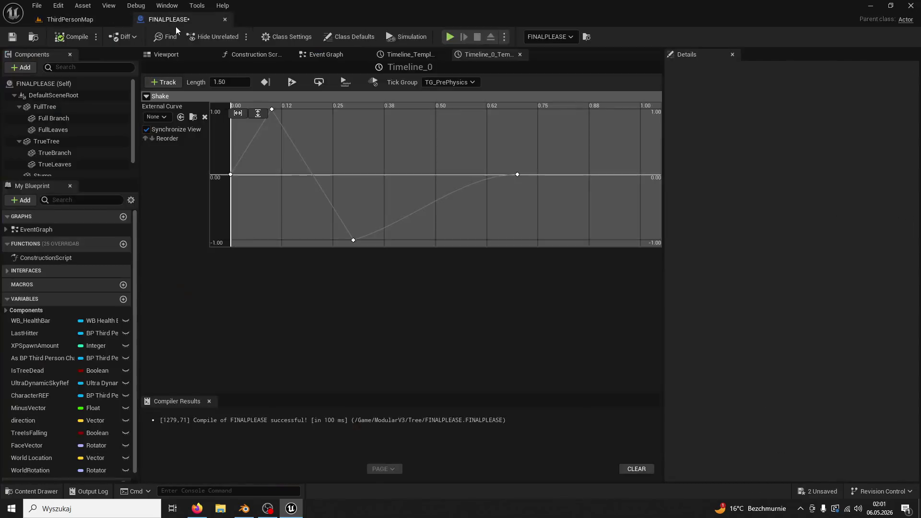
left_click(520, 54)
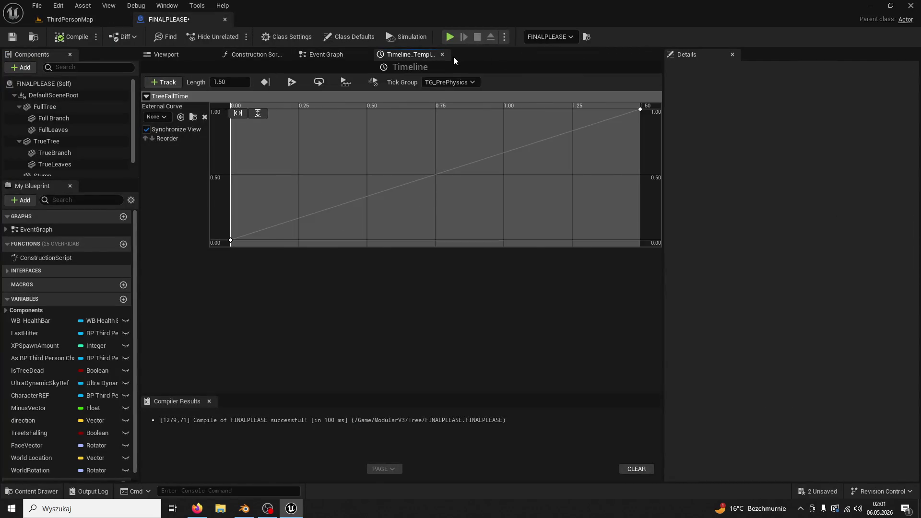
left_click(442, 55)
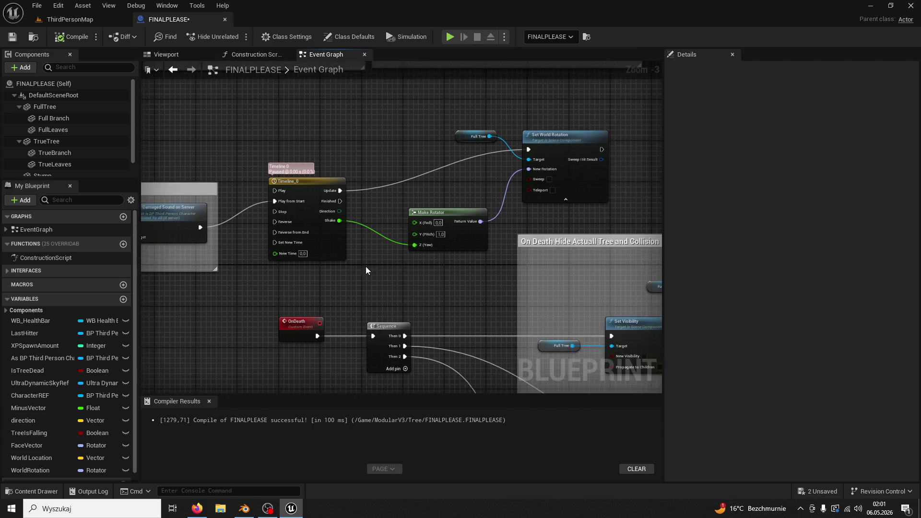
scroll(366, 266, "down", 4)
scroll(381, 239, "up", 4)
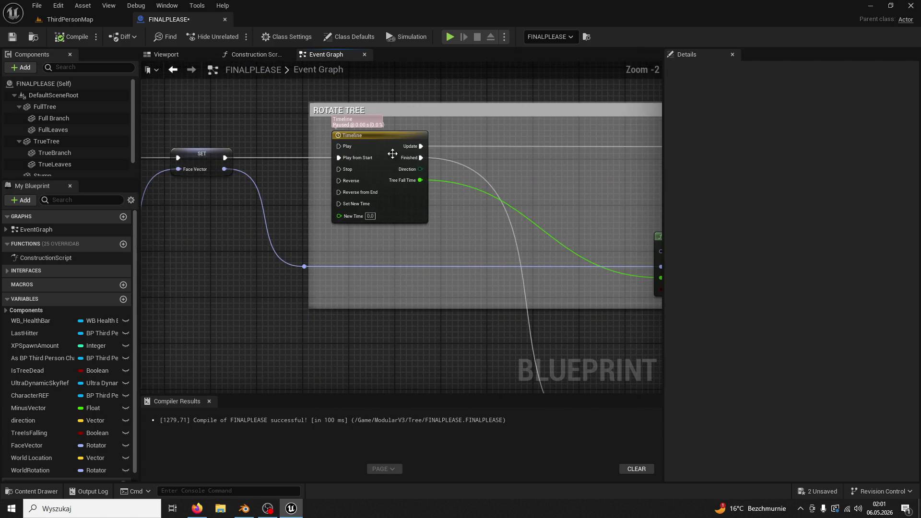
- Open the ROTATE TREE TreeFallTime curve and set its 1.5 s end key value to 2.0
left_click(391, 152)
scroll(240, 196, "up", 1)
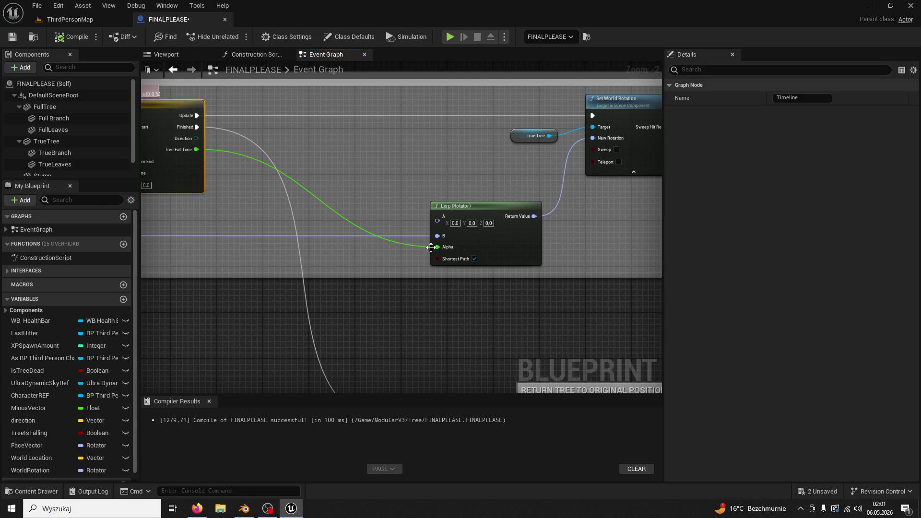
mouse_move(379, 255)
left_mouse_down()
mouse_move(573, 261)
mouse_move(155, 233)
mouse_move(351, 257)
left_mouse_up()
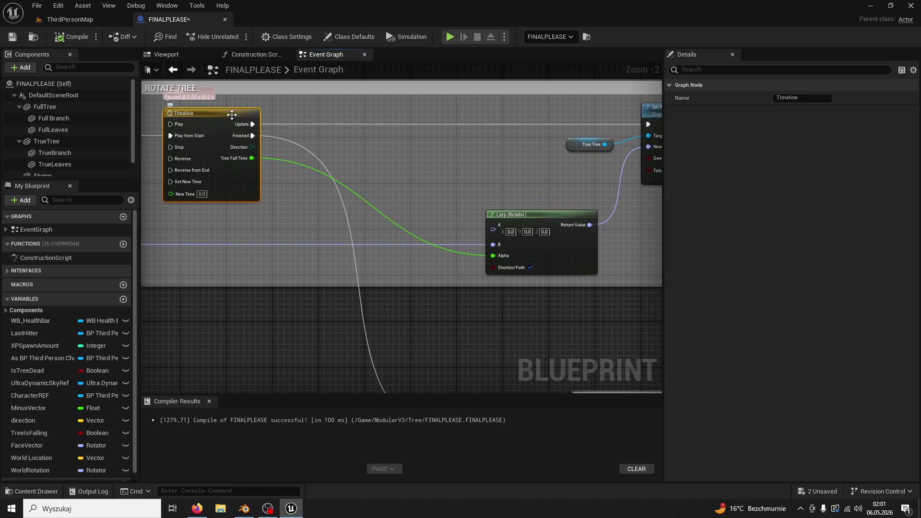
double_click(232, 114)
left_click(640, 110)
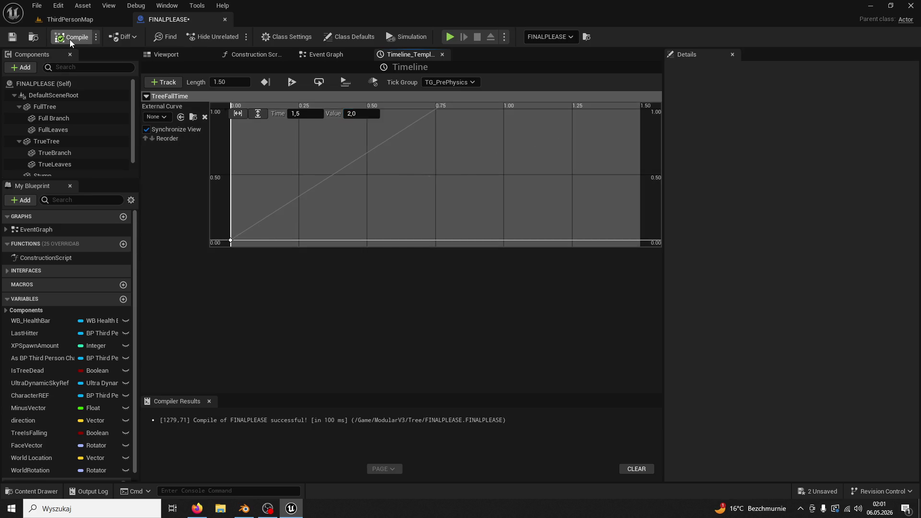
left_click(72, 19)
- Play-test the level, chopping the tree down with five axe hits for 5/200 wood, then stop
left_click(234, 37)
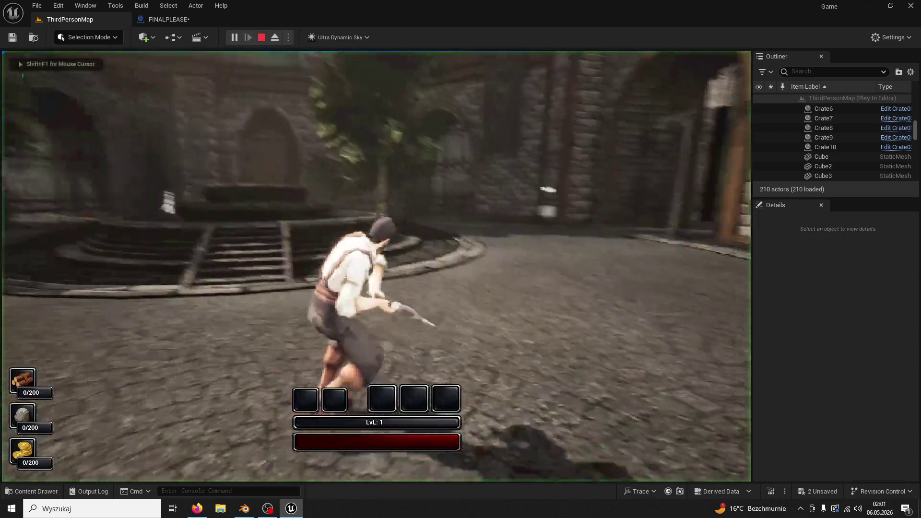
key("space")
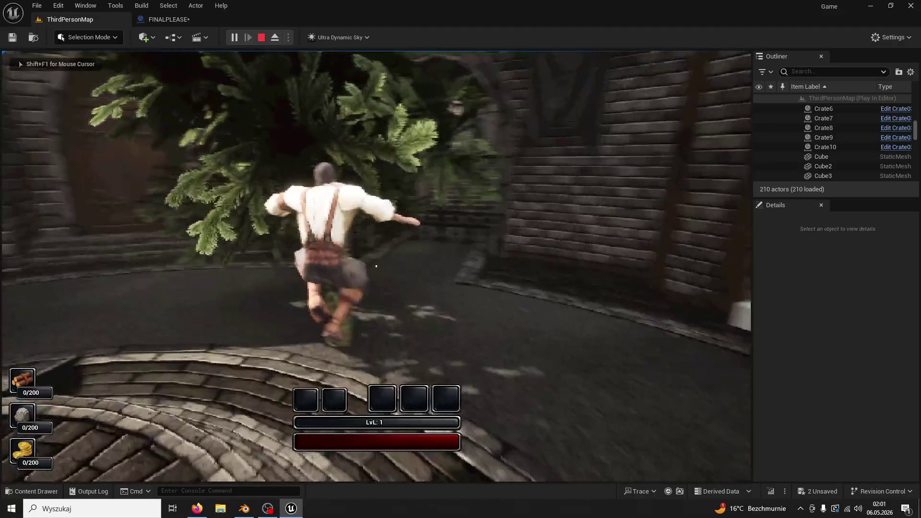
key("w")
left_click(376, 266)
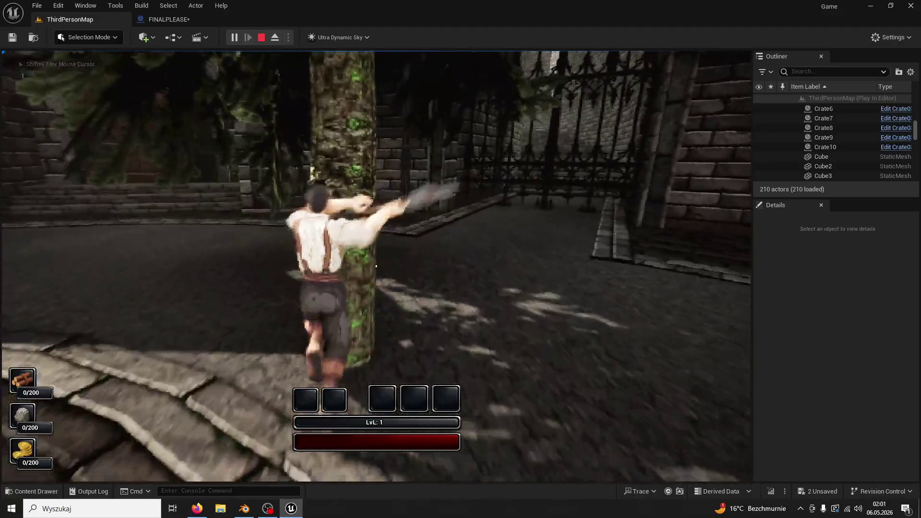
left_click(376, 267)
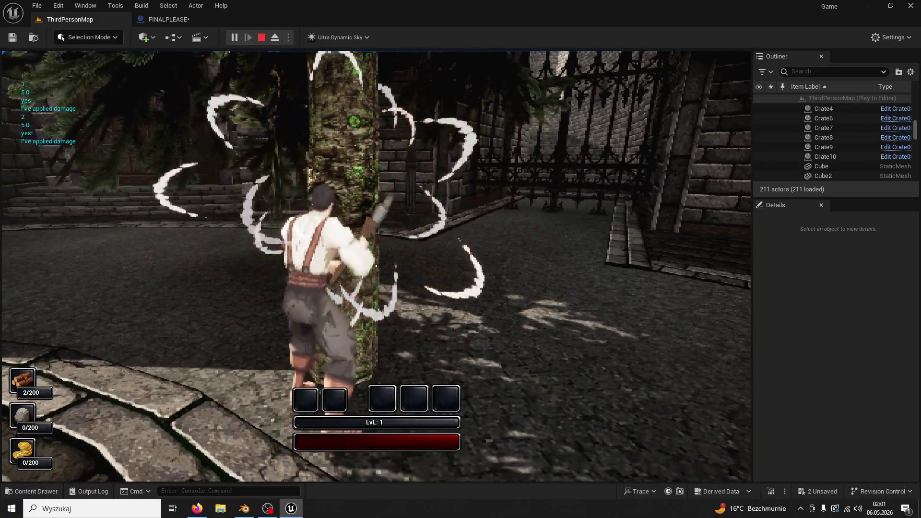
left_click(376, 266)
left_click(376, 266)
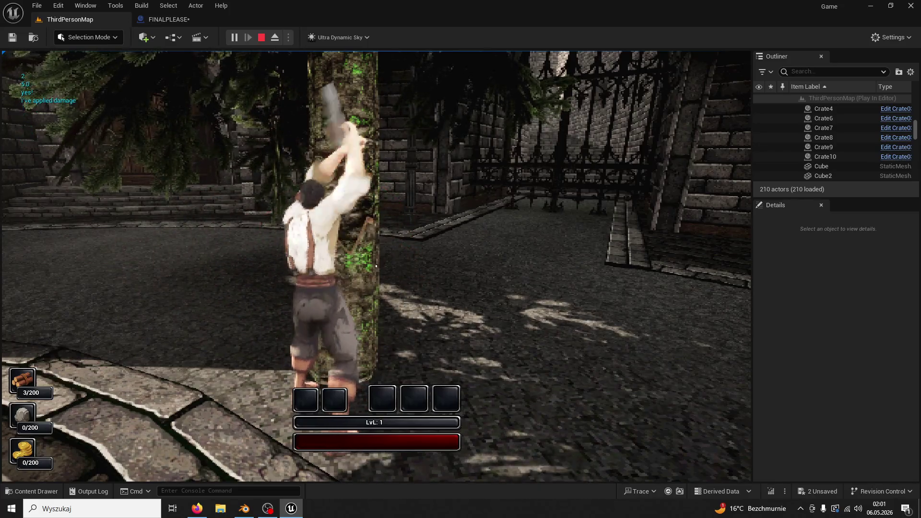
left_click(376, 267)
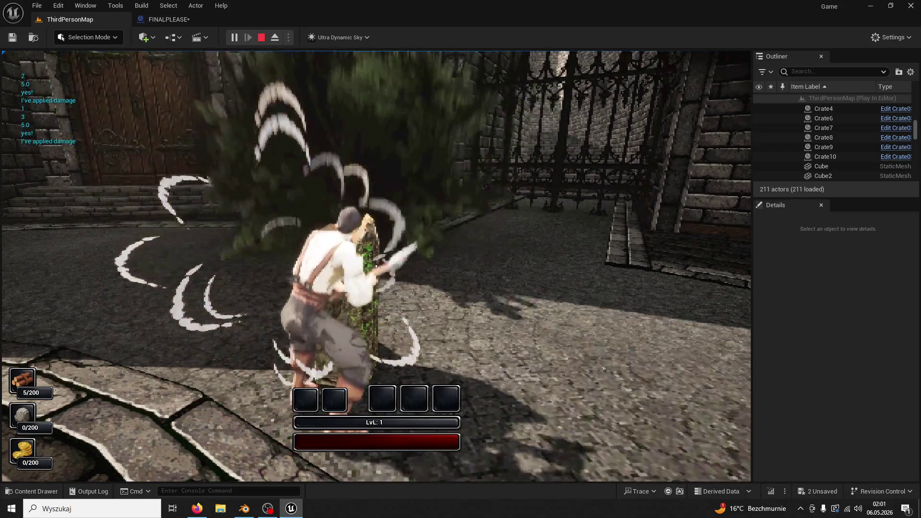
key("Escape")
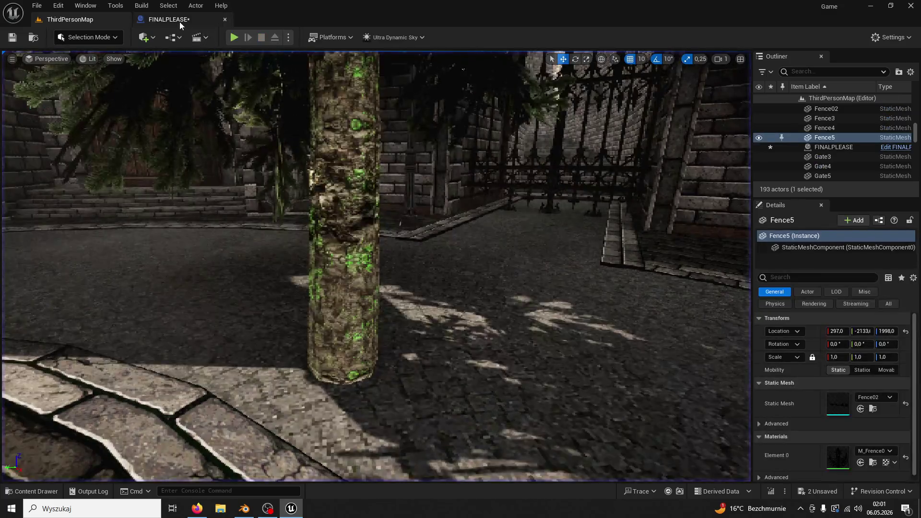
- Change the TreeFallTime end key at 1.5 s from value 2.0 to 1.0
left_click(180, 22)
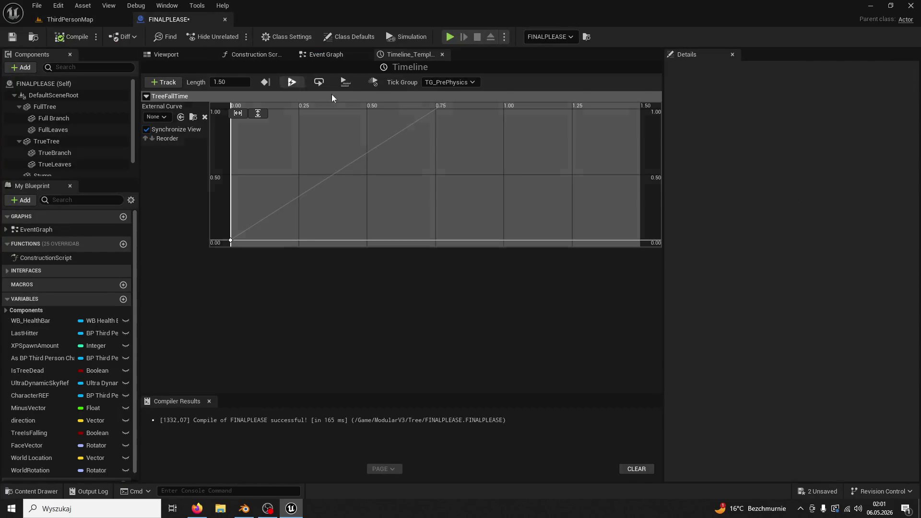
left_click(239, 113)
left_click(640, 110)
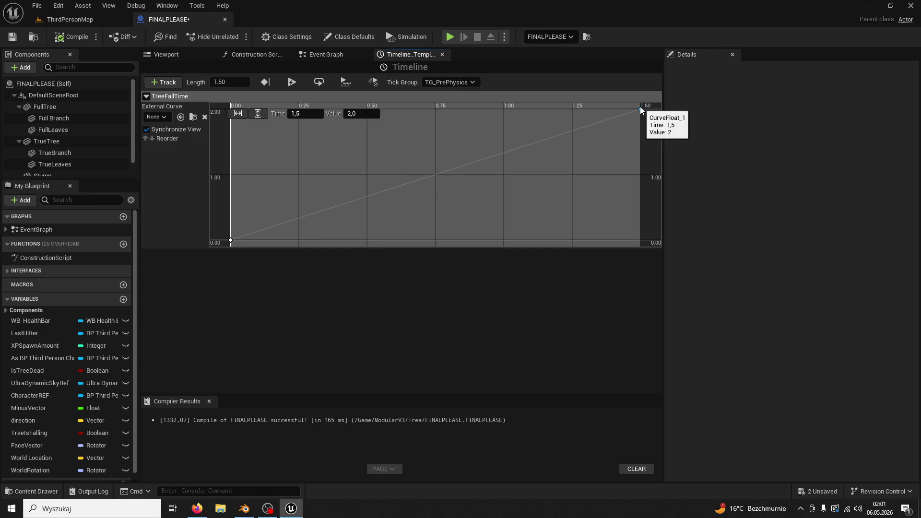
left_click(364, 115)
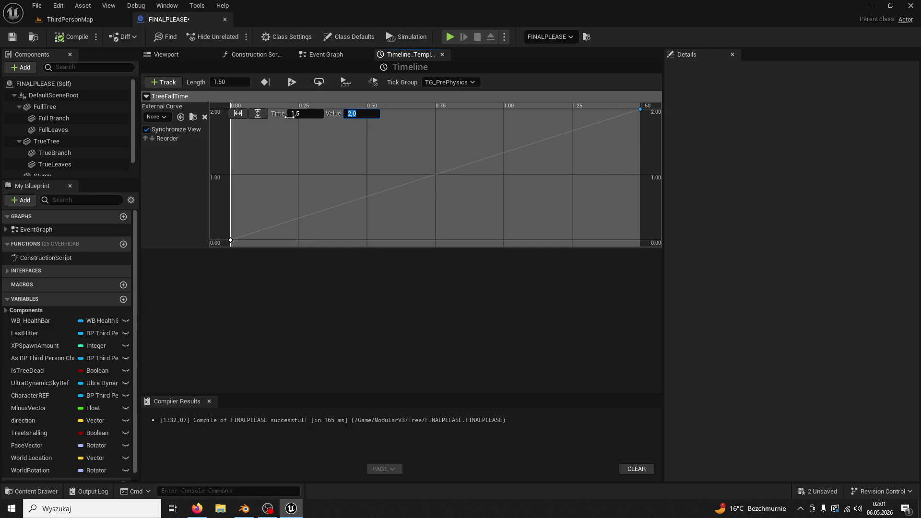
scroll(438, 173, "down", 2)
scroll(439, 174, "down", 1)
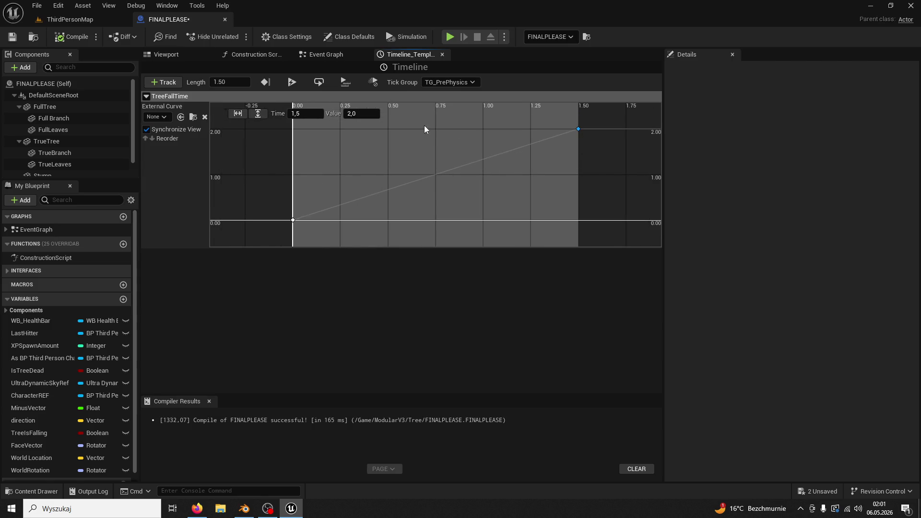
left_click(367, 114)
type("1")
key("Return")
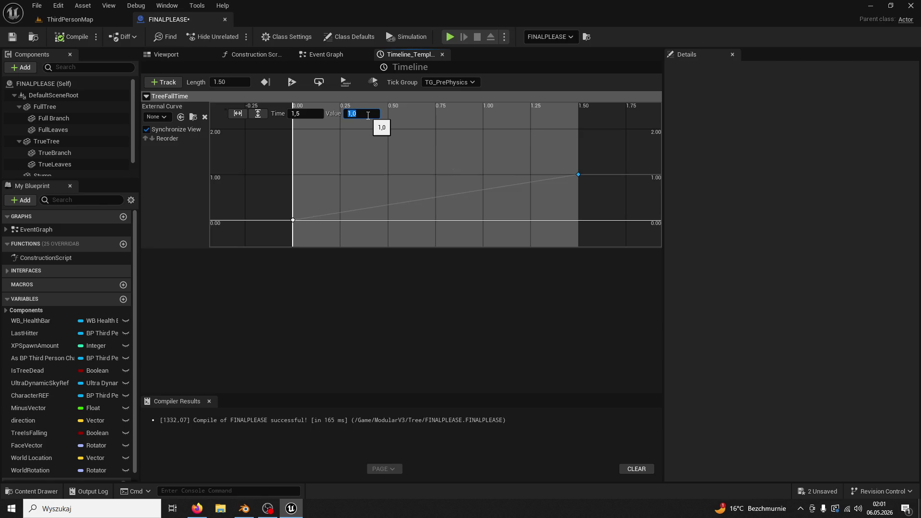
left_click(83, 20)
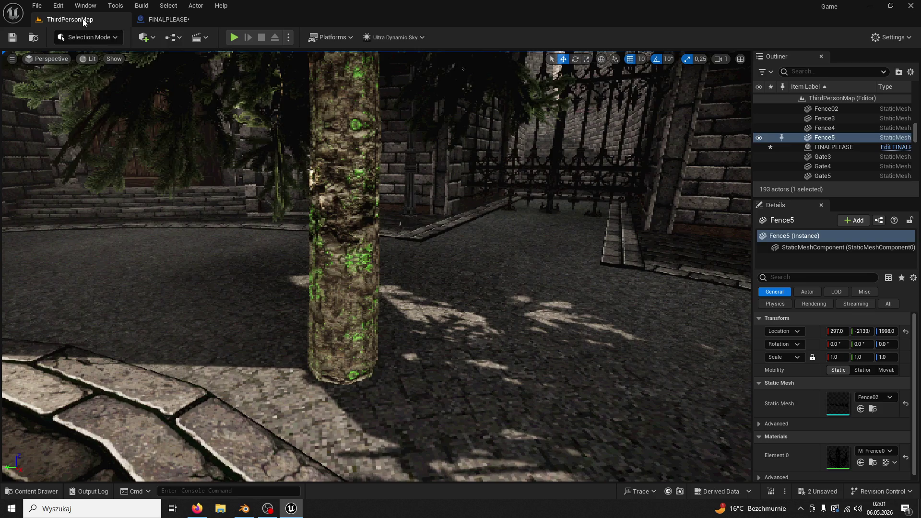
- Play-test again, felling the tree beside its stump with four hits, then reopen FINALPLEASE
left_click(233, 37)
key("w")
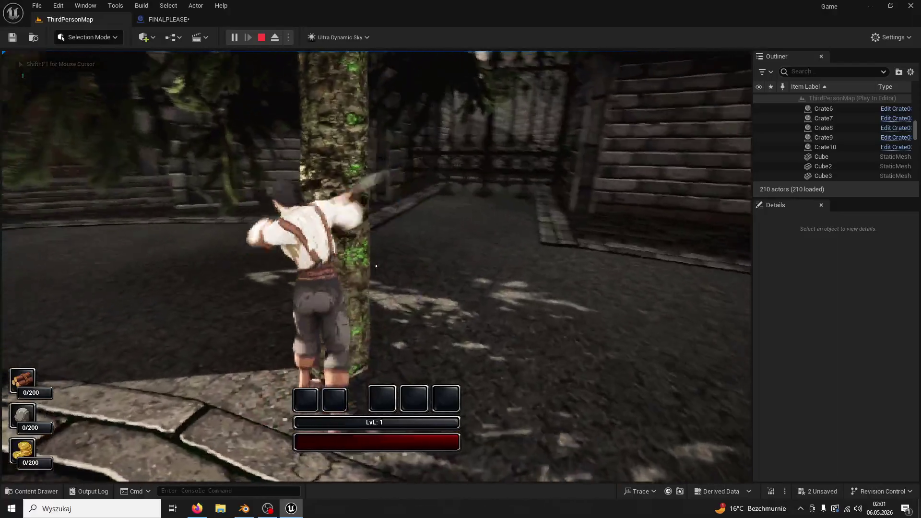
left_click(376, 266)
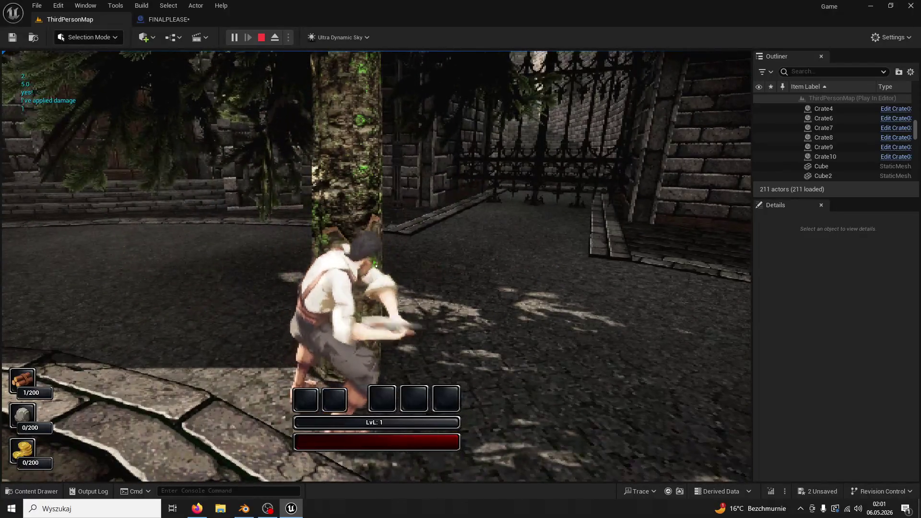
left_click(376, 266)
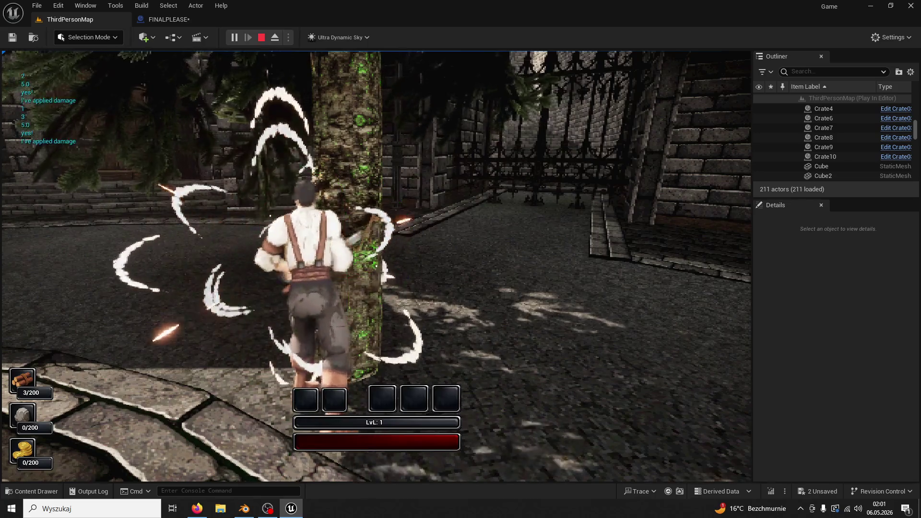
left_click(376, 266)
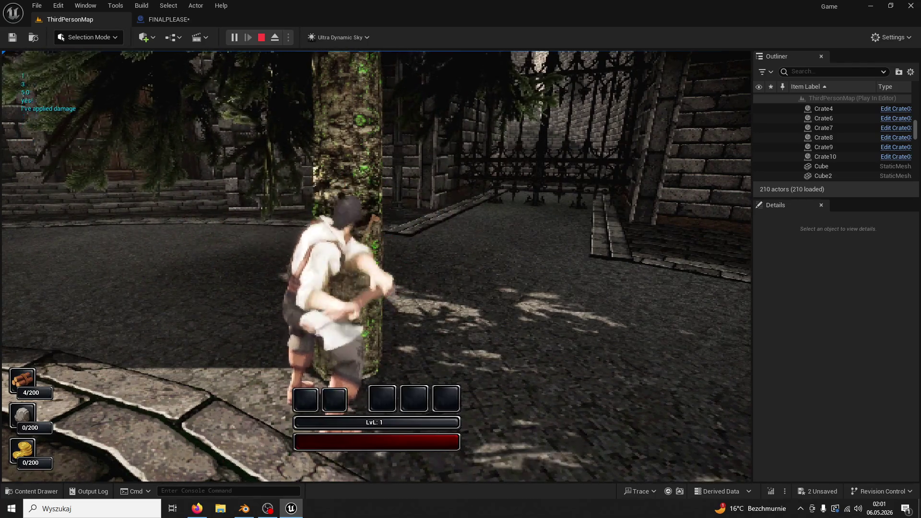
left_click(376, 266)
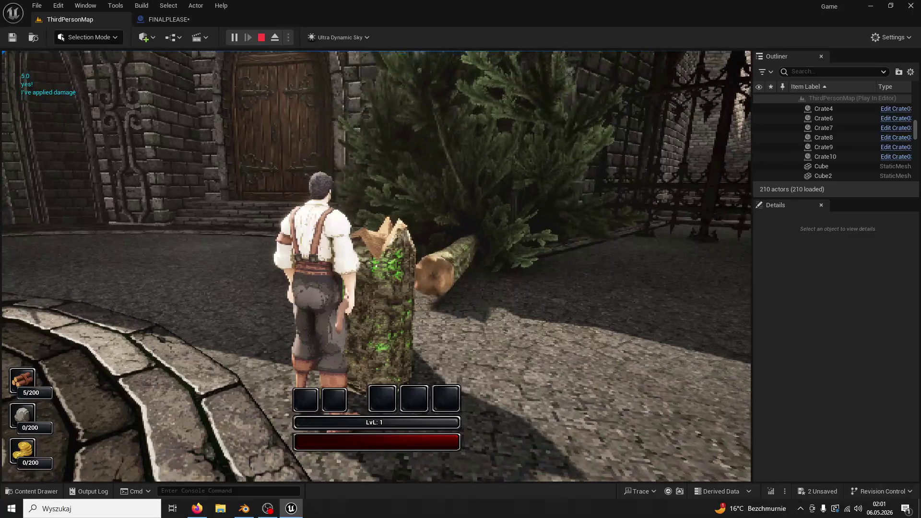
key("Escape")
left_click(175, 21)
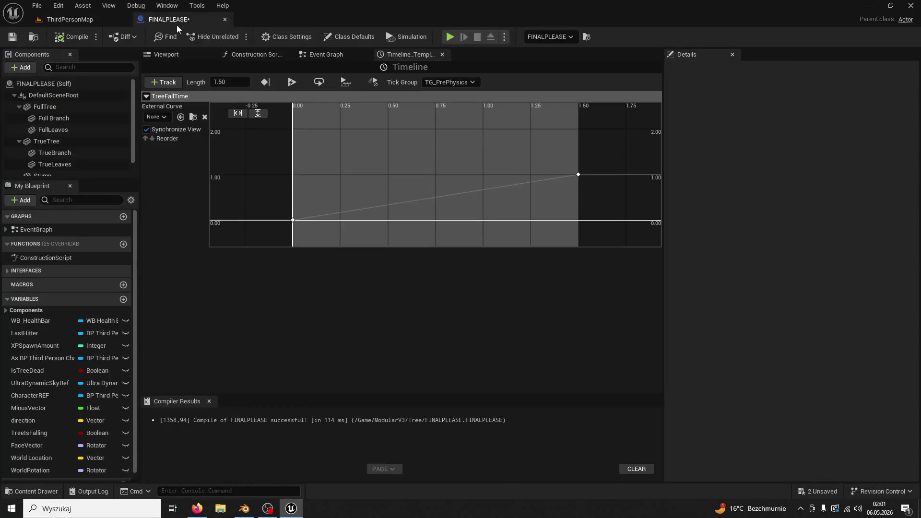
- Check the end key's values, close the timeline editor, and view the SET Face Vector and Rotate Tree nodes
left_click(579, 174)
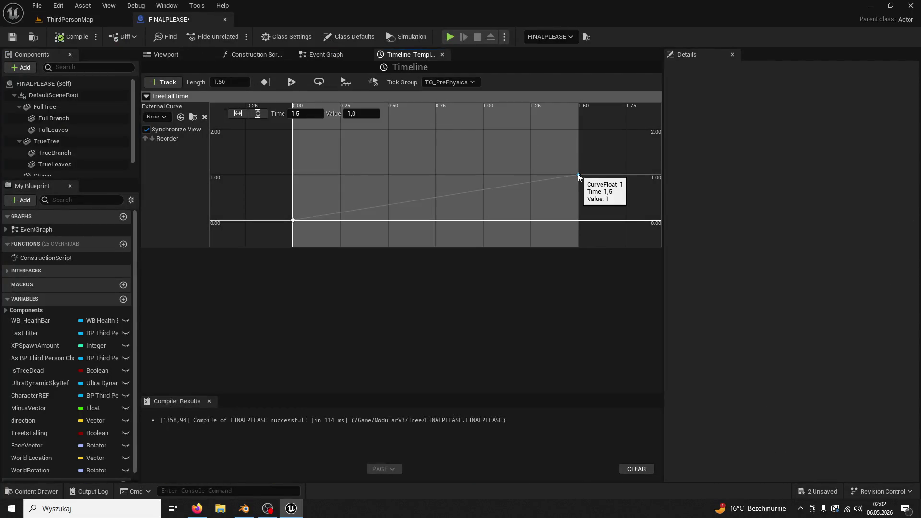
left_click(442, 55)
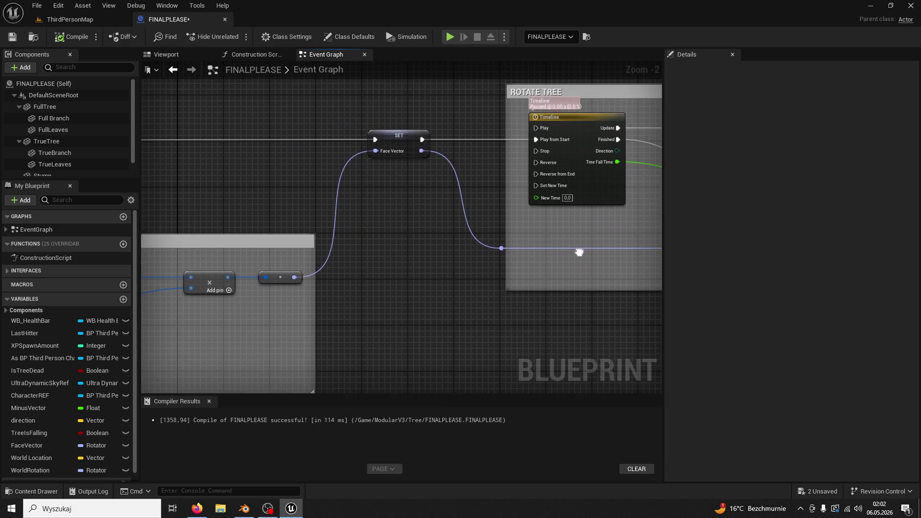
mouse_move(444, 244)
left_mouse_down()
mouse_move(564, 188)
mouse_move(618, 188)
mouse_move(471, 238)
mouse_move(491, 249)
mouse_move(304, 287)
left_mouse_up()
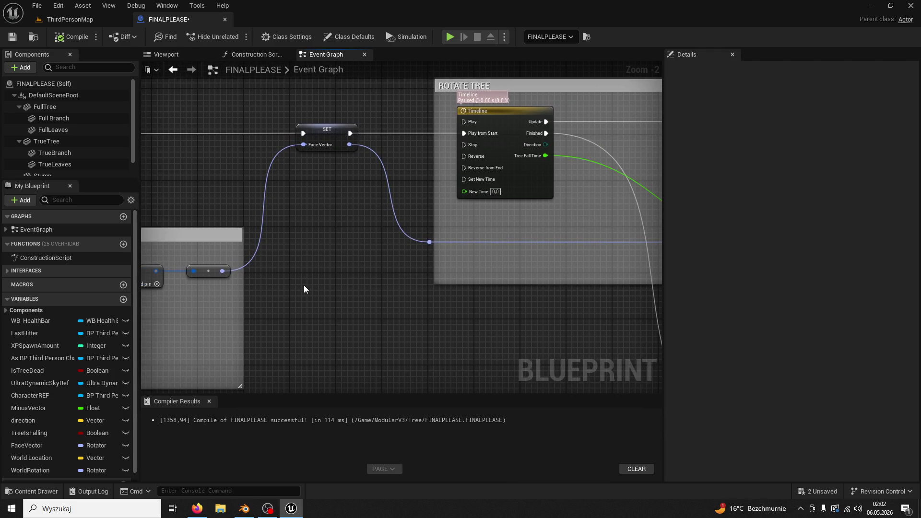
mouse_move(56, 448)
left_mouse_down()
mouse_move(285, 339)
mouse_move(345, 338)
left_mouse_up()
left_click(346, 341)
right_click(353, 326)
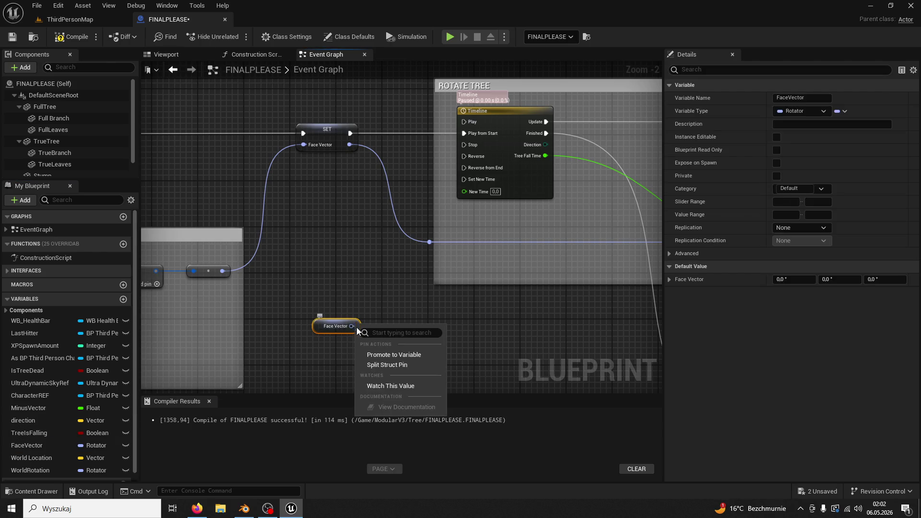
left_click(382, 365)
left_click_drag(382, 361, 359, 334)
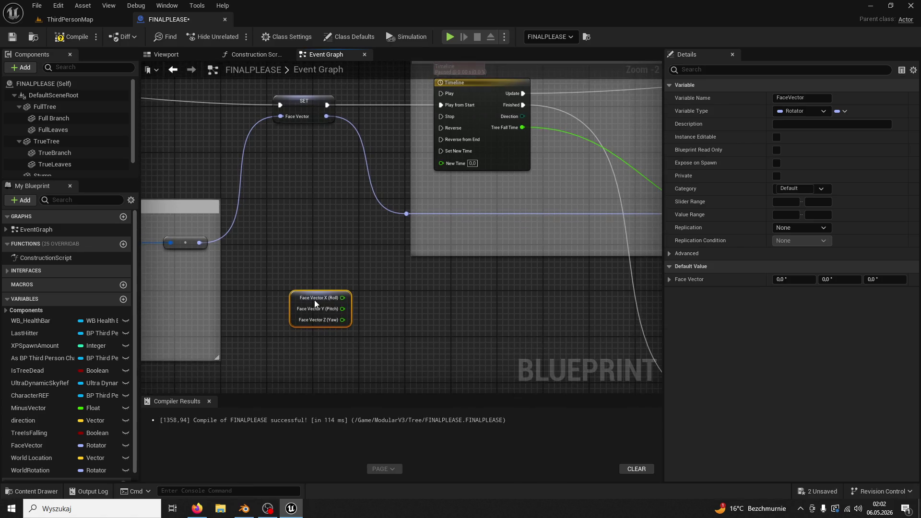
left_click_drag(295, 298, 468, 296)
mouse_move(496, 257)
left_mouse_down()
mouse_move(349, 239)
mouse_move(306, 245)
left_mouse_up()
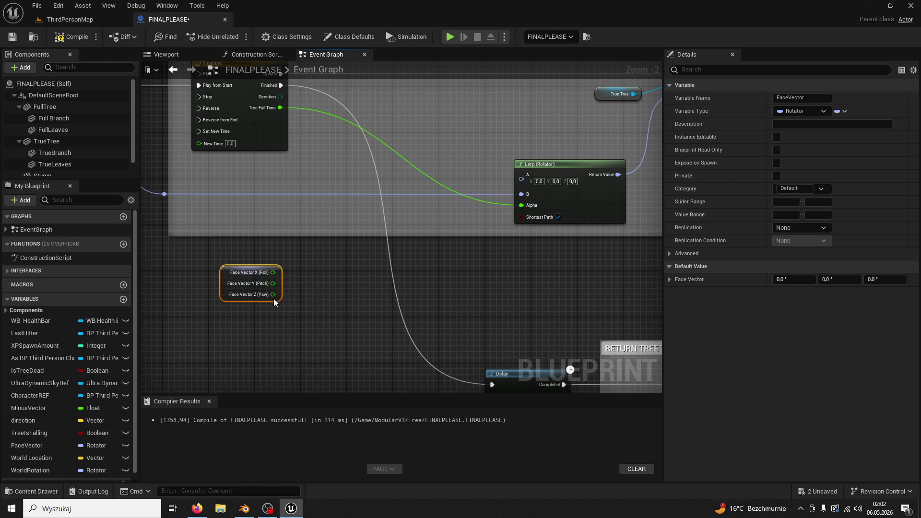
left_click_drag(273, 295, 522, 195)
left_click_drag(273, 294, 329, 281)
left_click(290, 260)
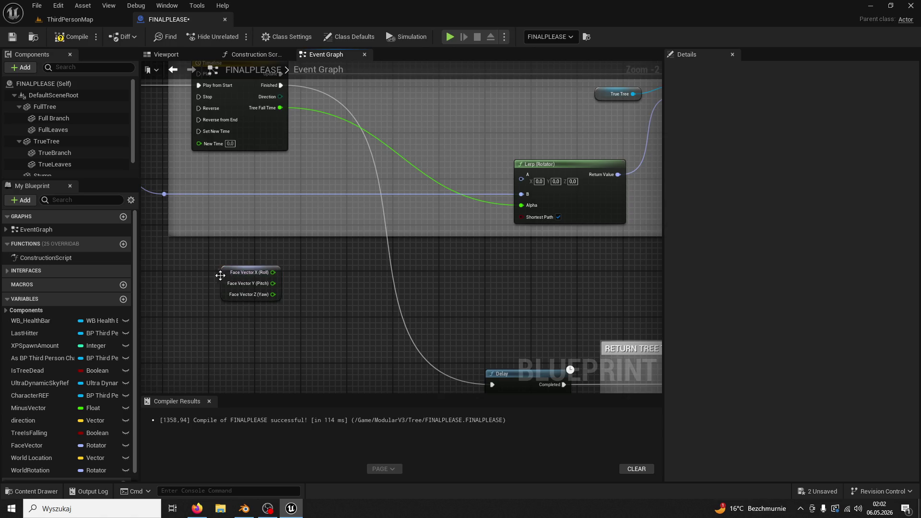
left_click(220, 275)
left_click_drag(254, 221, 318, 220)
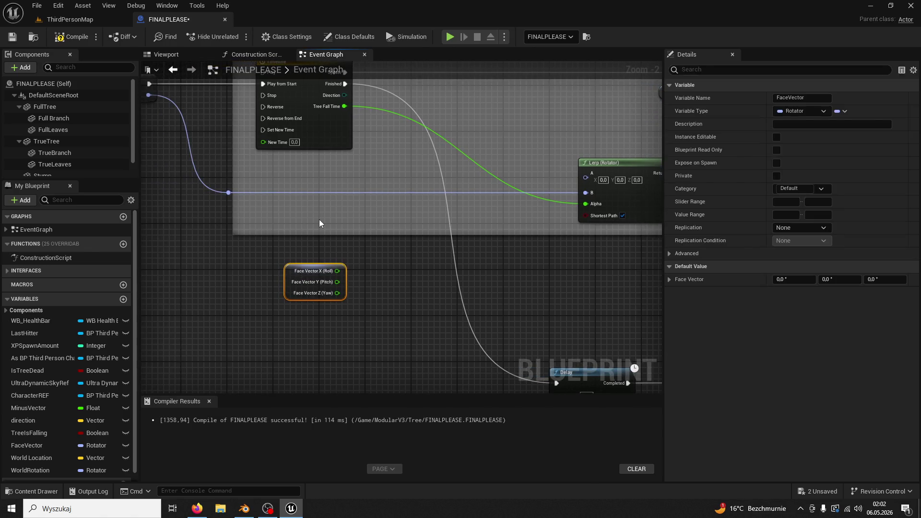
key("Delete")
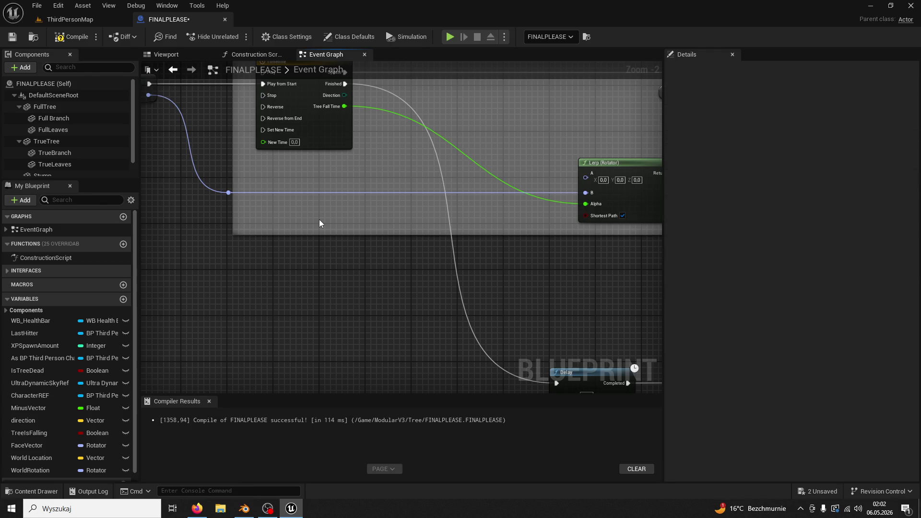
mouse_move(318, 220)
left_mouse_down()
mouse_move(603, 228)
mouse_move(622, 259)
left_mouse_up()
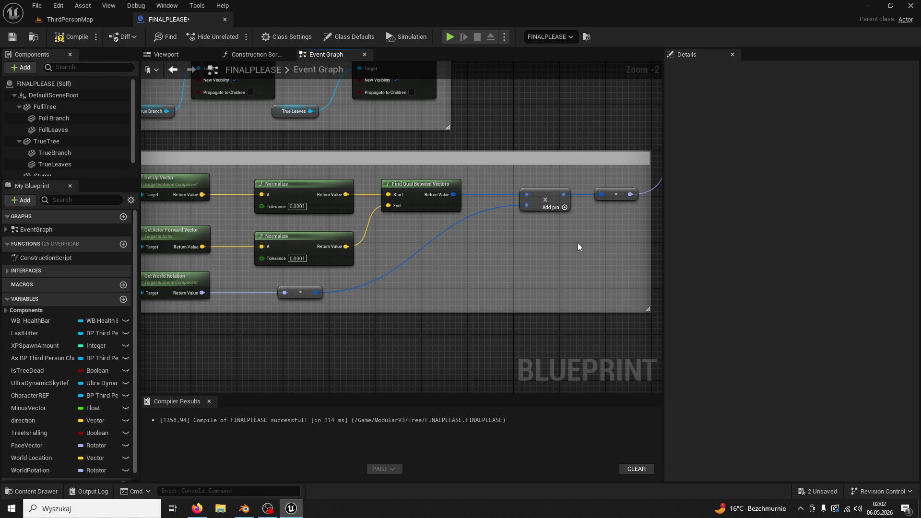
mouse_move(544, 235)
left_mouse_down()
mouse_move(425, 255)
mouse_move(402, 289)
left_mouse_up()
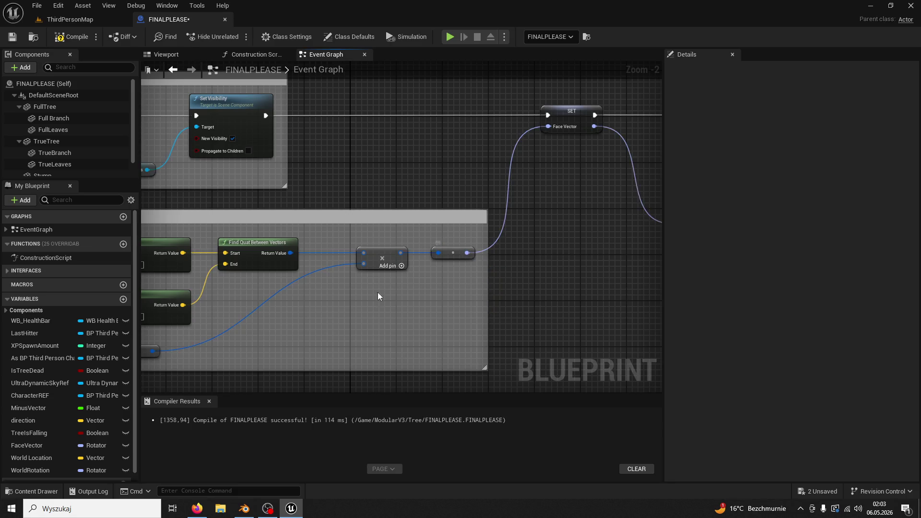
mouse_move(378, 293)
left_mouse_down()
mouse_move(529, 291)
mouse_move(575, 273)
mouse_move(240, 236)
mouse_move(342, 270)
left_mouse_up()
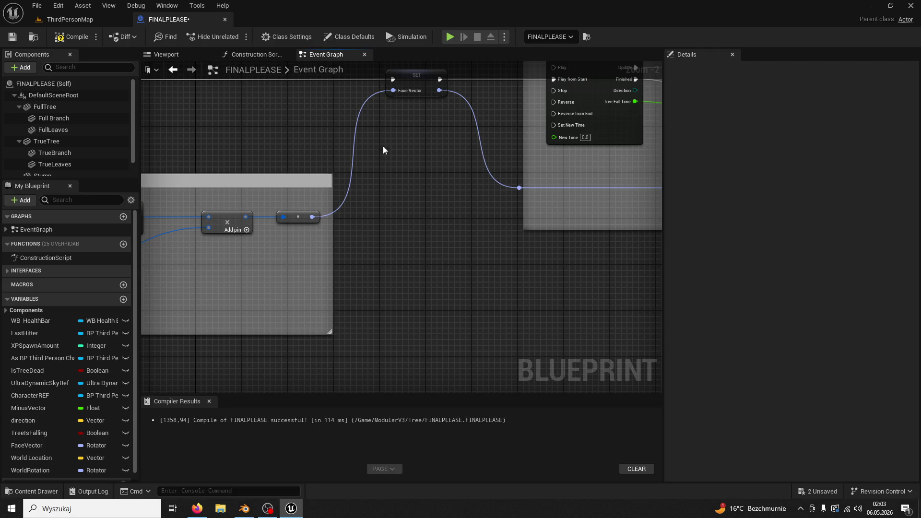
- Place a Face Vector getter beside the Lerp node to drive its B input
left_click(427, 91)
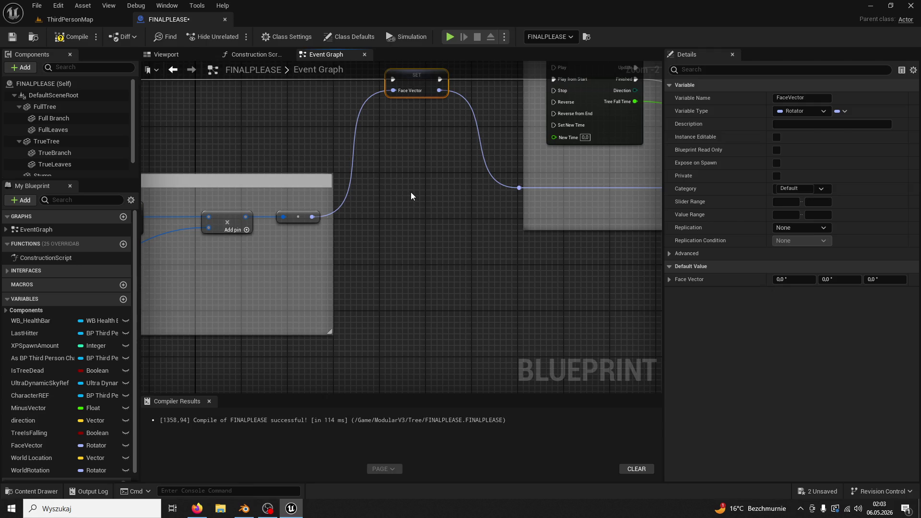
left_click_drag(410, 191, 376, 207)
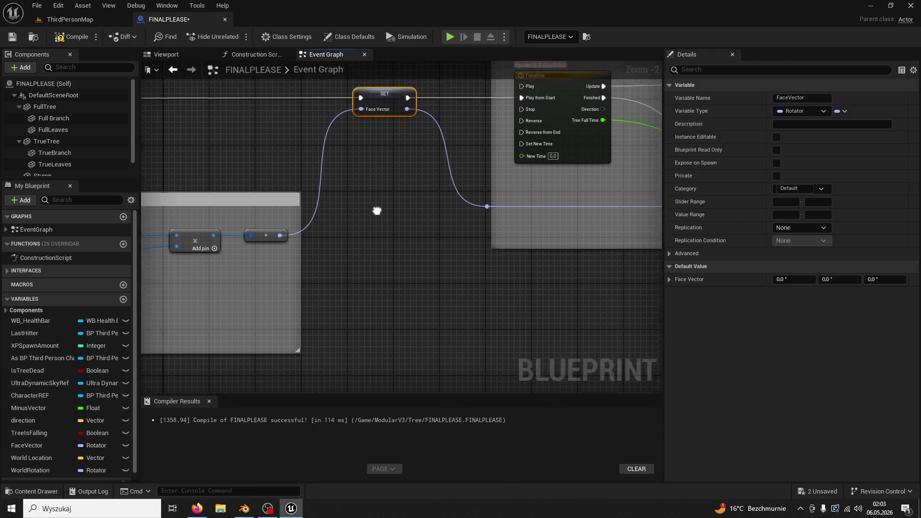
left_click_drag(425, 242, 343, 203)
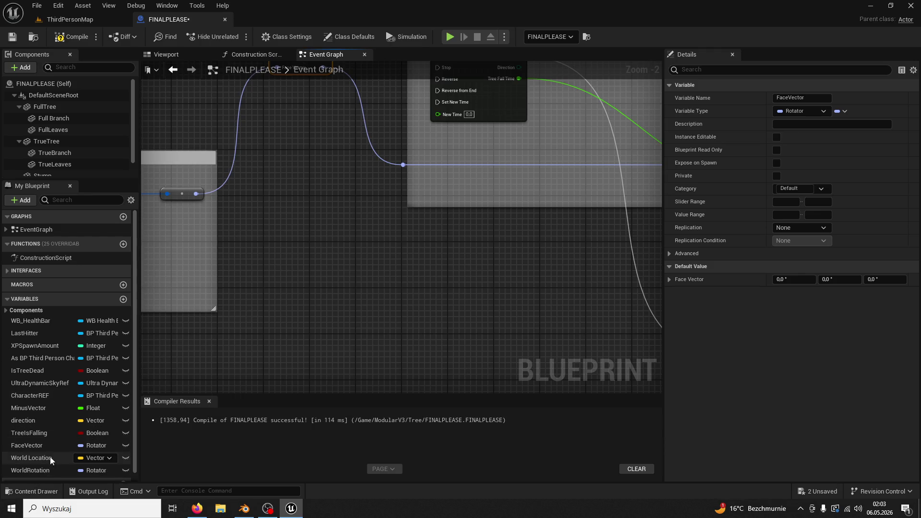
mouse_move(28, 445)
left_mouse_down()
mouse_move(467, 226)
mouse_move(491, 243)
left_mouse_up()
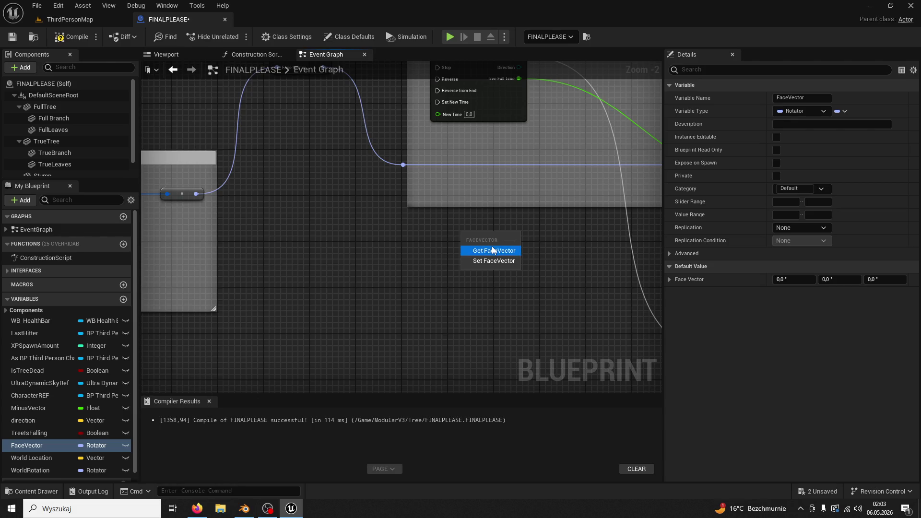
left_click(491, 247)
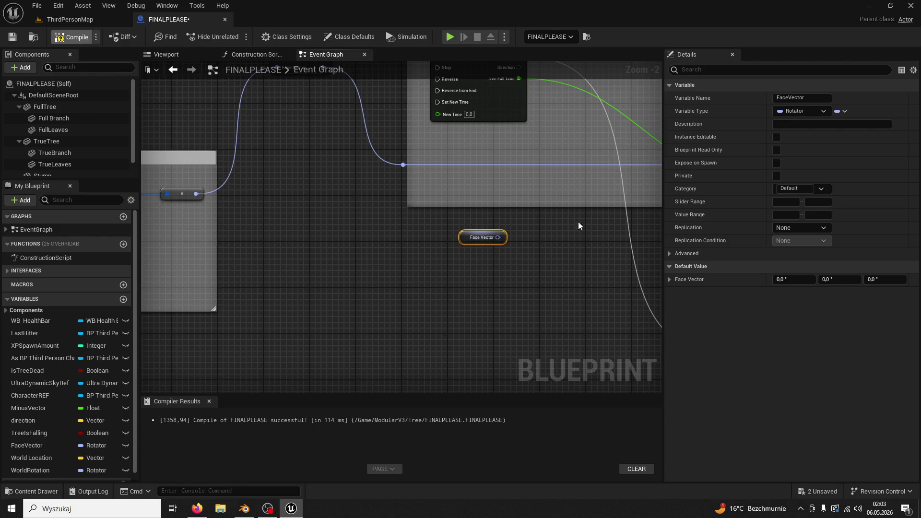
left_click_drag(582, 228, 297, 282)
mouse_move(209, 290)
left_mouse_down()
mouse_move(393, 279)
mouse_move(464, 235)
mouse_move(470, 219)
left_mouse_up()
- Set FaceVector's default Z rotation to 90, compile, and start a play test
left_click(875, 279)
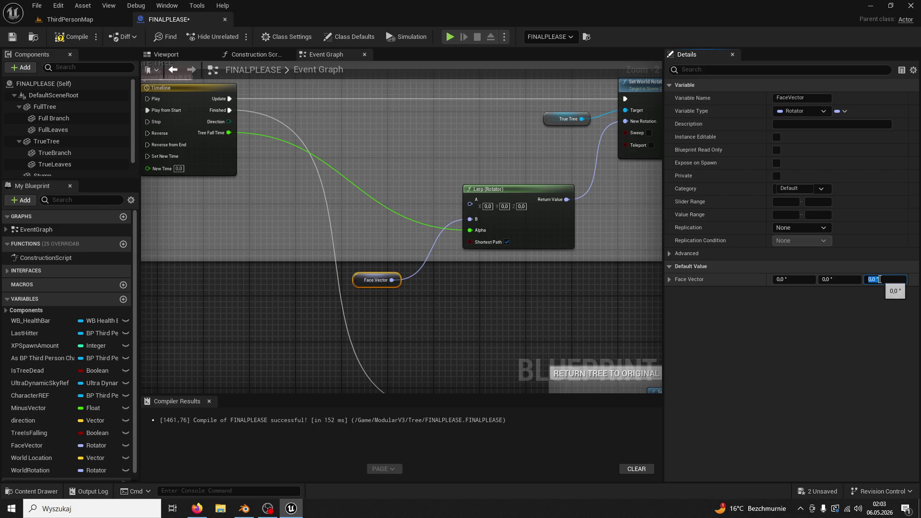
type("90.")
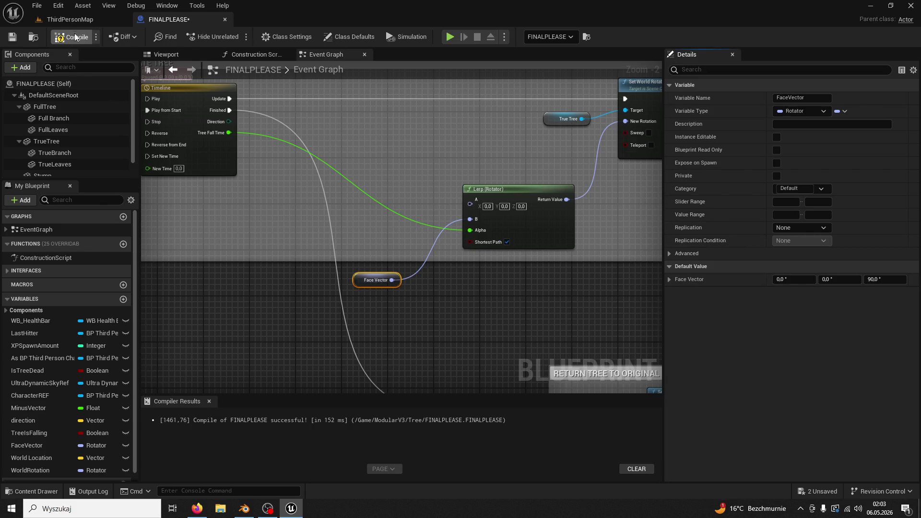
left_click(94, 21)
left_click(234, 37)
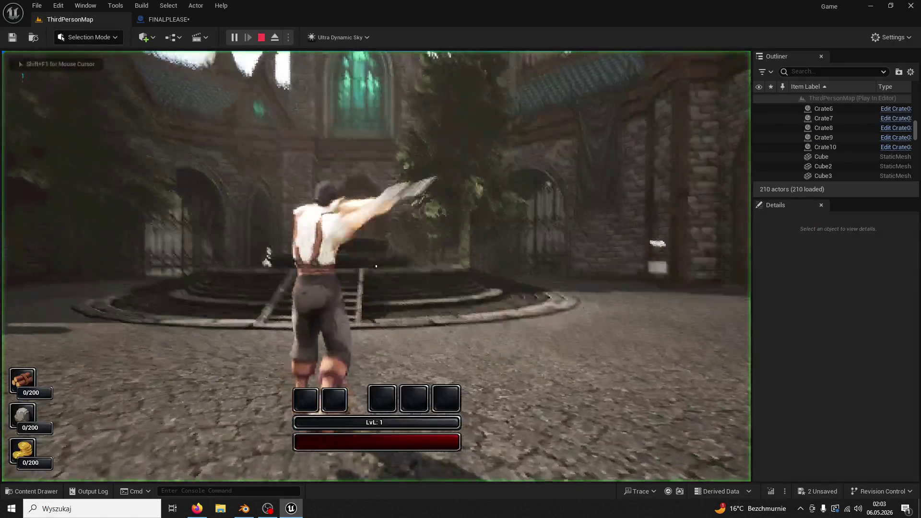
- Run to the tree, chop it down for 5/200 wood, and stop play
key("w")
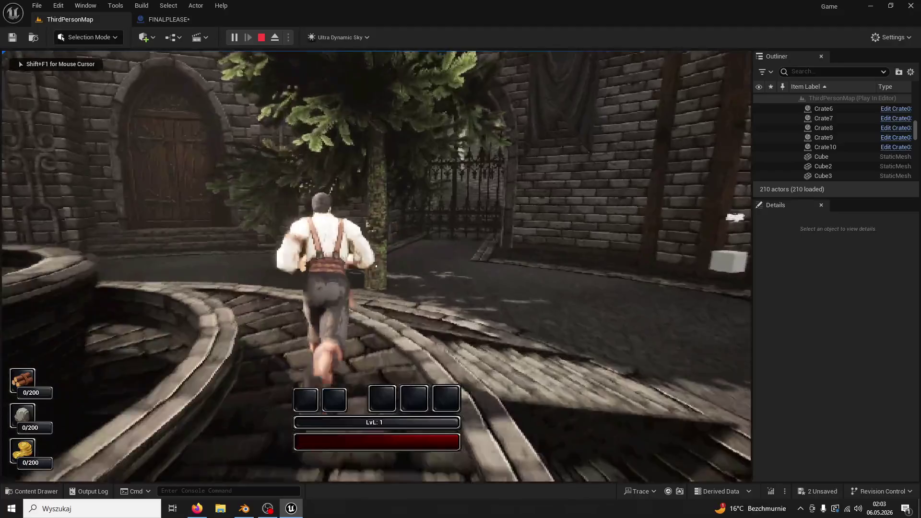
key("space")
left_click(377, 265)
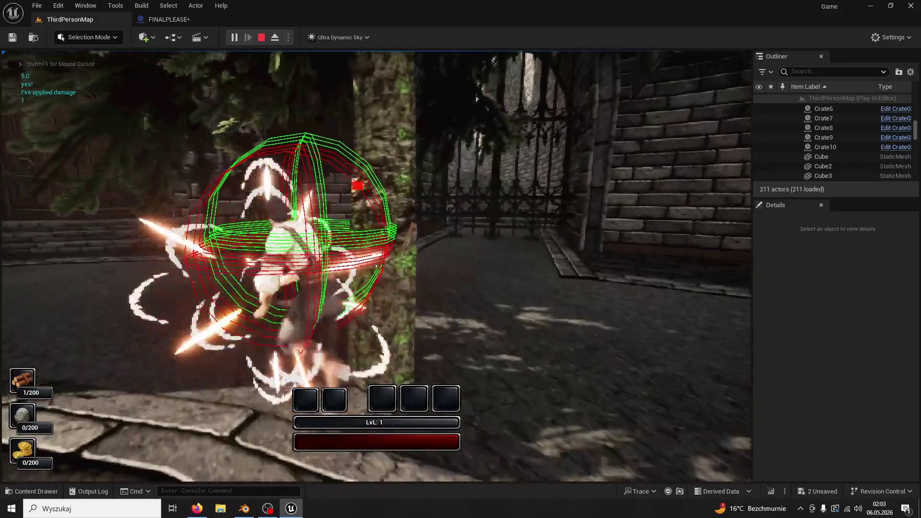
left_click(376, 266)
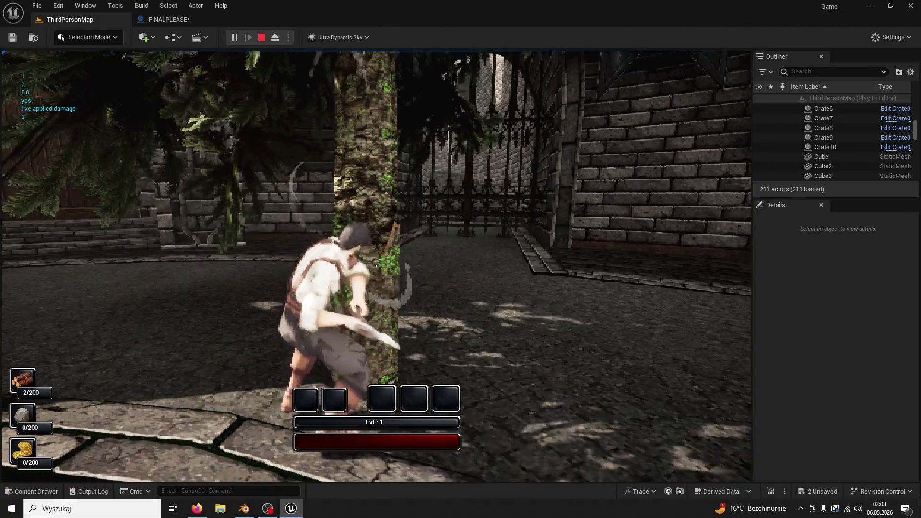
left_click(376, 266)
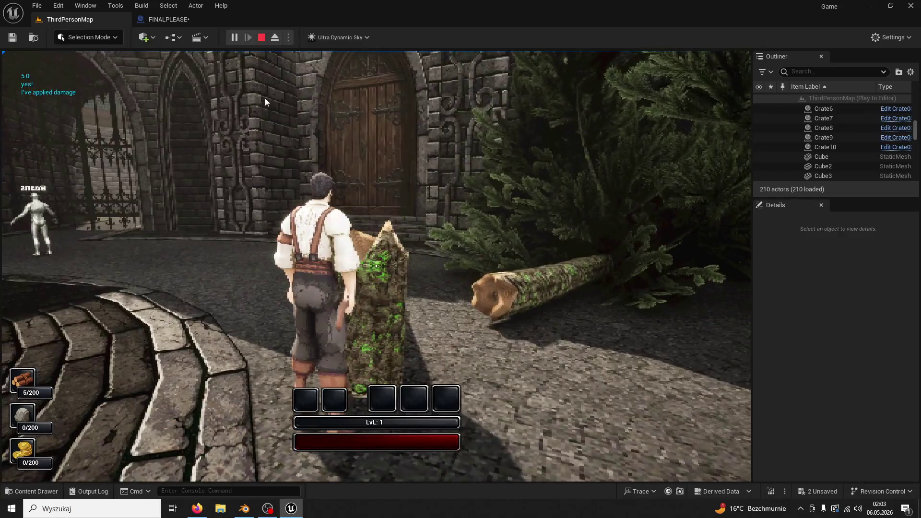
key("Escape")
- Delete the Face Vector getter and wire the SET Face Vector output into Lerp B
left_click(166, 19)
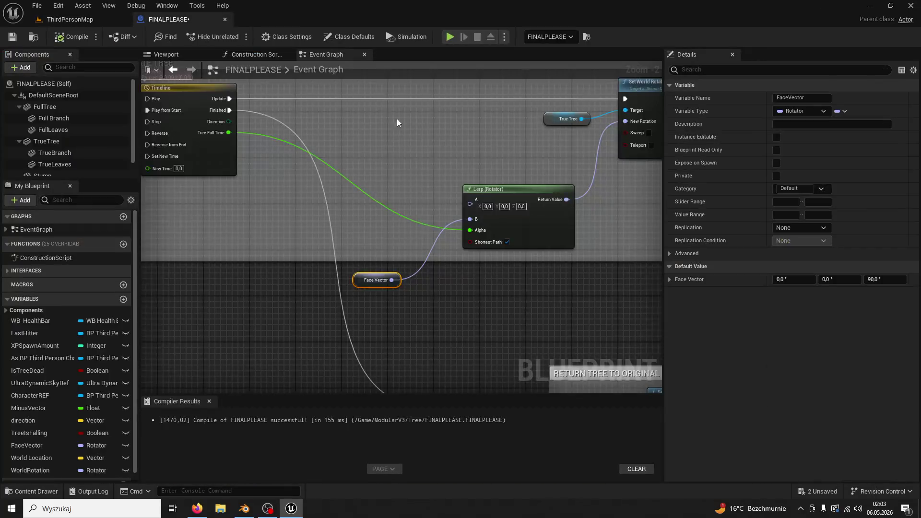
left_click(451, 289)
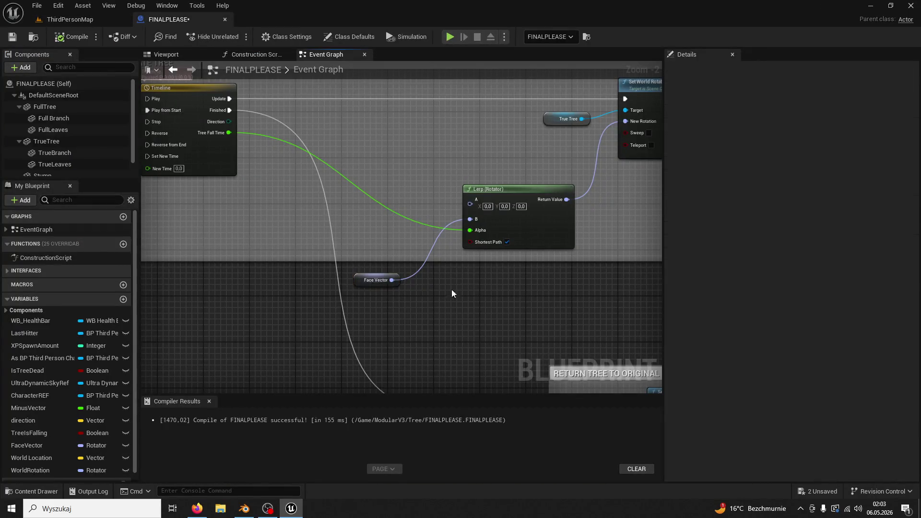
left_click(360, 277)
key("Delete")
scroll(350, 274, "down", 1)
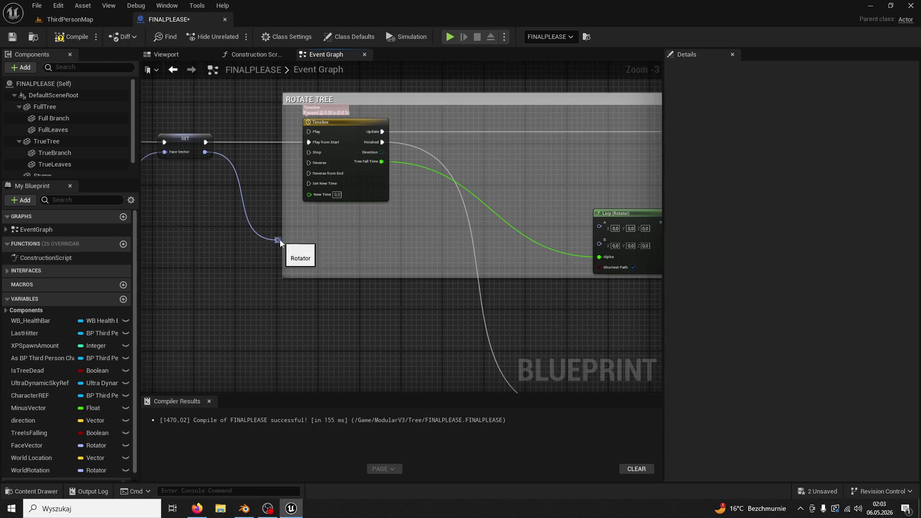
left_click_drag(277, 240, 599, 240)
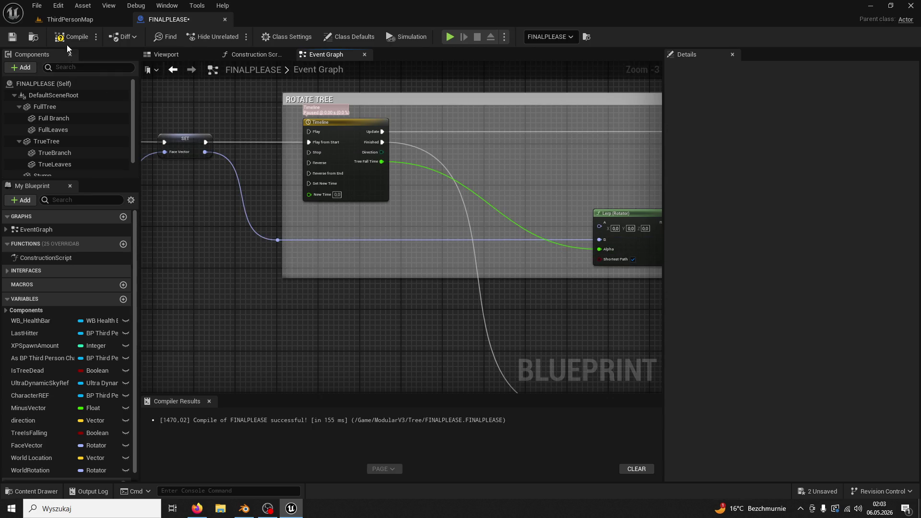
- Inspect the Find Quat and Rotate Tree sections, toggling Set World Rotation's advanced pins
mouse_move(411, 214)
left_mouse_down()
mouse_move(267, 215)
mouse_move(496, 280)
mouse_move(662, 268)
mouse_move(606, 259)
mouse_move(526, 308)
mouse_move(474, 307)
mouse_move(492, 288)
mouse_move(445, 288)
left_mouse_up()
left_click(489, 257)
mouse_move(505, 289)
left_mouse_down()
mouse_move(328, 256)
mouse_move(191, 247)
left_mouse_up()
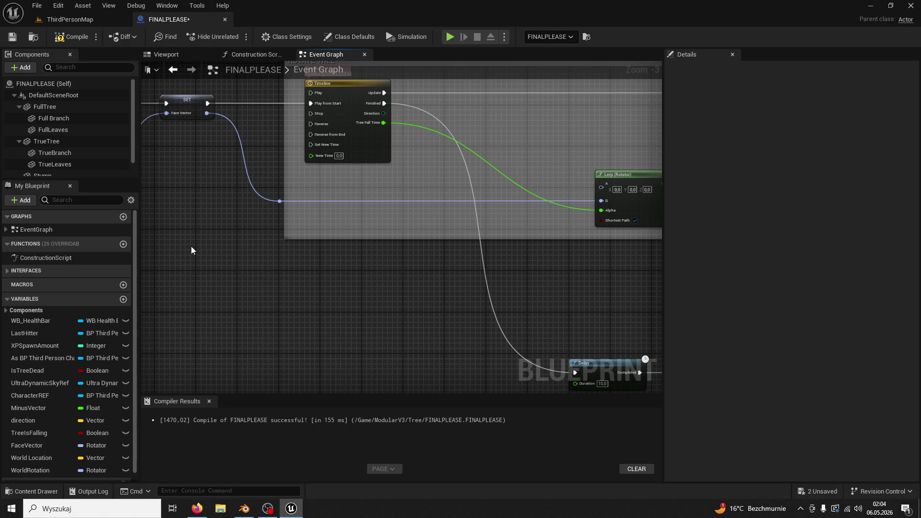
mouse_move(361, 228)
left_mouse_down()
mouse_move(181, 200)
mouse_move(153, 182)
mouse_move(242, 197)
mouse_move(198, 260)
left_mouse_up()
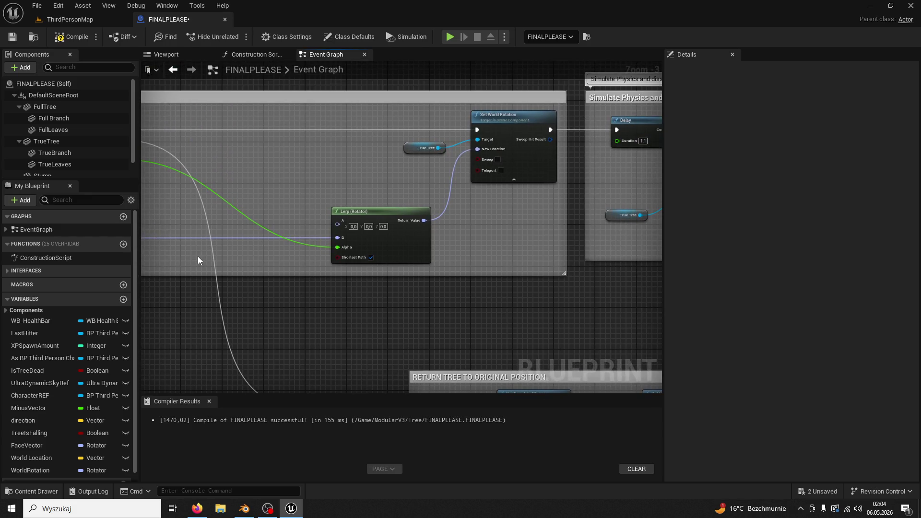
scroll(493, 192, "up", 2)
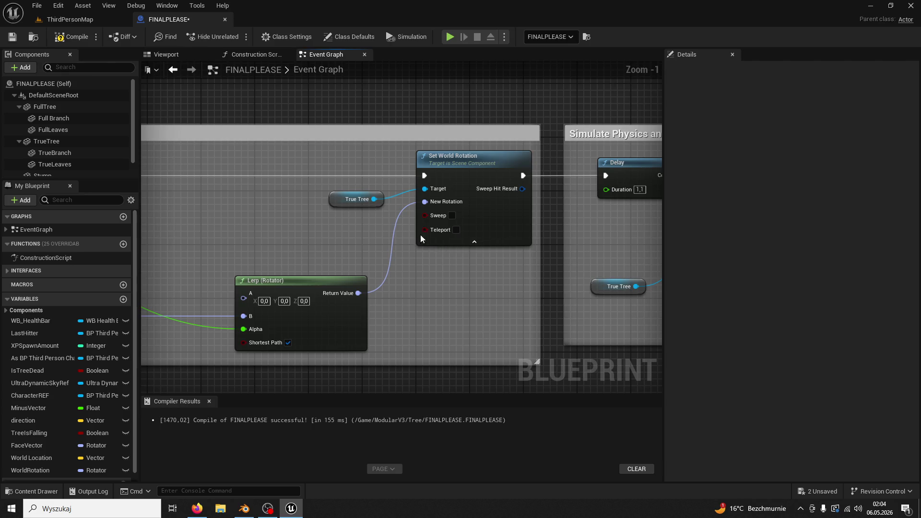
left_click(474, 241)
left_click(464, 216)
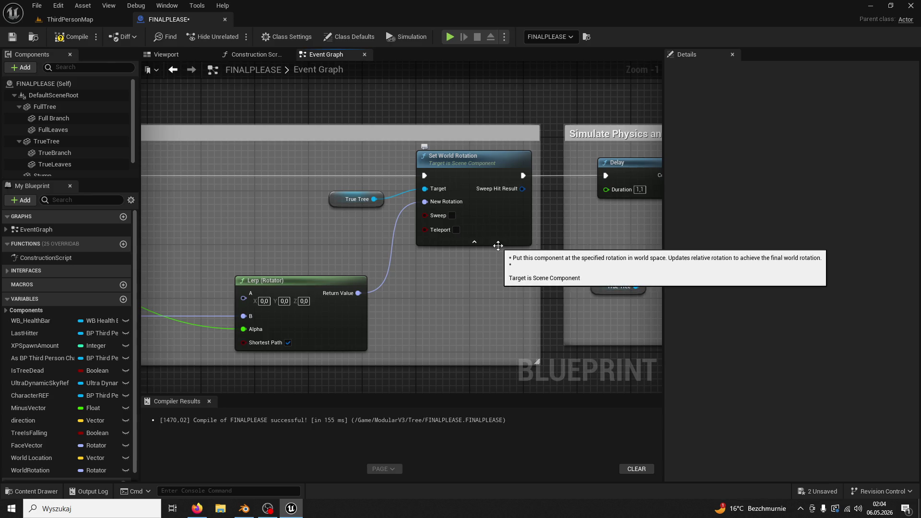
- Review the Set Visibility, SET Face Vector and Normalize nodes, then return to the level
left_click_drag(498, 245, 418, 274)
right_click(419, 275)
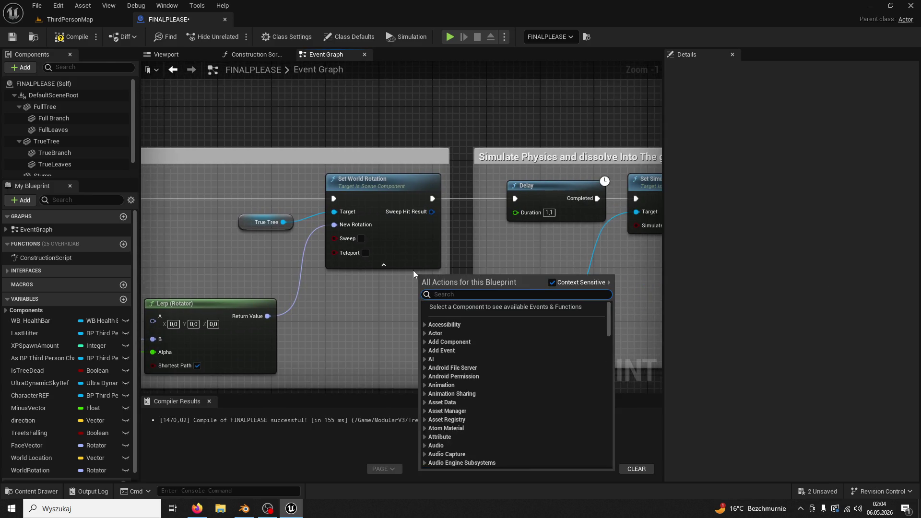
left_click(507, 240)
left_click_drag(508, 240, 548, 236)
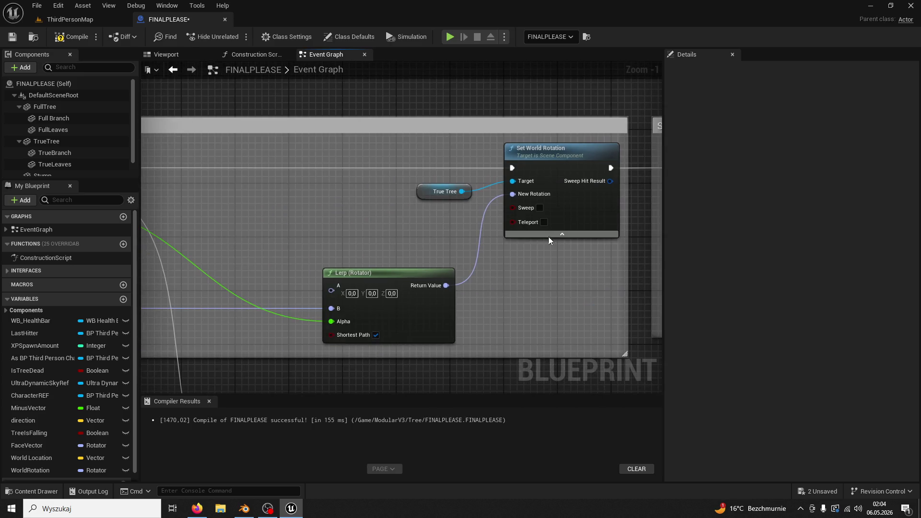
scroll(519, 272, "down", 1)
mouse_move(519, 272)
left_mouse_down()
mouse_move(394, 257)
mouse_move(628, 251)
left_mouse_up()
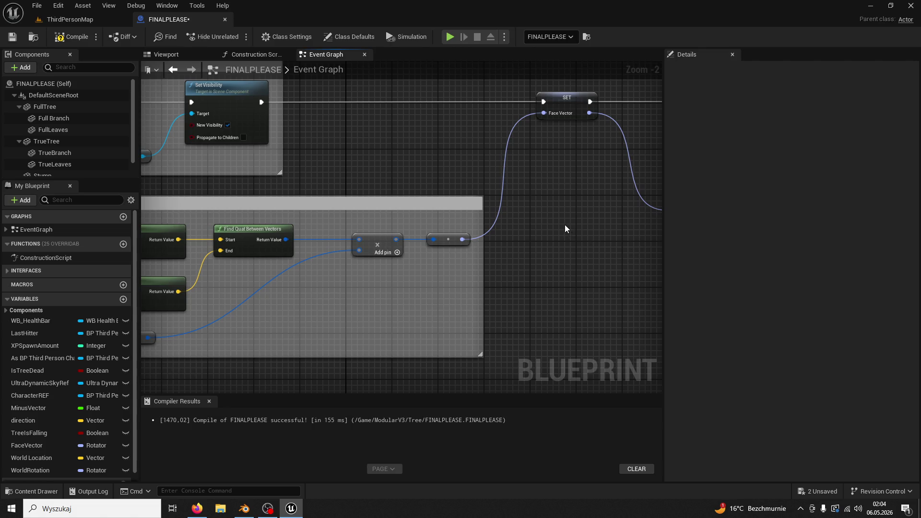
left_click_drag(468, 251, 555, 252)
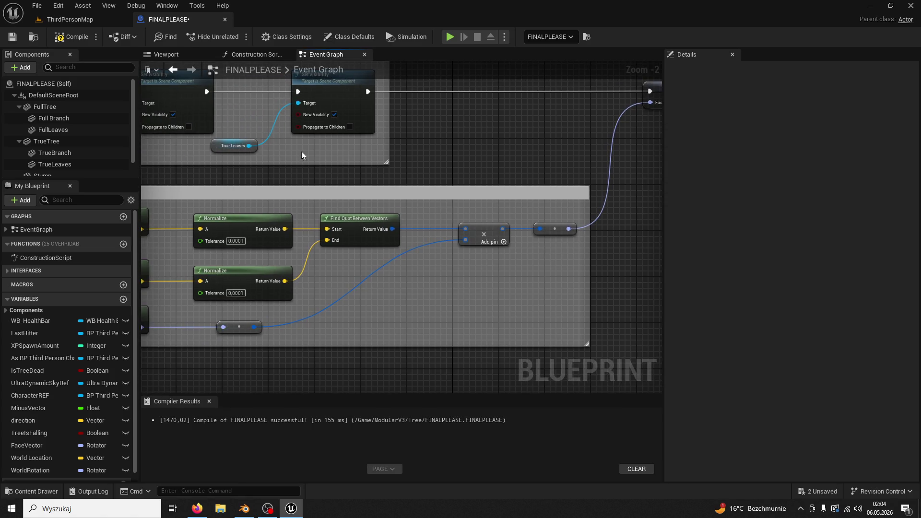
left_click(83, 22)
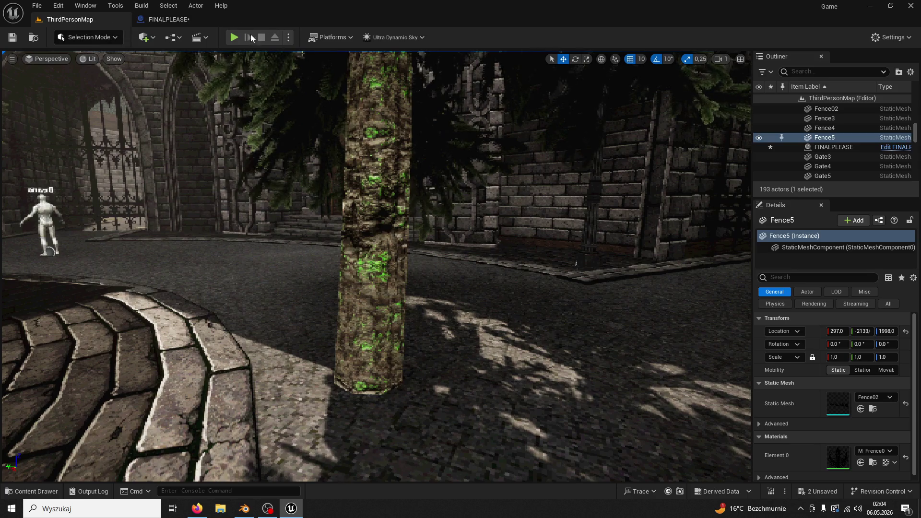
- Run a short play test toward the fountain, then briefly check the FINALPLEASE graph
left_click(235, 42)
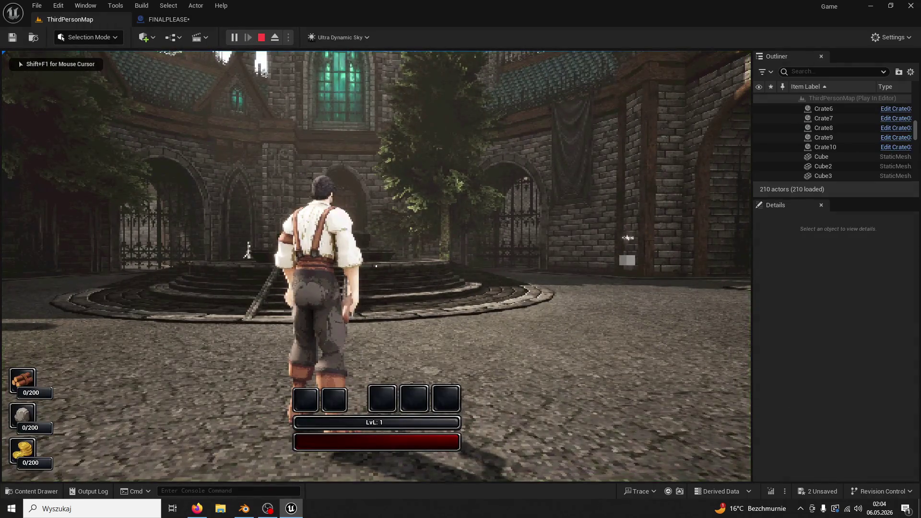
key("w")
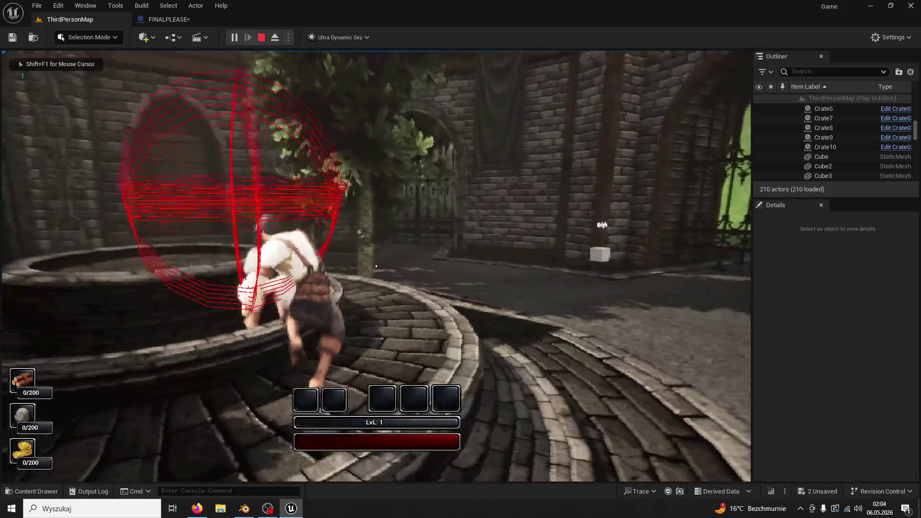
key("w")
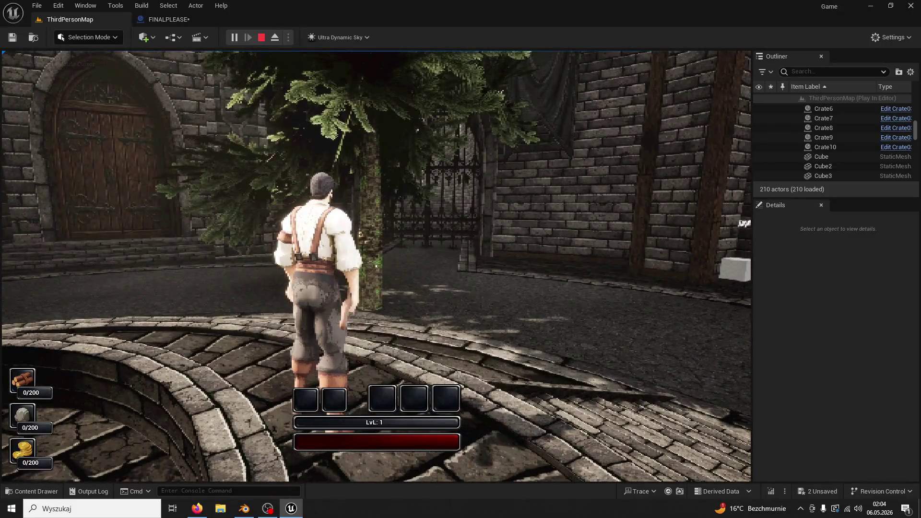
key("Escape")
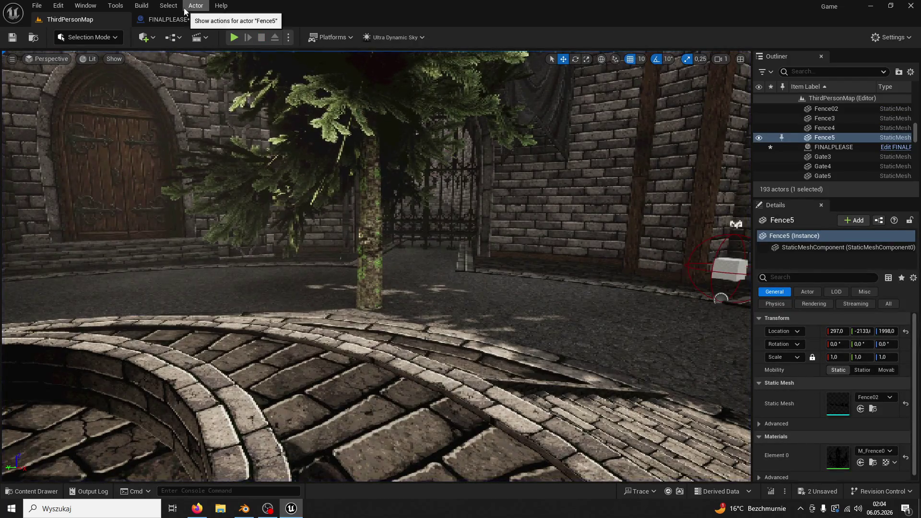
left_click(167, 19)
left_click_drag(462, 142, 450, 144)
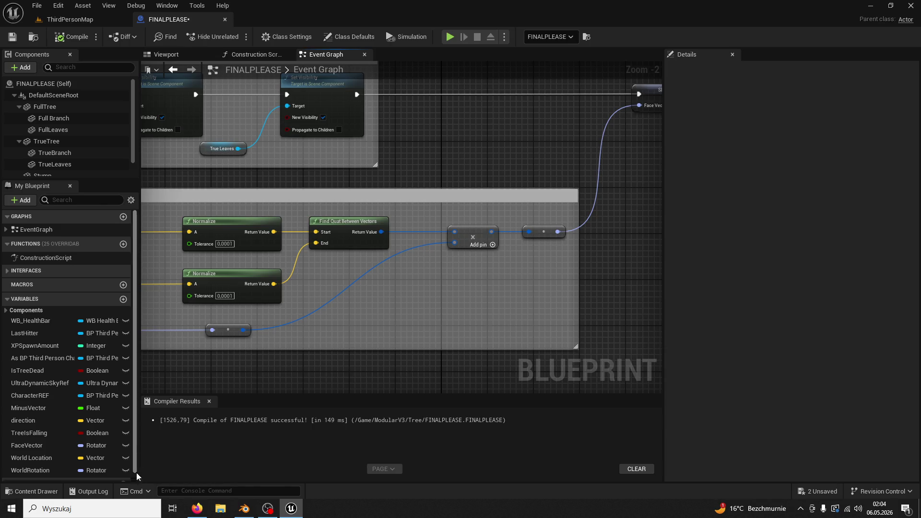
left_click(129, 19)
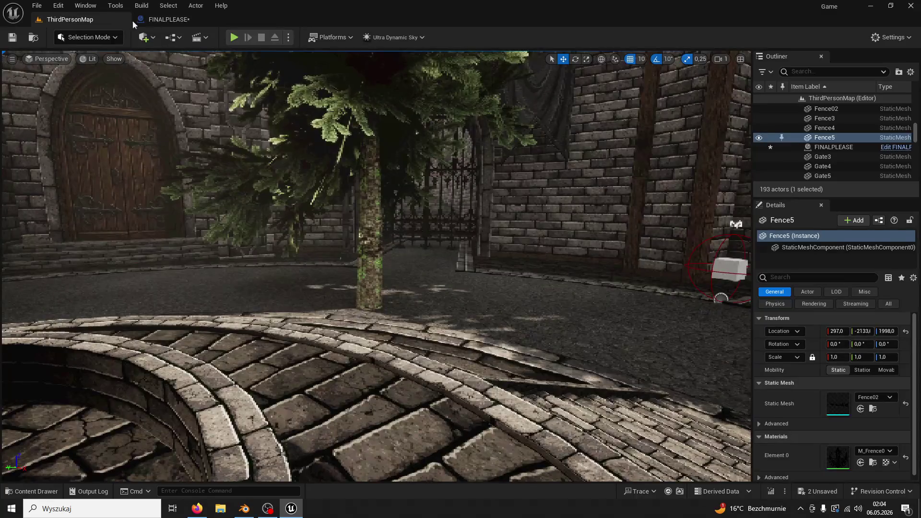
- Play-test the tree, chopping it six times and running past it, then stop
left_click(235, 37)
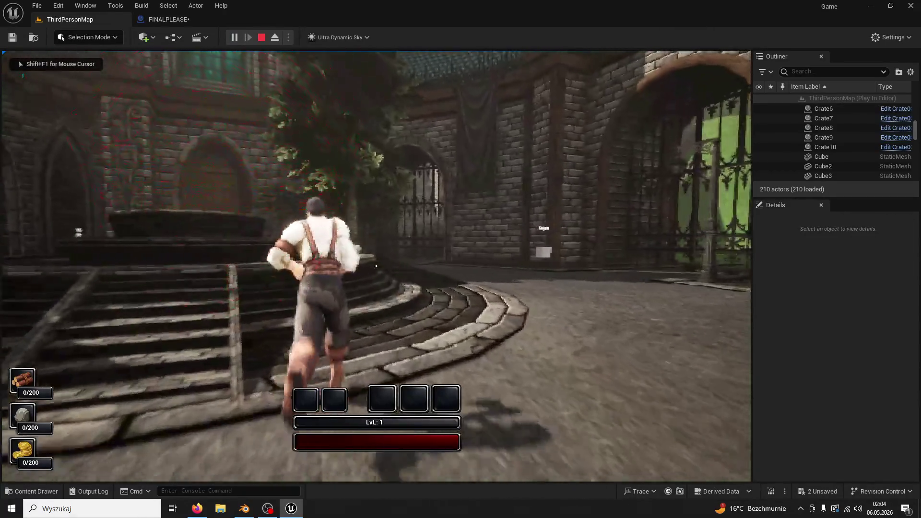
key("space")
key("space")
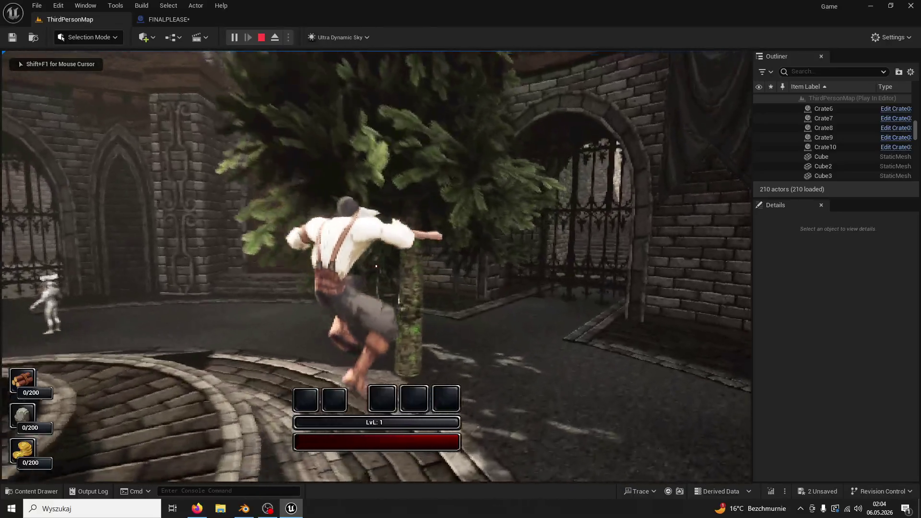
key("w")
left_click(376, 265)
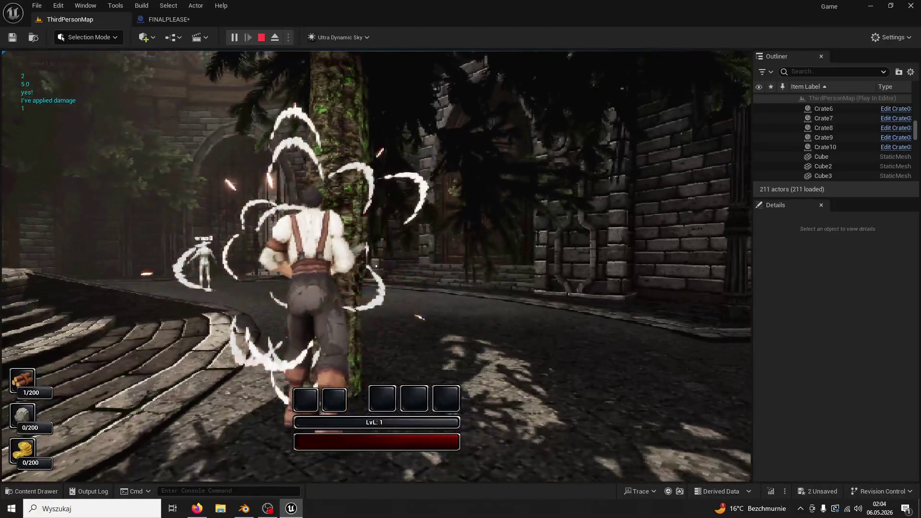
left_click(376, 265)
left_click(376, 265)
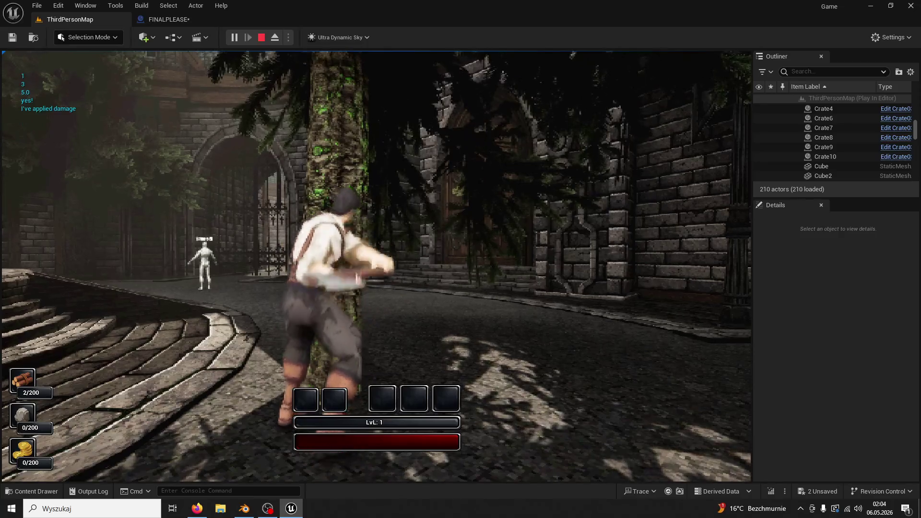
left_click(376, 266)
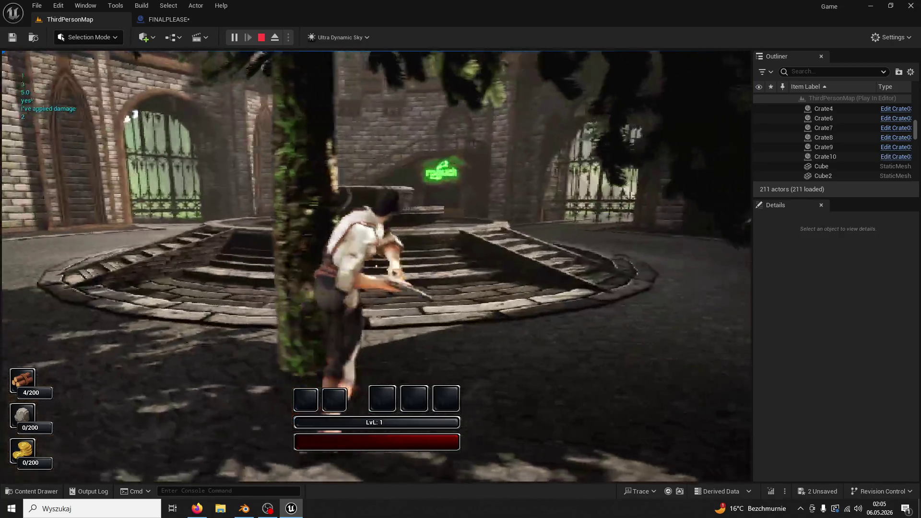
left_click(376, 266)
left_click(376, 266)
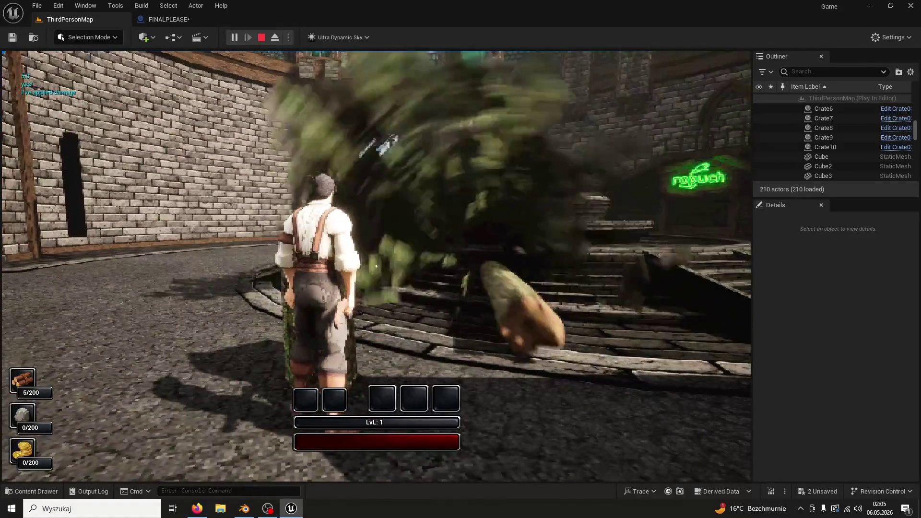
key("w")
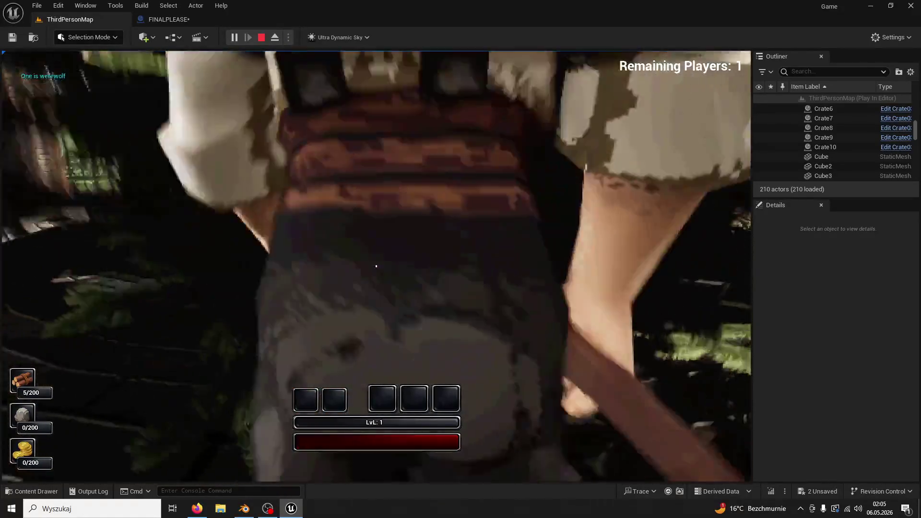
key("w")
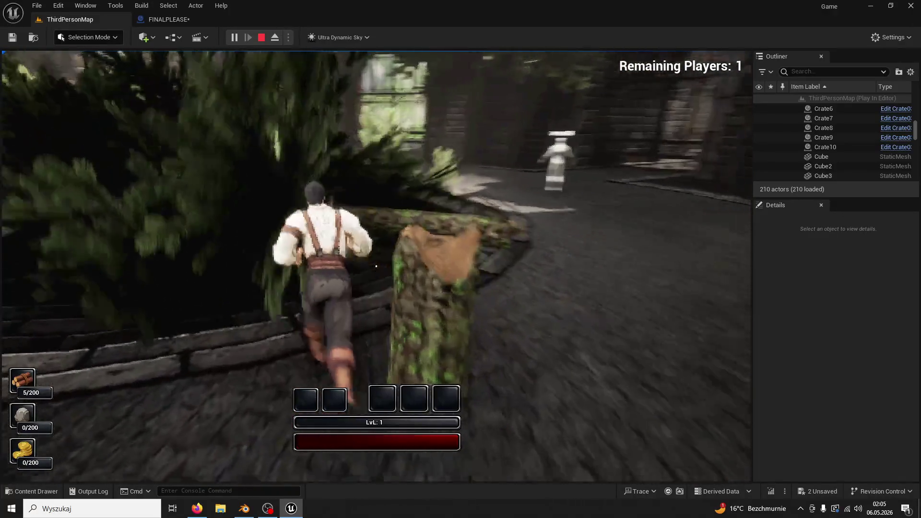
key("Escape")
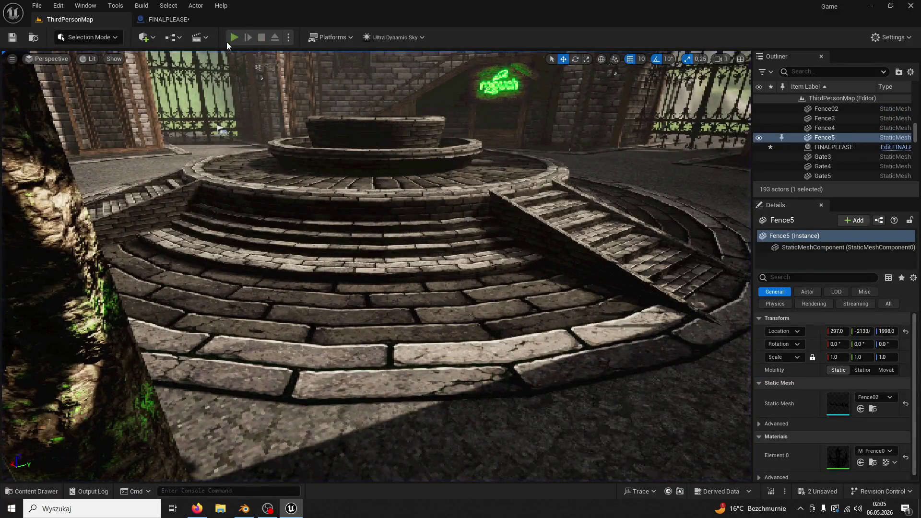
- Start a new play test, hit the tree twice with the axe, and stop
left_click(233, 38)
key("w")
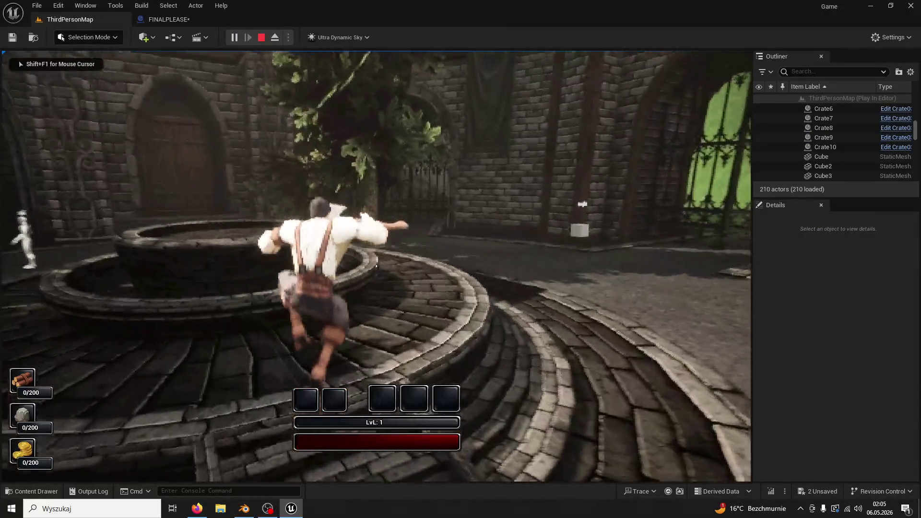
key("w")
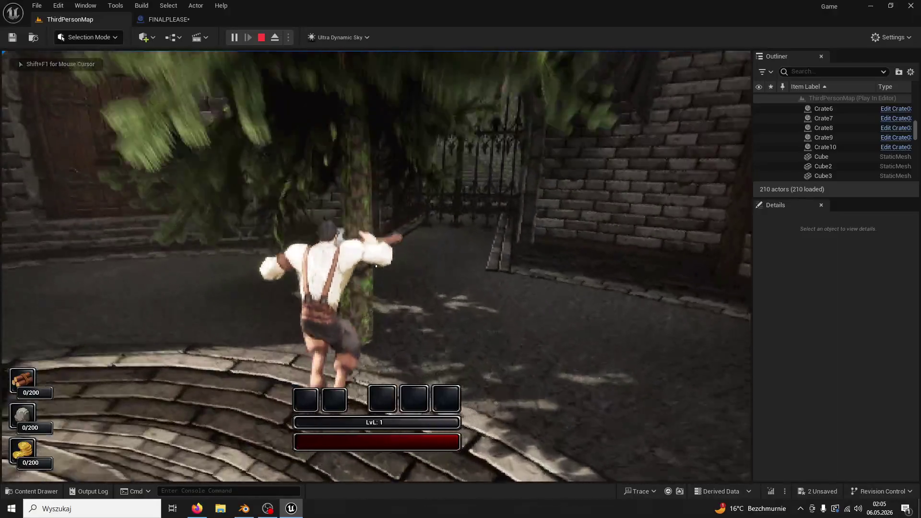
left_click(376, 266)
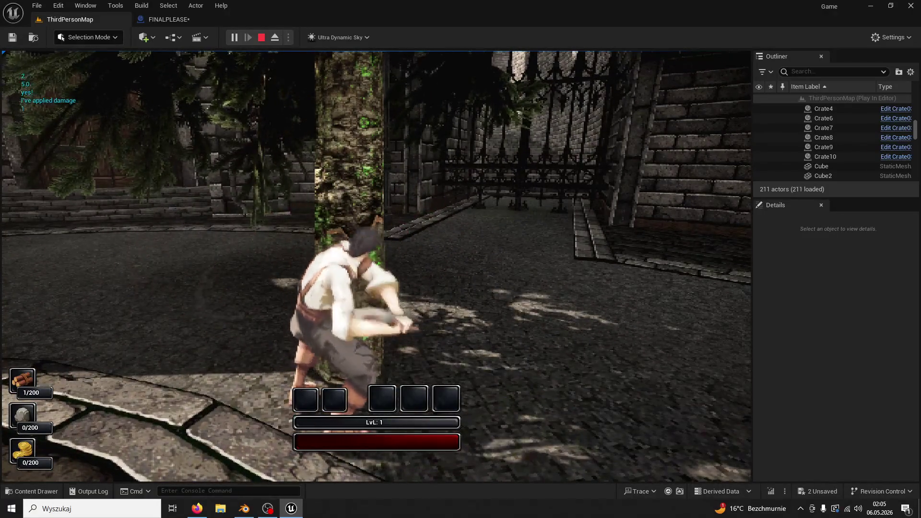
left_click(376, 266)
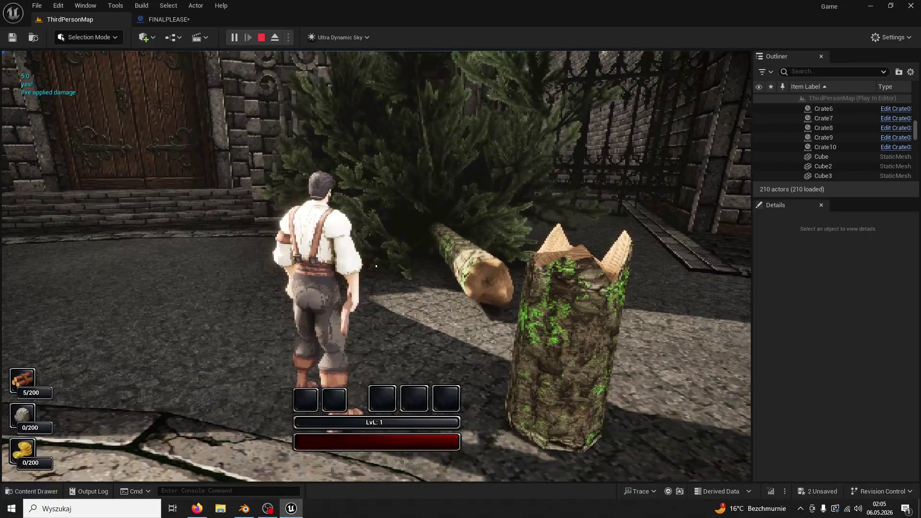
key("Escape")
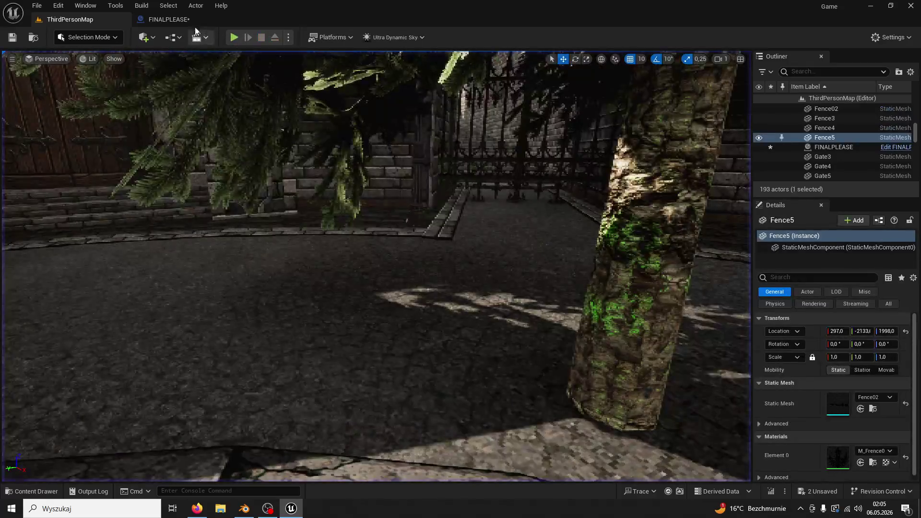
- Launch another play test with Alt+P and chop the tree until it falls
left_click(189, 24)
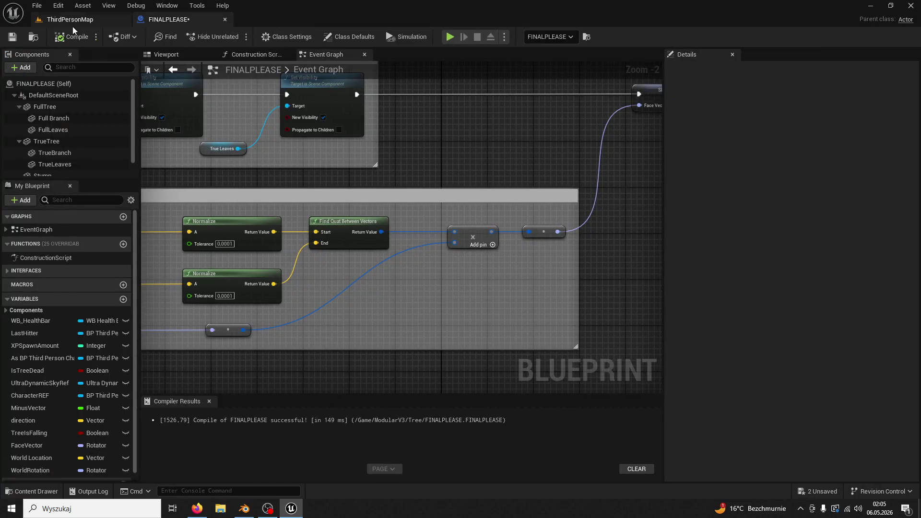
left_click(94, 22)
key("alt+p")
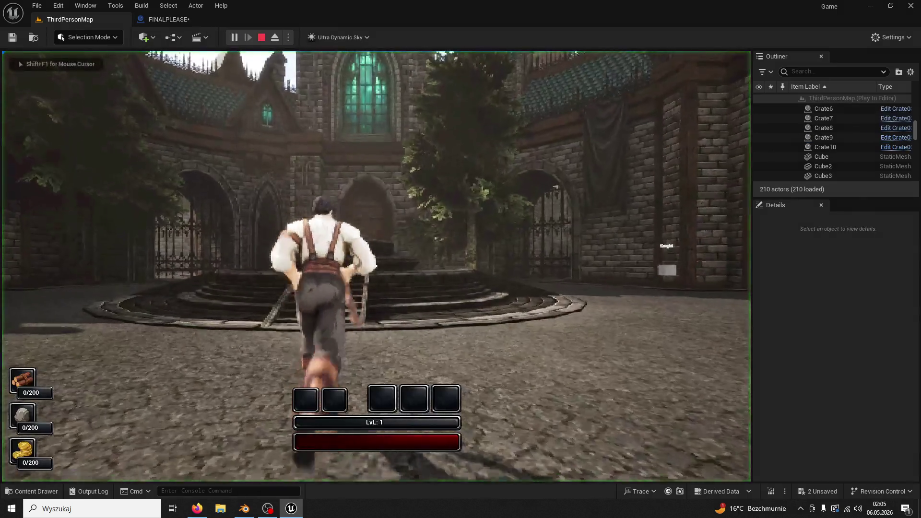
key("w")
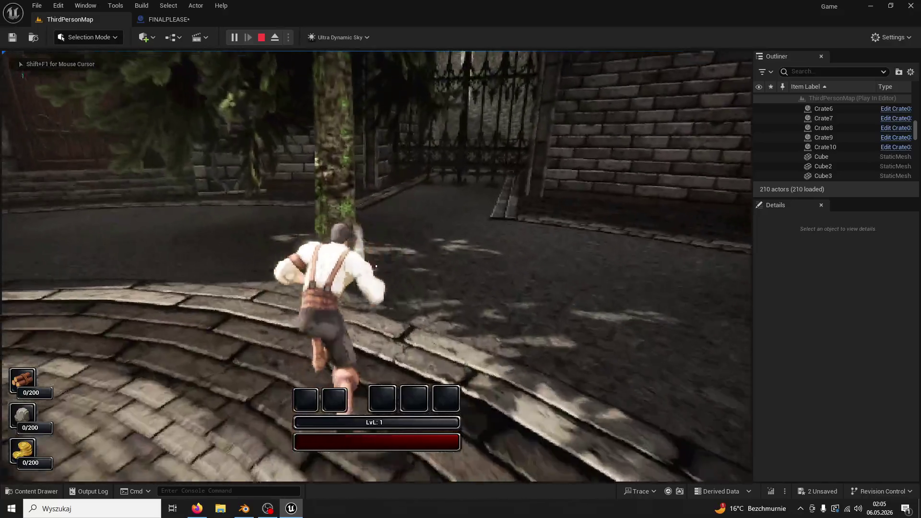
left_click(376, 265)
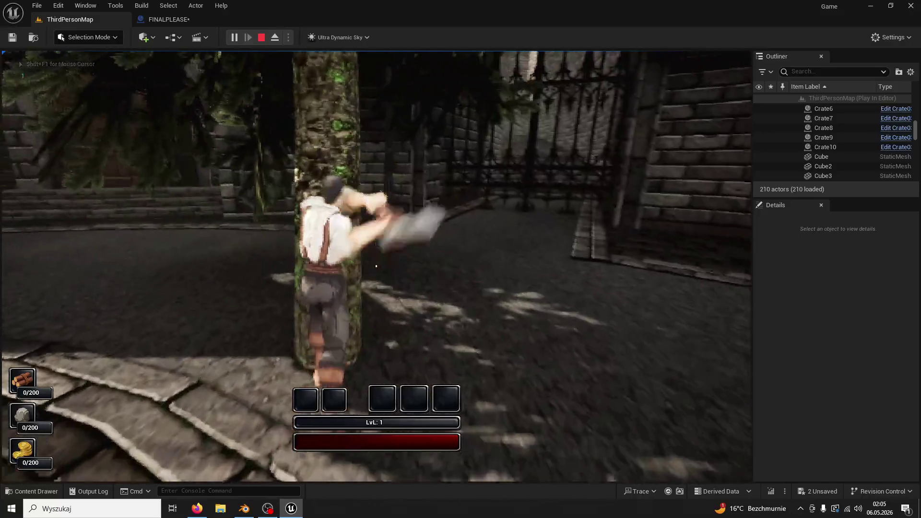
left_click(376, 266)
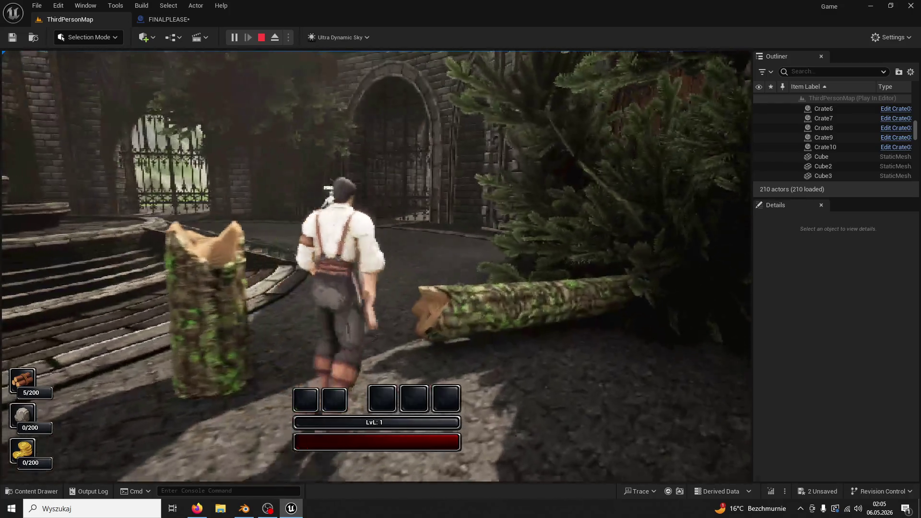
key("Escape")
- Play-test once more, chopping the tree with the E key three times to fell it
left_click(234, 39)
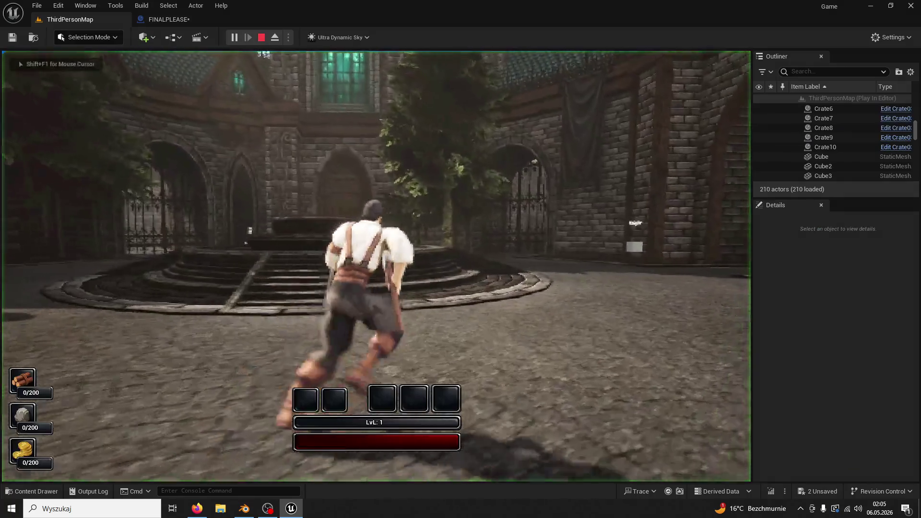
key("w")
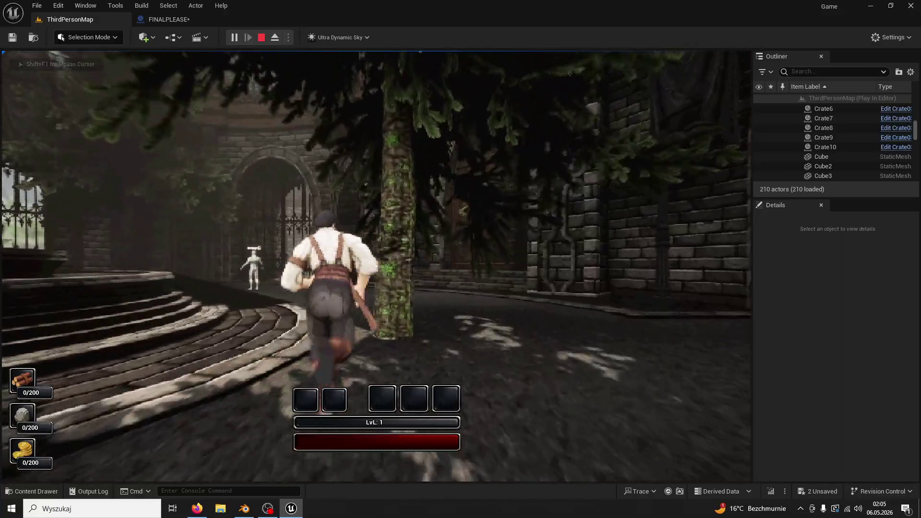
key("e")
key("e")
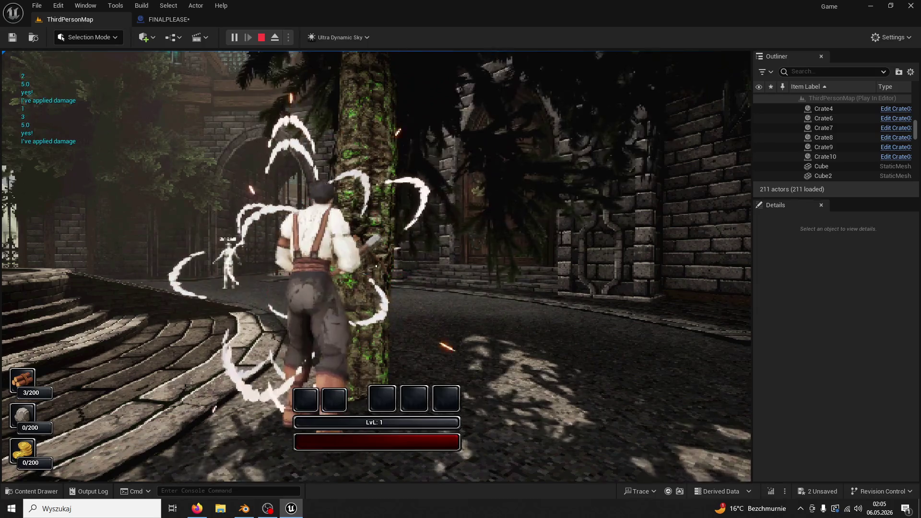
key("e")
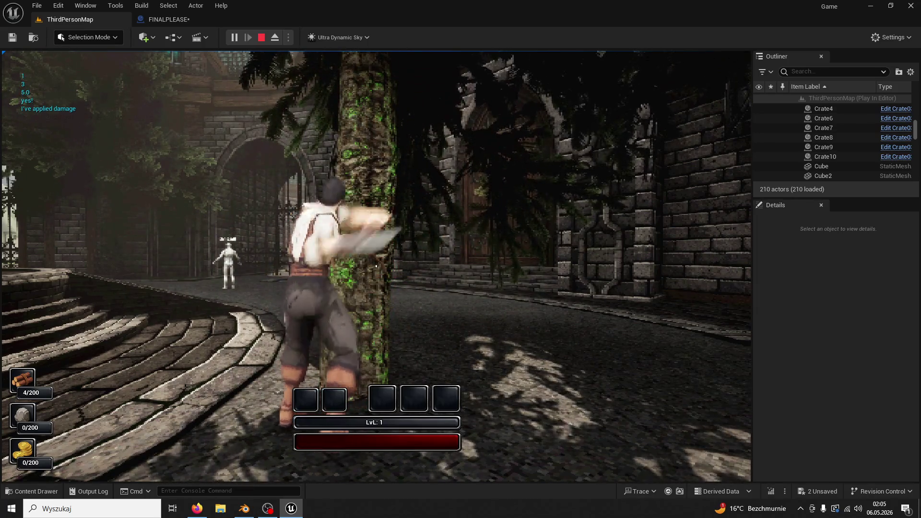
key("e")
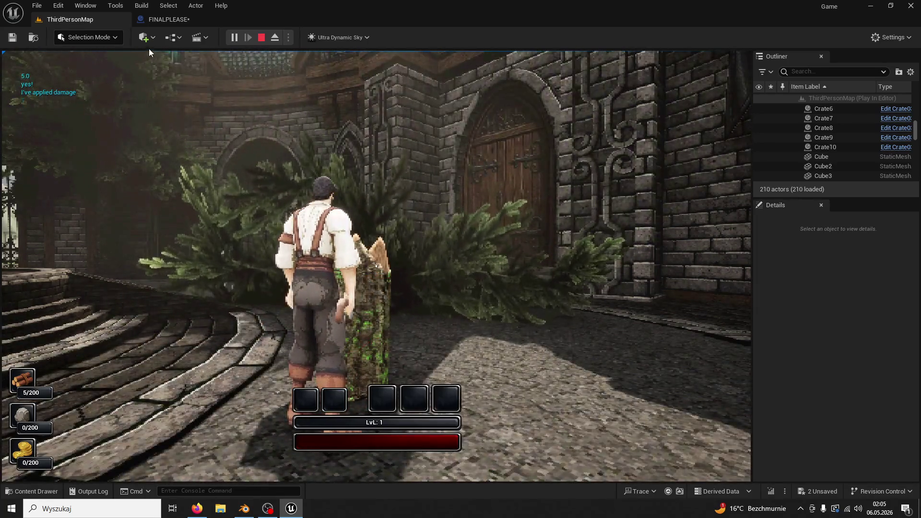
key("Escape")
- Review the Face Vector, ROTATE TREE and physics/dissolve sections of the Event Graph
left_click(187, 20)
scroll(418, 178, "up", 2)
mouse_move(419, 178)
left_mouse_down()
mouse_move(413, 195)
mouse_move(396, 199)
mouse_move(144, 201)
left_mouse_up()
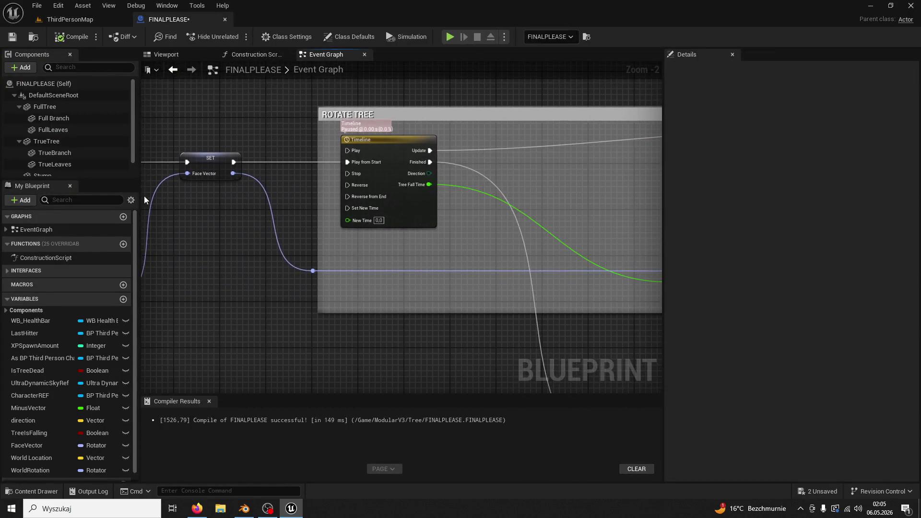
left_click_drag(393, 206, 220, 211)
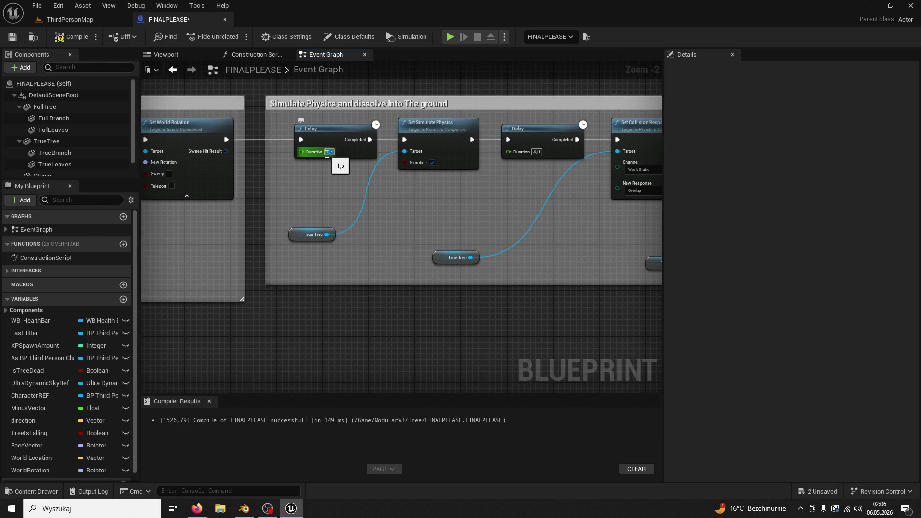
- Play-test the level, chopping the tree five times until it falls, then stop
left_click(81, 19)
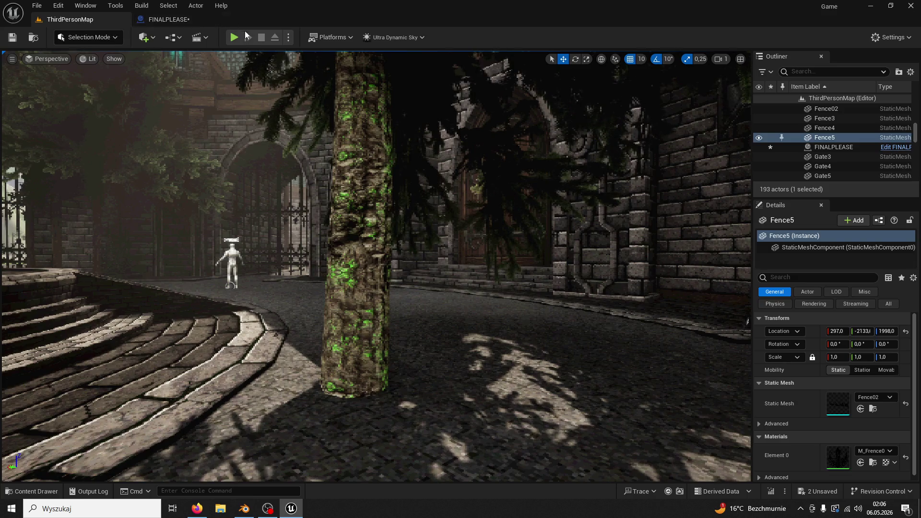
left_click(228, 36)
key("w")
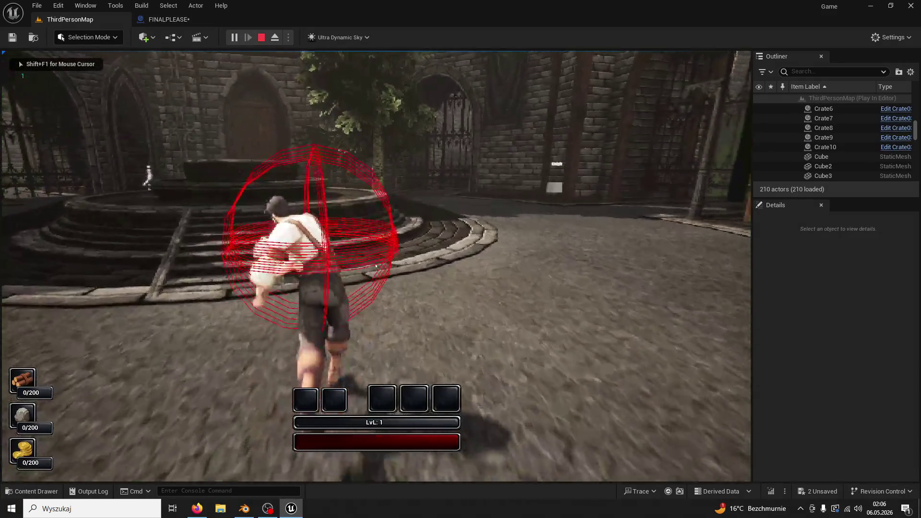
key("w")
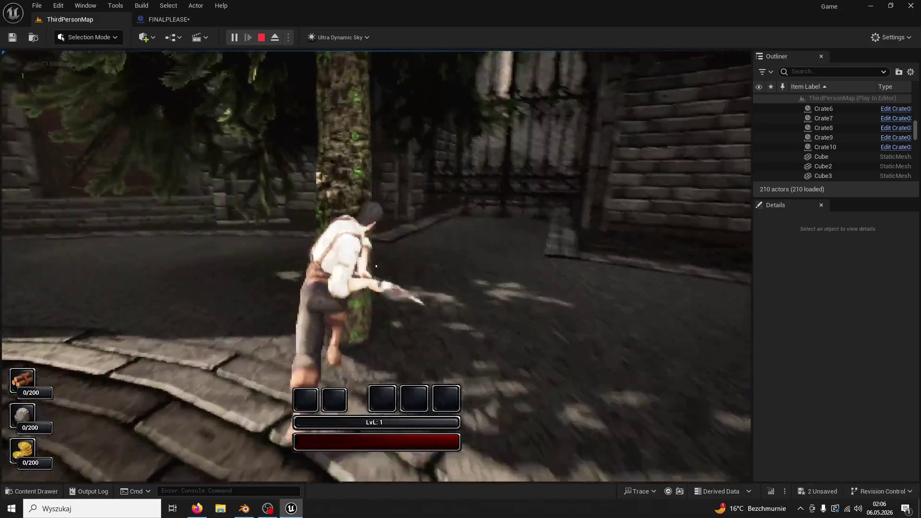
left_click(376, 266)
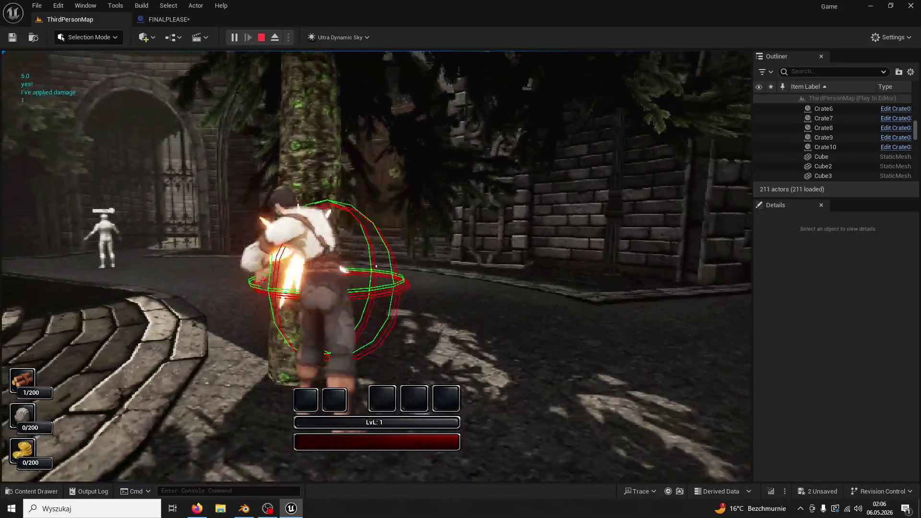
left_click(376, 266)
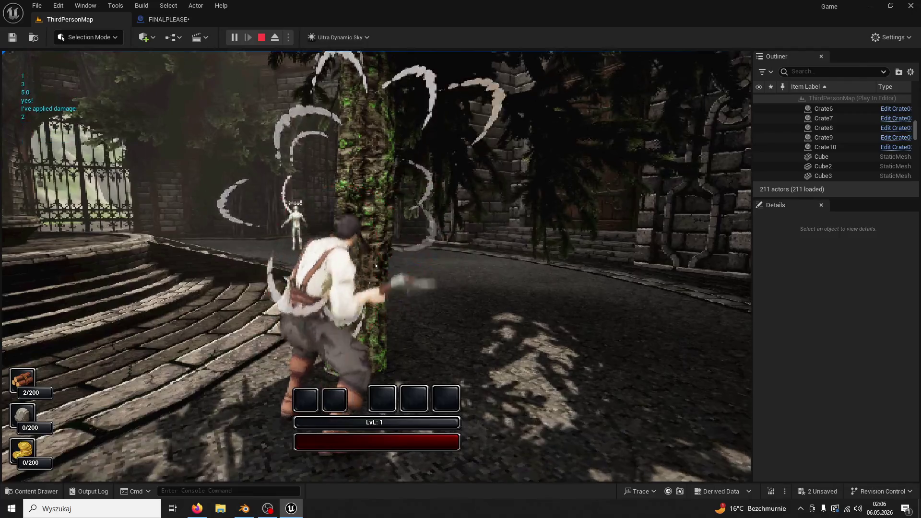
left_click(376, 266)
left_click(376, 265)
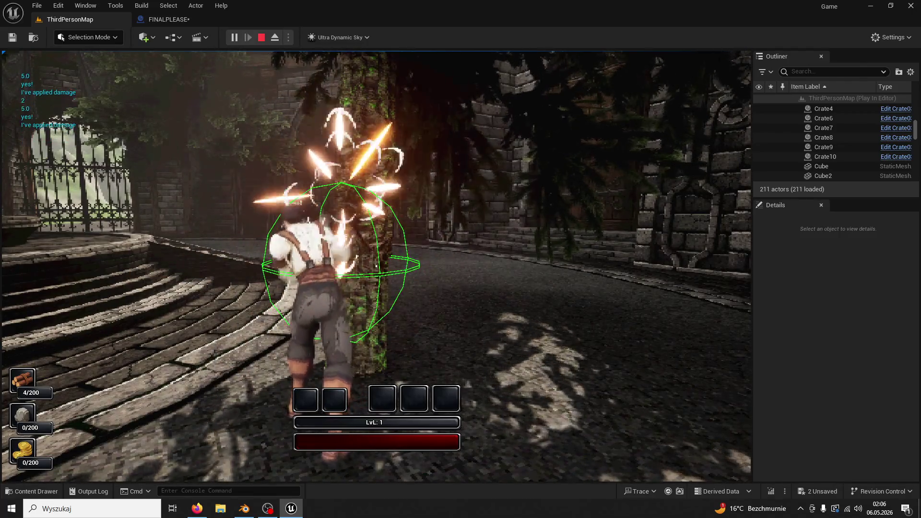
left_click(376, 266)
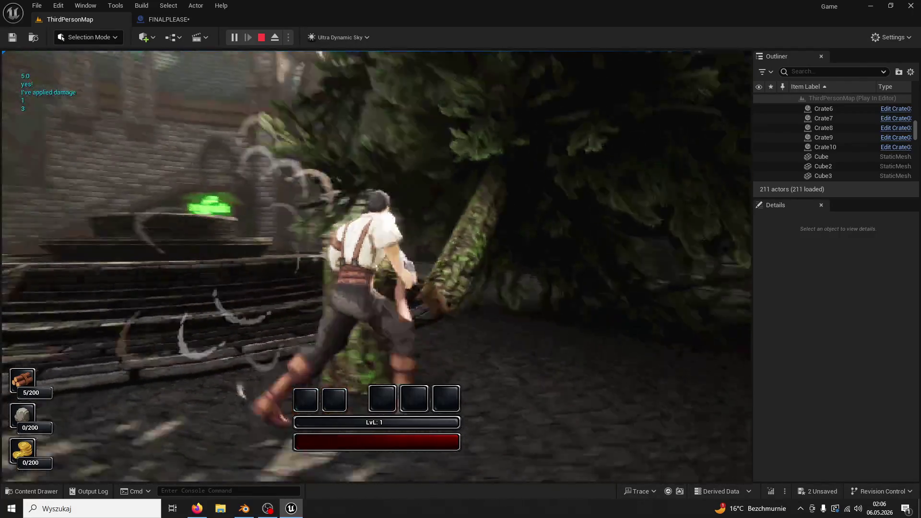
key("Escape")
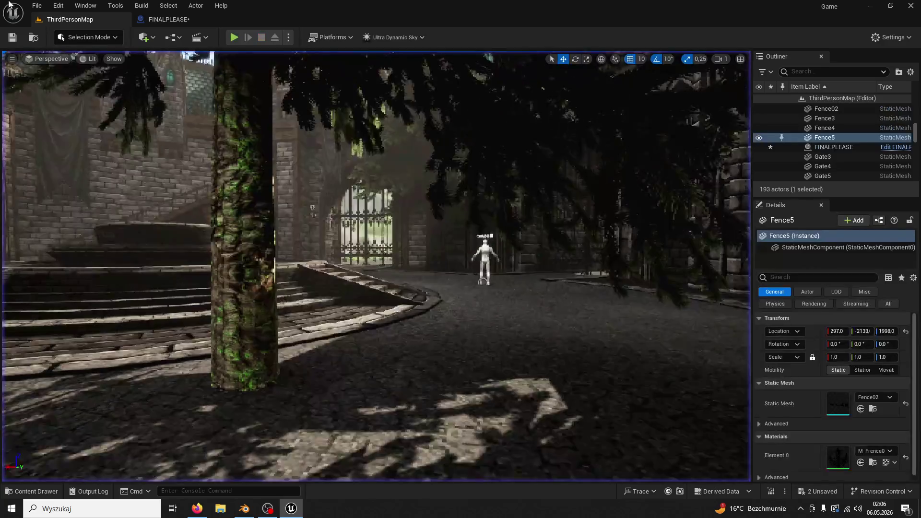
- Set the Simulate Physics delay durations to 4,0 and 1,1
left_click(172, 20)
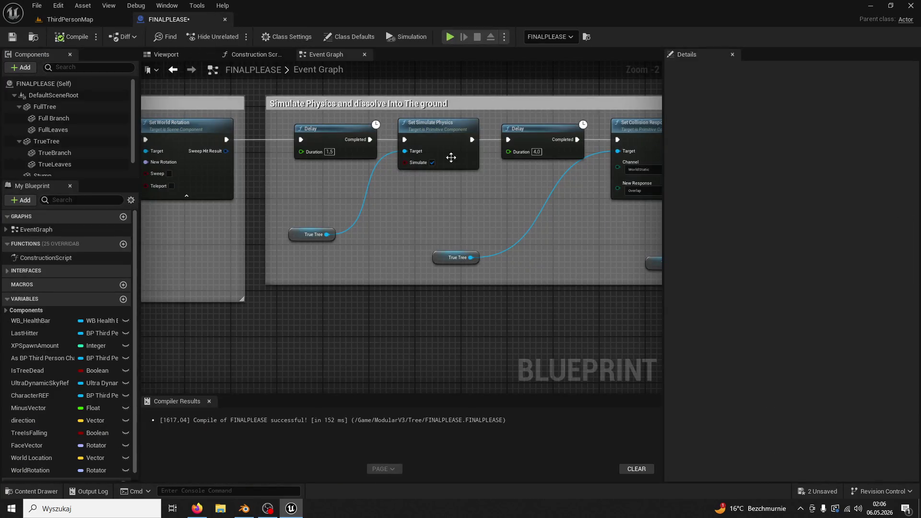
left_click(529, 152)
key("Return")
type("1,1")
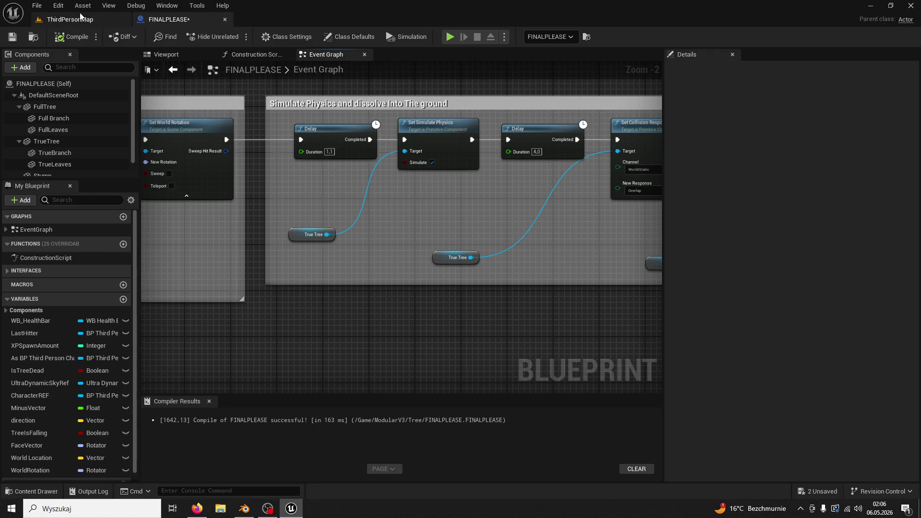
left_click_drag(449, 152, 884, 148)
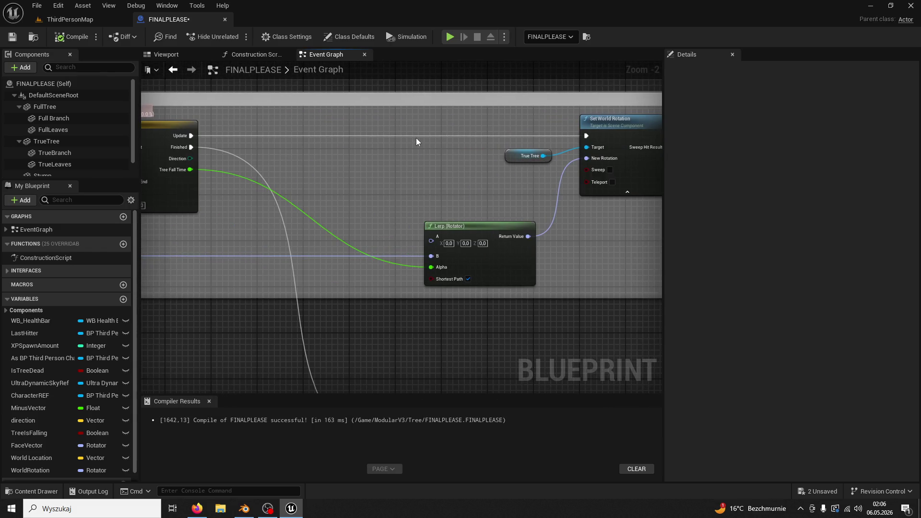
- Play-test, felling the tree into a log with five axe hits, then release the mouse with Shift+F1
left_click(70, 19)
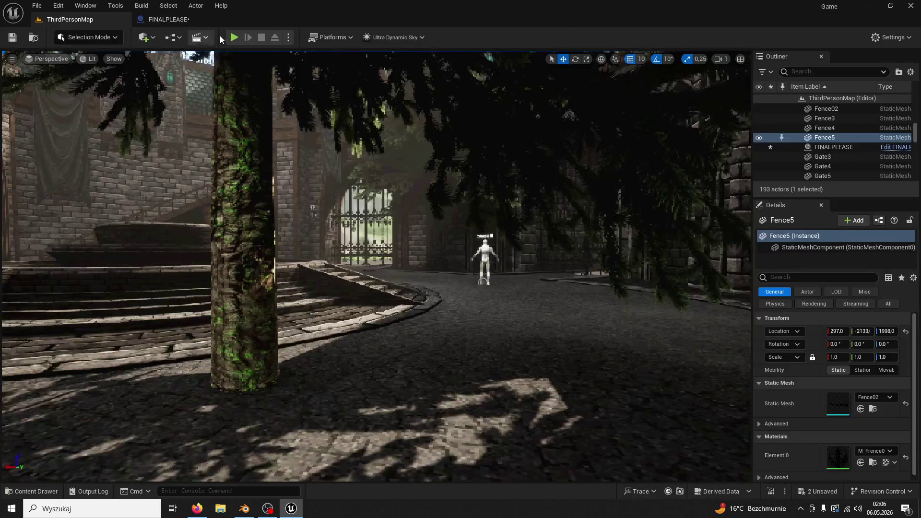
left_click(233, 37)
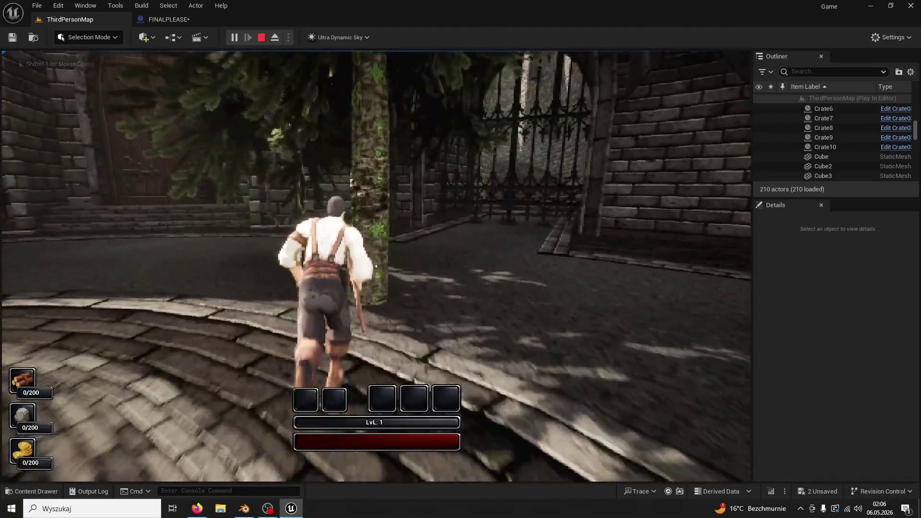
left_click(376, 266)
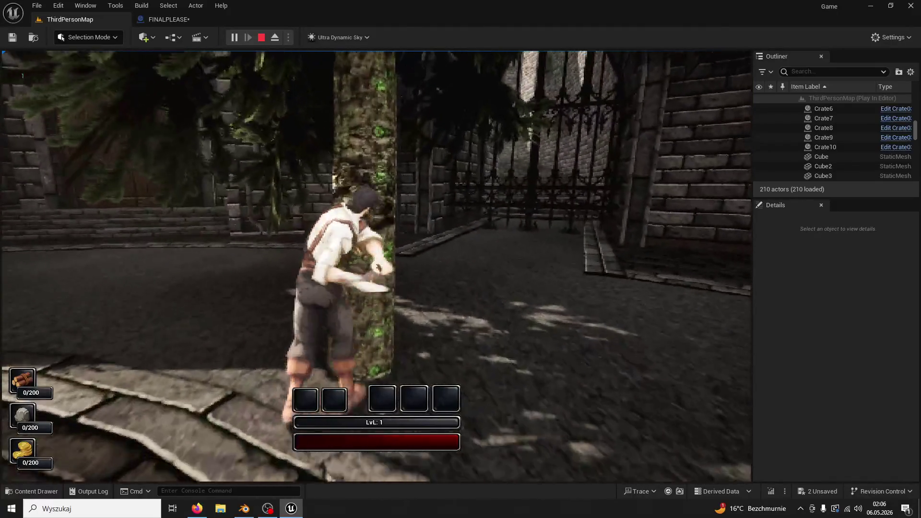
left_click(376, 266)
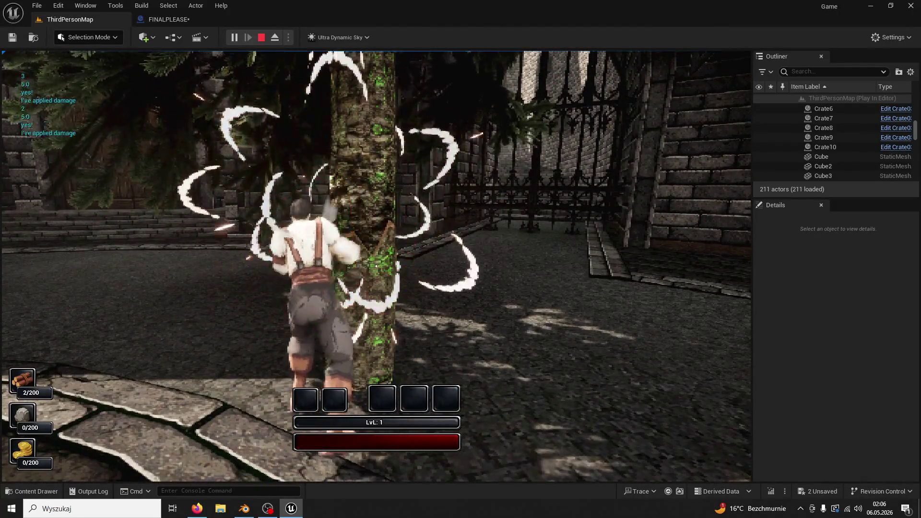
left_click(376, 265)
left_click(376, 266)
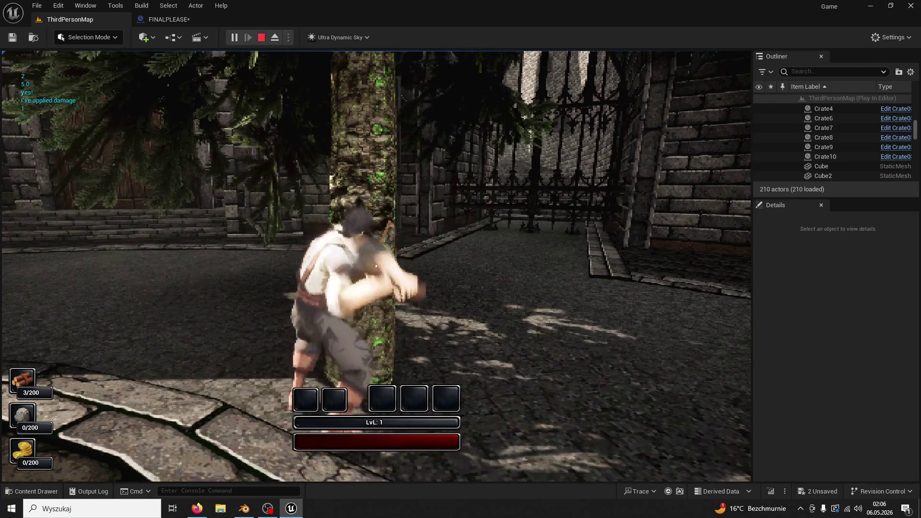
left_click(376, 266)
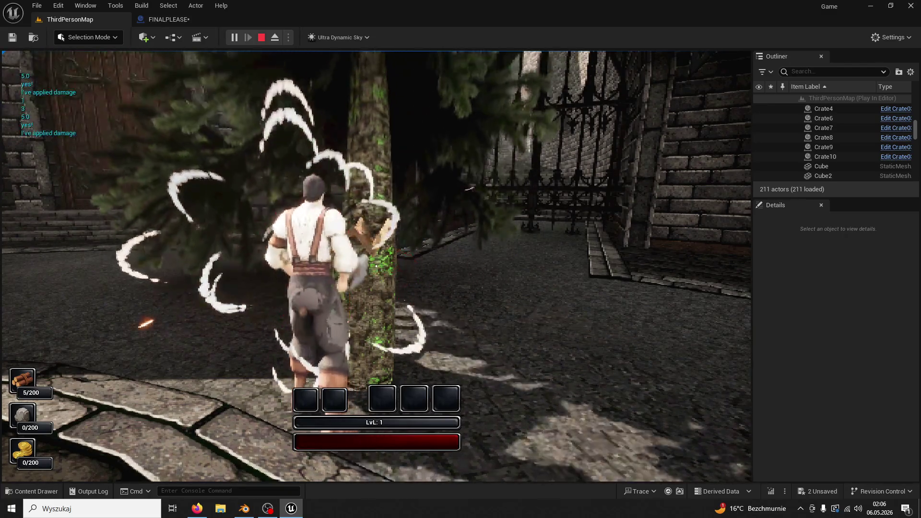
key("w")
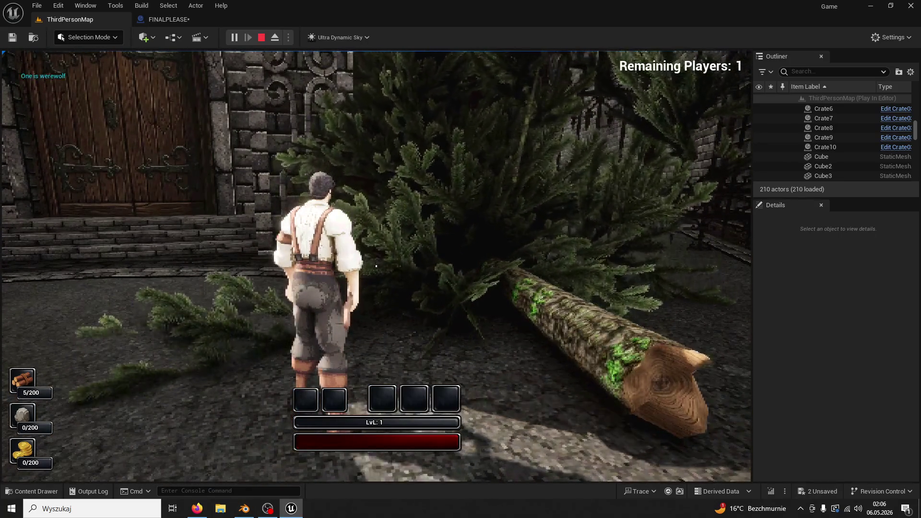
key("shift+F1")
- Save the FINALPLEASE Blueprint and inspect the Find Quat Between Vectors node
left_click(180, 19)
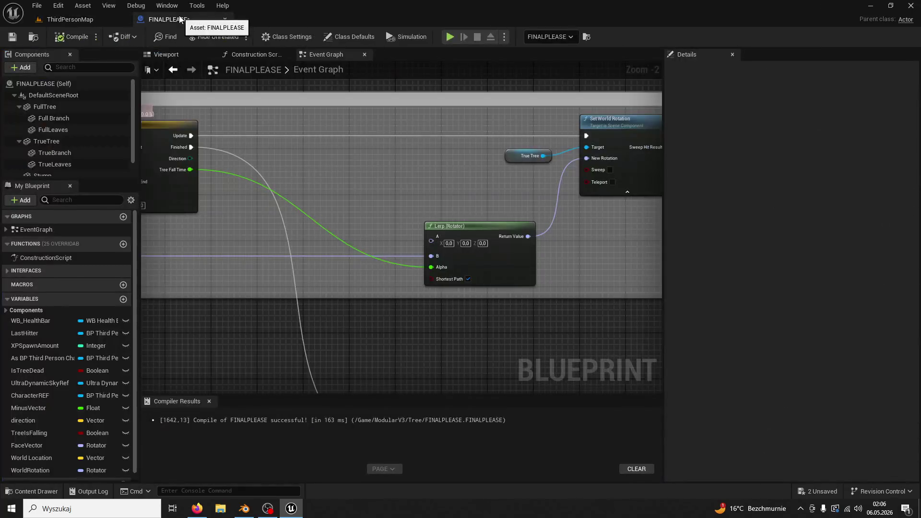
left_click(13, 36)
mouse_move(409, 207)
left_mouse_down()
mouse_move(496, 238)
mouse_move(485, 247)
mouse_move(516, 231)
left_mouse_up()
scroll(516, 228, "down", 1)
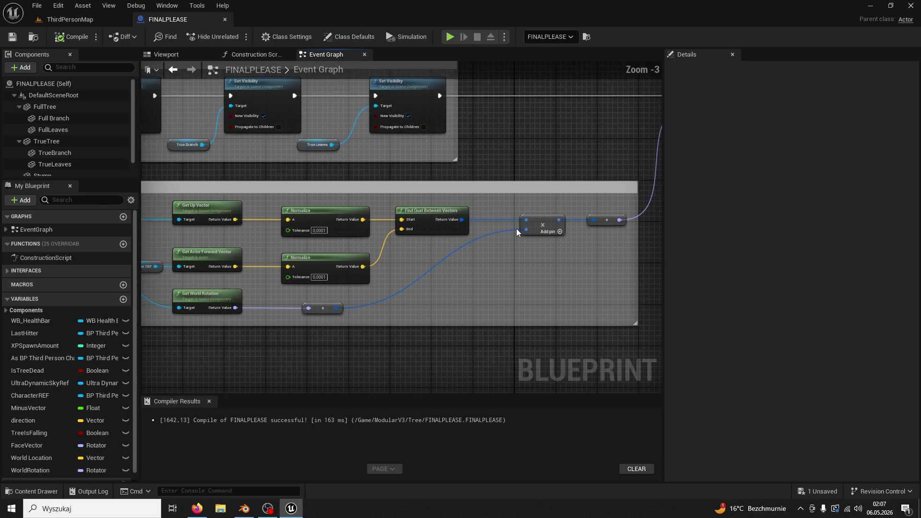
left_click(415, 213)
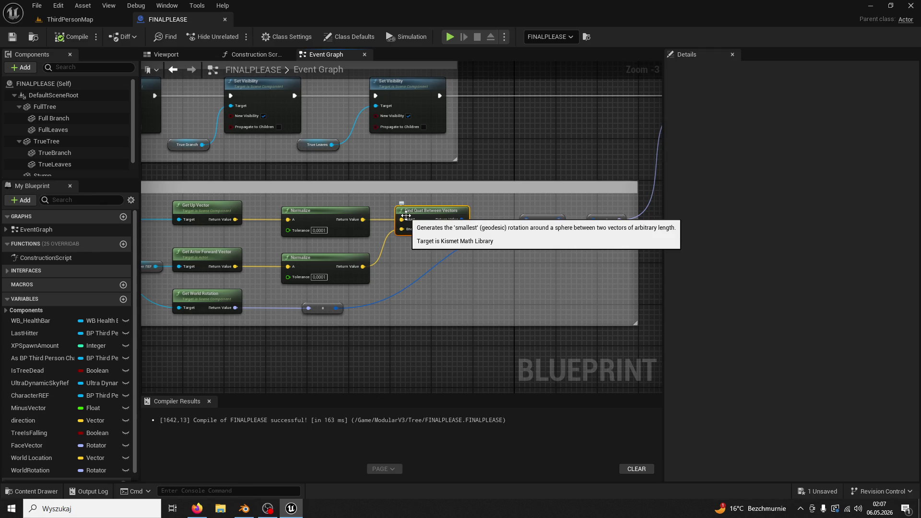
- Review the rotator multiply node and set FaceVector's default Z rotation from 90 to 0
mouse_move(506, 277)
left_mouse_down()
mouse_move(467, 243)
mouse_move(553, 307)
left_mouse_up()
left_click(469, 238)
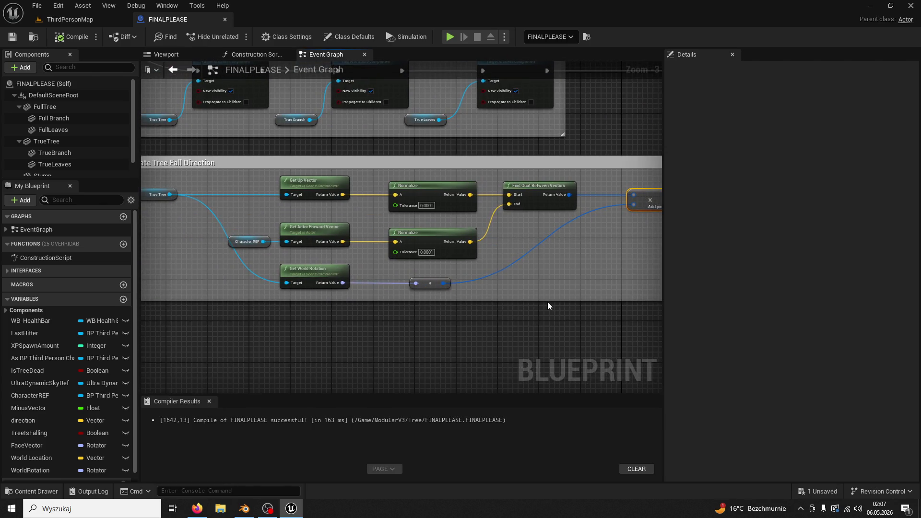
mouse_move(547, 301)
left_mouse_down()
mouse_move(411, 297)
mouse_move(511, 201)
mouse_move(440, 203)
left_mouse_up()
left_click(498, 149)
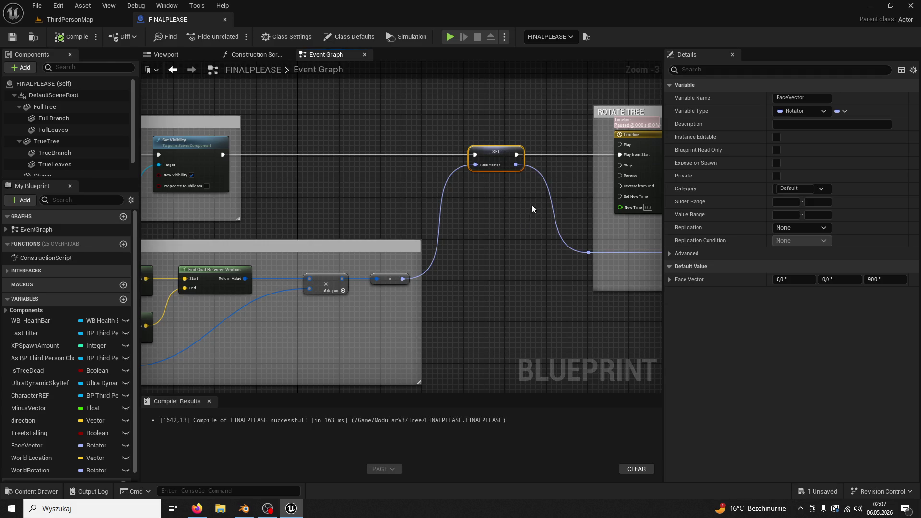
left_click_drag(532, 208, 448, 212)
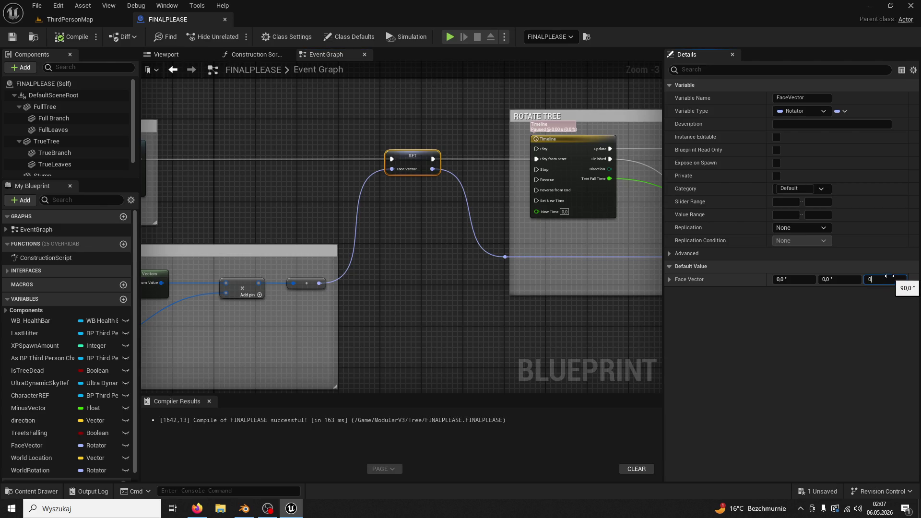
- Play-test ThirdPersonMap, chop the tree three times until it falls, then return to FINALPLEASE
left_click(72, 19)
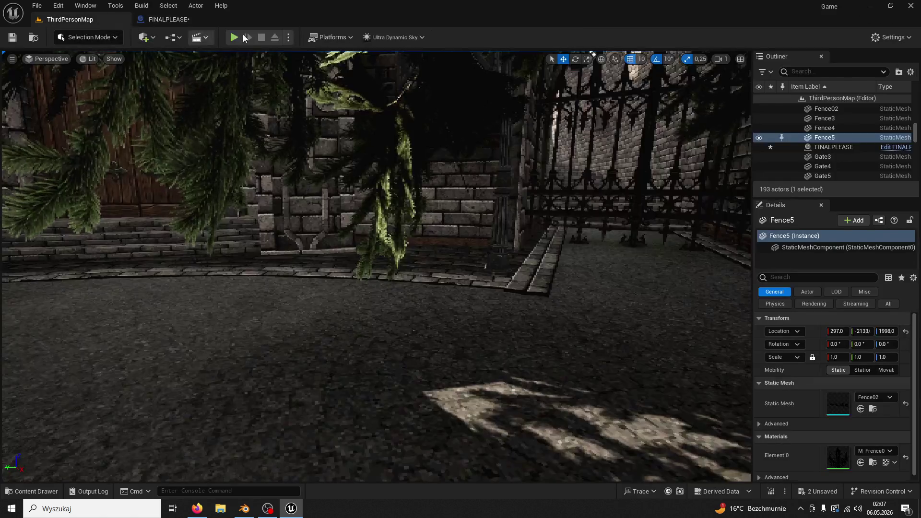
left_click(239, 34)
key("w")
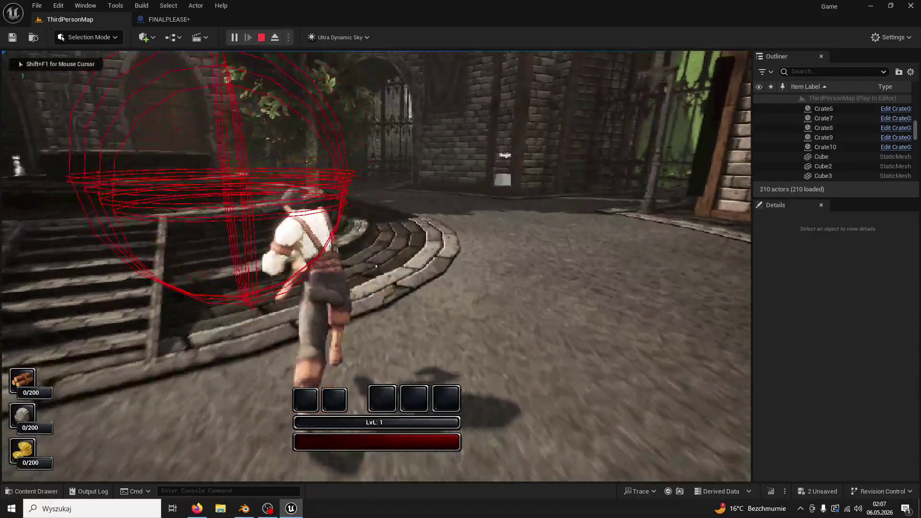
key("w")
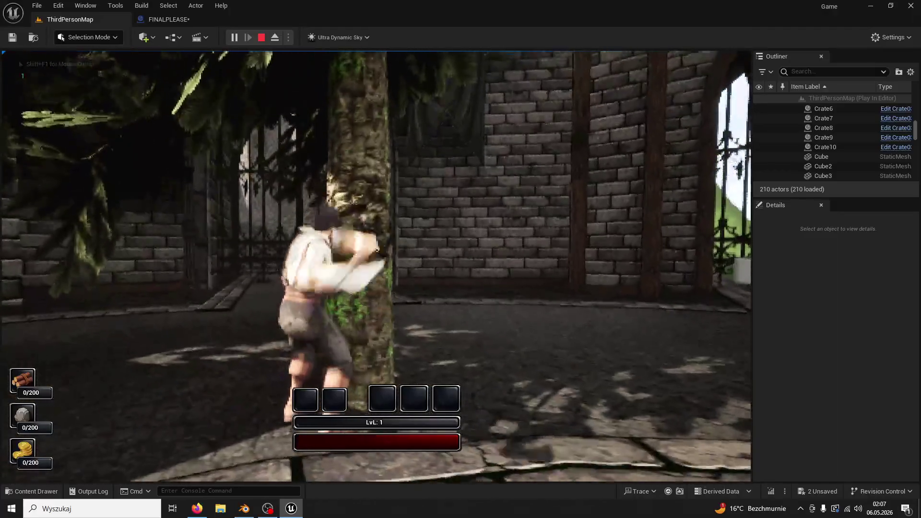
left_click(376, 266)
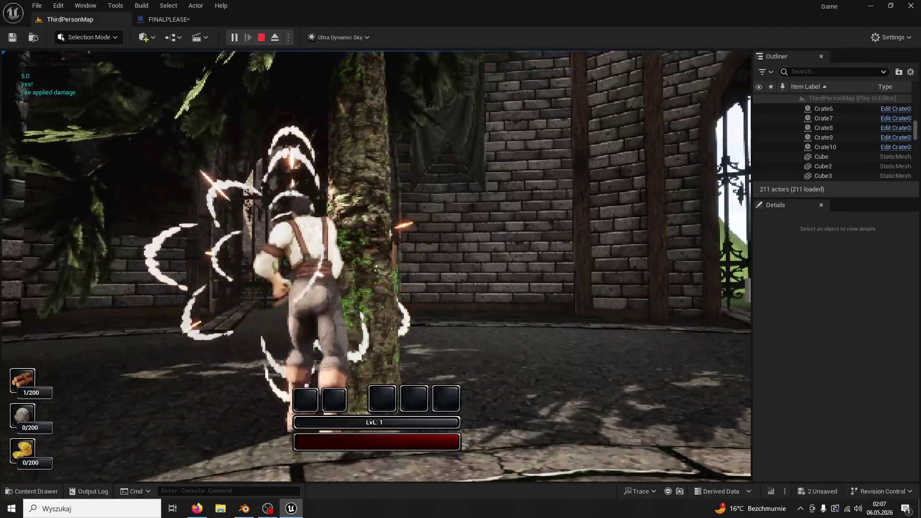
left_click(377, 267)
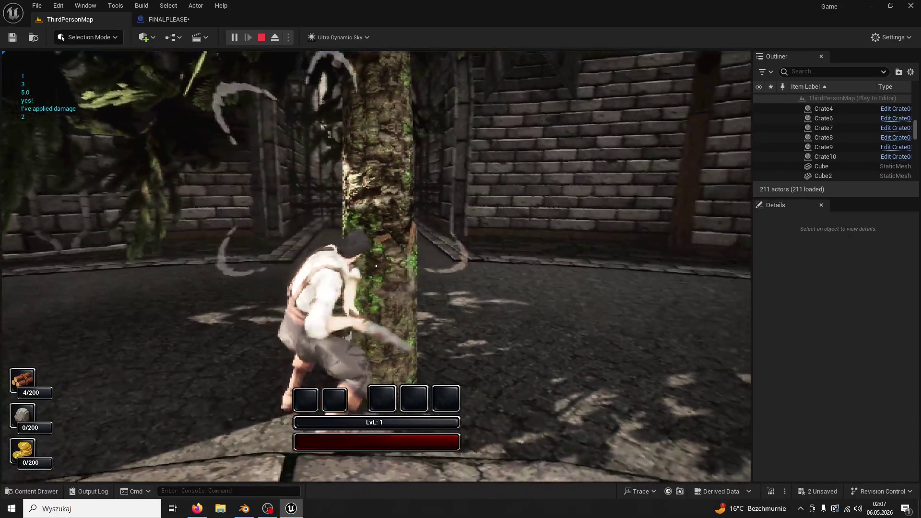
left_click(377, 267)
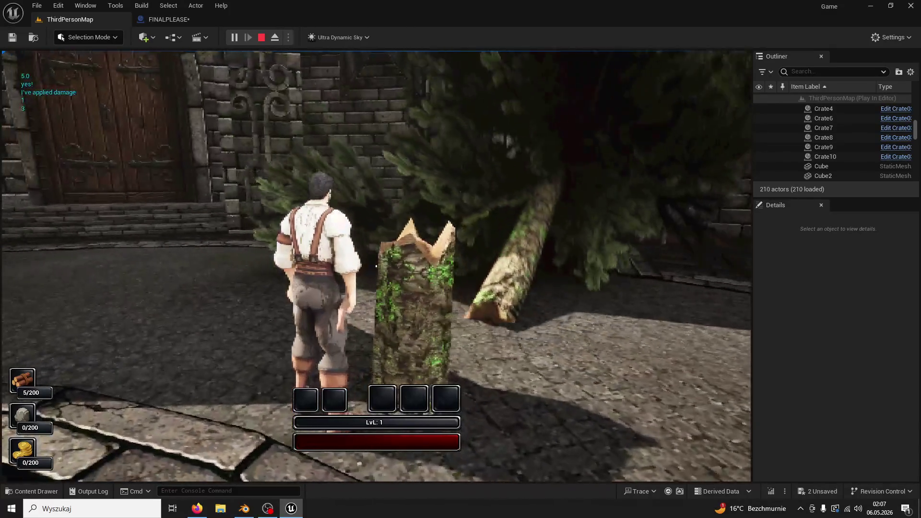
key("Escape")
left_click(191, 23)
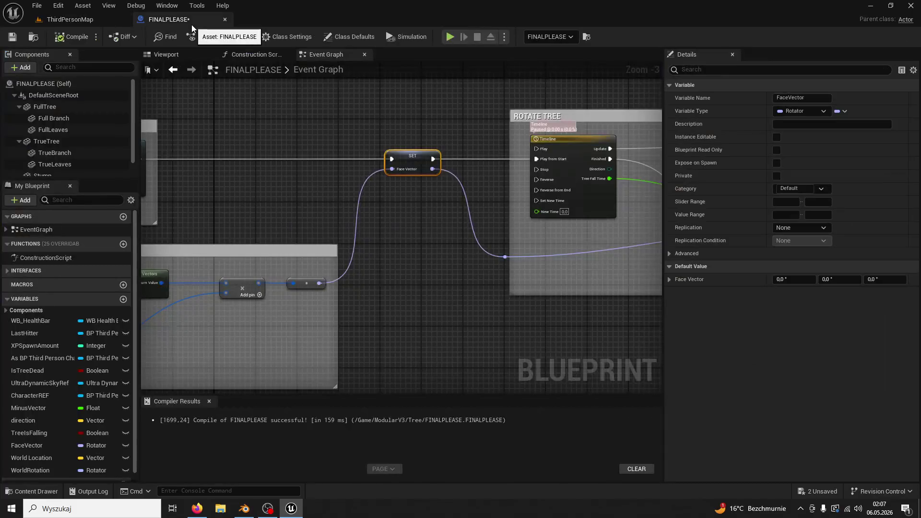
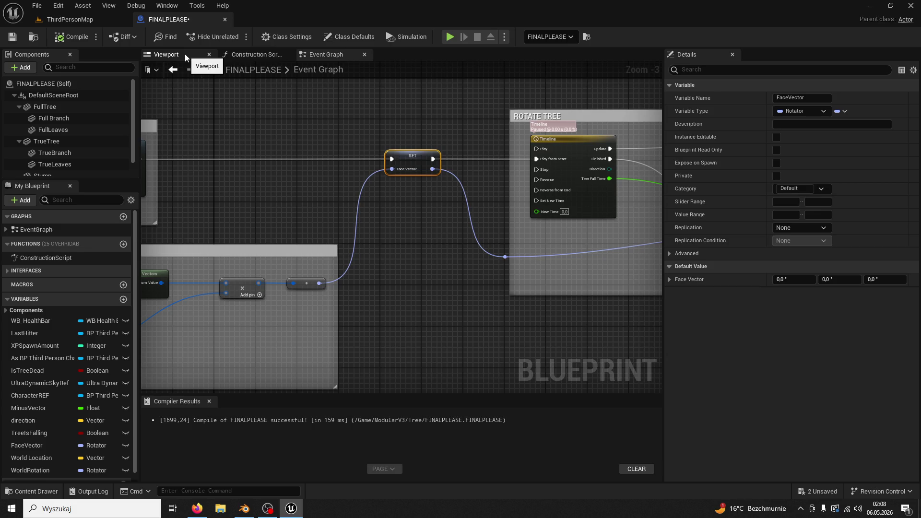
- Set FaceVector's default Z value to 400 and return to the ThirdPersonMap level
left_click_drag(522, 183, 363, 254)
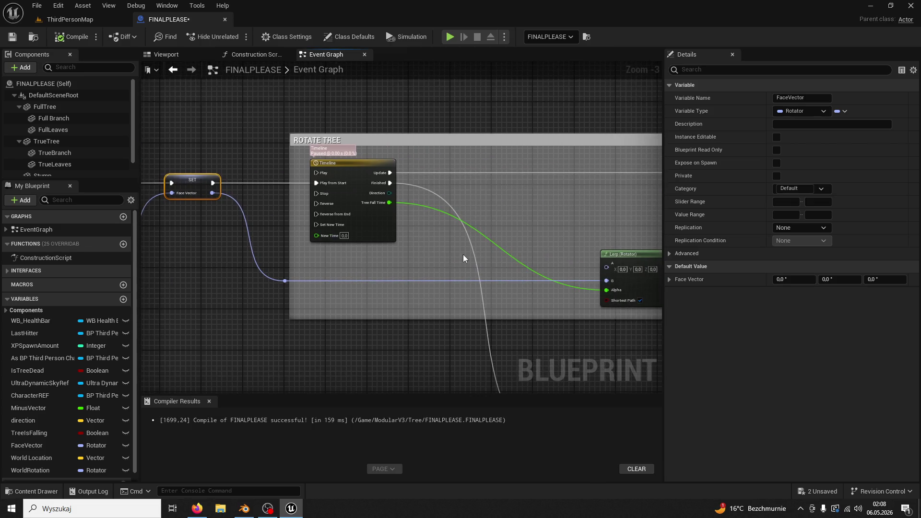
mouse_move(463, 254)
left_mouse_down()
mouse_move(287, 174)
mouse_move(362, 173)
left_mouse_up()
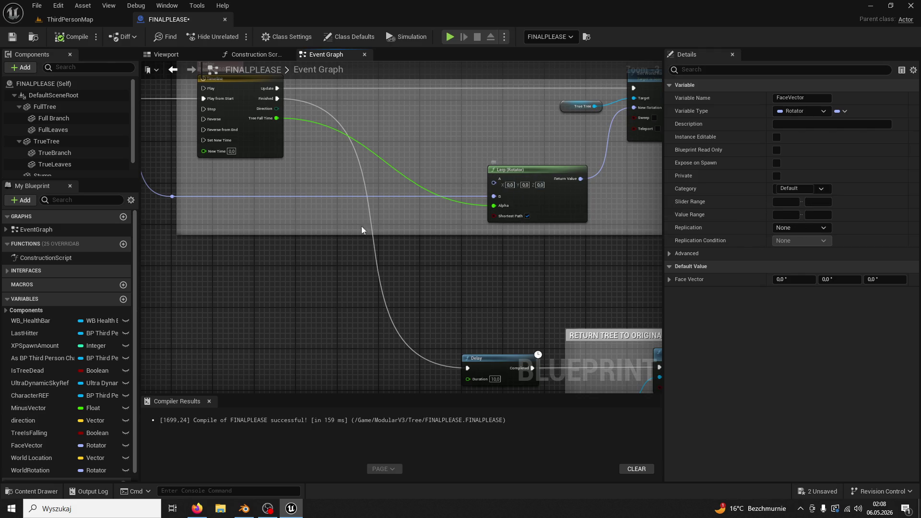
left_click_drag(361, 226, 428, 229)
left_click_drag(306, 237, 399, 288)
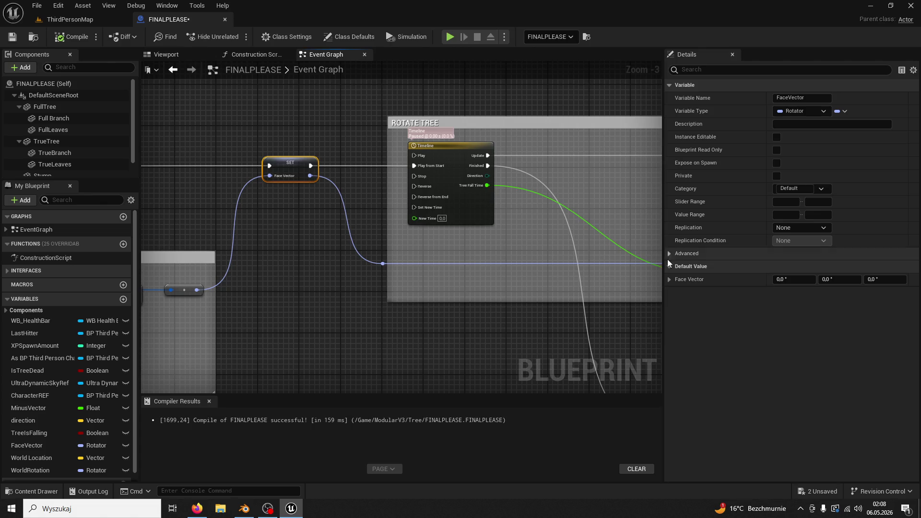
left_click(670, 282)
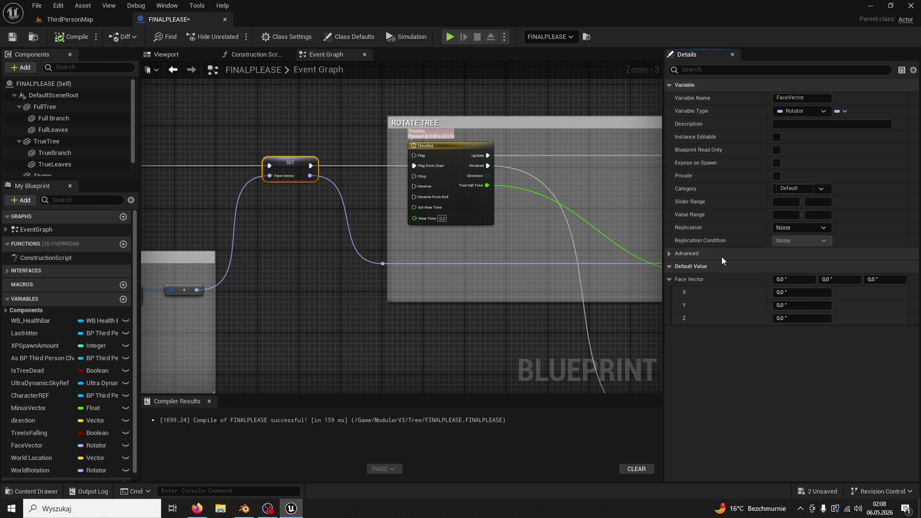
left_click(792, 318)
type("400")
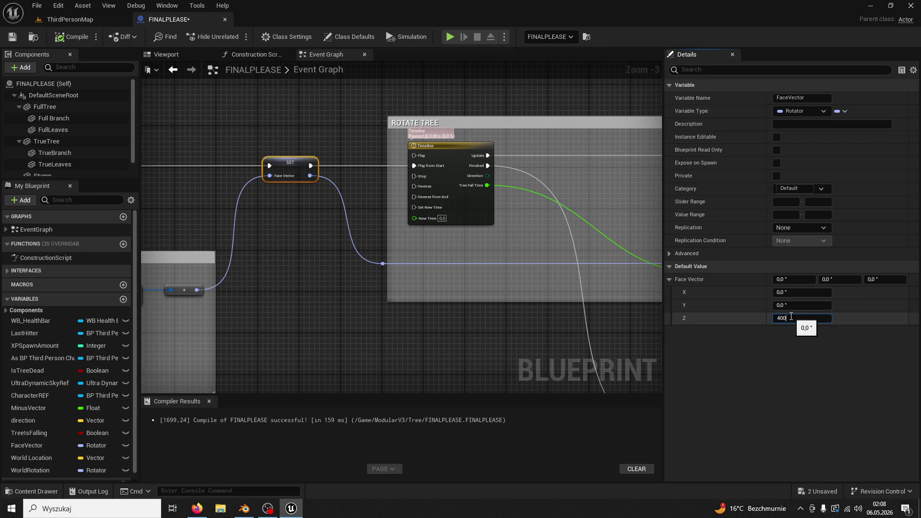
left_click(81, 23)
left_click(241, 39)
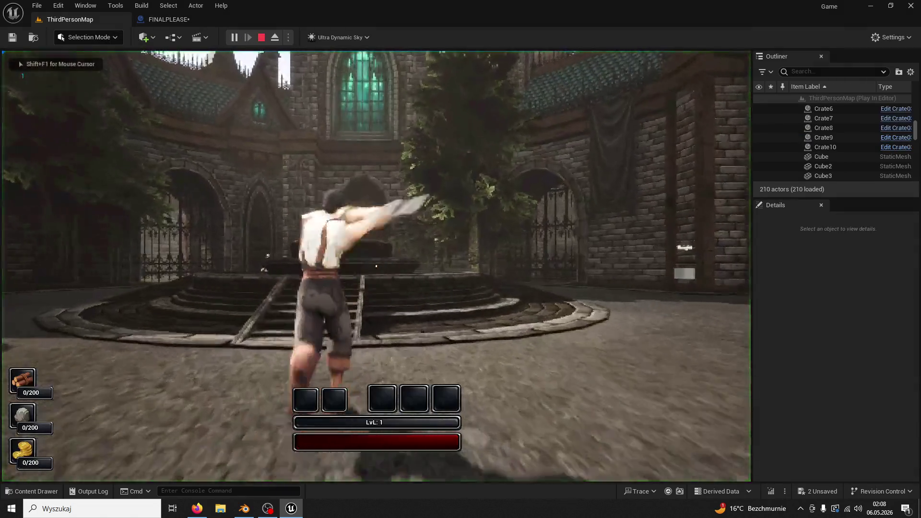
key("w")
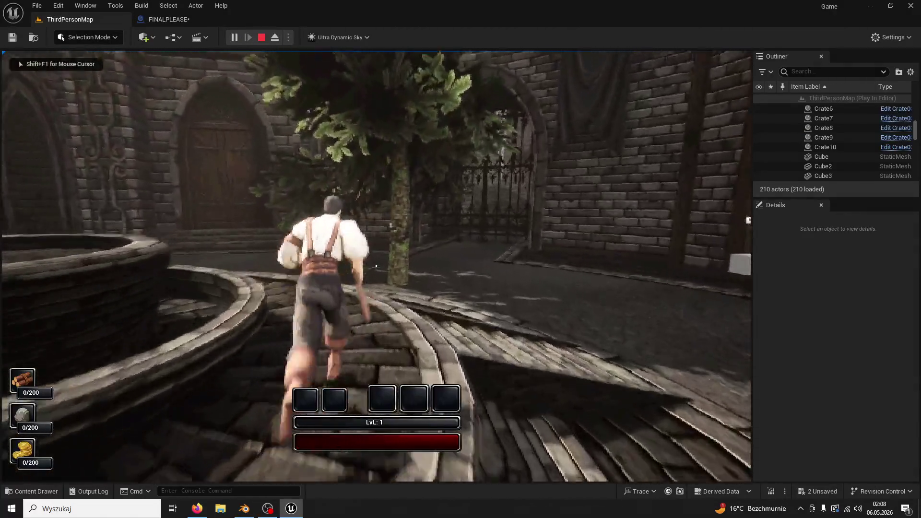
left_click(376, 266)
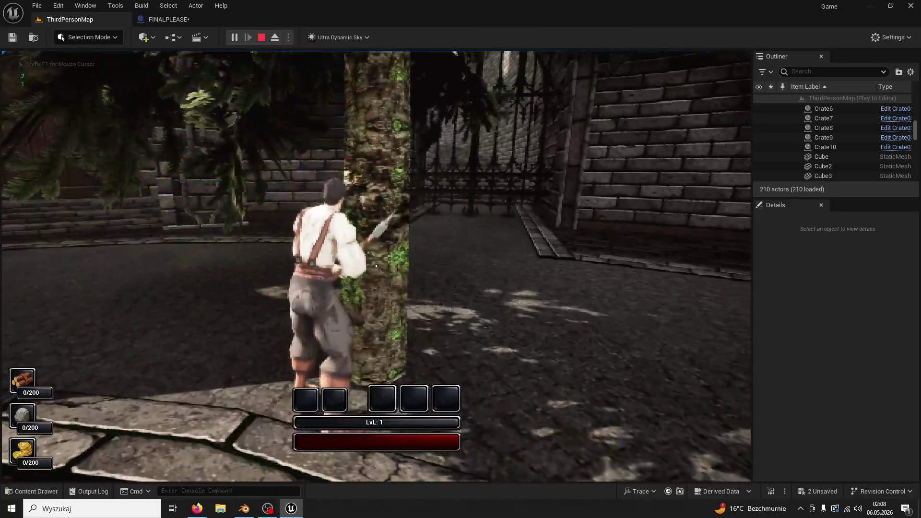
left_click(376, 266)
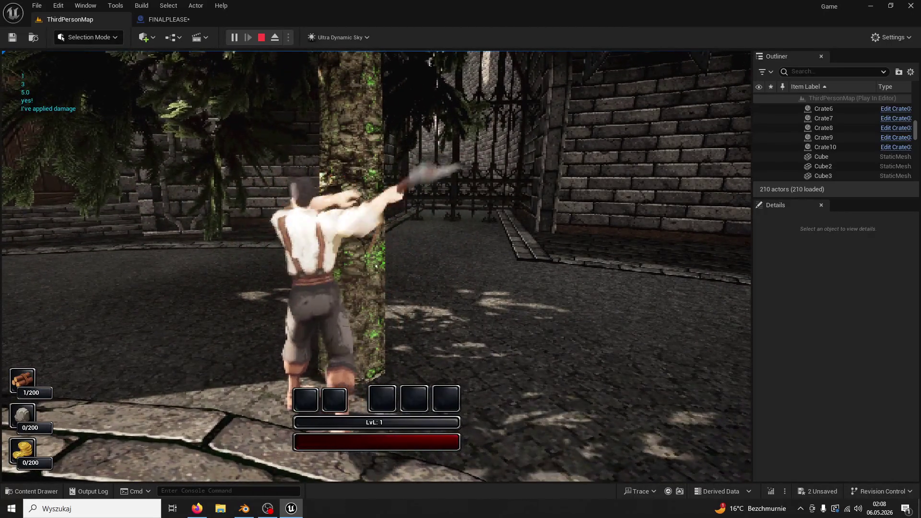
left_click(376, 266)
left_click(376, 265)
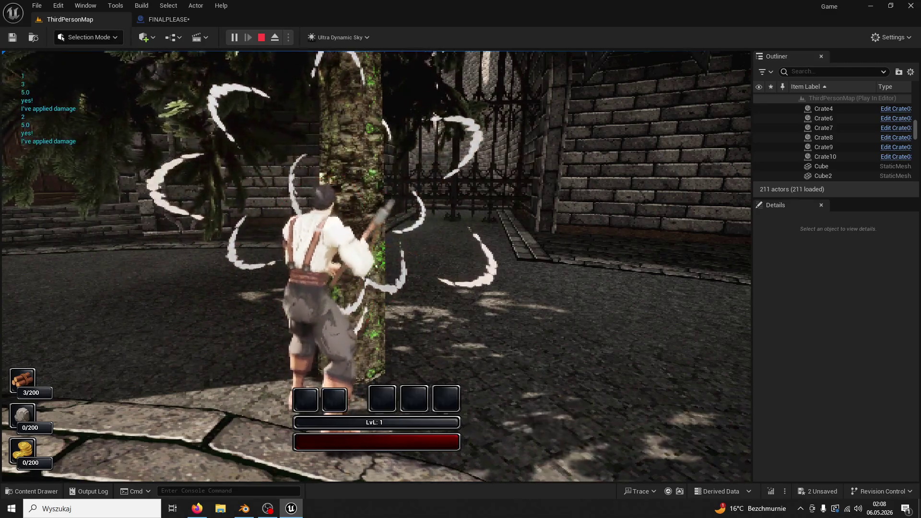
left_click(376, 266)
left_click(376, 266)
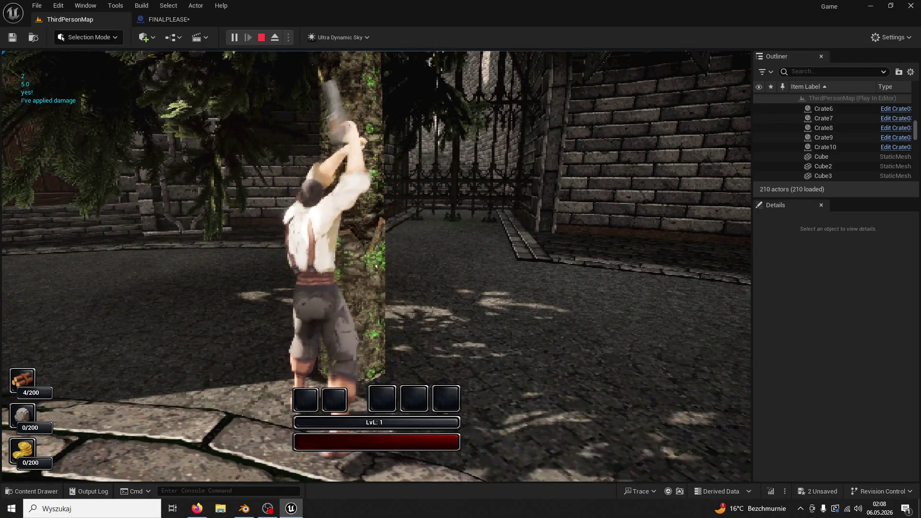
left_click(376, 266)
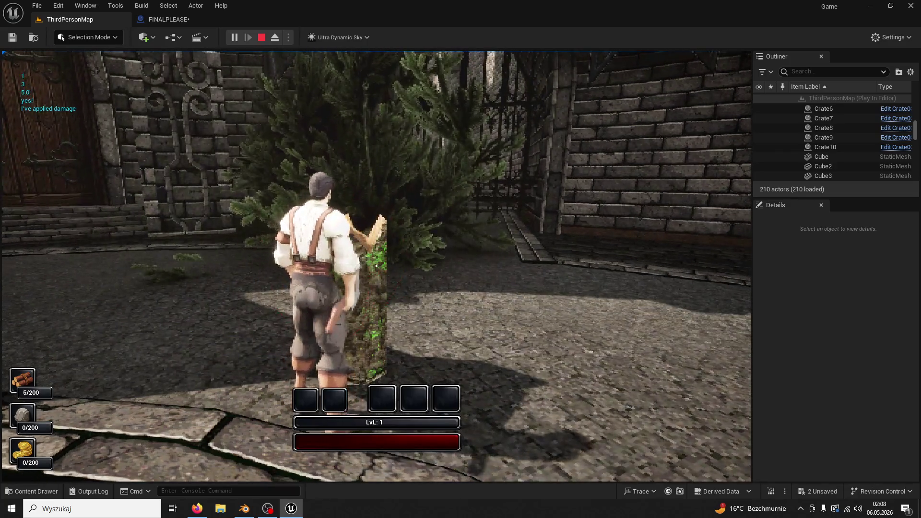
key("Escape")
left_click(165, 19)
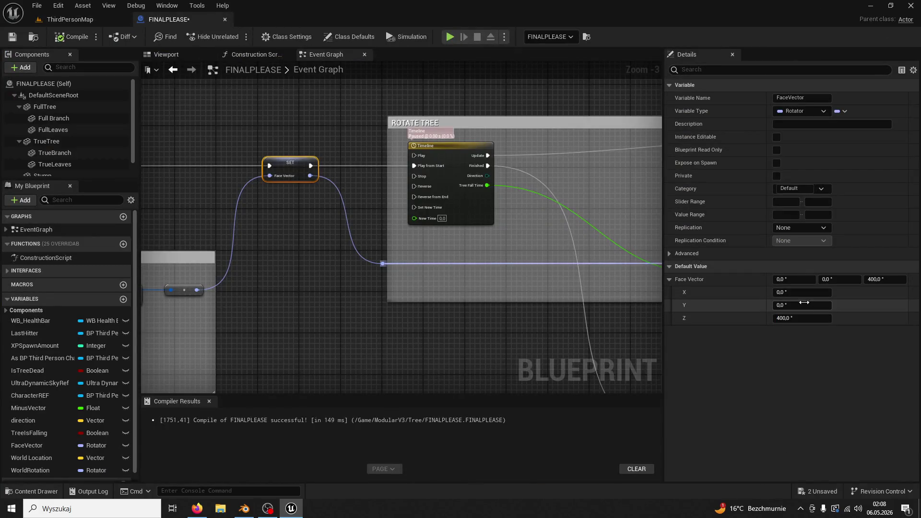
- Reset FaceVector's default Z to 0 and recompile the Blueprint
left_click(810, 318)
type("0")
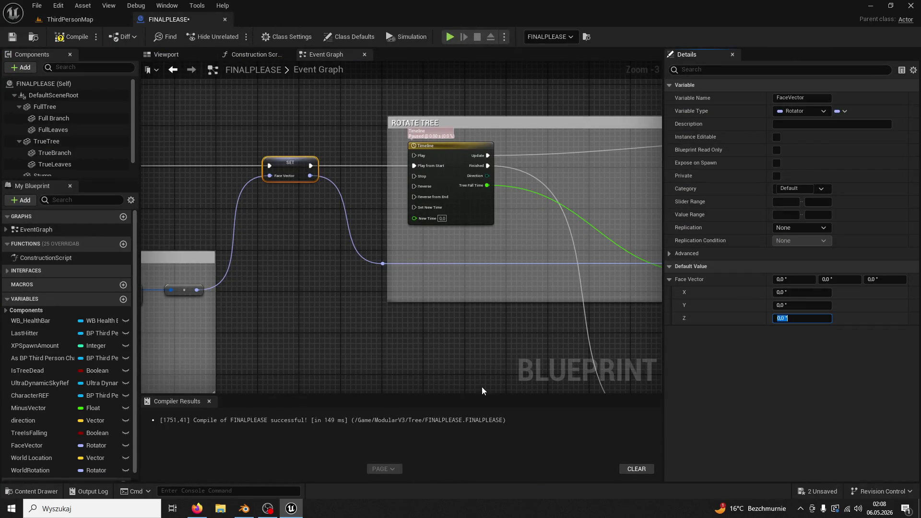
left_click(142, 124)
left_click(73, 33)
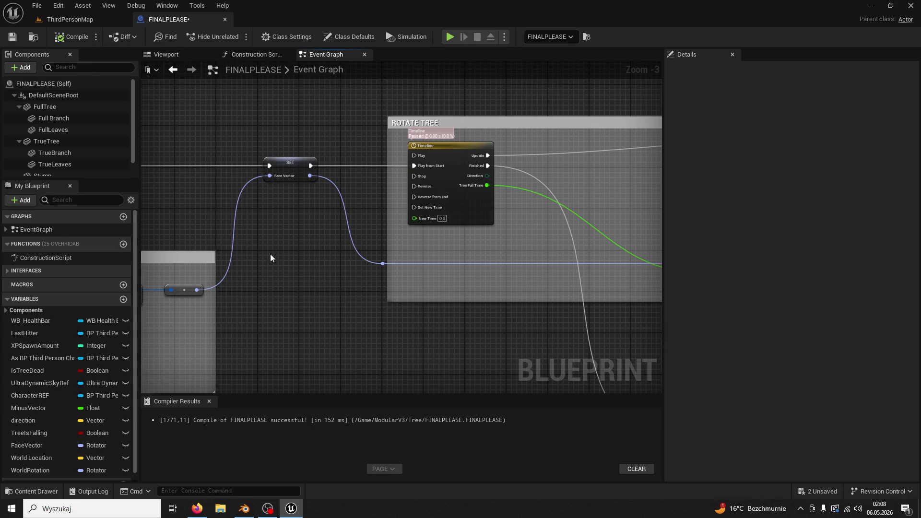
- Add a rotator Multiply node with B set to 1.2 feeding SET Face Vector
left_click_drag(271, 255, 435, 193)
mouse_move(379, 232)
left_mouse_down()
mouse_move(409, 242)
mouse_move(412, 221)
left_mouse_up()
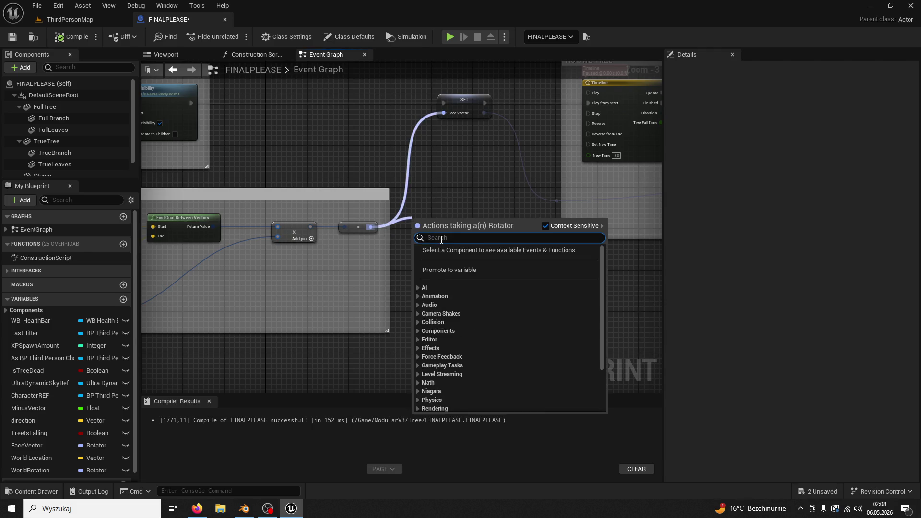
type("multui")
key("BackSpace")
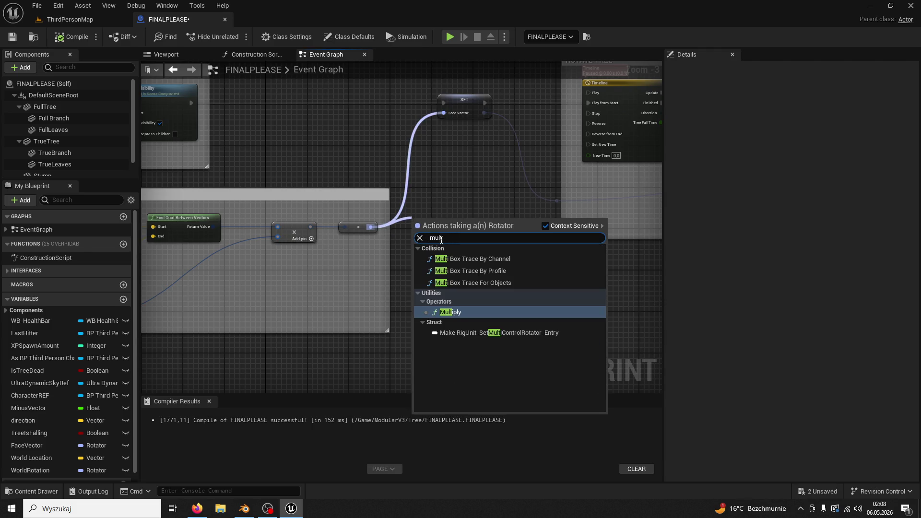
left_click(463, 312)
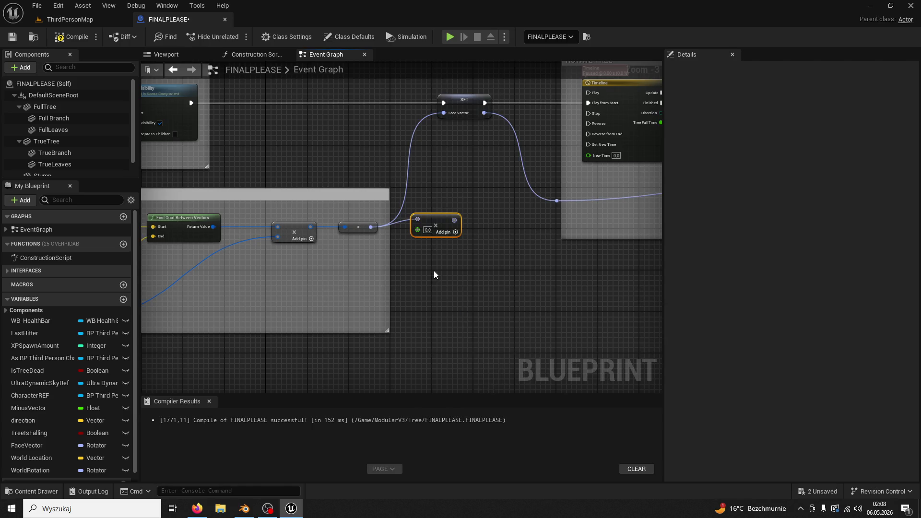
left_click(428, 231)
type("1.2")
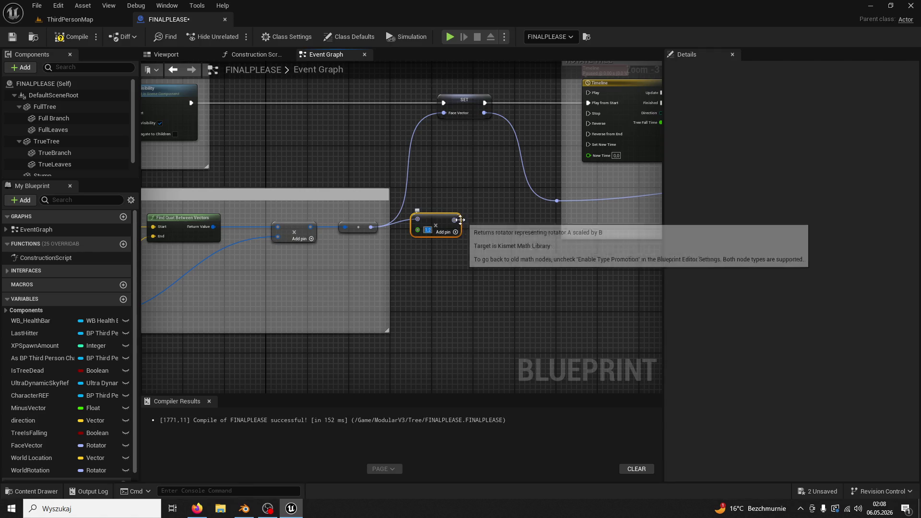
left_click_drag(454, 220, 452, 117)
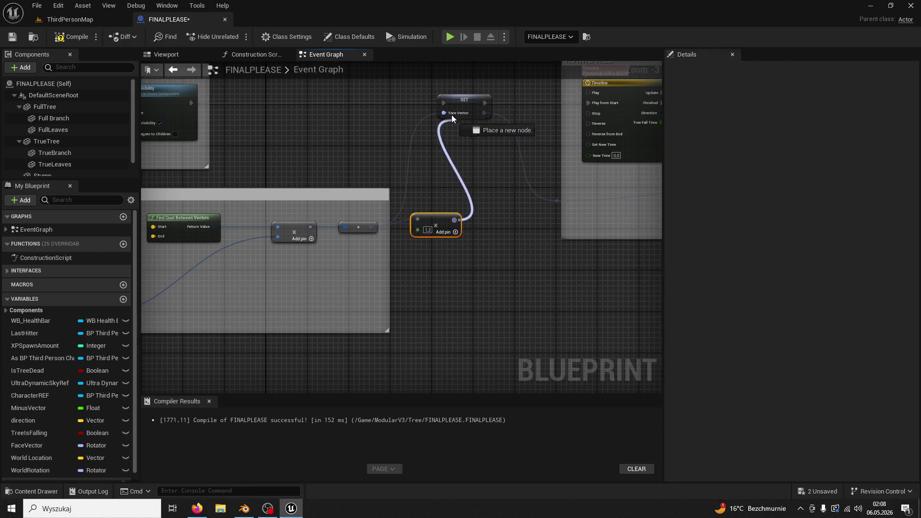
- Play the ThirdPersonMap level, chop the tree until it falls, then stop
left_click(80, 21)
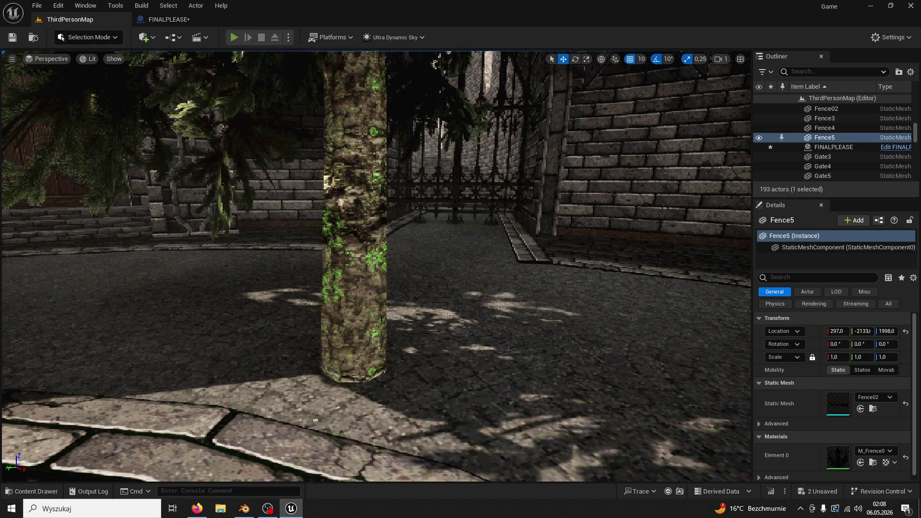
left_click(235, 36)
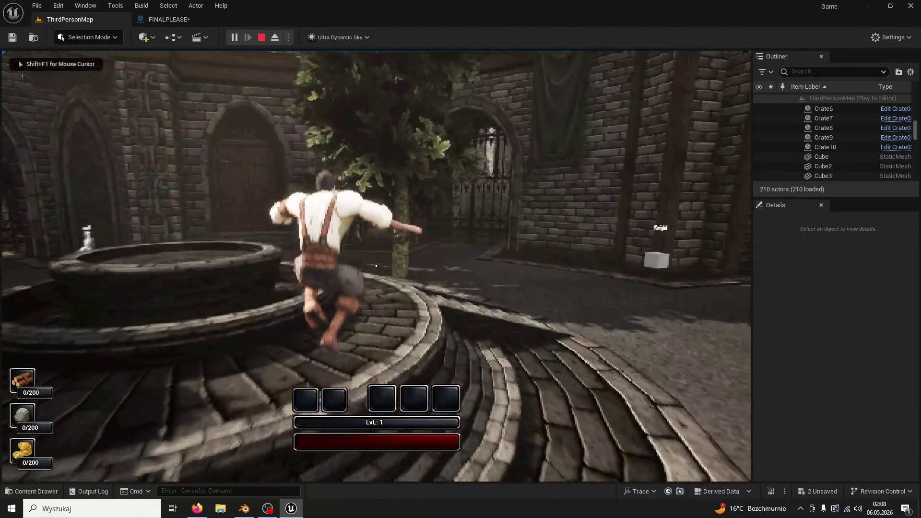
key("w")
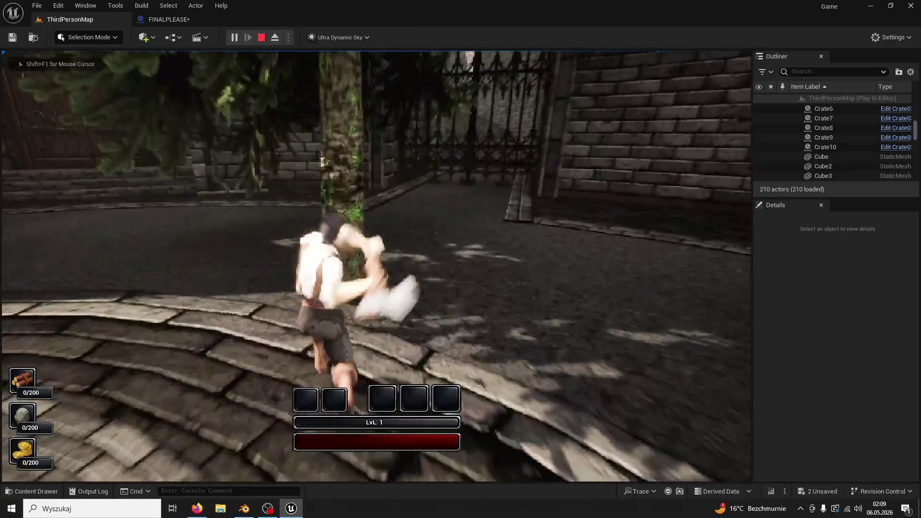
key("w")
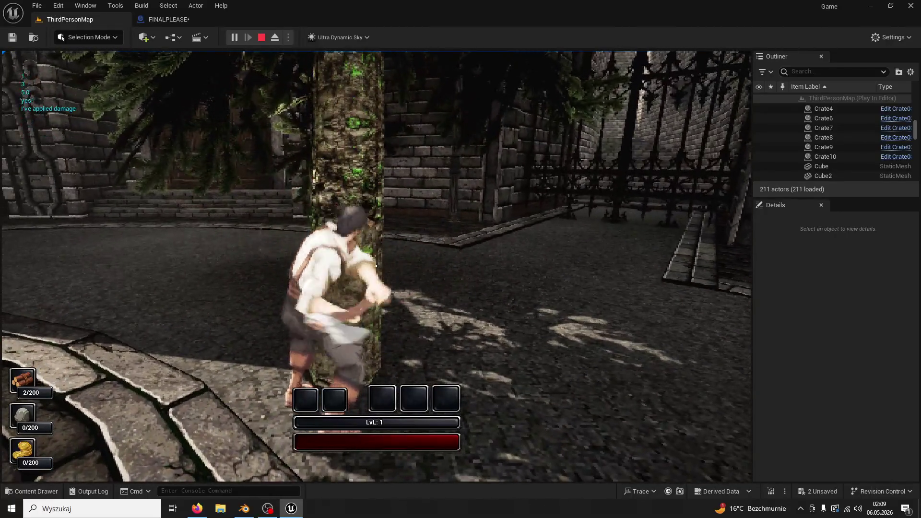
left_click(376, 266)
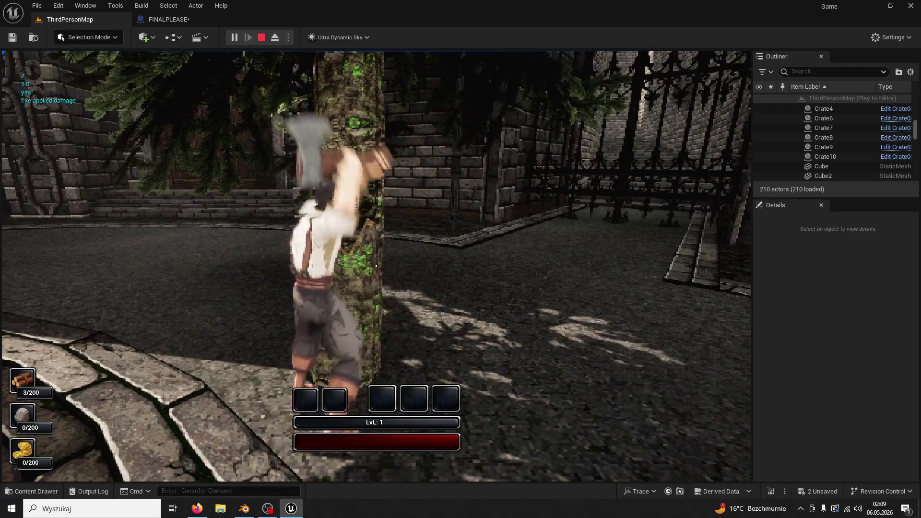
left_click(376, 266)
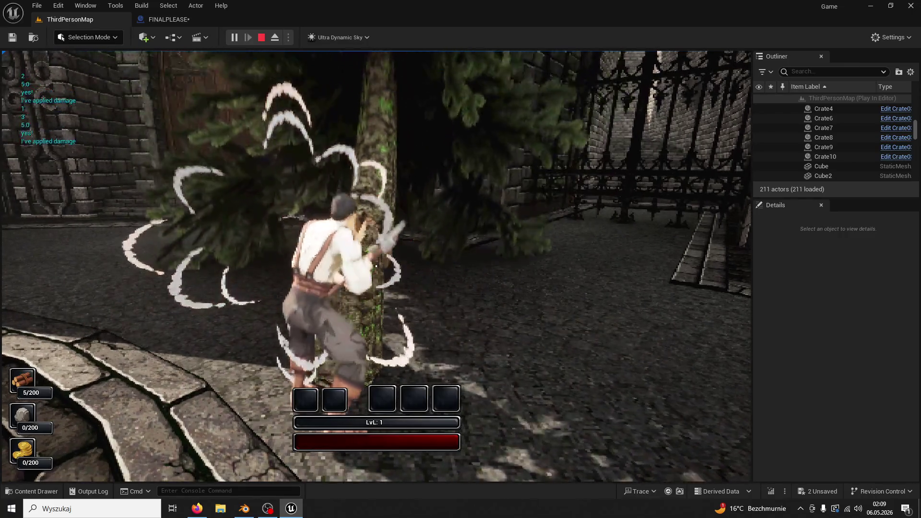
key("Escape")
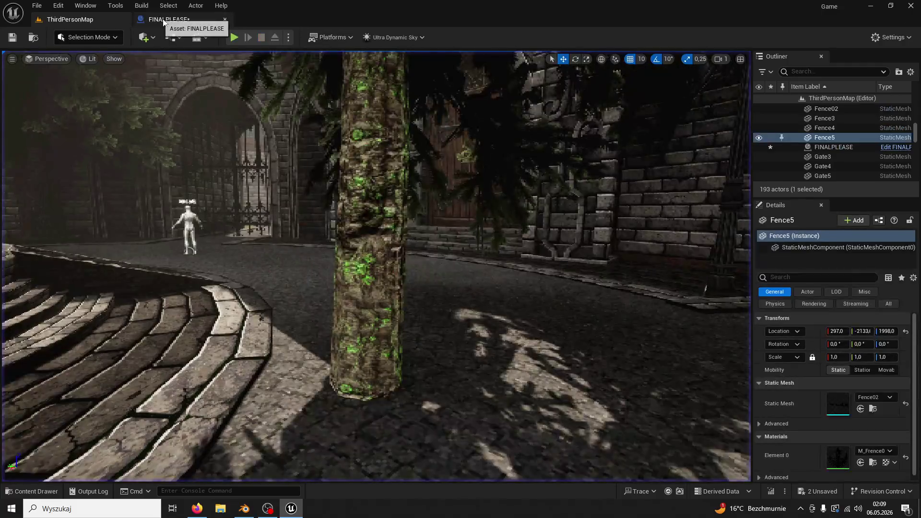
left_click(164, 21)
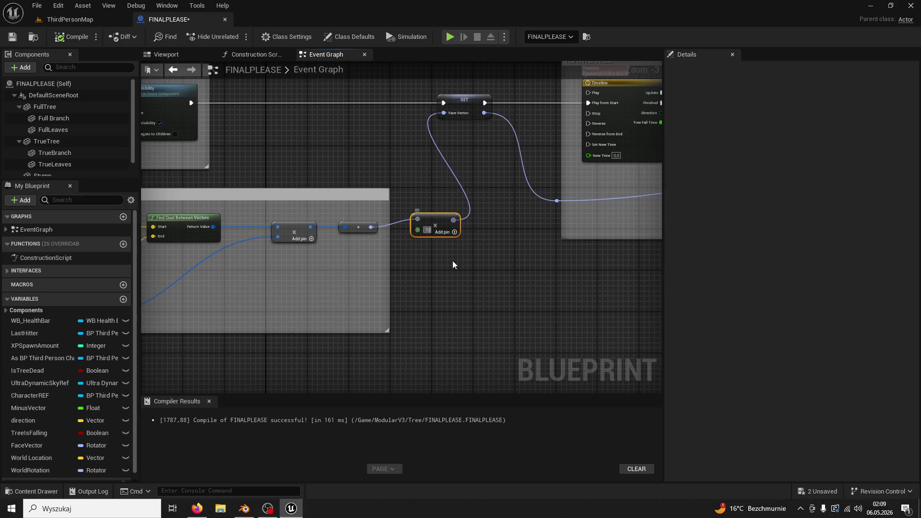
- Run a second play test, chopping the tree down and walking away from the stump
left_click(86, 24)
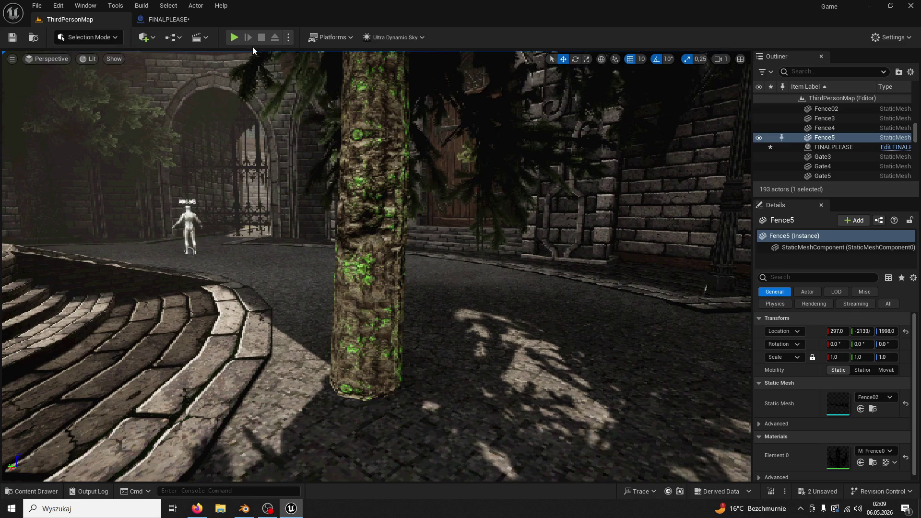
left_click(241, 36)
key("w")
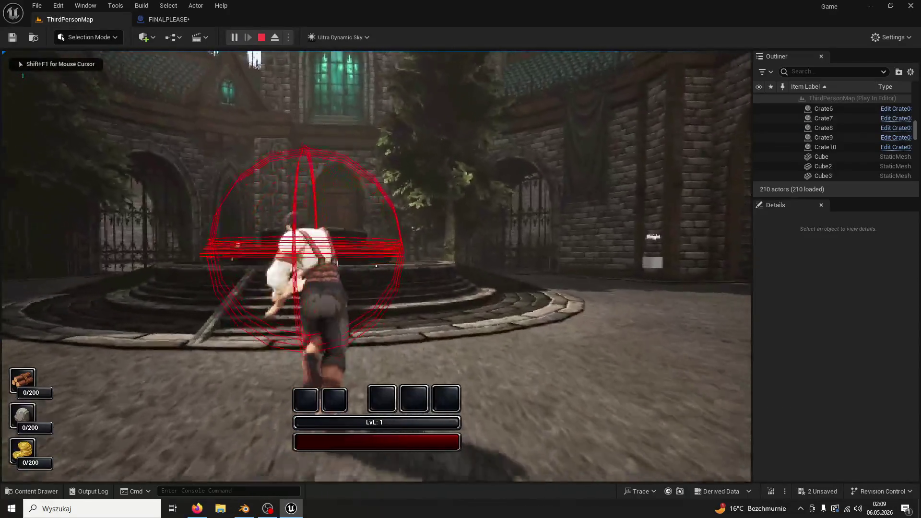
key("w")
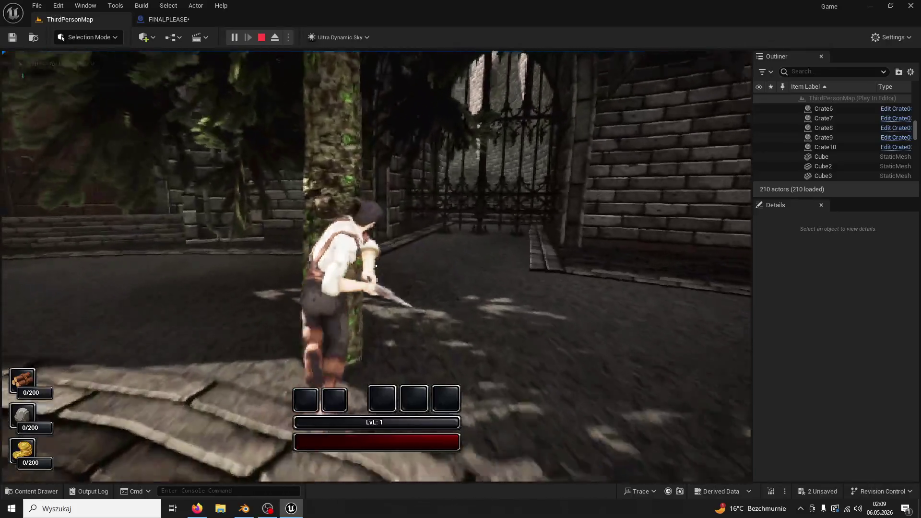
left_click(376, 266)
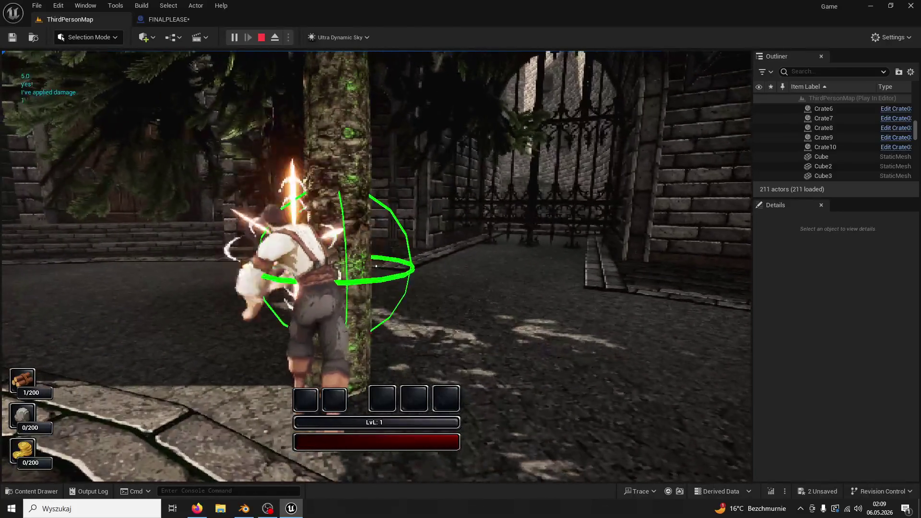
left_click(376, 266)
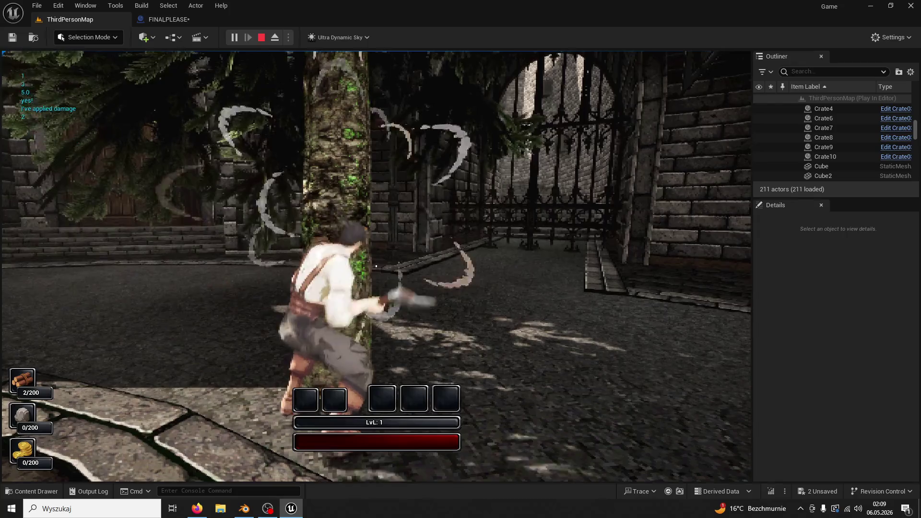
left_click(376, 266)
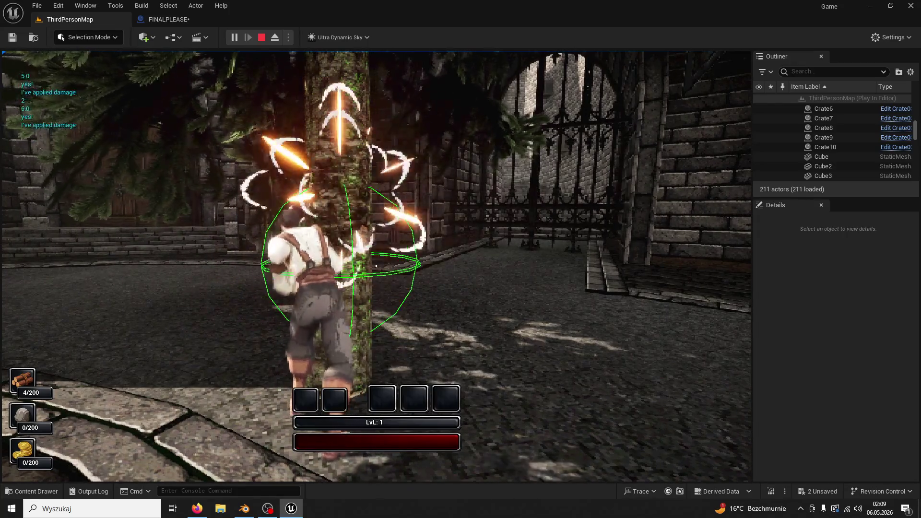
left_click(376, 266)
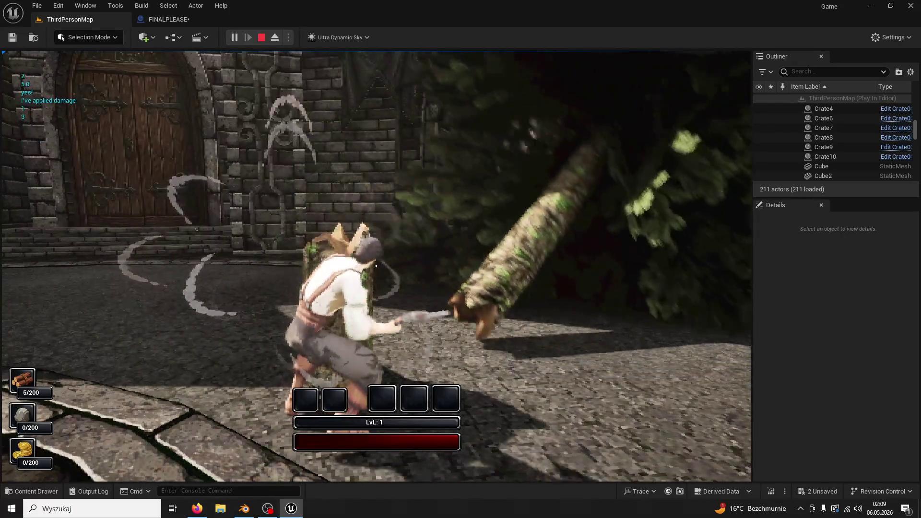
key("w")
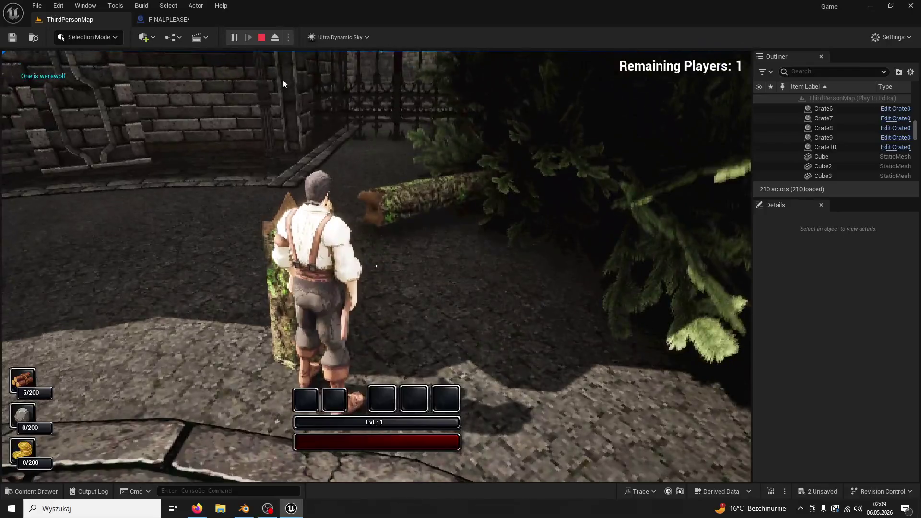
key("Escape")
- Run a third play test felling the tree at 5/200 wood, then relaunch Play
left_click(240, 40)
key("w")
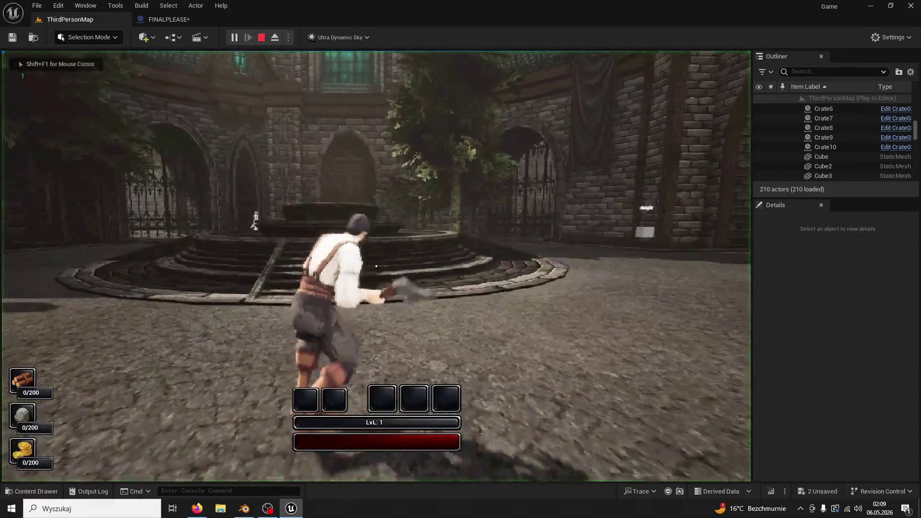
key("w")
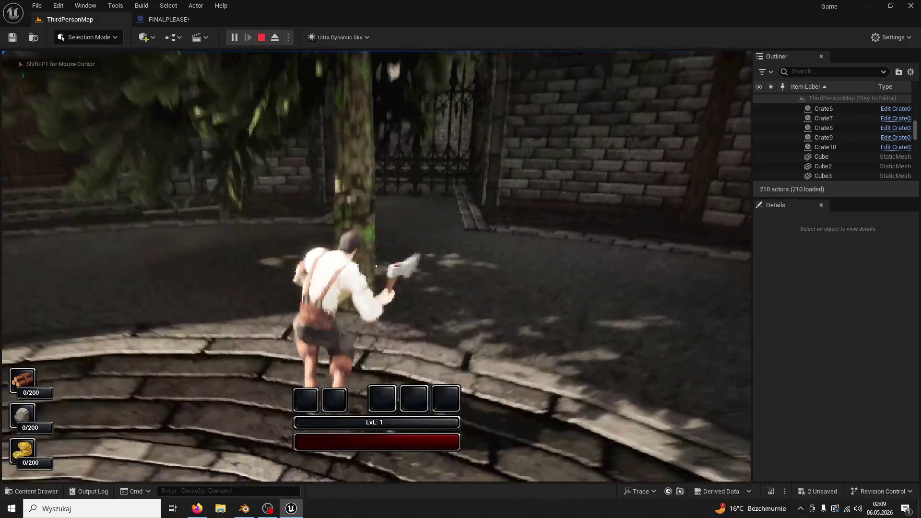
left_click(376, 266)
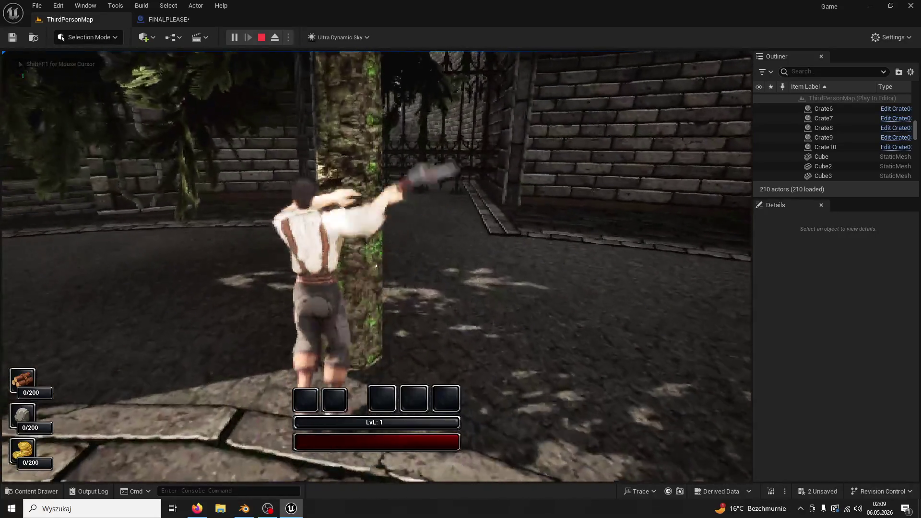
left_click(376, 266)
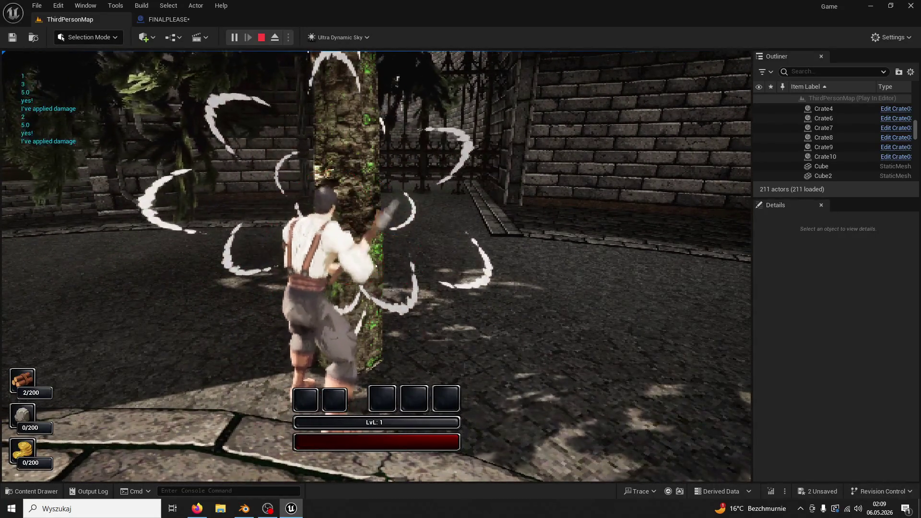
left_click(376, 266)
left_click(376, 266)
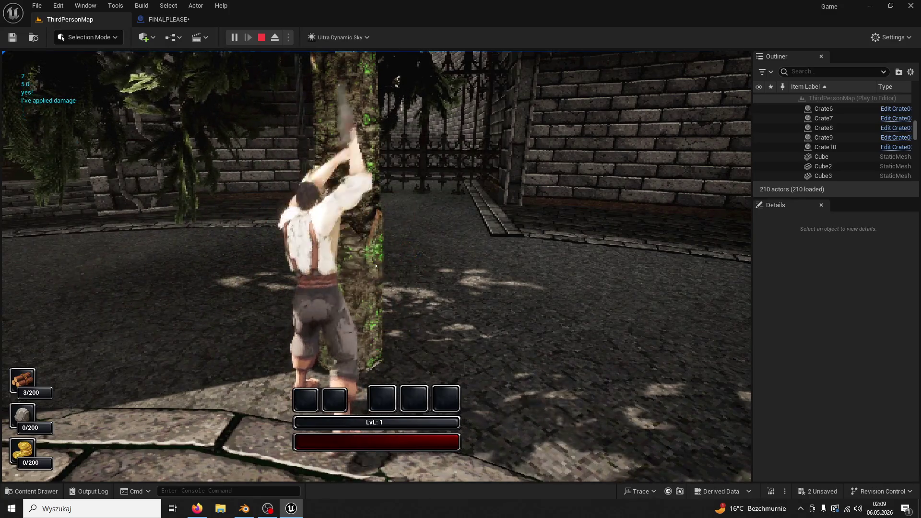
left_click(376, 266)
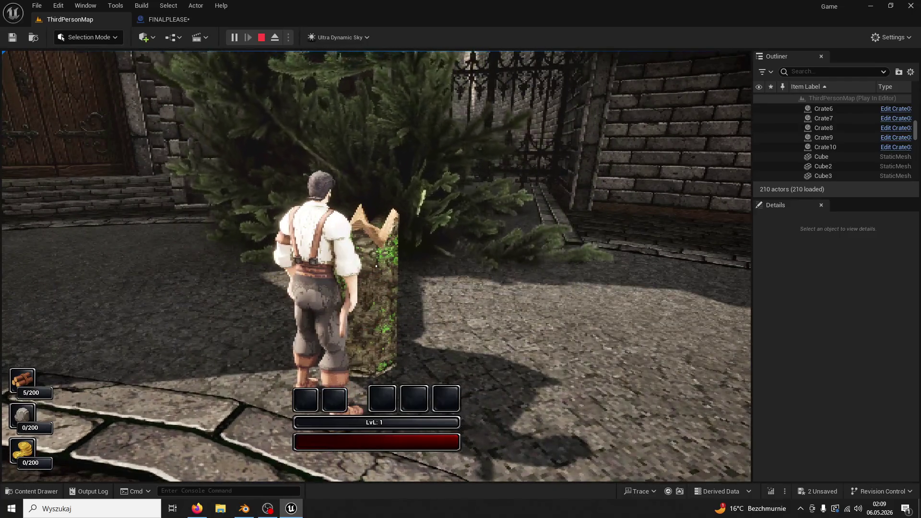
key("Escape")
left_click(190, 19)
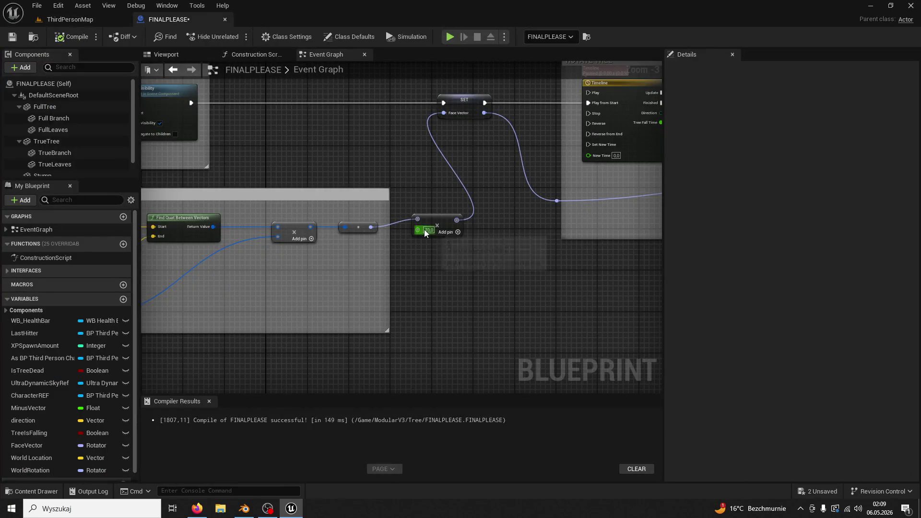
left_click(82, 26)
left_click(229, 38)
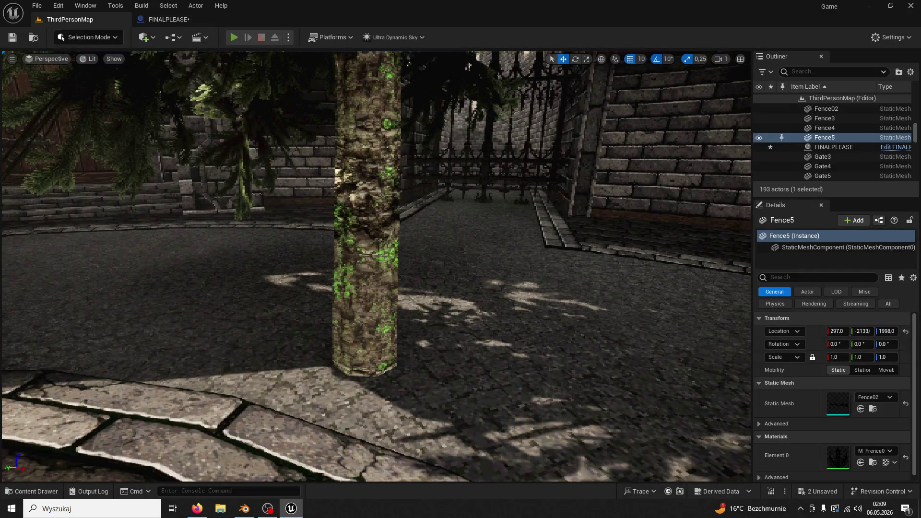
- Run to the tree, chop until the trunk topples at 5/200 wood, and stop playing
key("w")
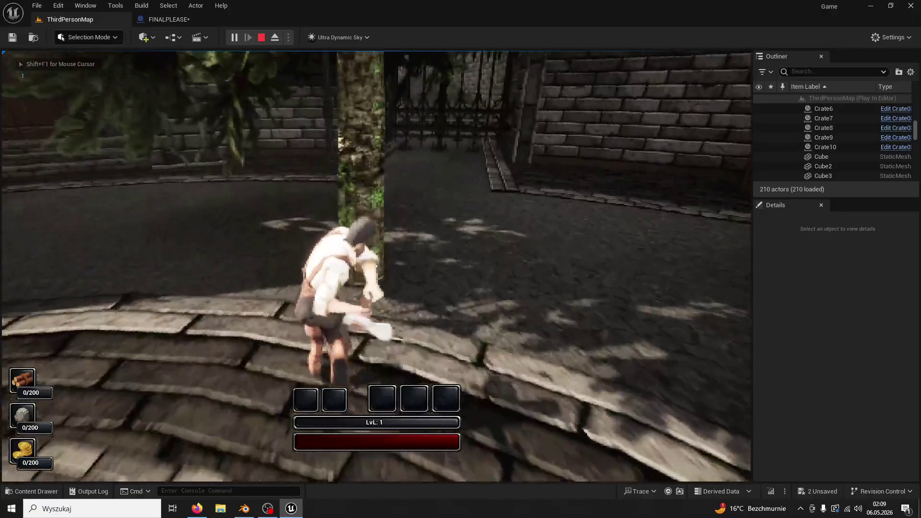
key("e")
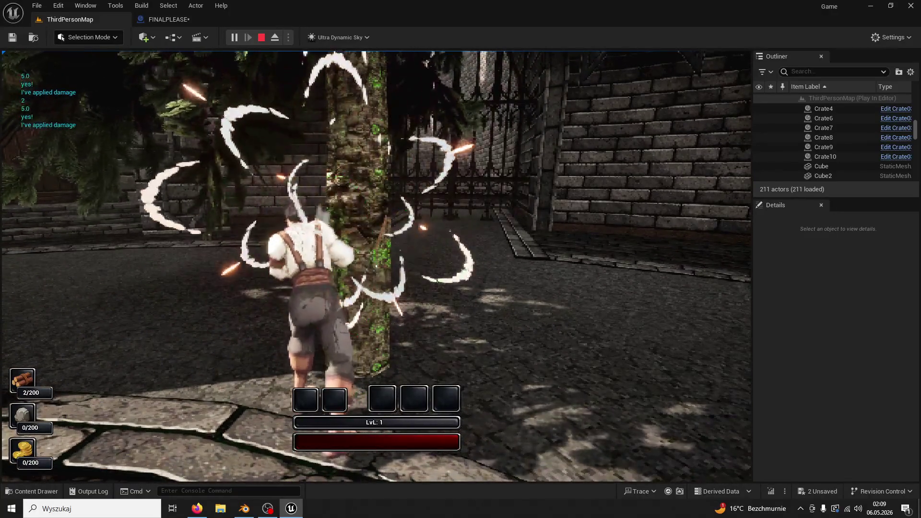
key("e")
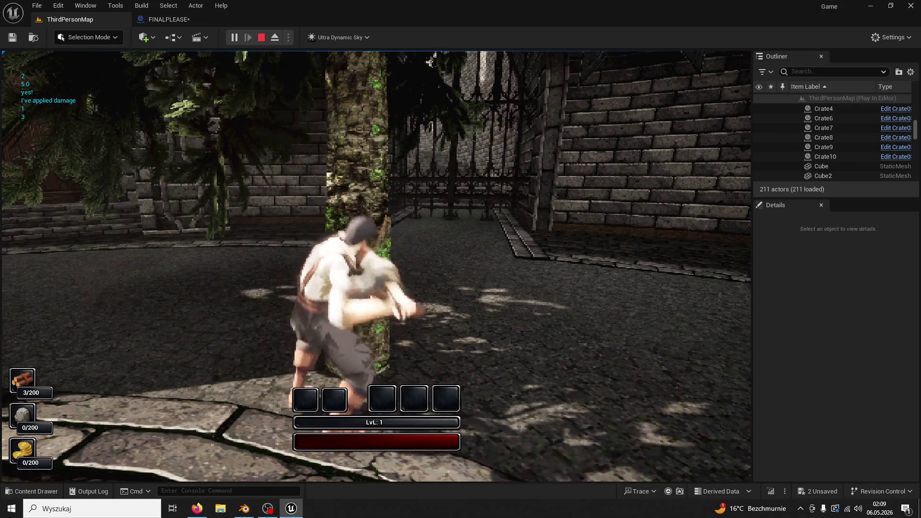
key("e")
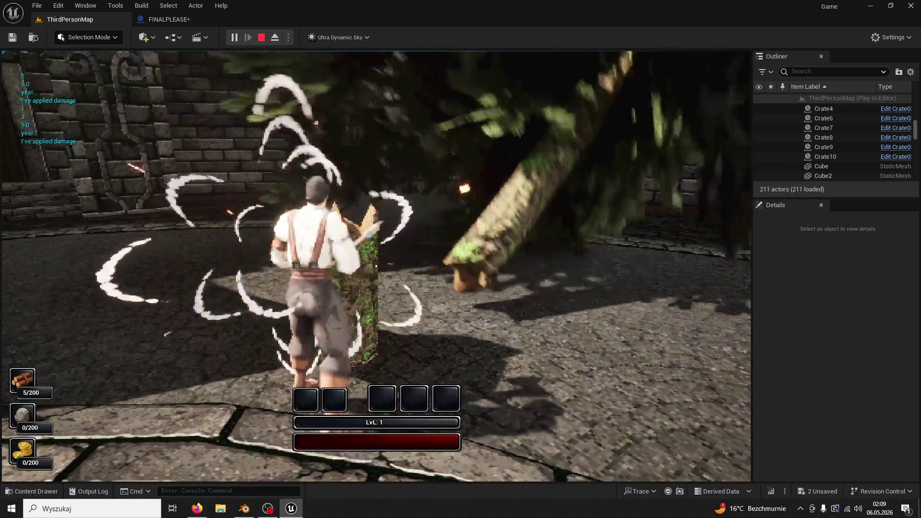
key("Escape")
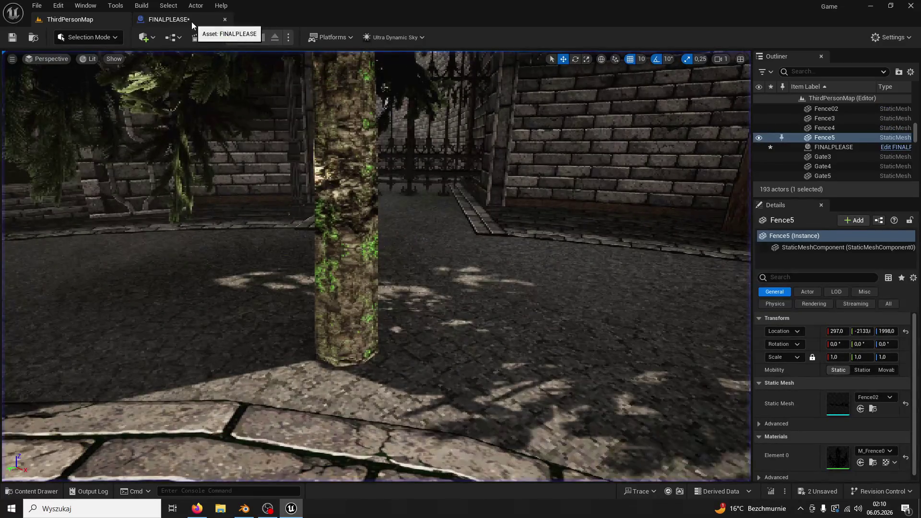
- Delete the rotator scaling node with the 70,0 value from the FINALPLEASE graph
left_click(190, 20)
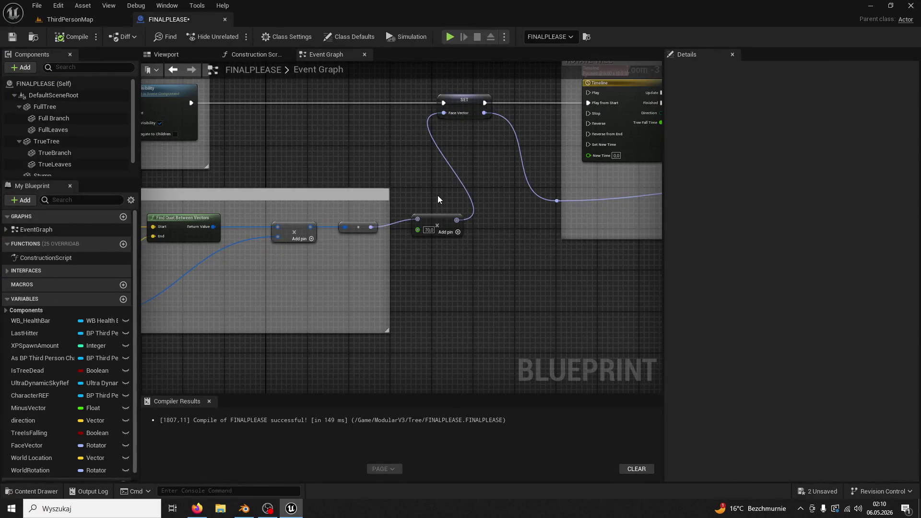
left_click(430, 230)
key("BackSpace")
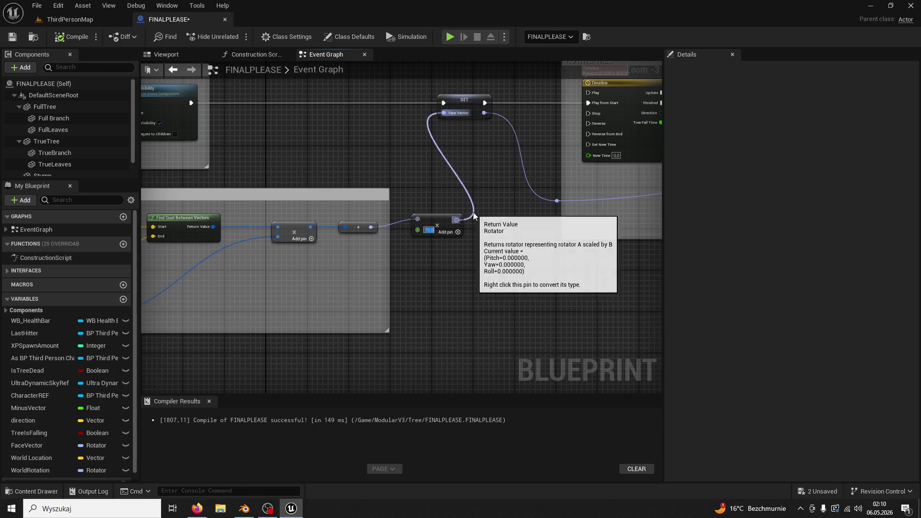
left_click(434, 221)
key("Delete")
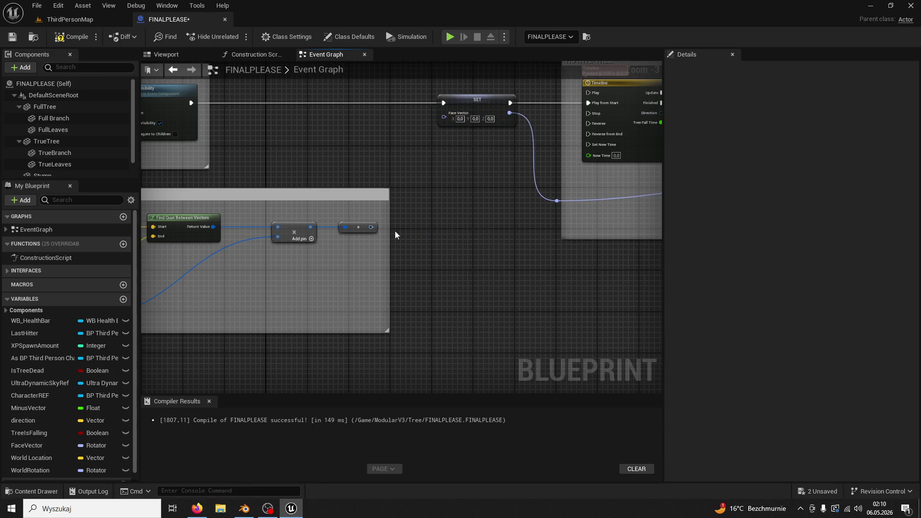
- Split the rotator and Face Vector struct pins so Yaw feeds Face Vector Z
right_click(374, 228)
left_click(424, 271)
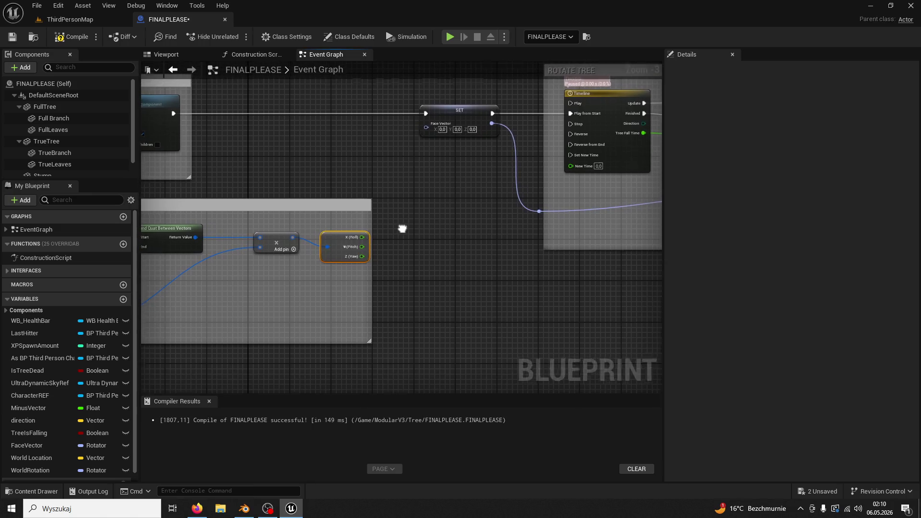
right_click(425, 130)
left_click(461, 173)
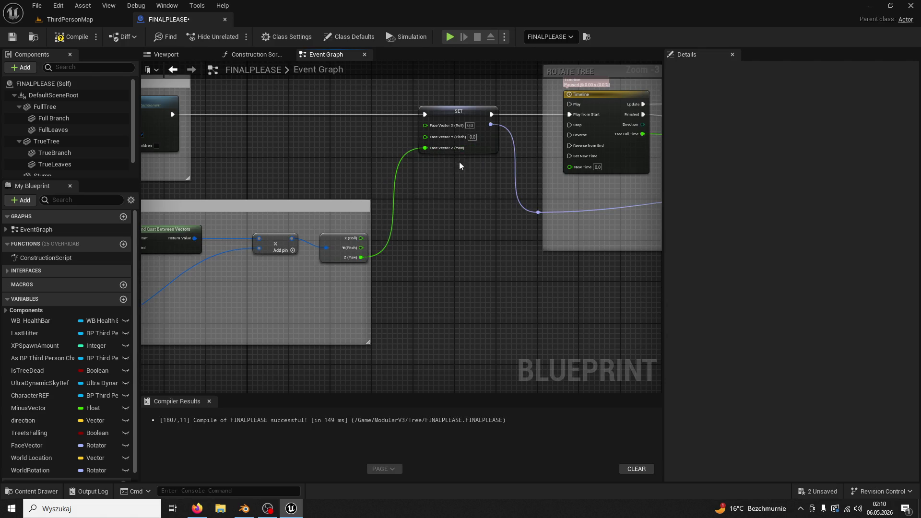
left_click_drag(466, 180, 441, 284)
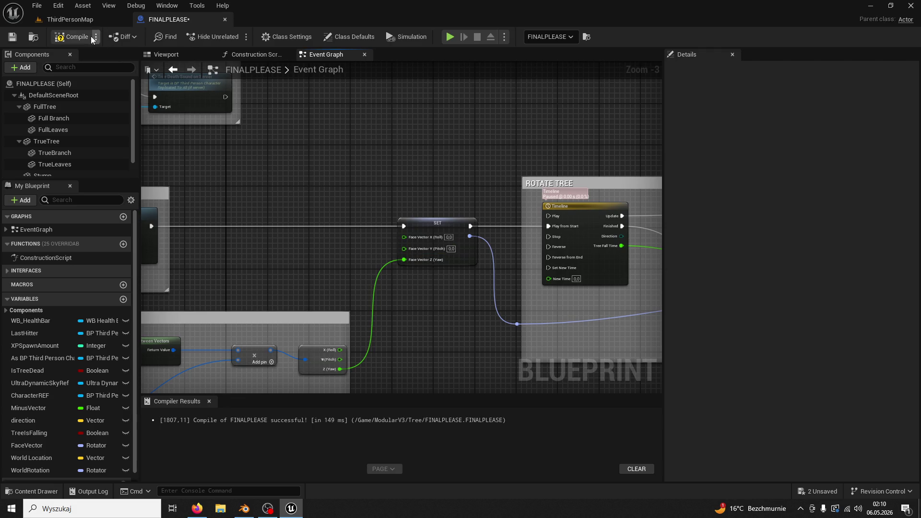
left_click(85, 21)
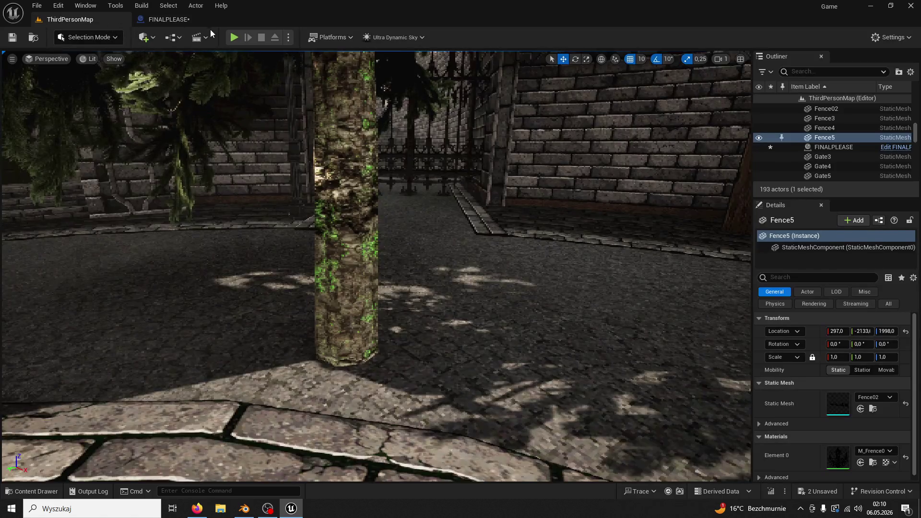
- Play-test the level, chopping until the tree falls at 5/200 wood, then reopen FINALPLEASE
left_click(239, 38)
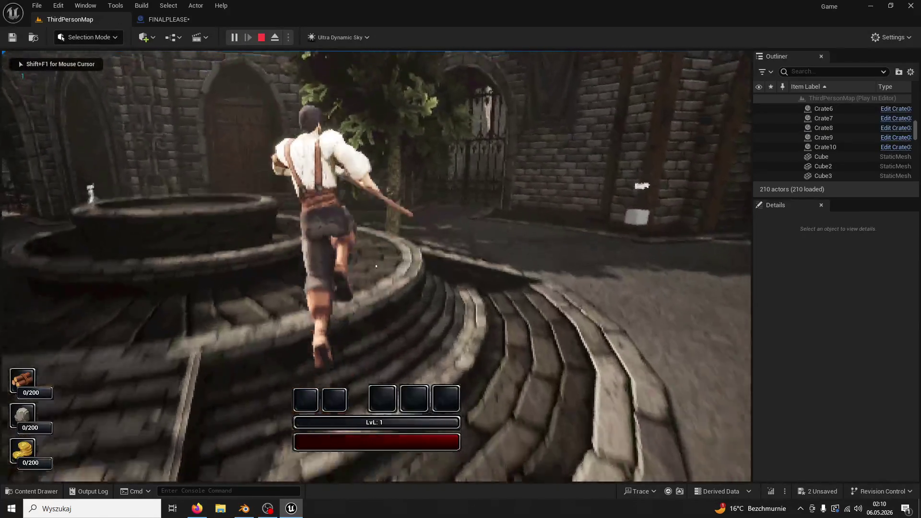
key("w")
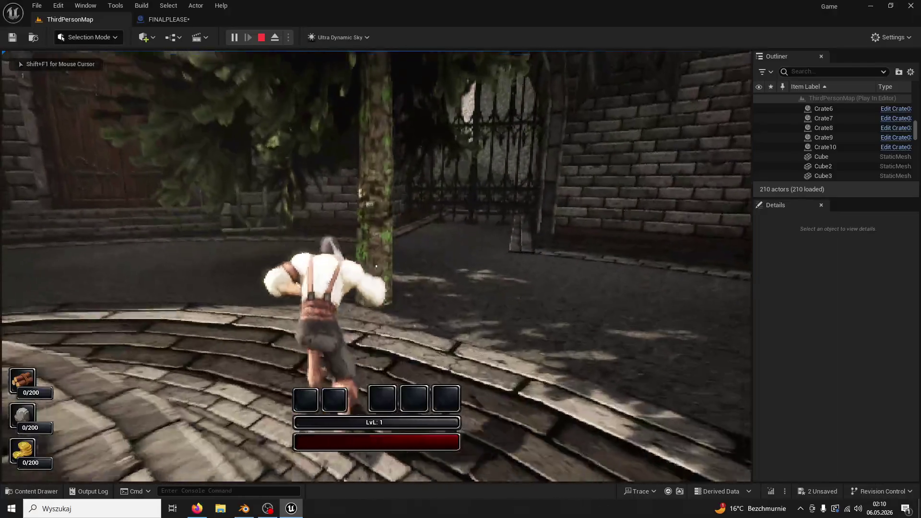
key("e")
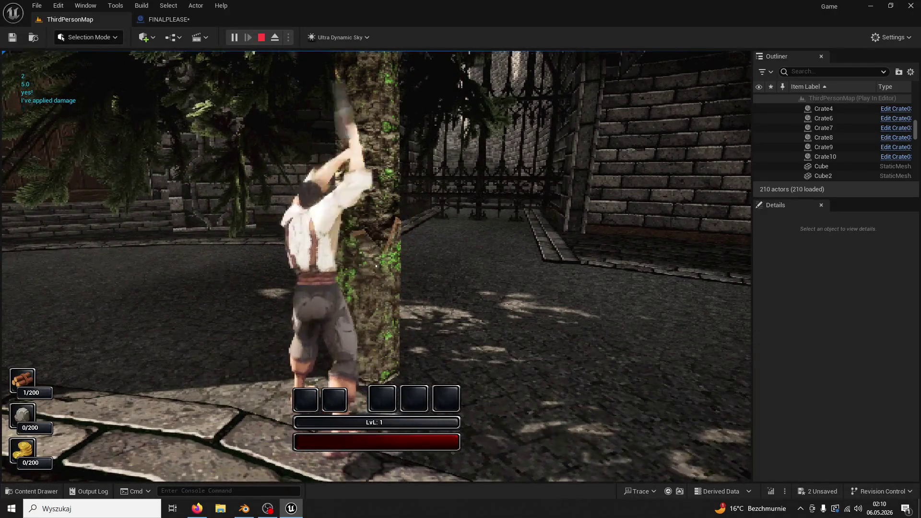
key("e")
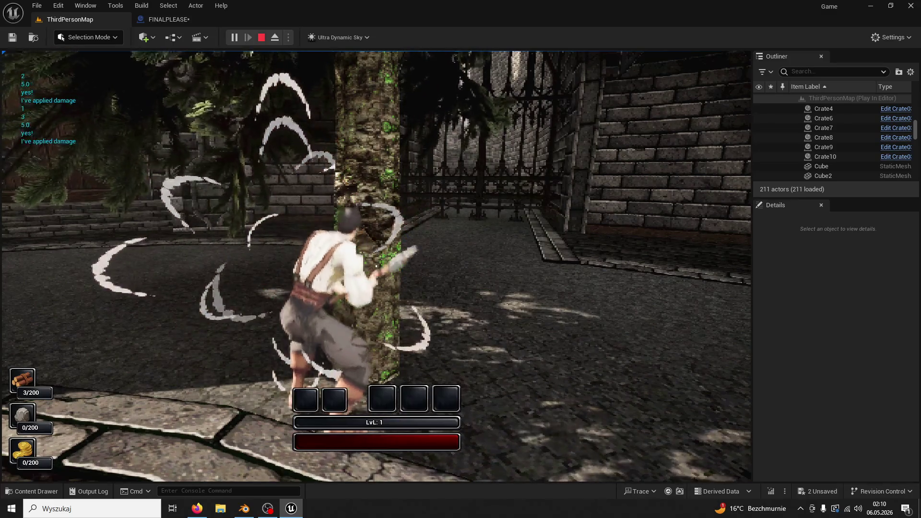
key("e")
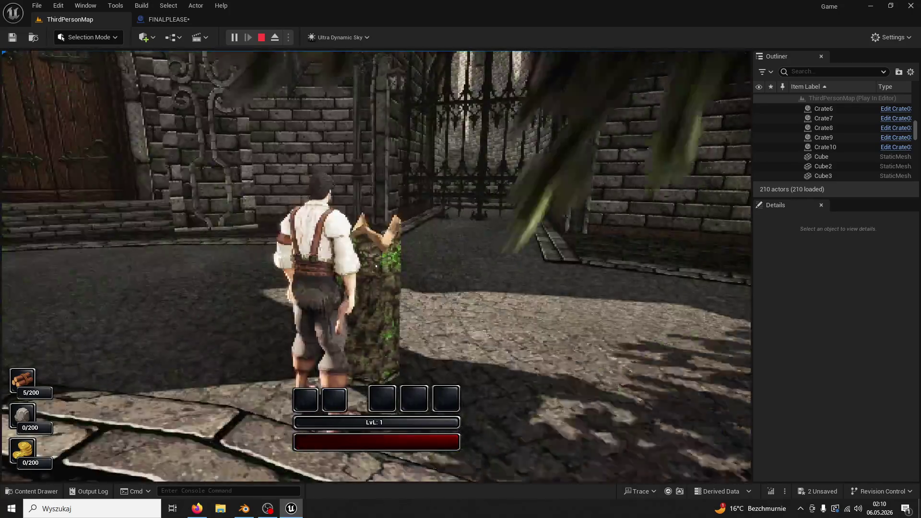
left_click(262, 37)
left_click(184, 20)
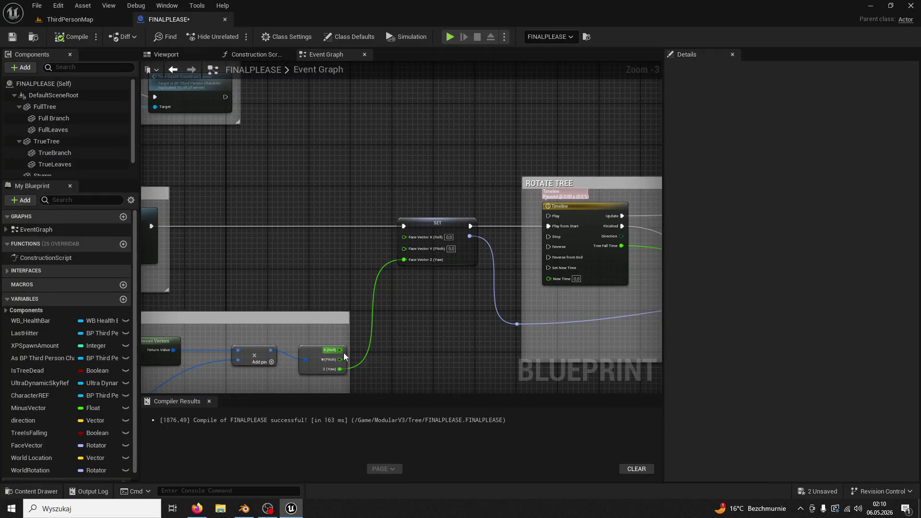
- Multiply Z (Yaw) by 90.0 and feed the result into SET Face Vector Z (Yaw)
left_click_drag(340, 350, 376, 287)
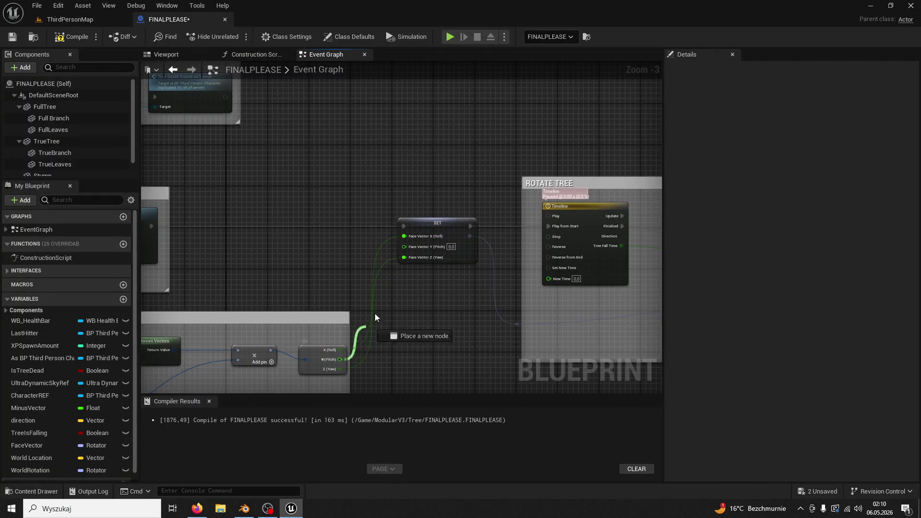
mouse_move(394, 361)
left_mouse_down()
mouse_move(398, 281)
mouse_move(404, 293)
left_mouse_up()
type("multiply")
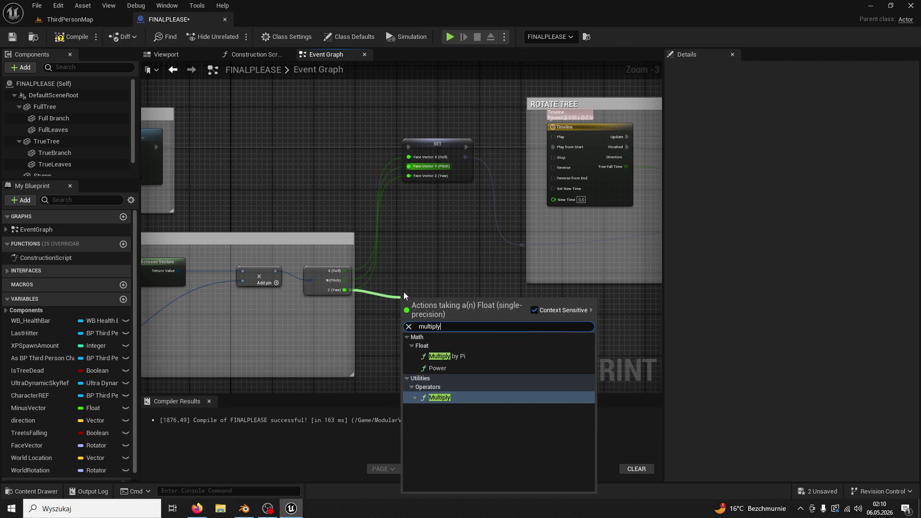
key("Return")
left_click(413, 311)
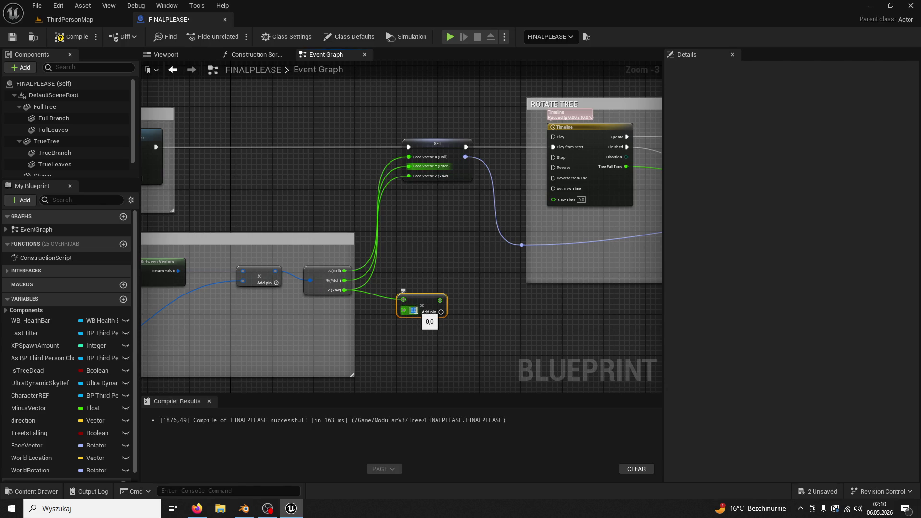
type("90")
left_click_drag(442, 300, 406, 174)
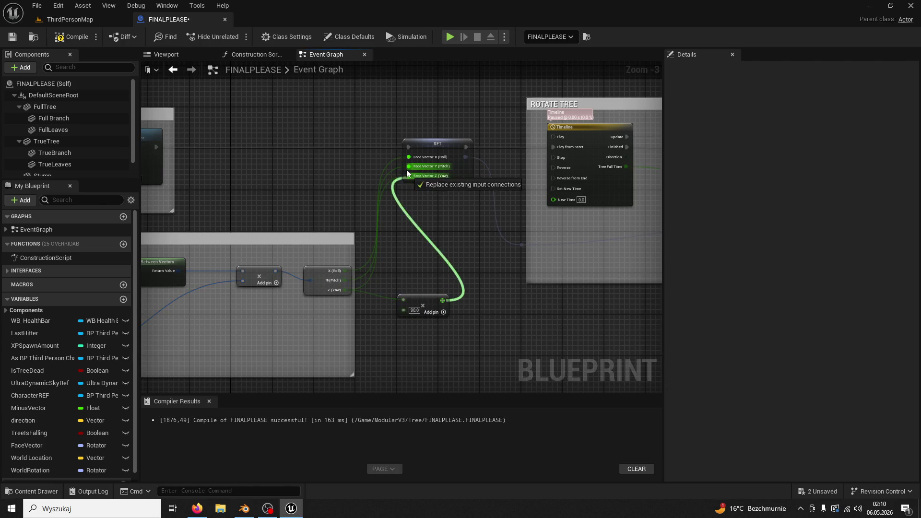
left_click(77, 20)
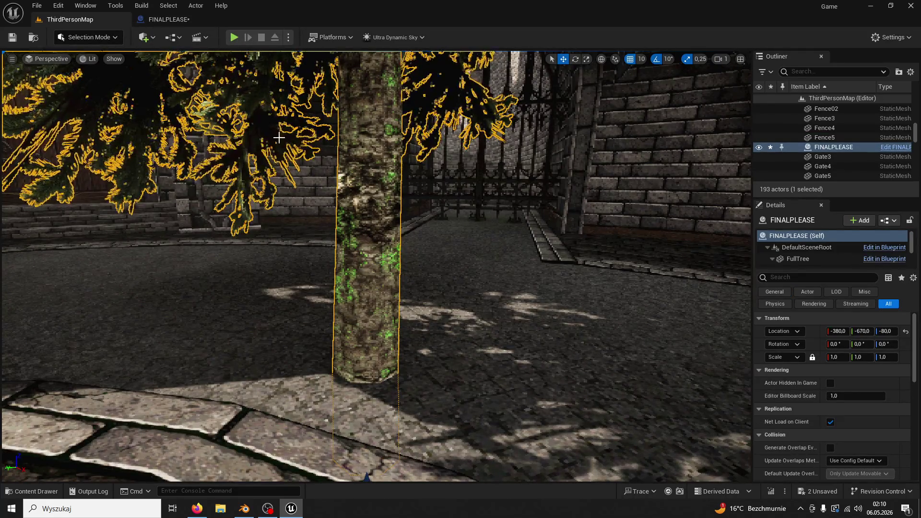
left_click(234, 37)
key("w")
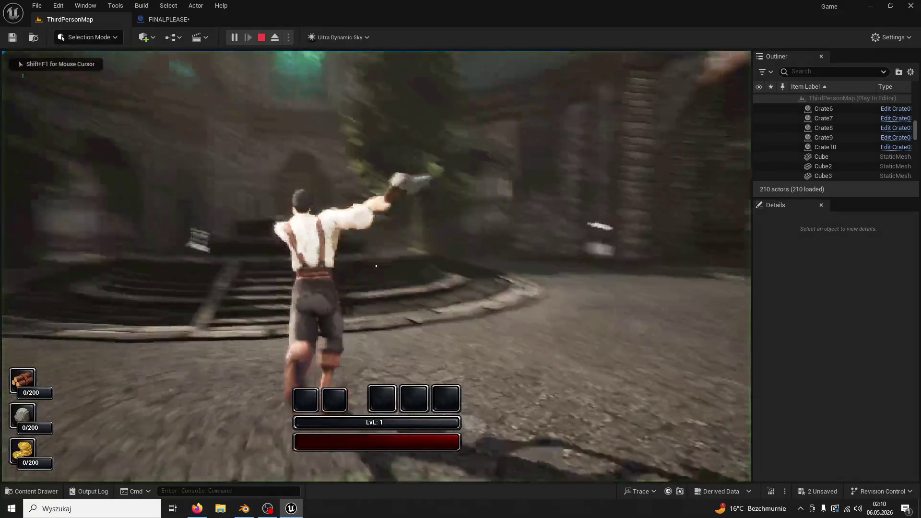
key("w")
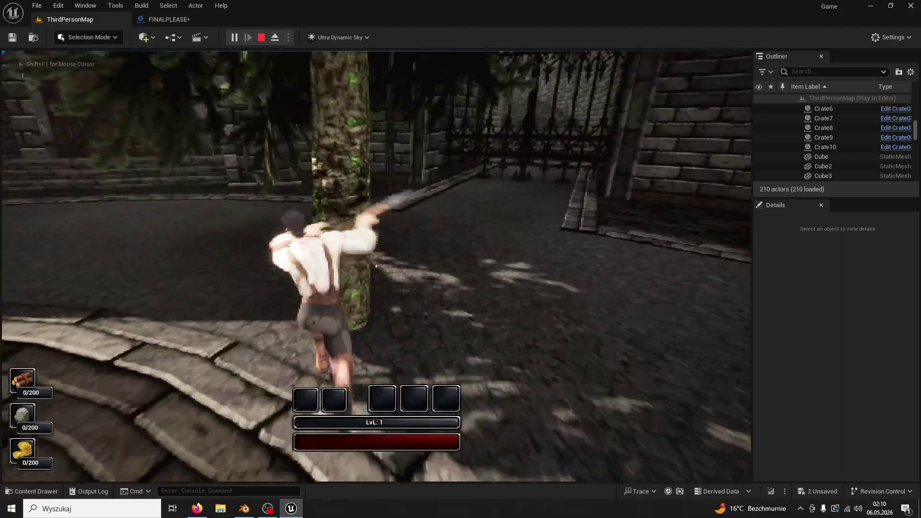
left_click(376, 265)
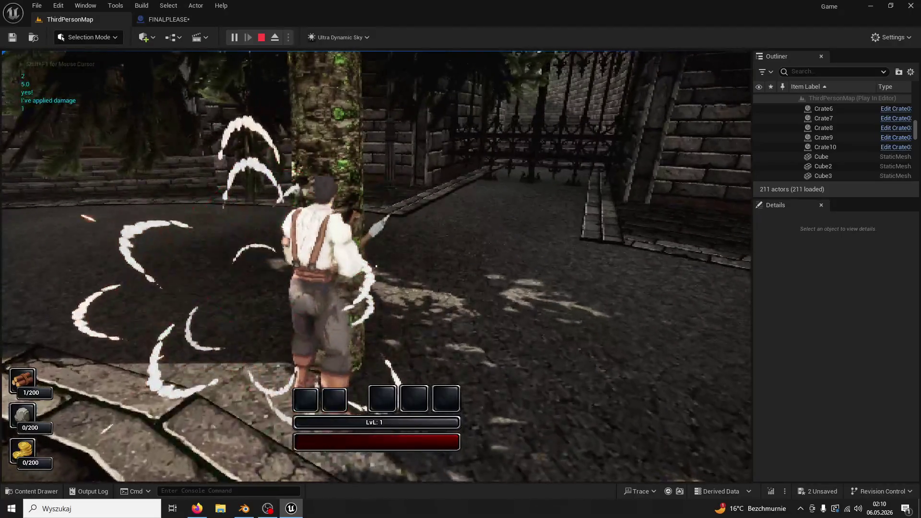
left_click(376, 266)
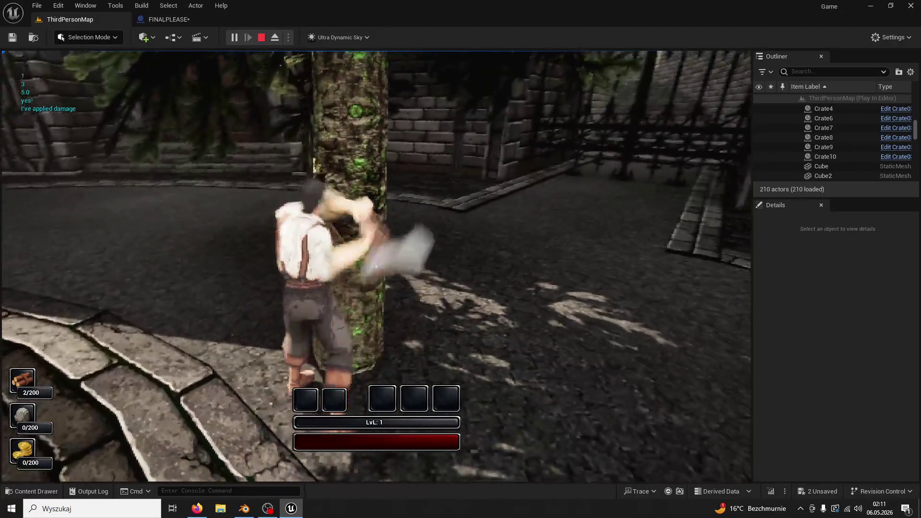
left_click(376, 266)
left_click(376, 266)
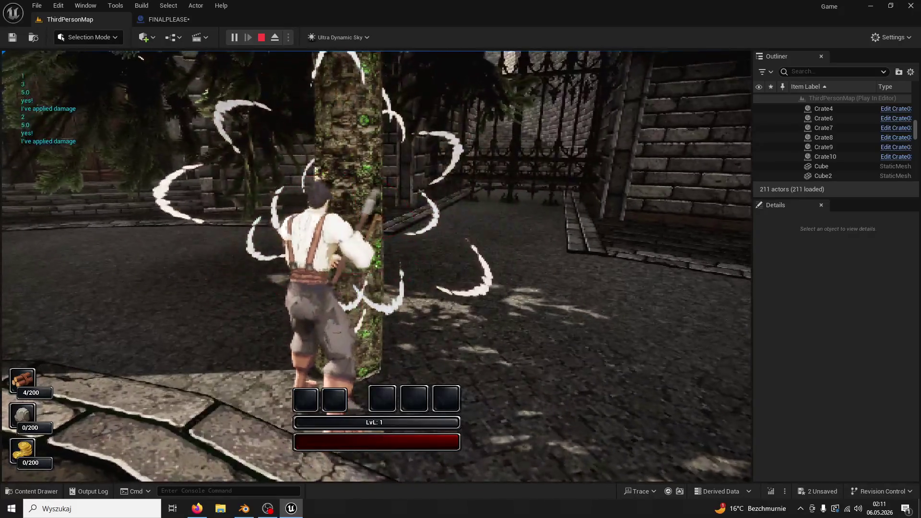
left_click(376, 266)
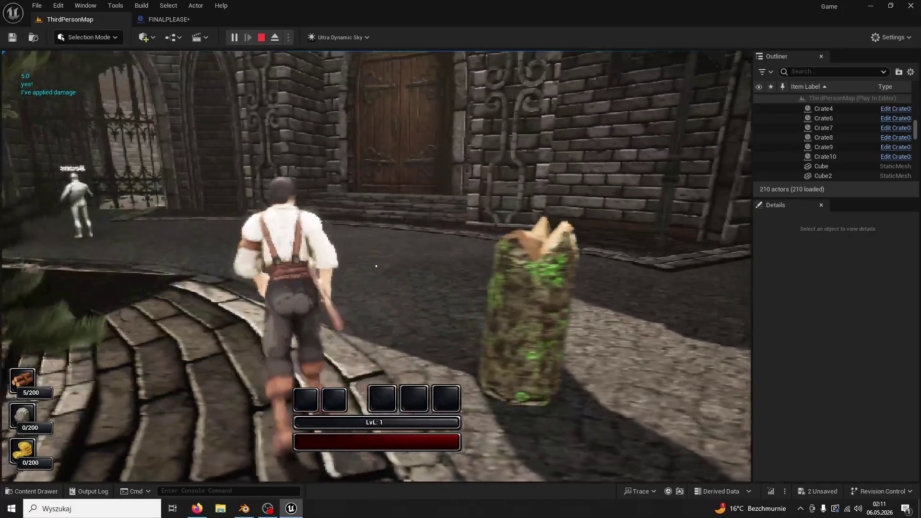
key("Escape")
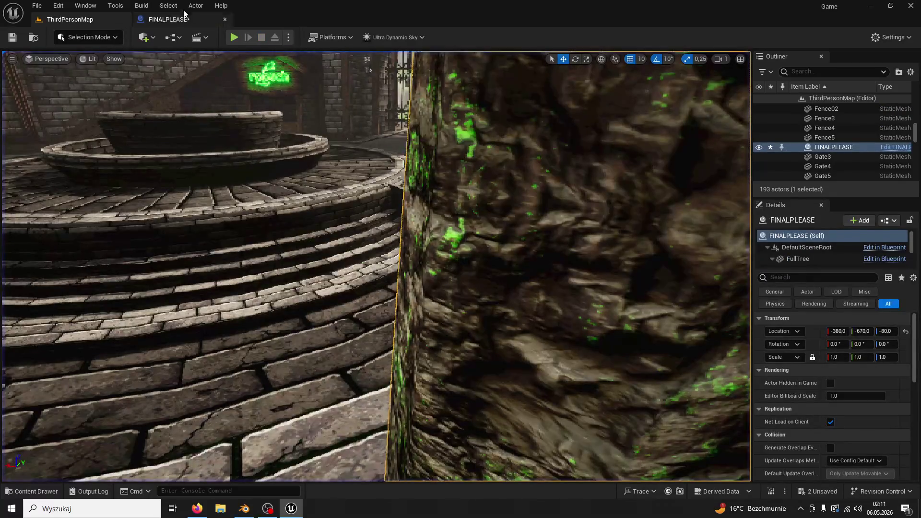
- Break the old Z (Yaw) link, rewire the 90.0 Multiply into Face Vector Z (Yaw), and play
left_click(185, 19)
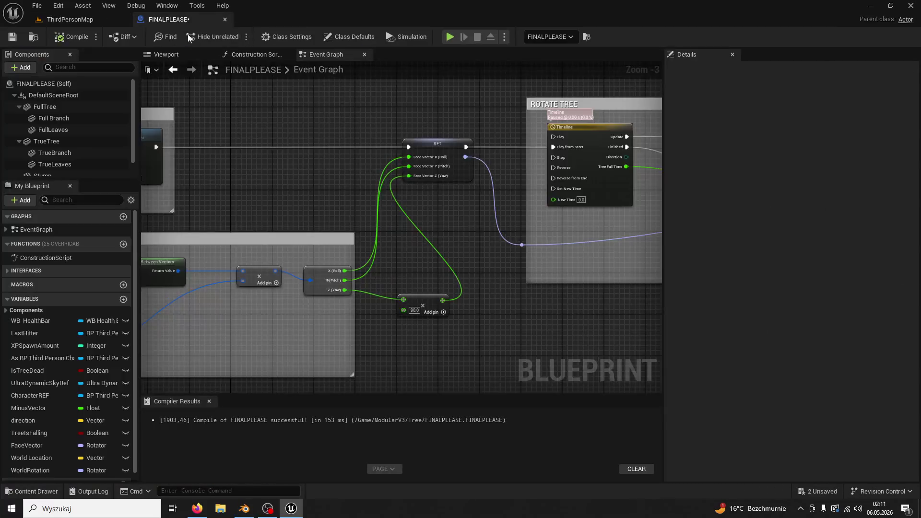
right_click(348, 290)
left_click(378, 332)
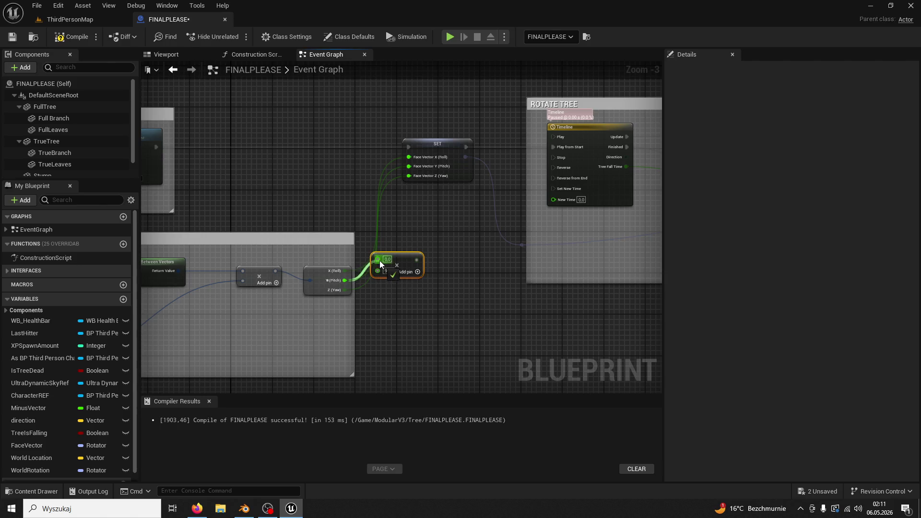
left_click_drag(403, 167, 409, 175)
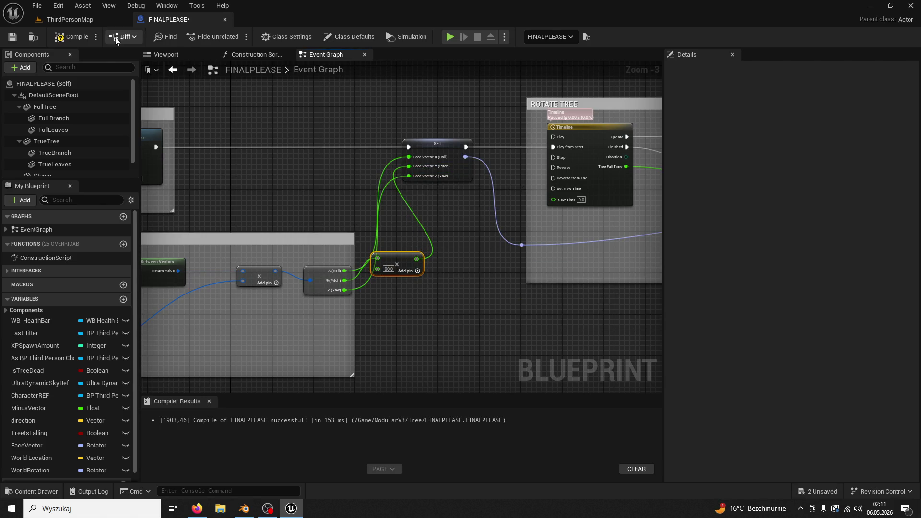
left_click(81, 22)
key("alt+p")
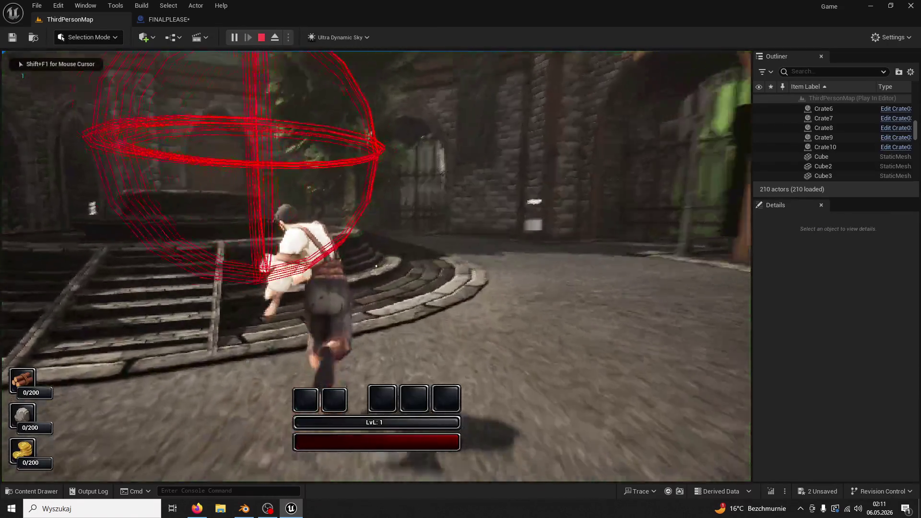
- Chop the tree until it falls at 5/200 wood and stop the play session
key("w")
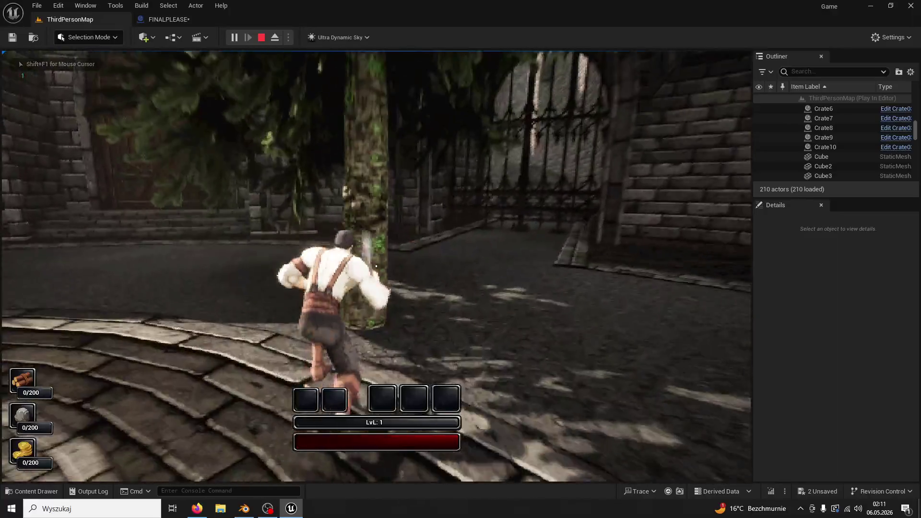
left_click(376, 266)
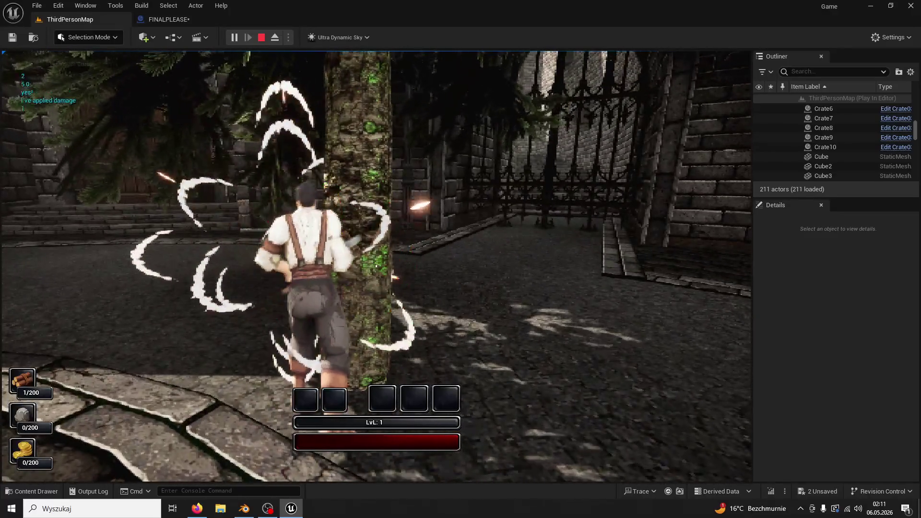
left_click(376, 266)
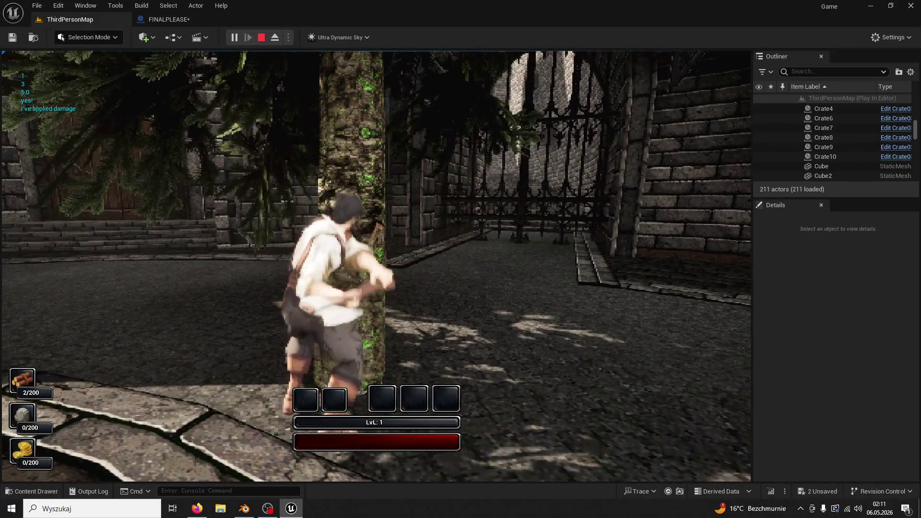
left_click(376, 266)
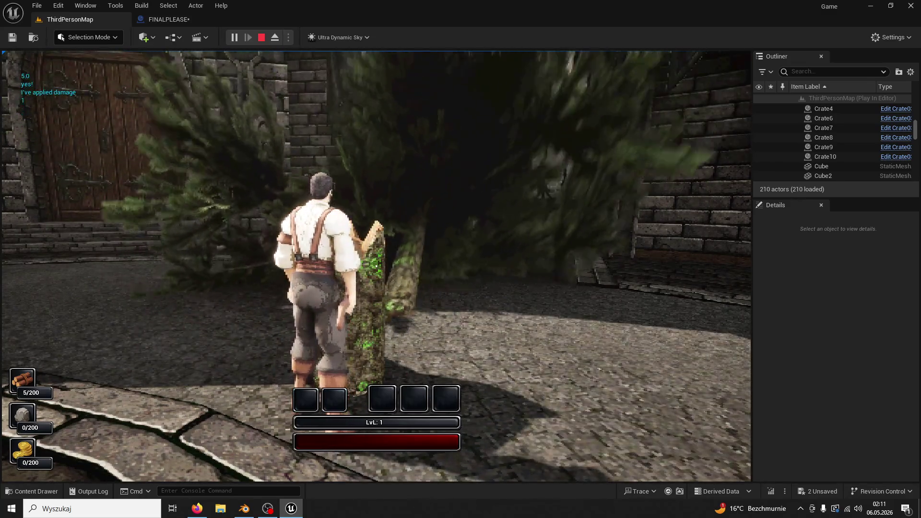
key("Escape")
- Change the FINALPLEASE Multiply factor to 400.0 and start a new play test
left_click(169, 19)
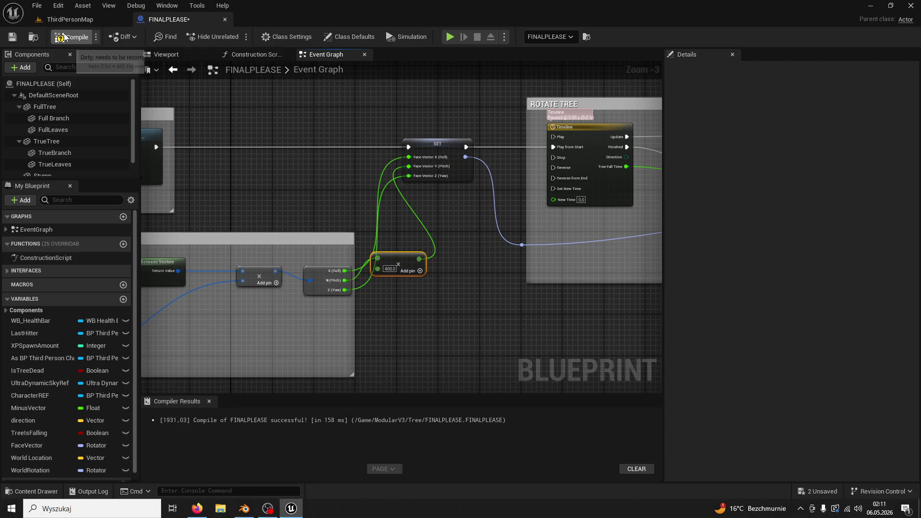
left_click(74, 21)
left_click(233, 38)
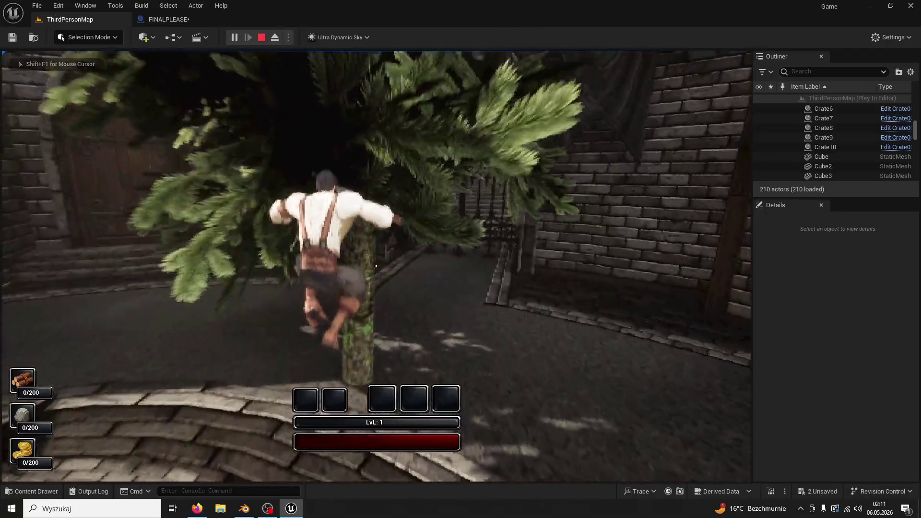
- Chop the tree down with the 400.0 multiplier, then return to FINALPLEASE's Event Graph
left_click(376, 266)
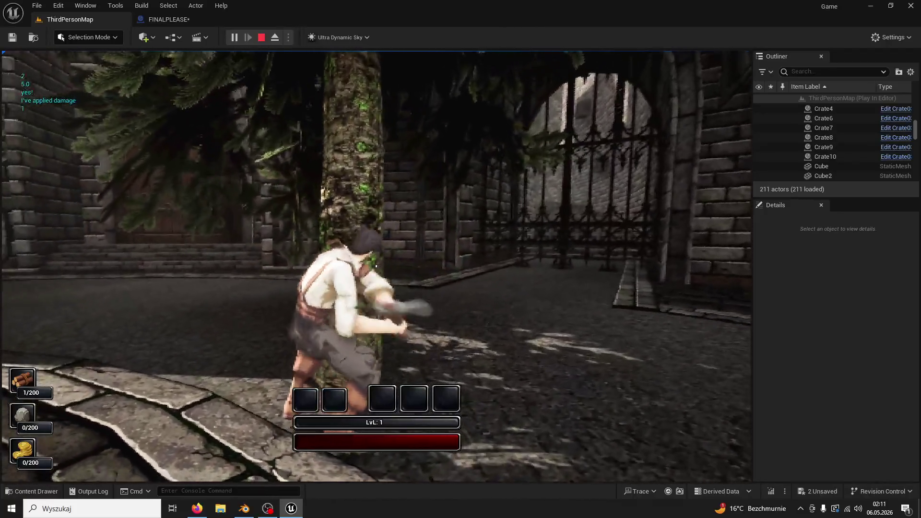
left_click(376, 266)
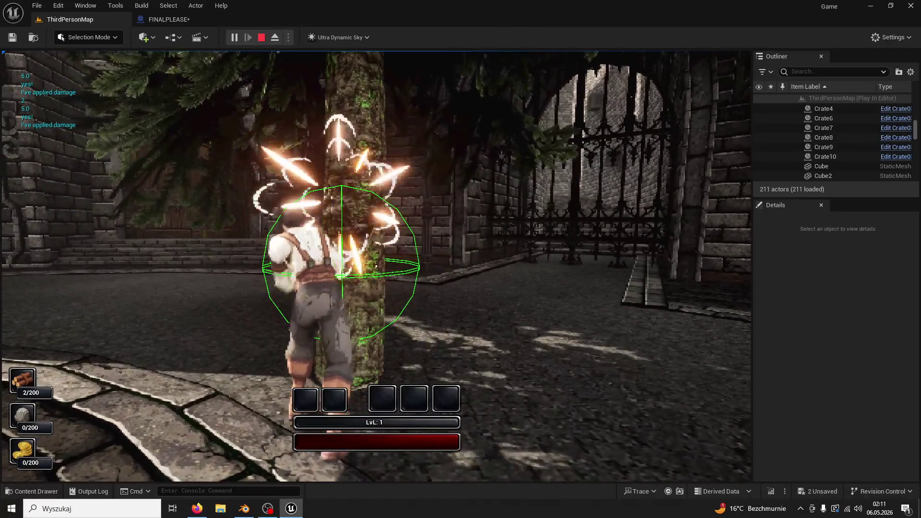
left_click(376, 266)
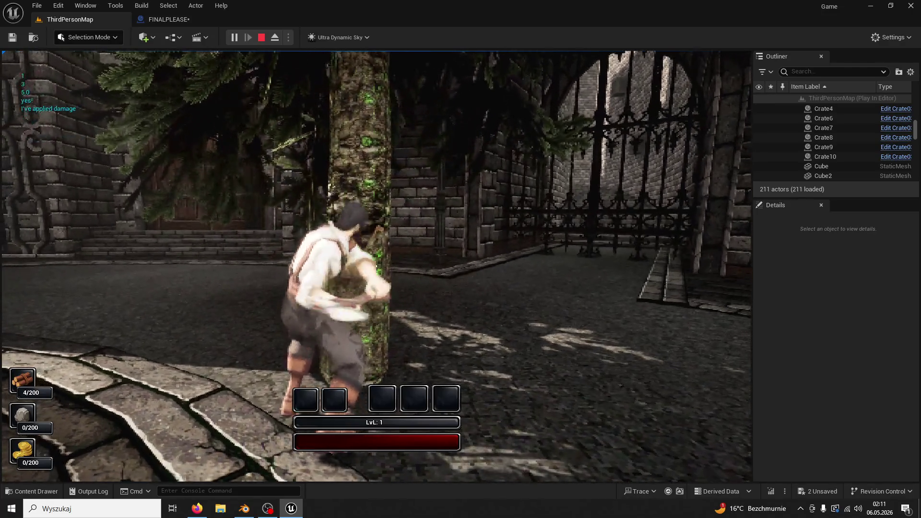
left_click(376, 265)
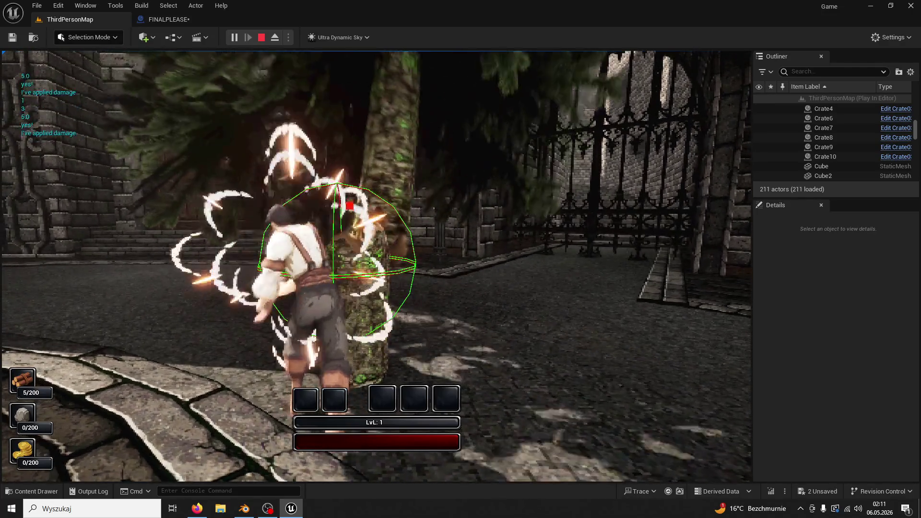
key("Escape")
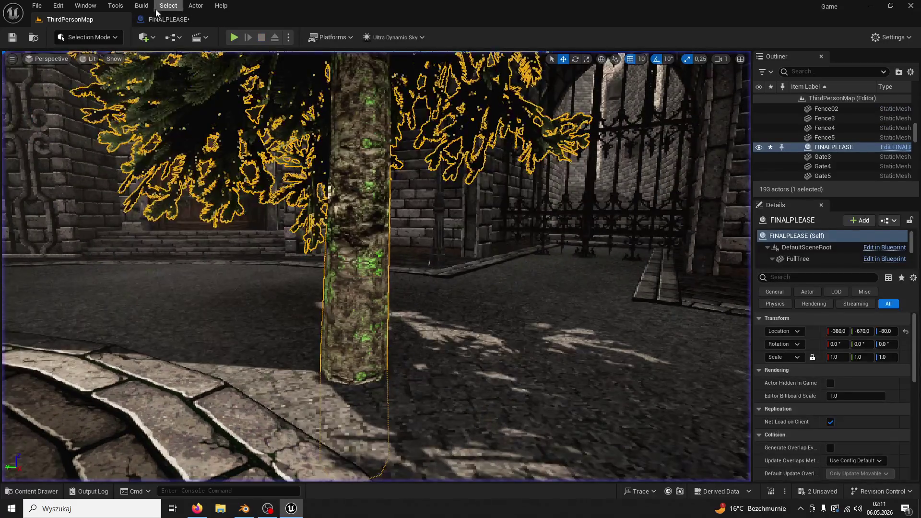
left_click(163, 19)
- Undo the recent graph edits back to before the earlier Multiply node
key("ctrl+z")
key("ctrl+z")
key("ctrl+z")
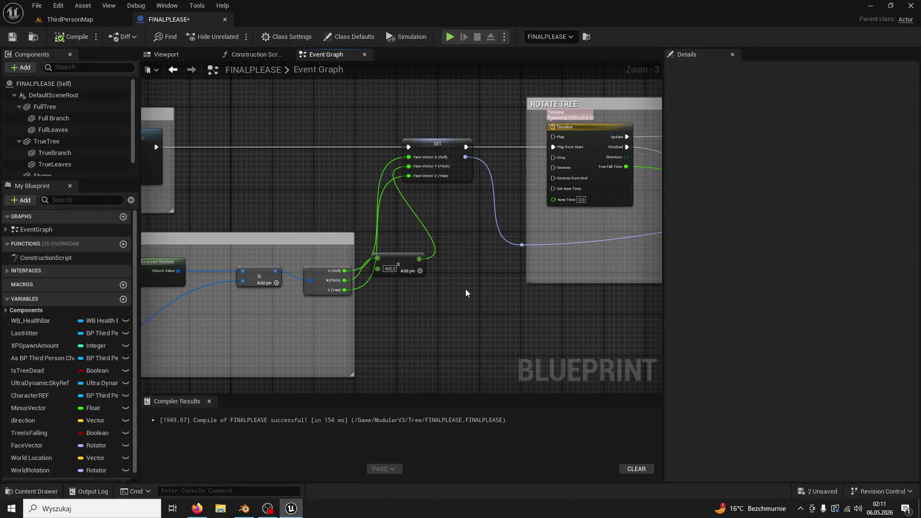
key("ctrl+z")
key("ctrl+z")
key("ctrl+z")
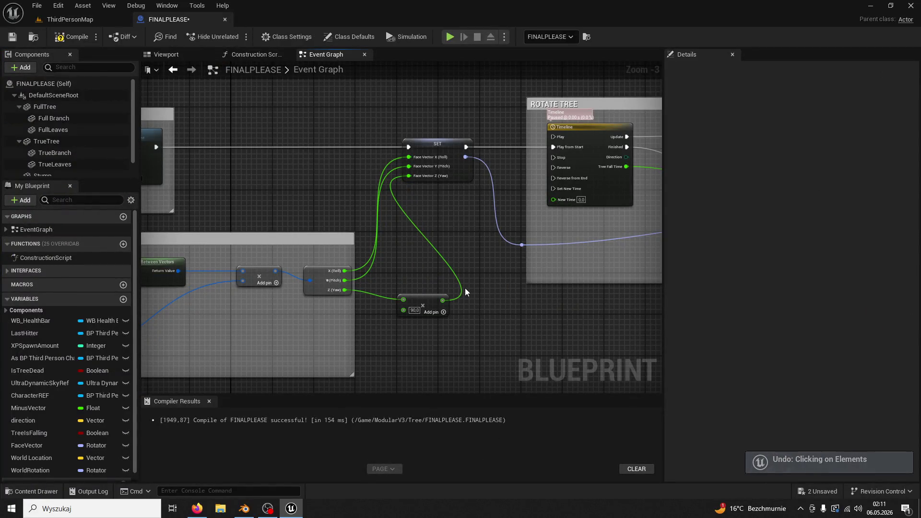
key("ctrl+z")
key("ctrl+z")
key("ctrl+z")
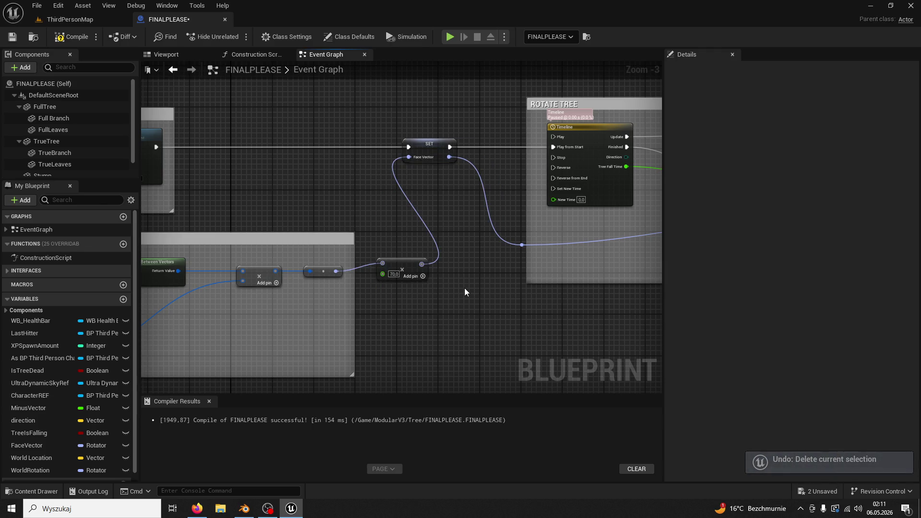
key("ctrl+z")
key("ctrl+z")
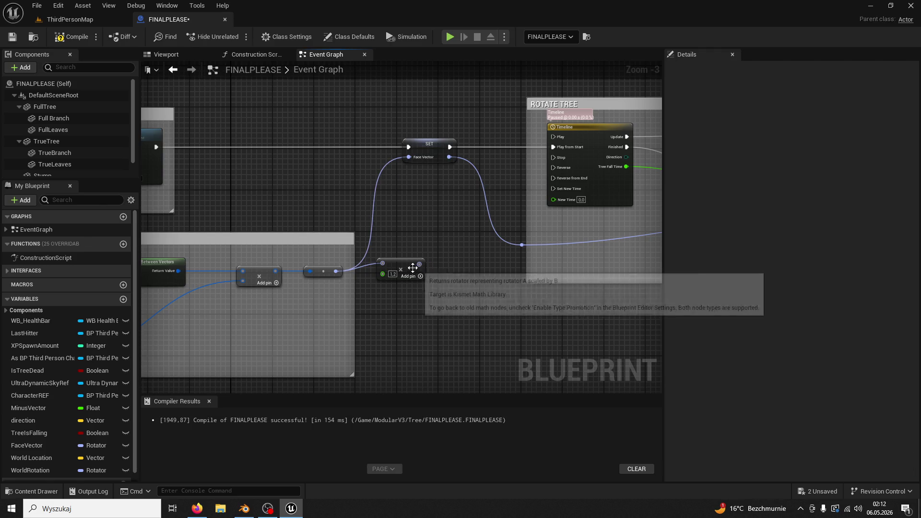
key("ctrl+z")
key("ctrl+z")
key("ctrl+z")
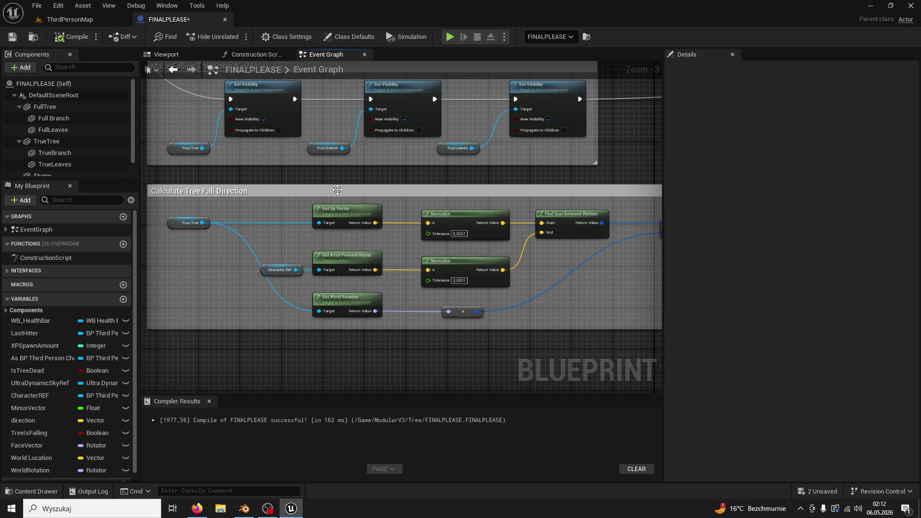
- Add a Multiply node from Get Up Vector's output and wire it into Normalize's A pin
left_click_drag(313, 218, 345, 193)
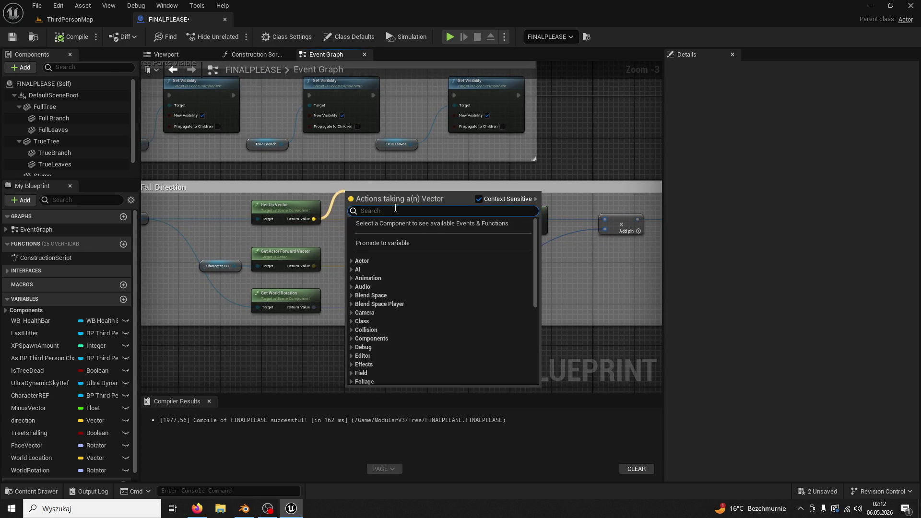
type("multiply")
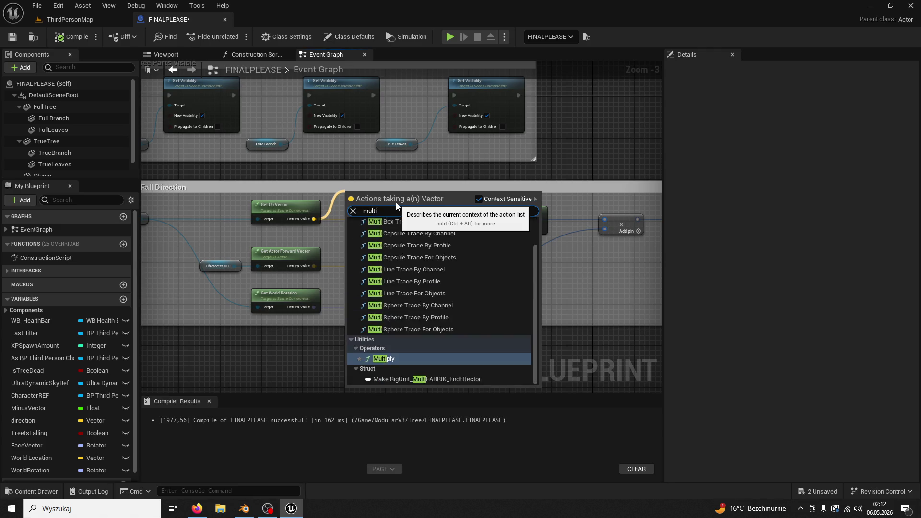
left_click(395, 241)
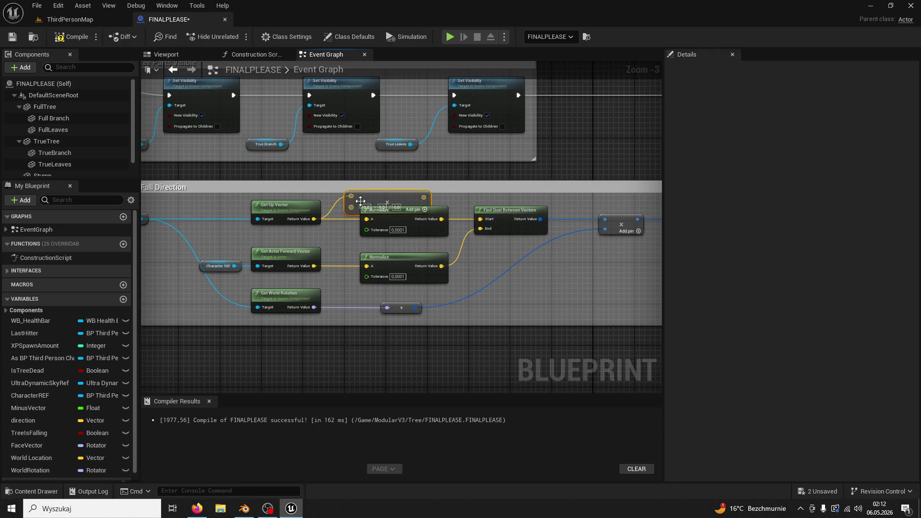
left_click_drag(360, 200, 324, 237)
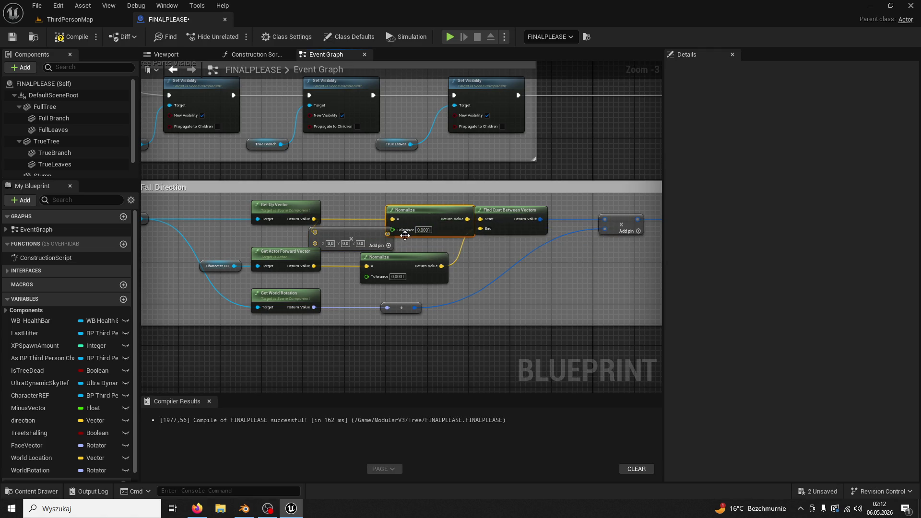
mouse_move(388, 234)
left_mouse_down()
mouse_move(393, 221)
mouse_move(371, 240)
mouse_move(334, 246)
left_mouse_up()
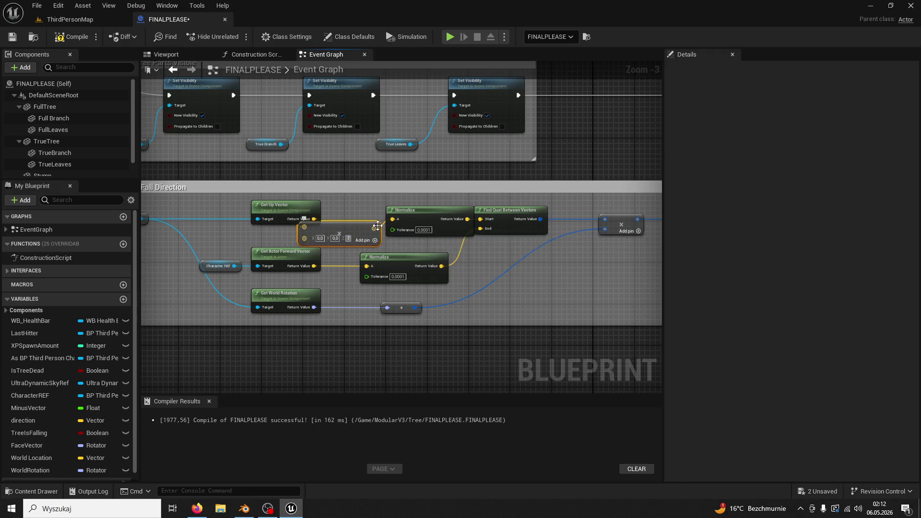
- Play-test ThirdPersonMap, running to the tree and chopping it until it falls
left_click(82, 23)
left_click(235, 39)
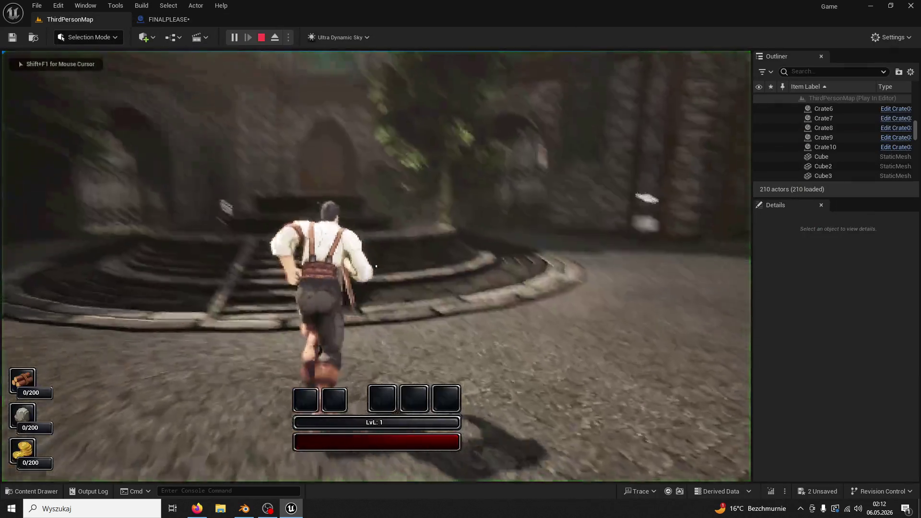
key("w")
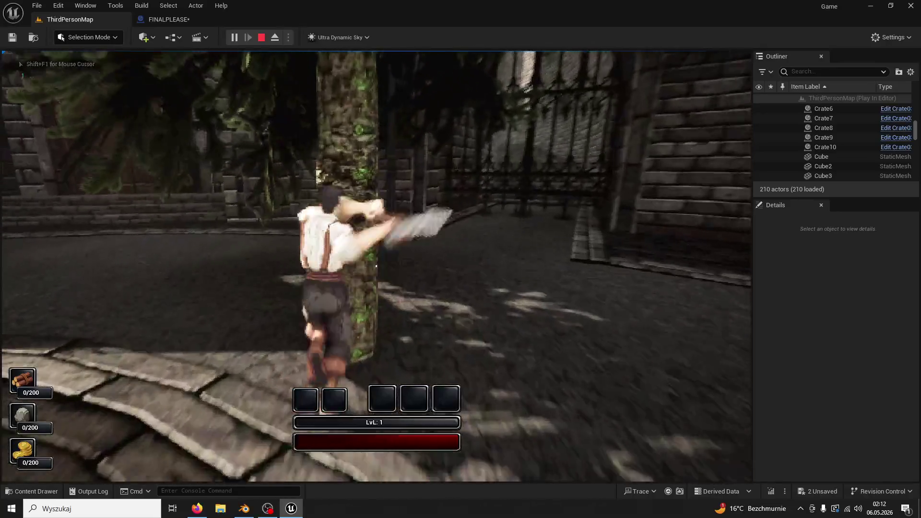
left_click(376, 266)
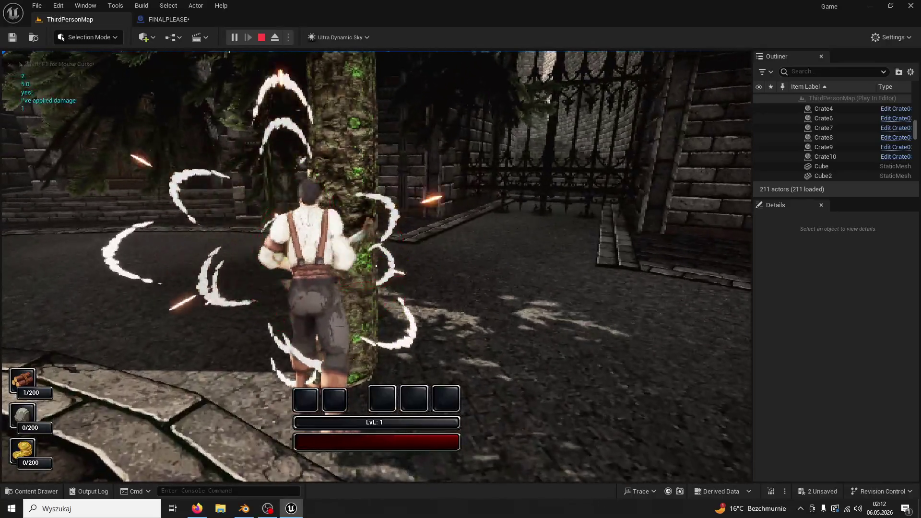
left_click(377, 266)
left_click(376, 266)
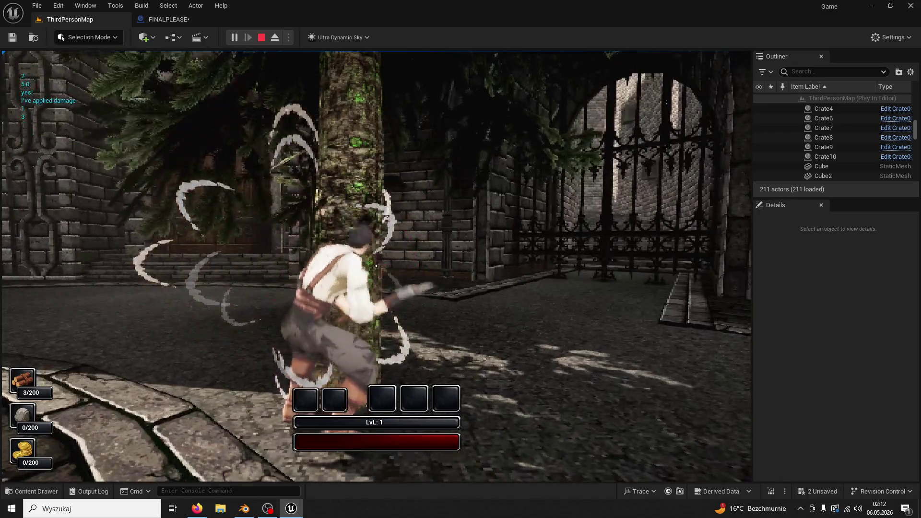
left_click(377, 267)
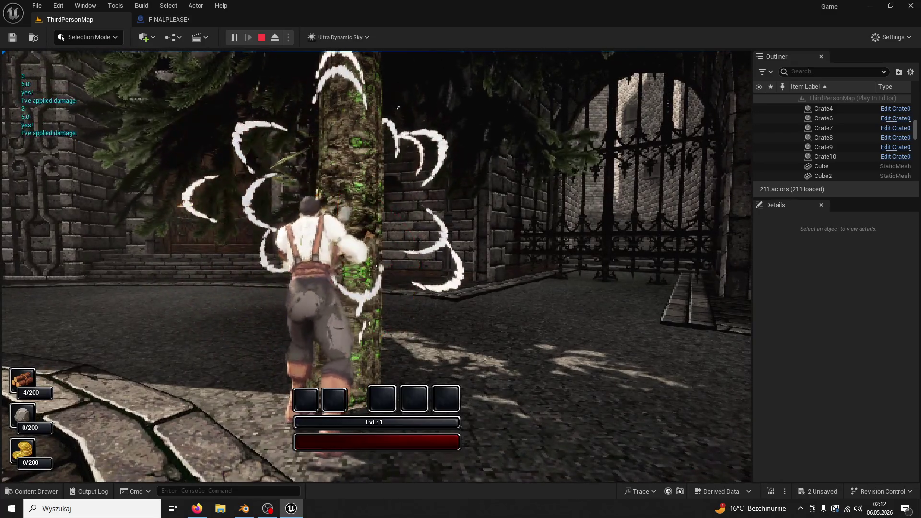
left_click(377, 267)
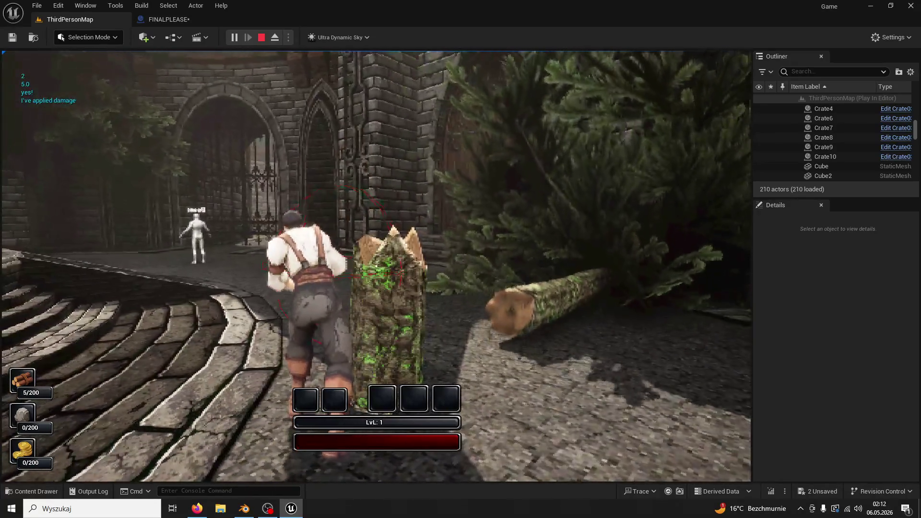
key("Escape")
- Set the up-vector Multiply node's Z value to 90 in FINALPLEASE
left_click(144, 10)
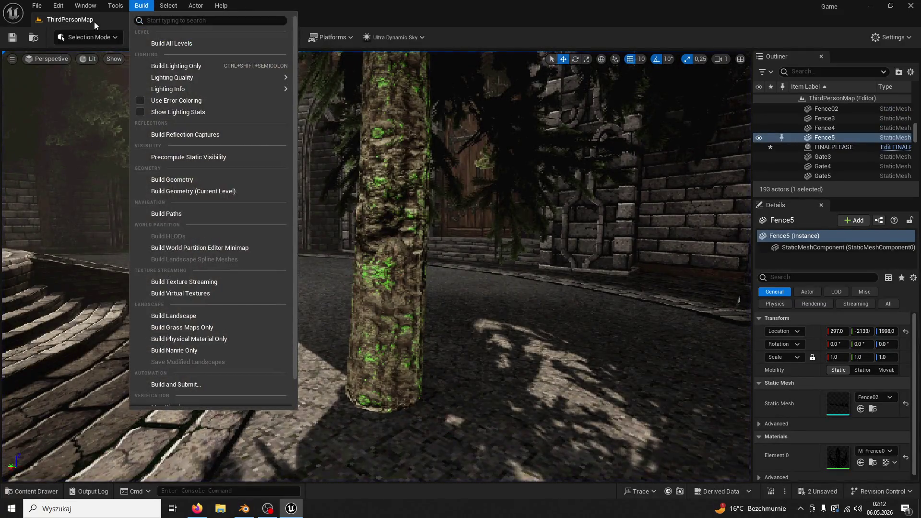
left_click(94, 21)
left_click(168, 19)
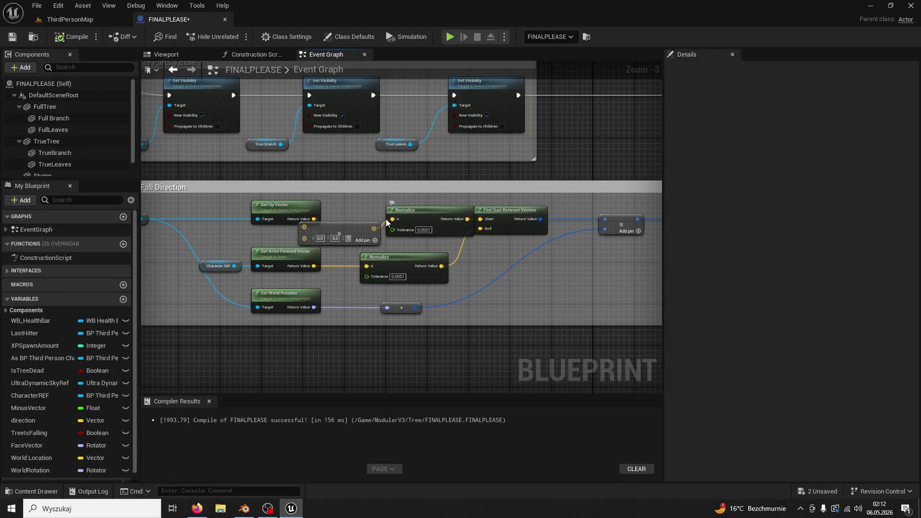
type("90")
key("Return")
- Play-test again, chopping the tree to check how the trunk falls with Z at 90
left_click(70, 19)
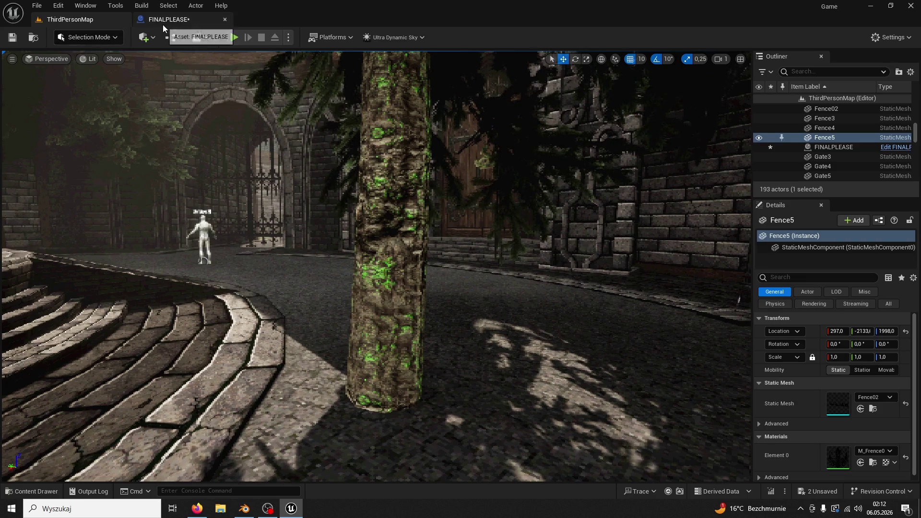
left_click(163, 23)
left_click(75, 22)
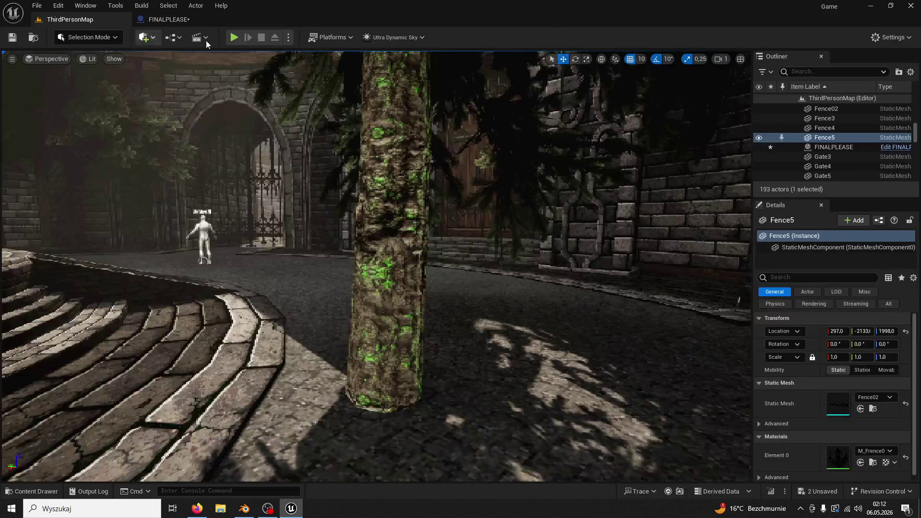
left_click(235, 38)
key("w")
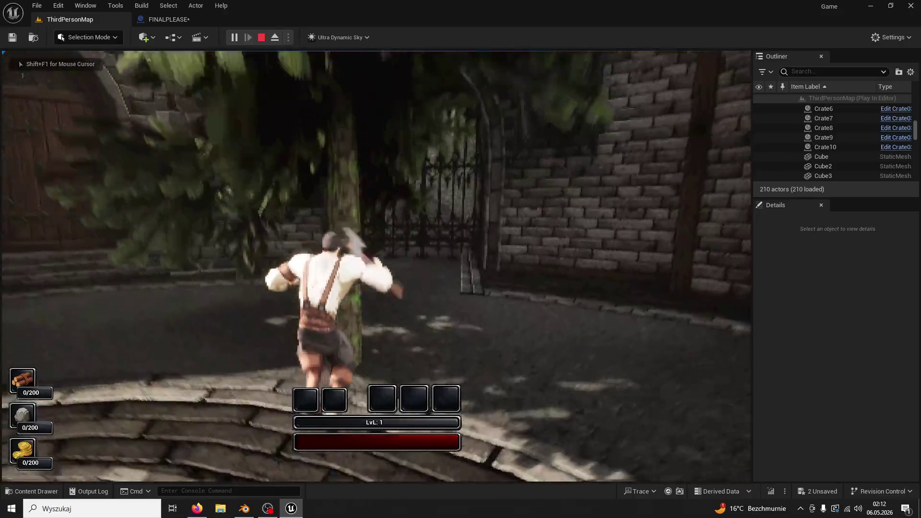
left_click(376, 266)
left_click(376, 266)
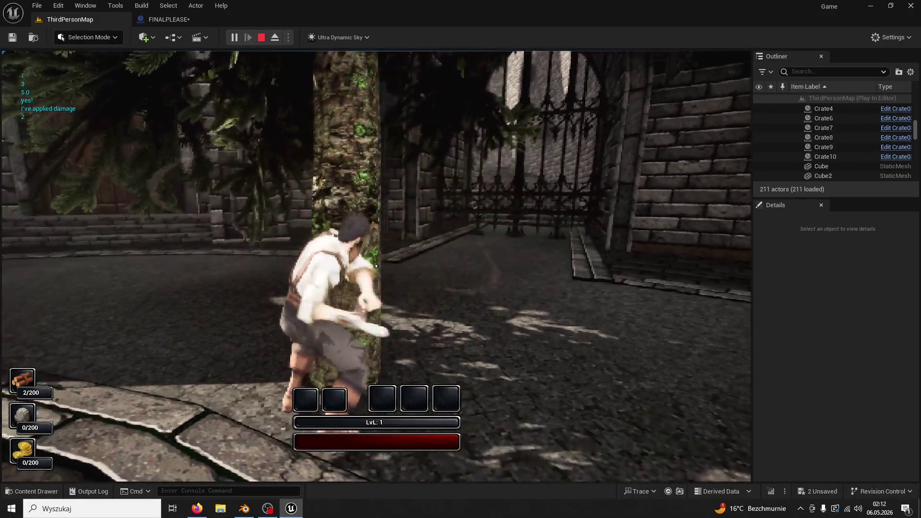
left_click(376, 266)
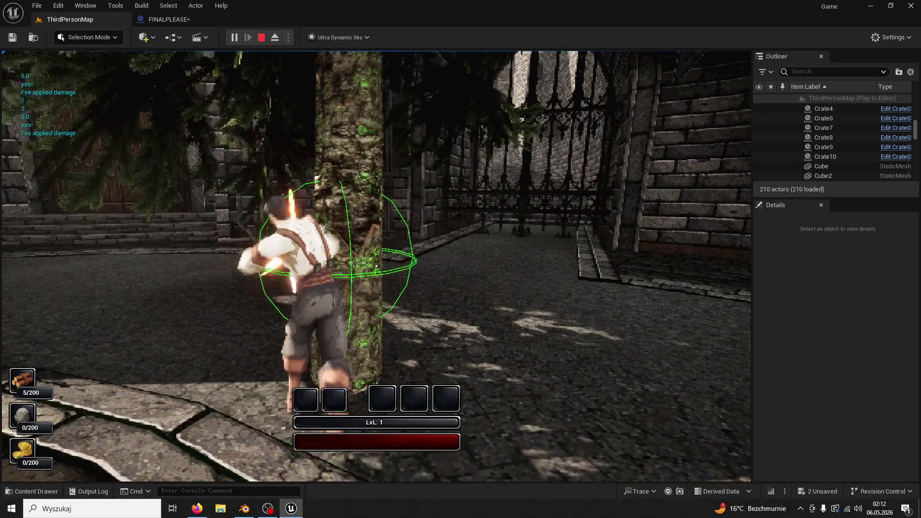
left_click(376, 265)
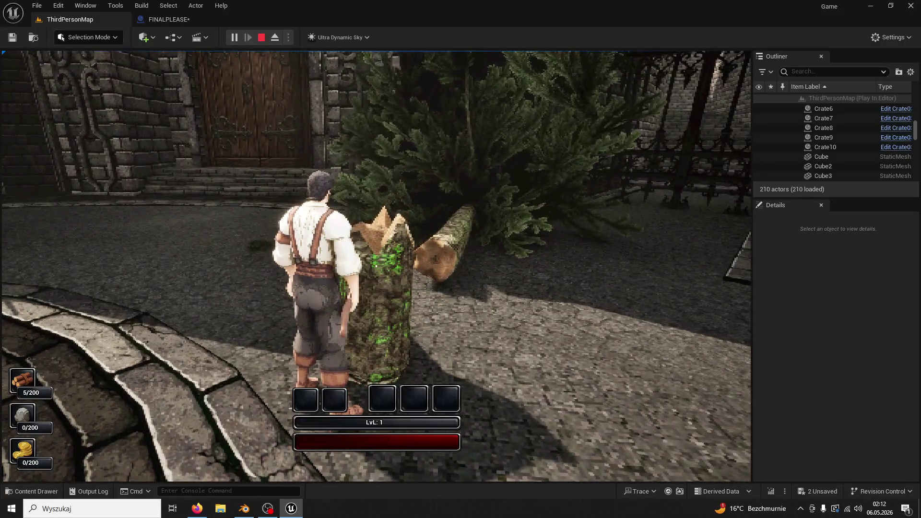
key("Escape")
- Delete the Multiply node and wire Get Up Vector straight into Normalize
left_click(168, 19)
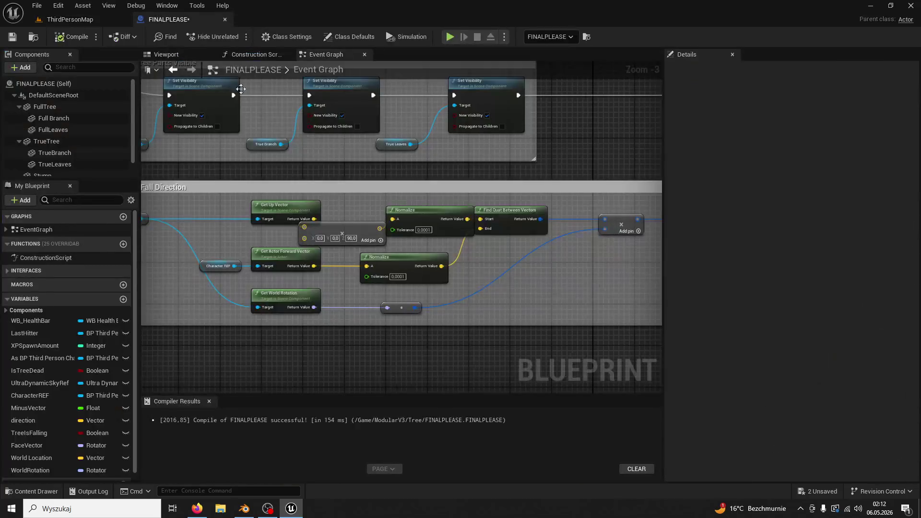
key("Delete")
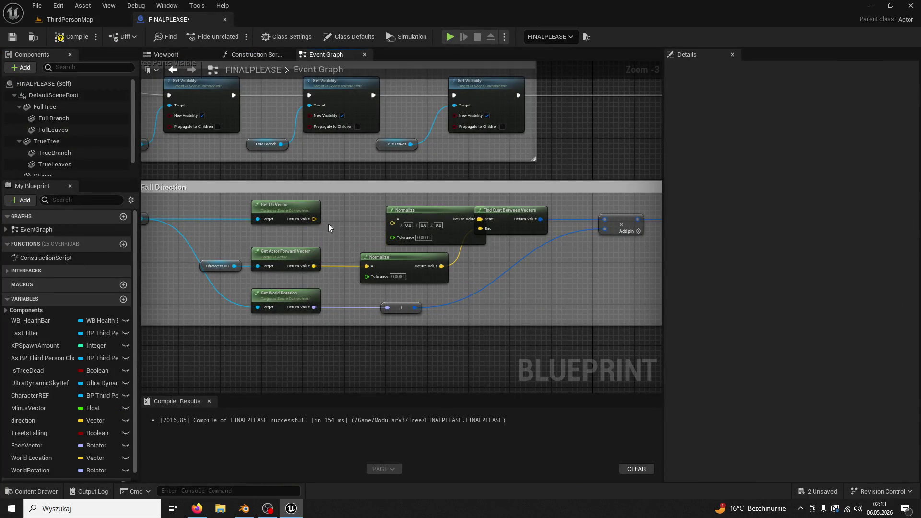
left_click_drag(346, 222, 392, 222)
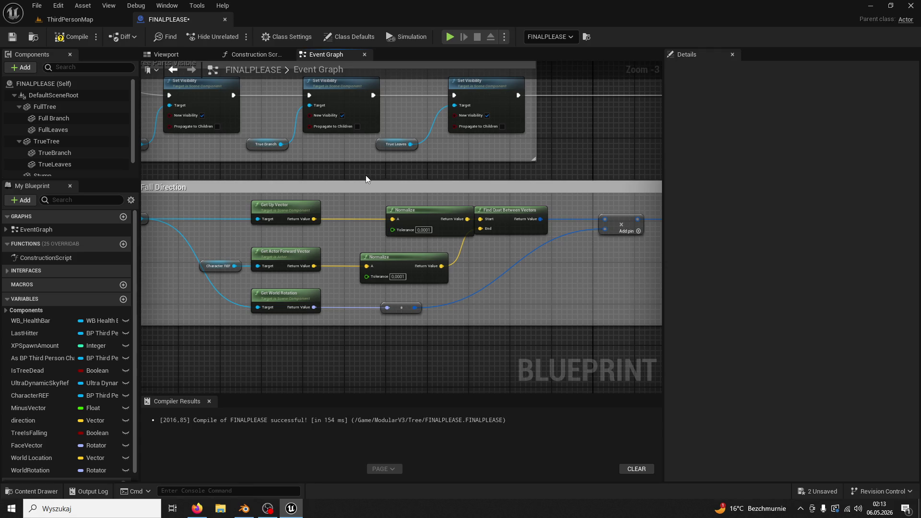
- Pan right to the Face Vector setter and paste in a new math node
left_click_drag(314, 168, 378, 163)
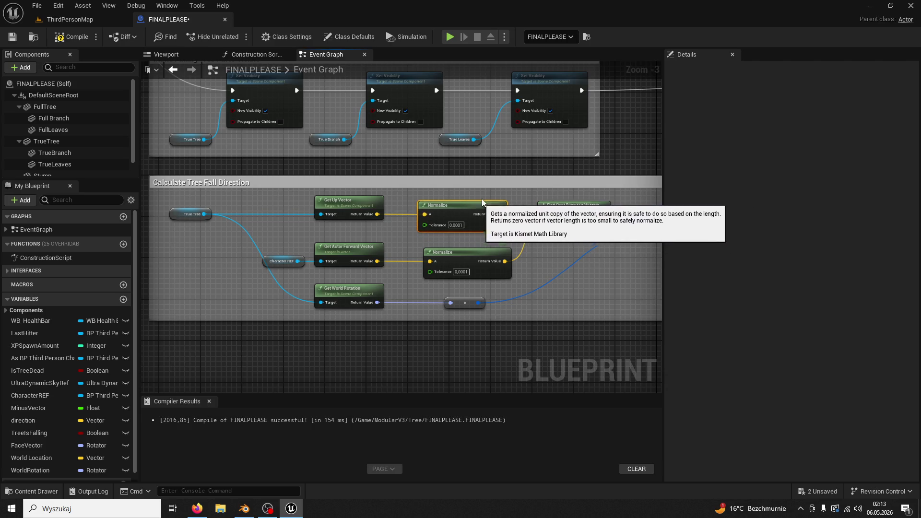
mouse_move(484, 211)
left_mouse_down()
mouse_move(463, 181)
mouse_move(319, 162)
left_mouse_up()
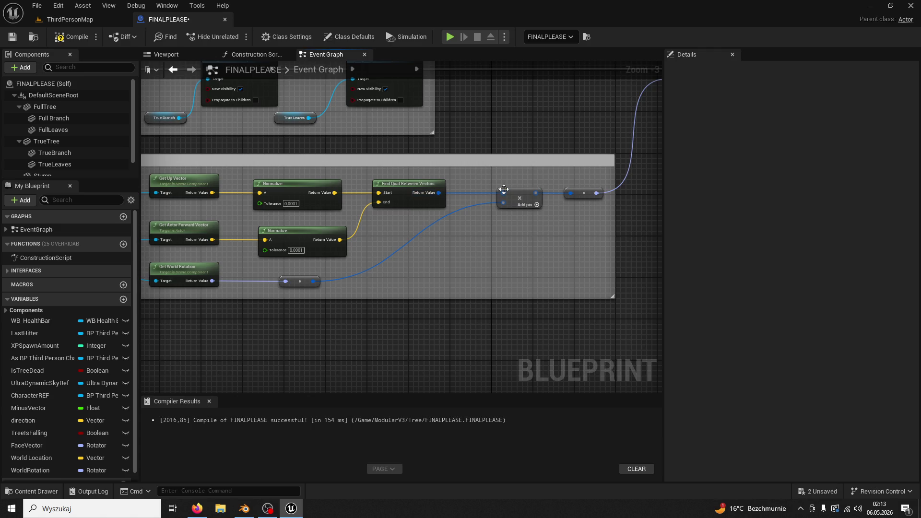
left_click_drag(559, 161, 486, 180)
key("ctrl+v")
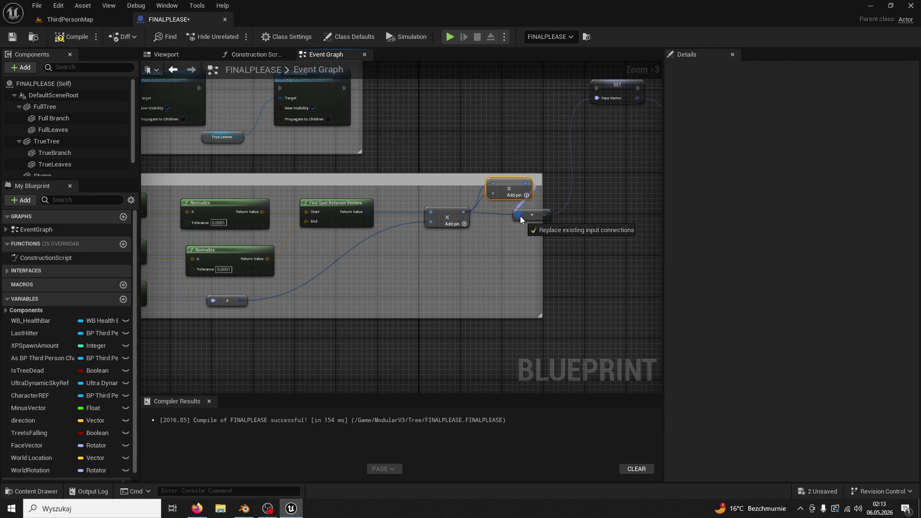
- Play-test ThirdPersonMap, chopping the tree down to its stump for 5/200 wood
left_click(83, 5)
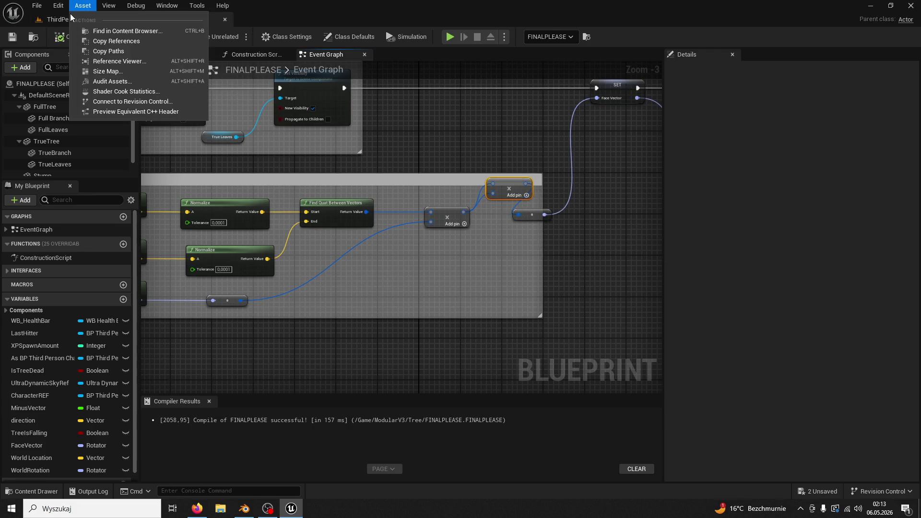
left_click(62, 21)
left_click(234, 37)
key("w")
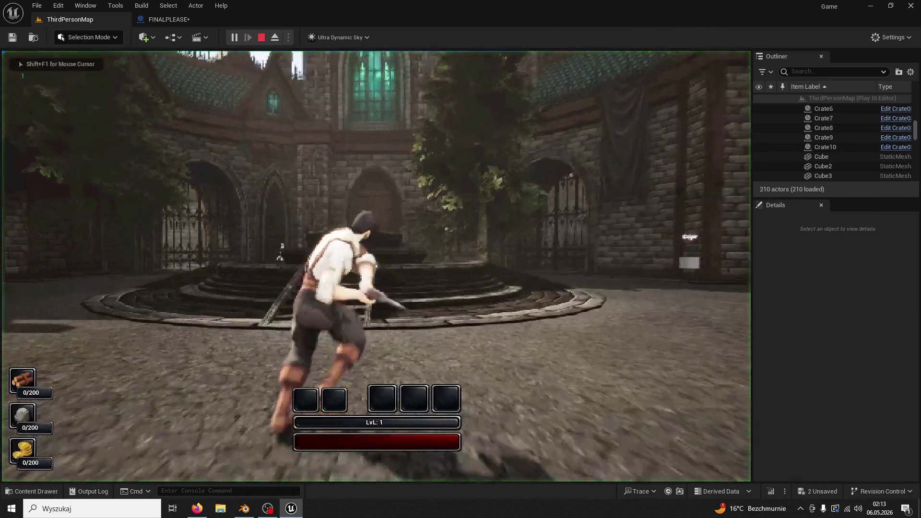
key("w")
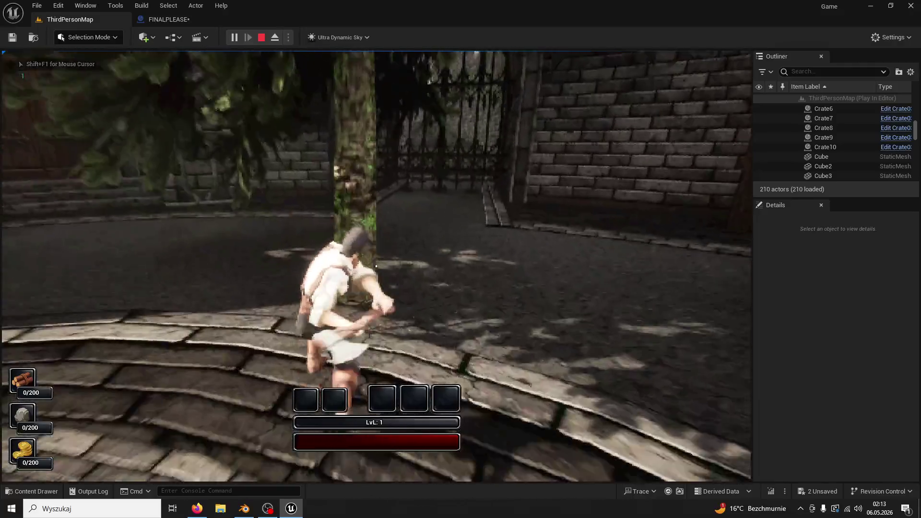
left_click(376, 266)
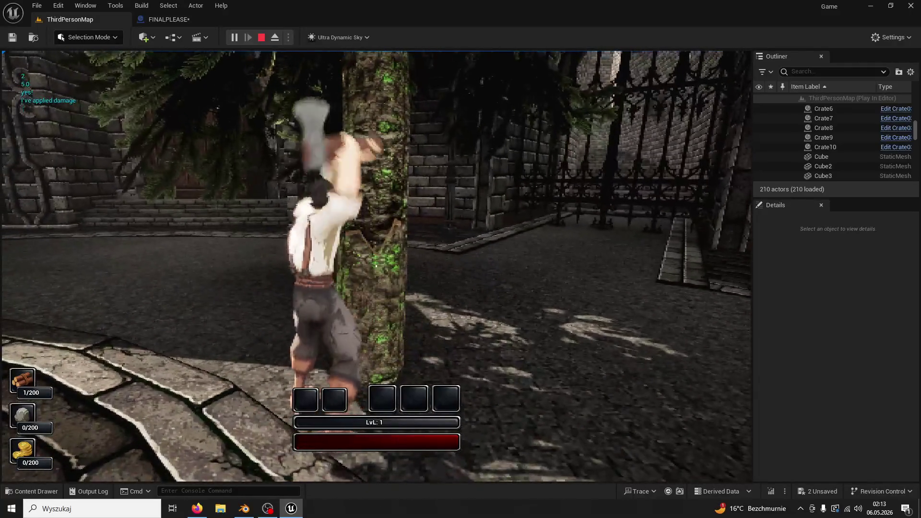
left_click(376, 266)
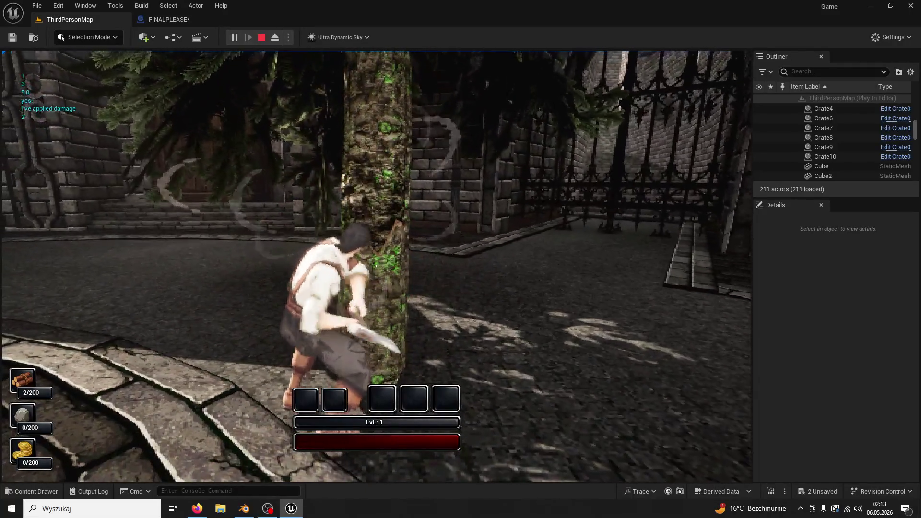
left_click(376, 266)
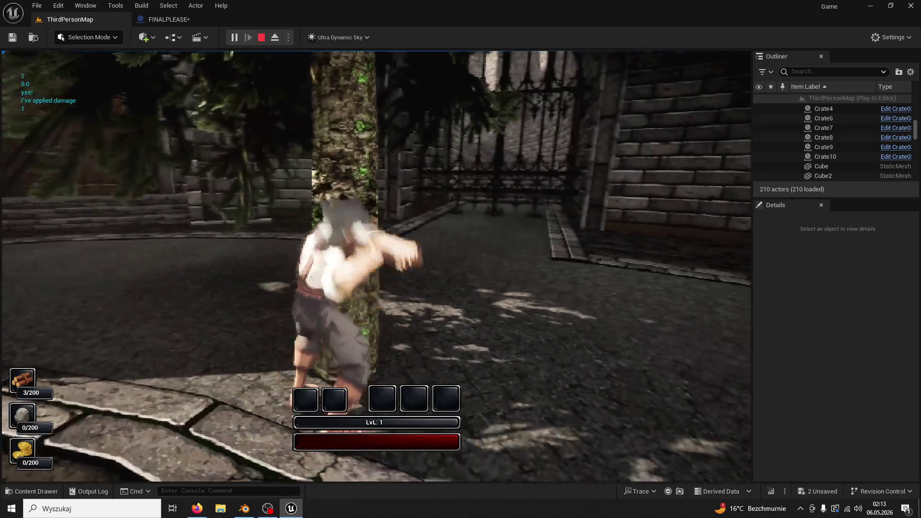
left_click(376, 267)
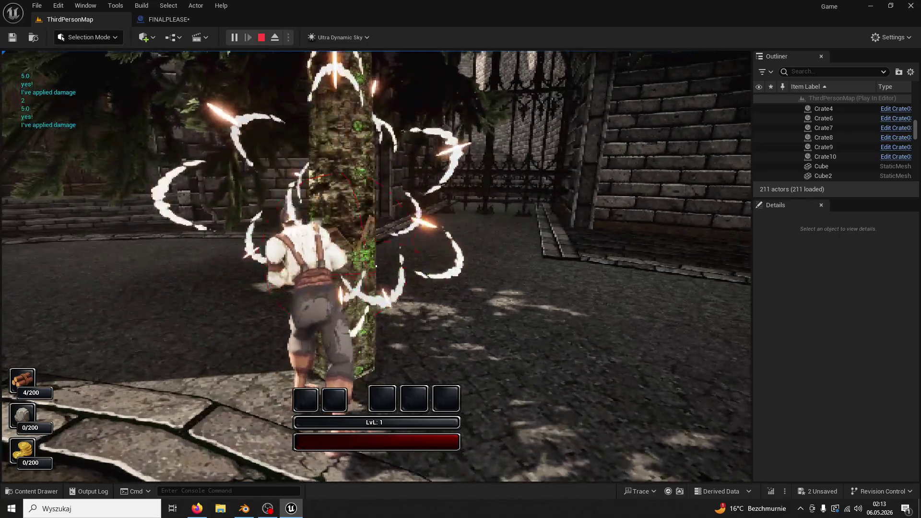
left_click(376, 266)
key("w")
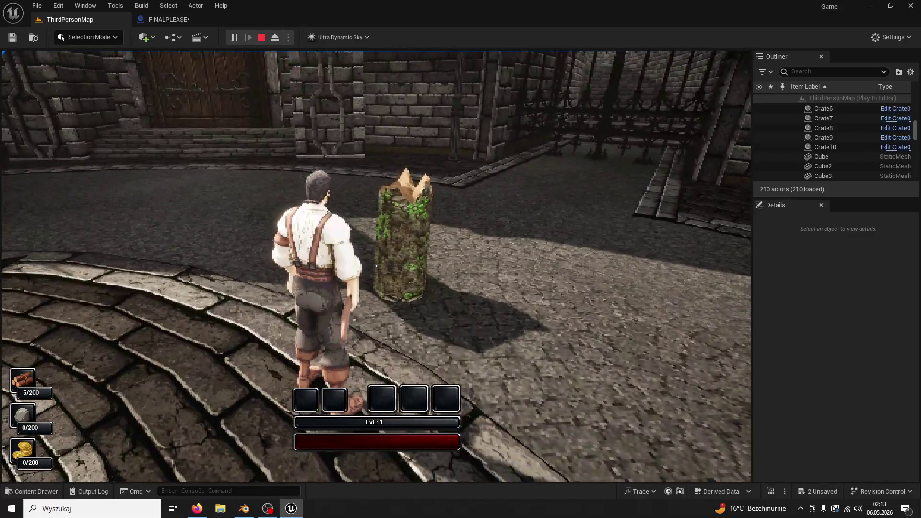
key("Escape")
left_click(165, 20)
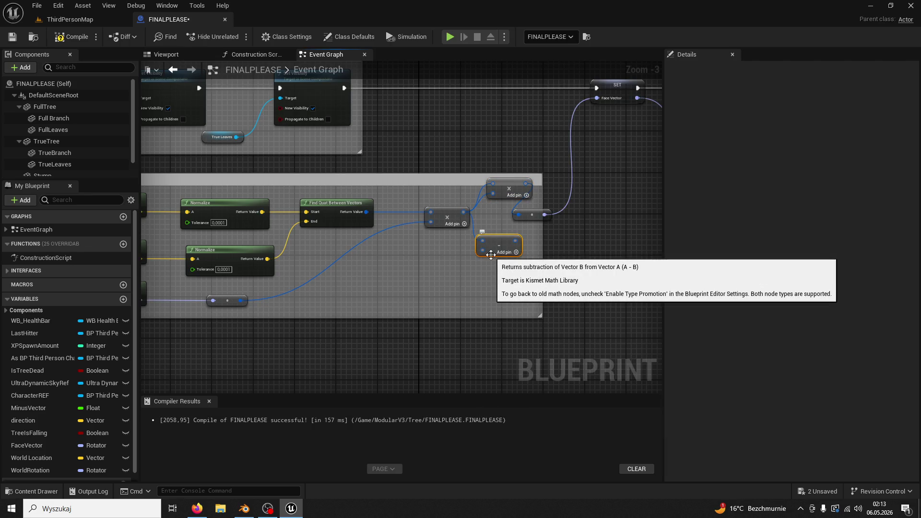
- Delete the stray Subtract node, then play-test by chopping the tree to 5/200 wood
key("Delete")
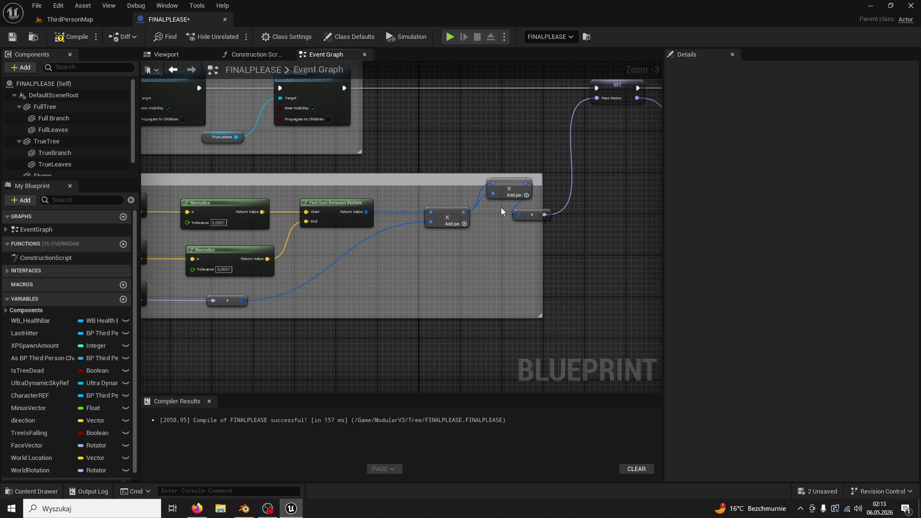
left_click(507, 182)
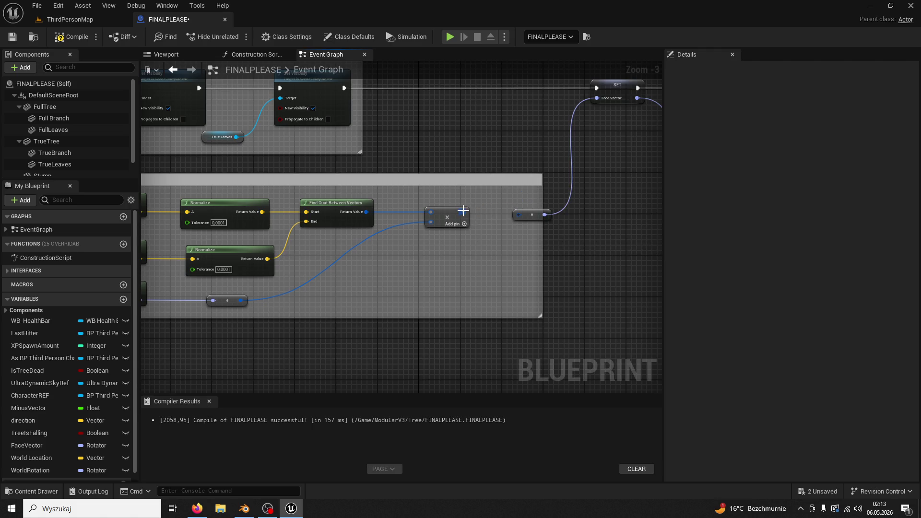
left_click(77, 20)
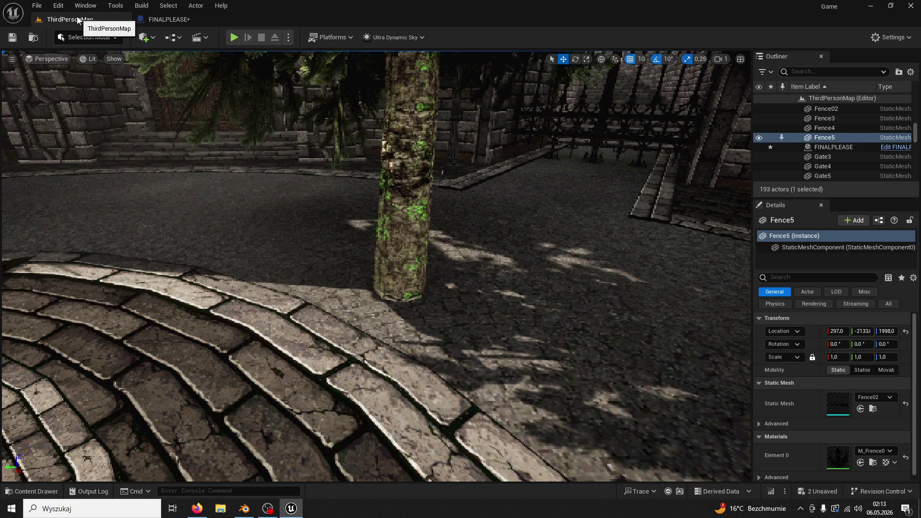
left_click(230, 36)
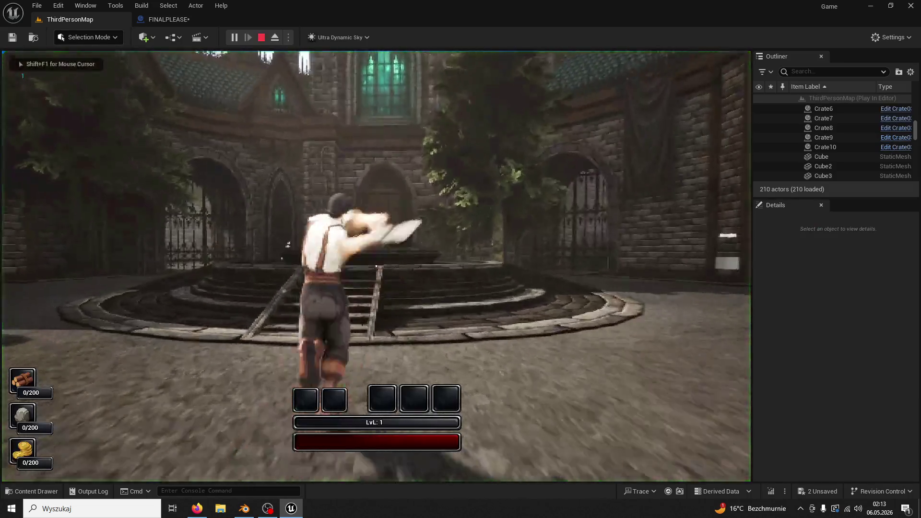
key("w")
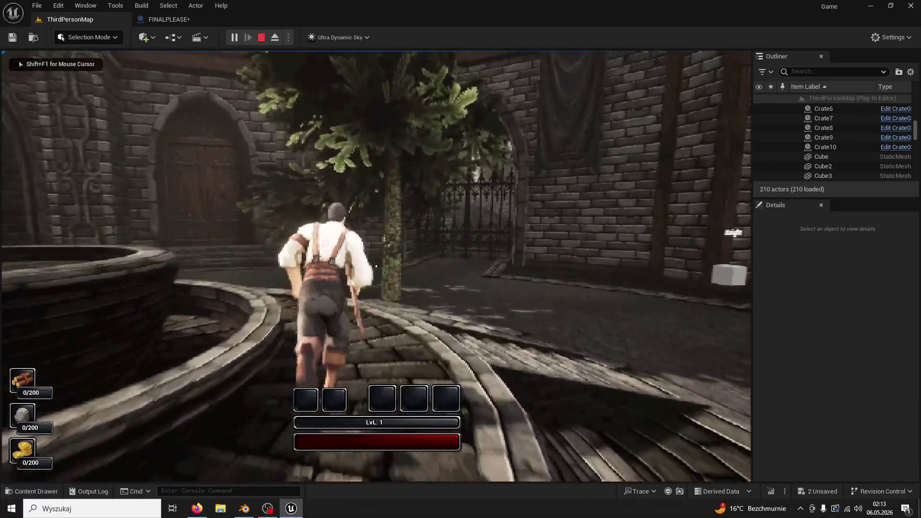
left_click(376, 266)
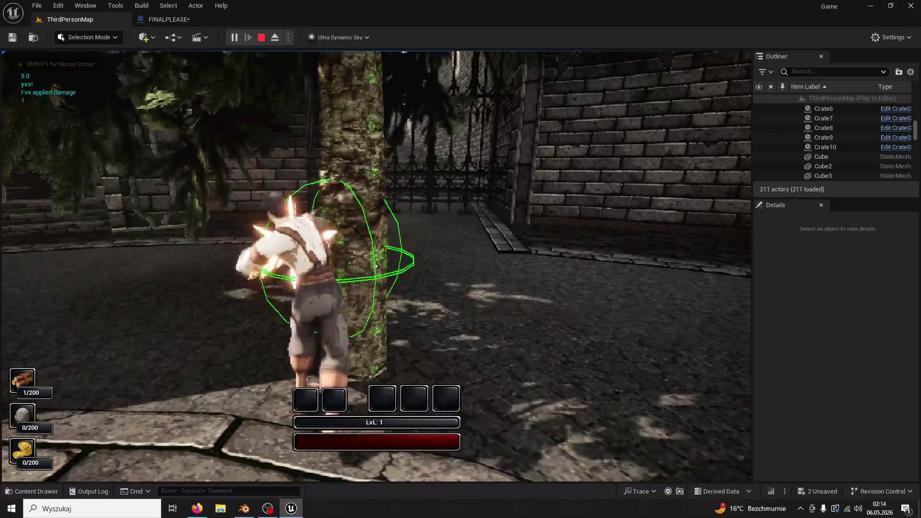
left_click(376, 266)
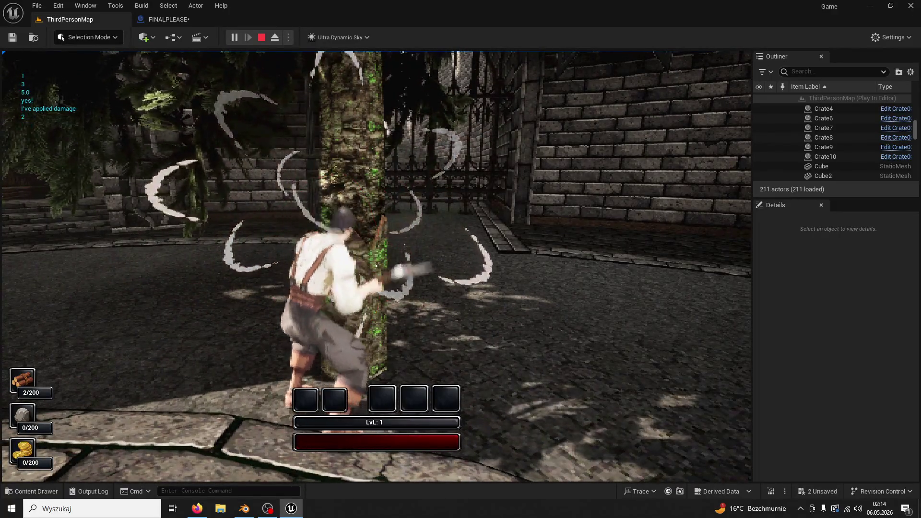
left_click(376, 266)
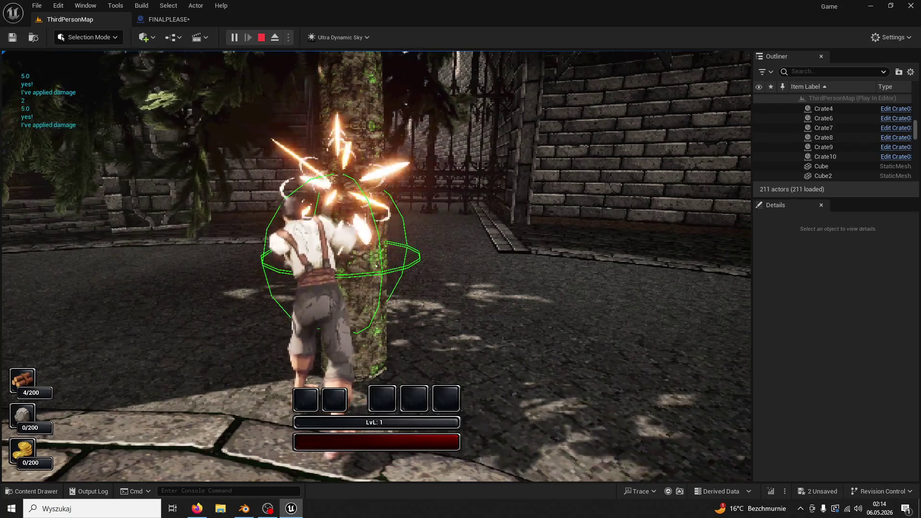
left_click(376, 266)
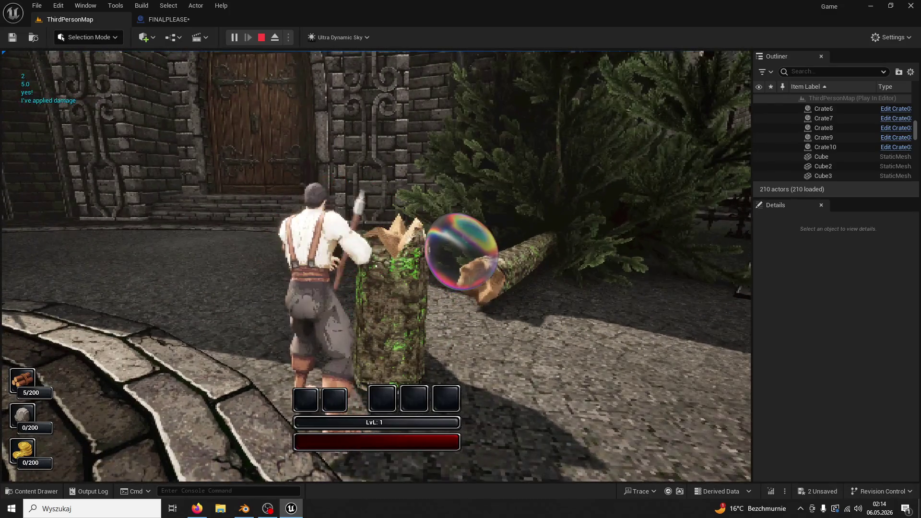
key("Escape")
left_click(161, 19)
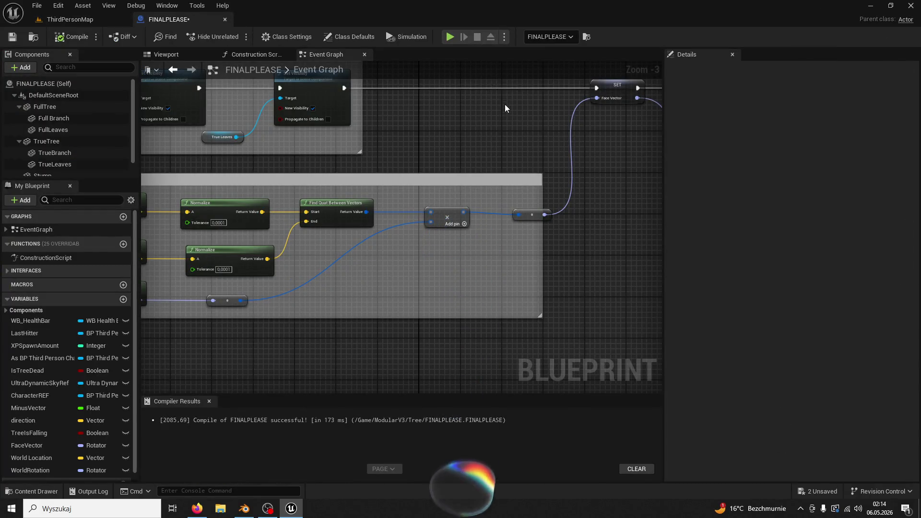
- Bring the Simulate Physics section into view, then run a play test toward the tree
mouse_move(505, 108)
left_mouse_down()
mouse_move(418, 108)
mouse_move(246, 189)
mouse_move(192, 178)
left_mouse_up()
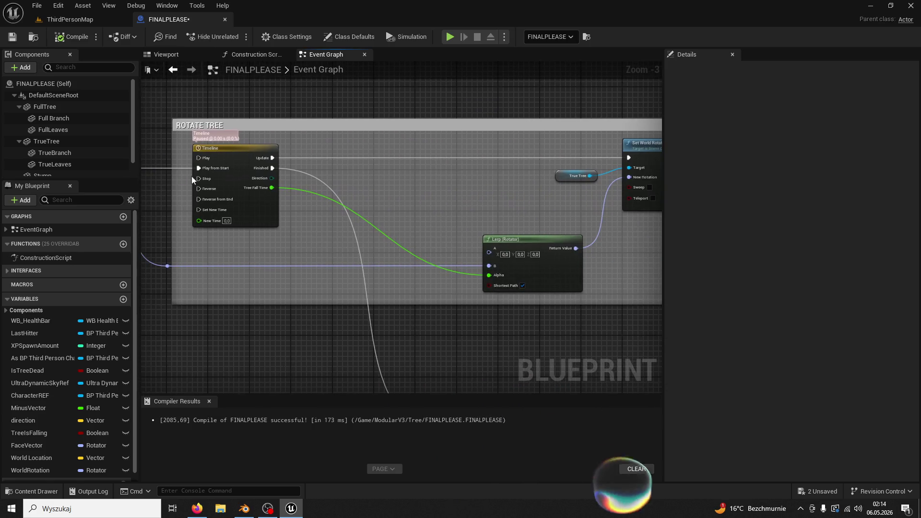
scroll(353, 187, "up", 1)
scroll(476, 210, "up", 1)
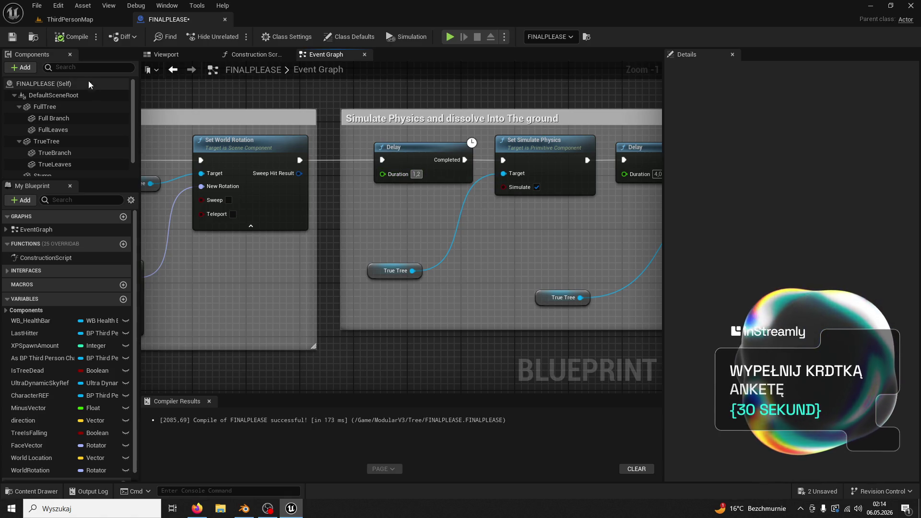
left_click(81, 21)
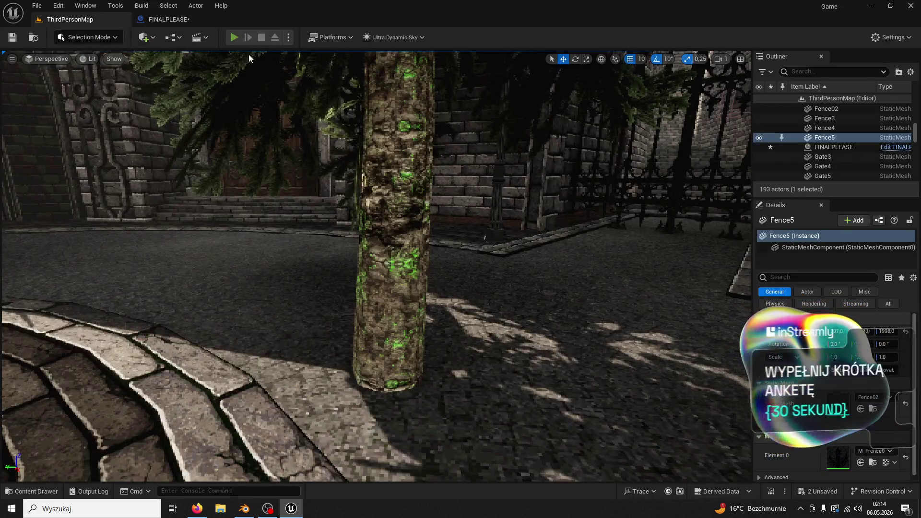
left_click(234, 37)
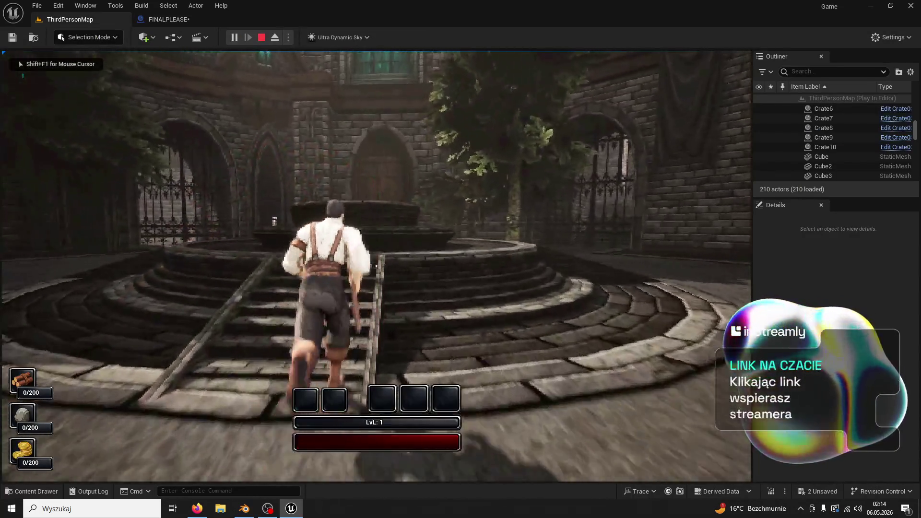
key("w")
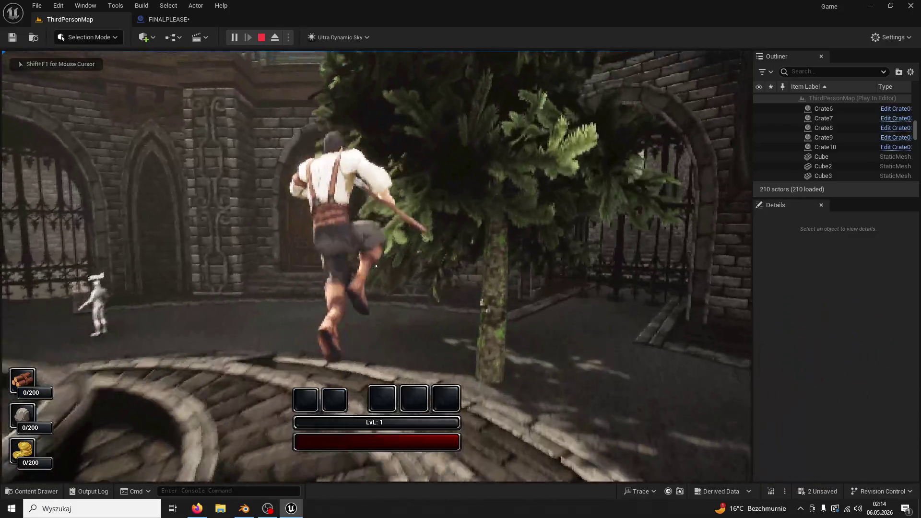
key("w")
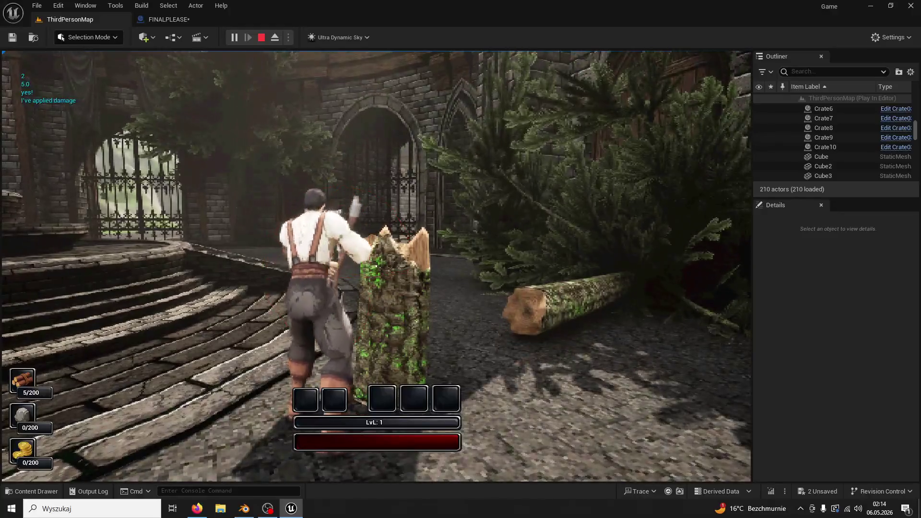
key("Escape")
- Play-test once more with the 1,3 Delay, chopping the tree until the trunk falls
left_click(154, 19)
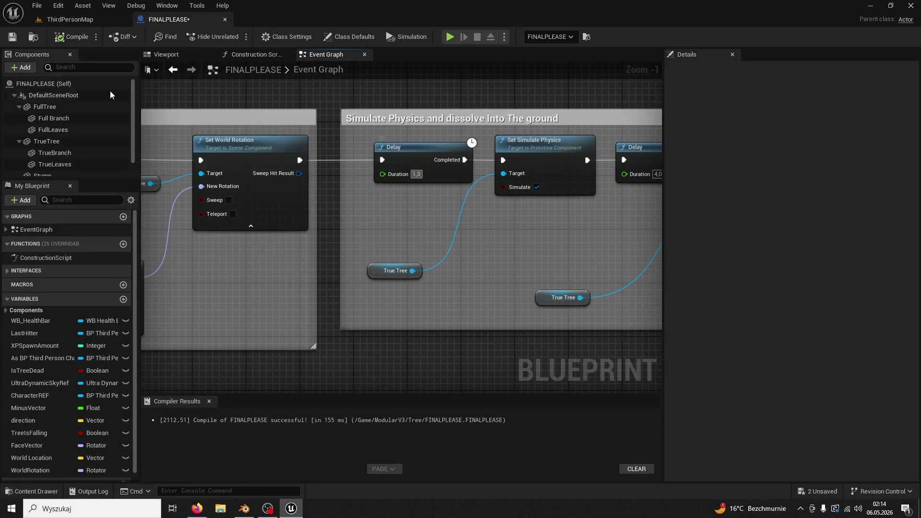
left_click(78, 24)
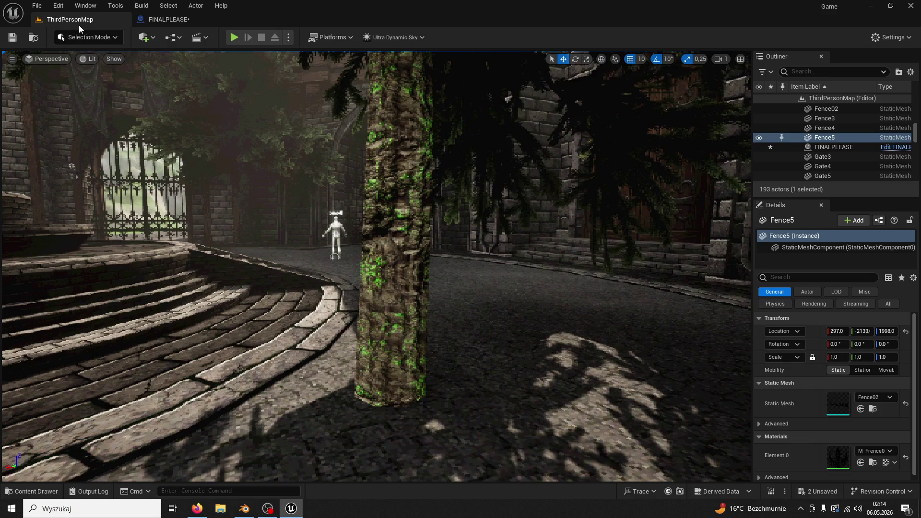
left_click(235, 37)
key("w")
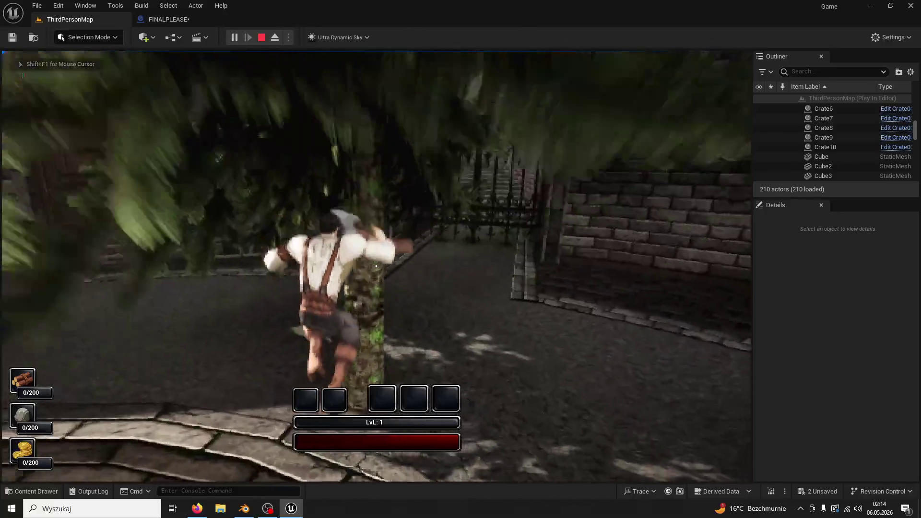
left_click(460, 259)
left_click(460, 259)
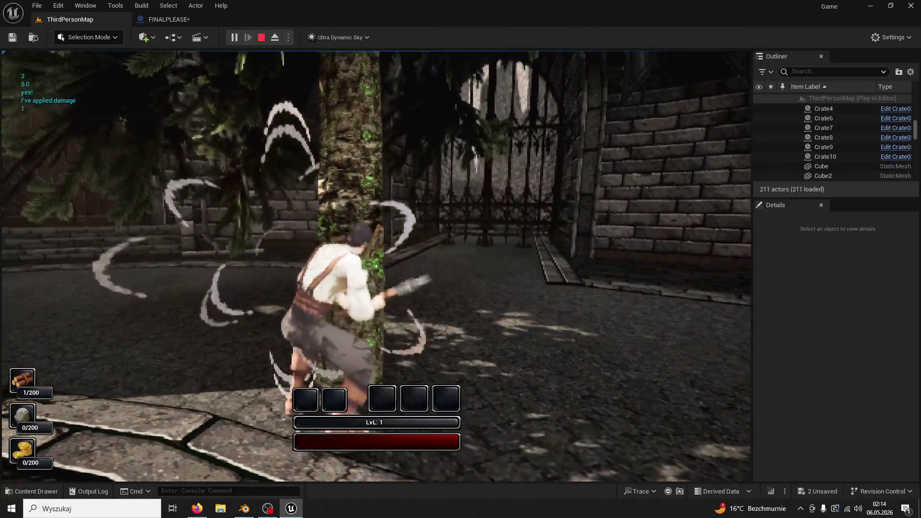
left_click(460, 259)
left_click(460, 259)
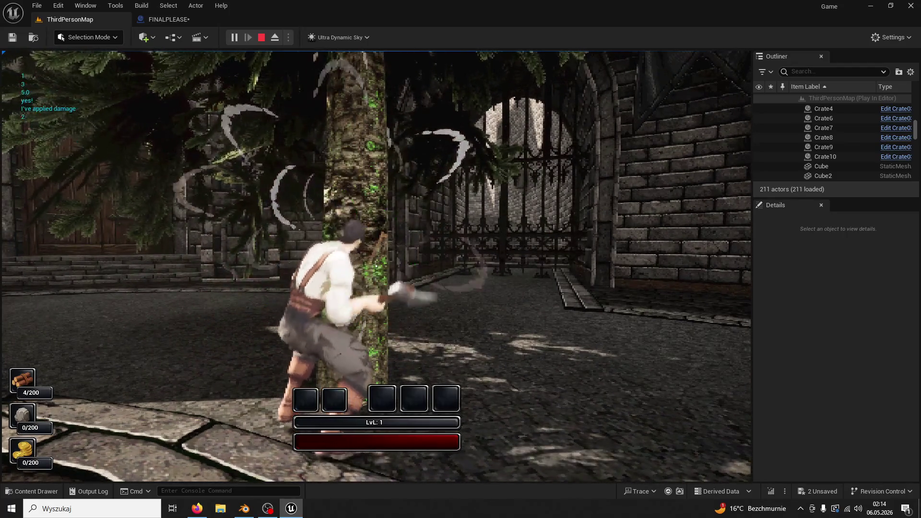
left_click(461, 259)
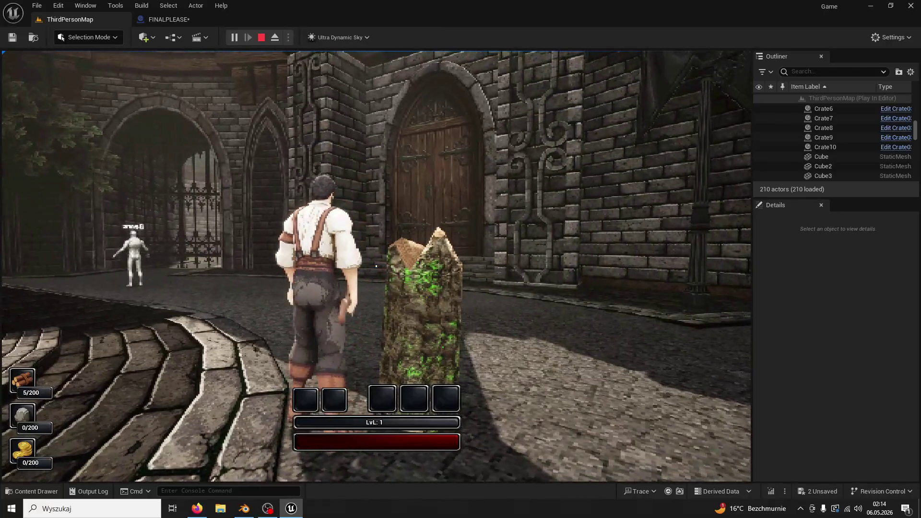
key("Escape")
- Set the Delay before Set Simulate Physics to 0,7
left_click(168, 19)
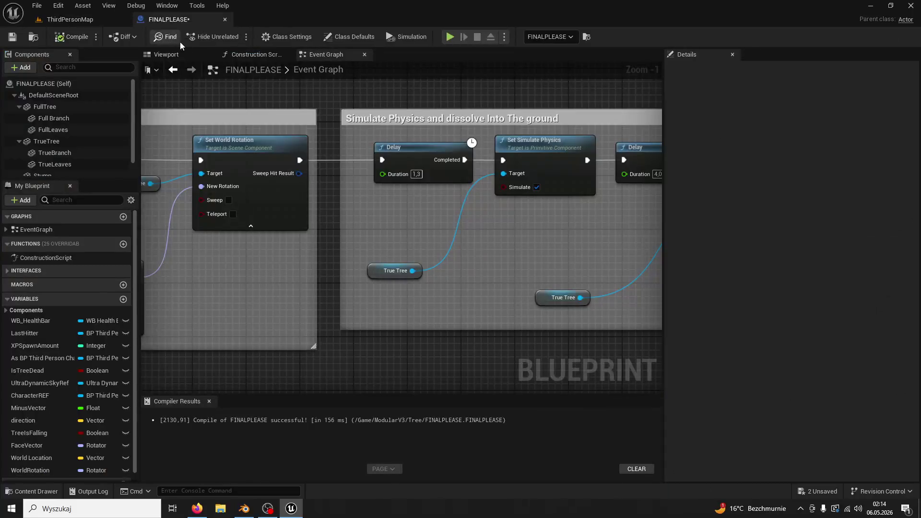
left_click_drag(408, 162, 350, 169)
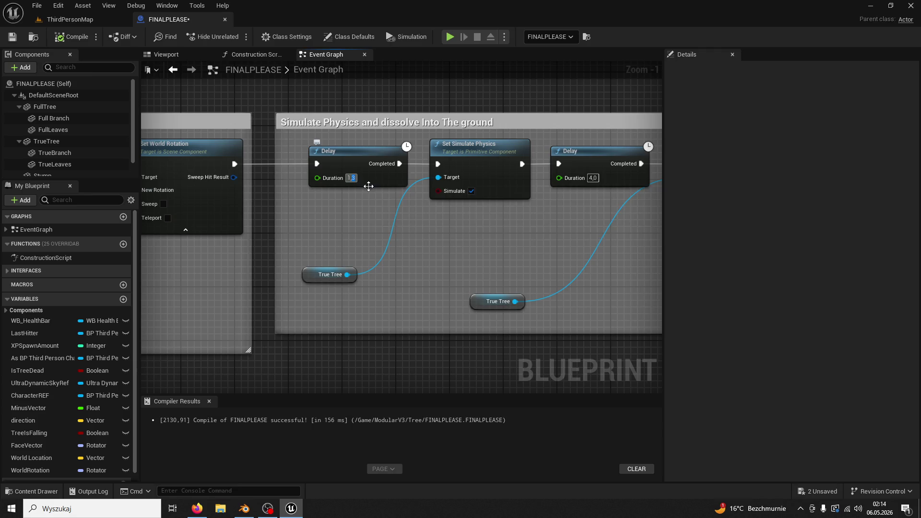
type("1,1")
key("Return")
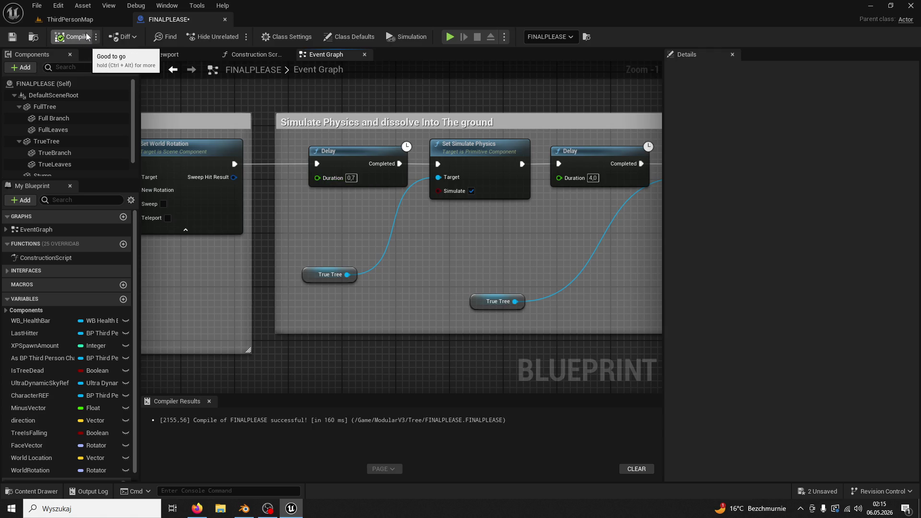
- Play-test ThirdPersonMap and chop the tree until it falls
left_click(70, 20)
left_click(232, 39)
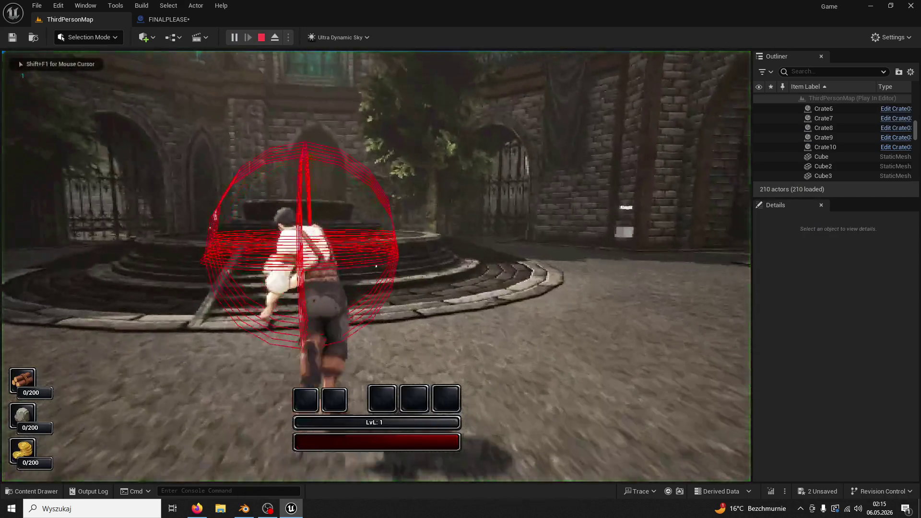
key("w")
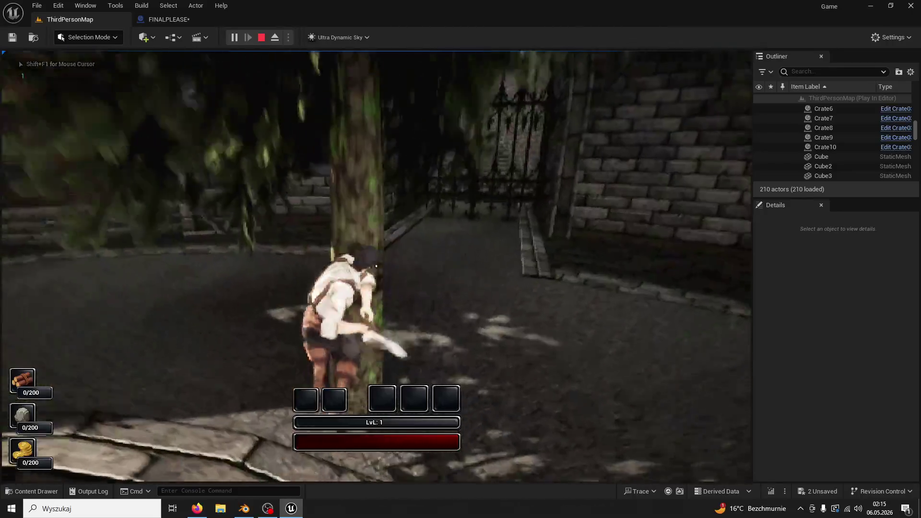
left_click(376, 266)
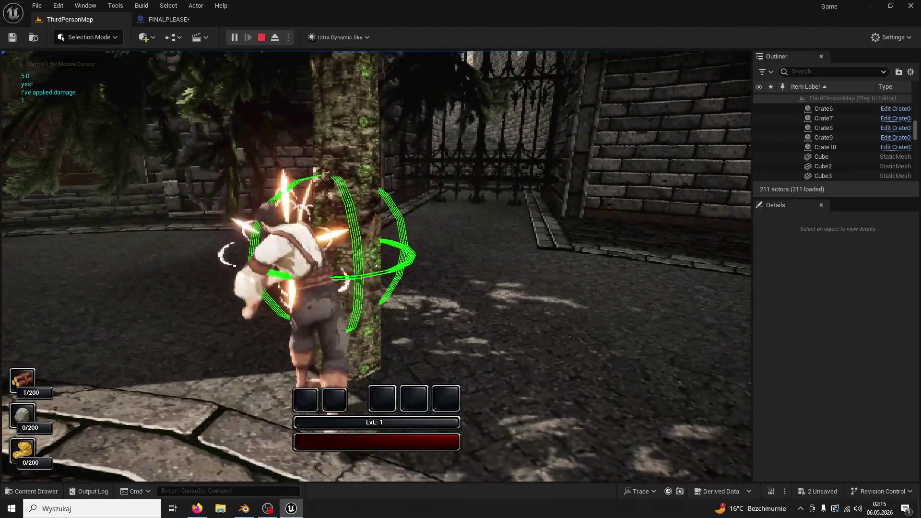
left_click(376, 266)
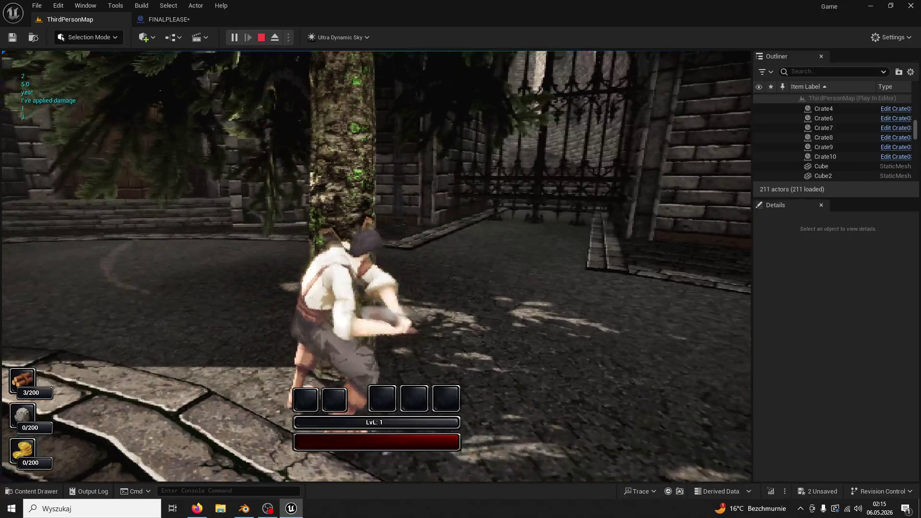
left_click(376, 266)
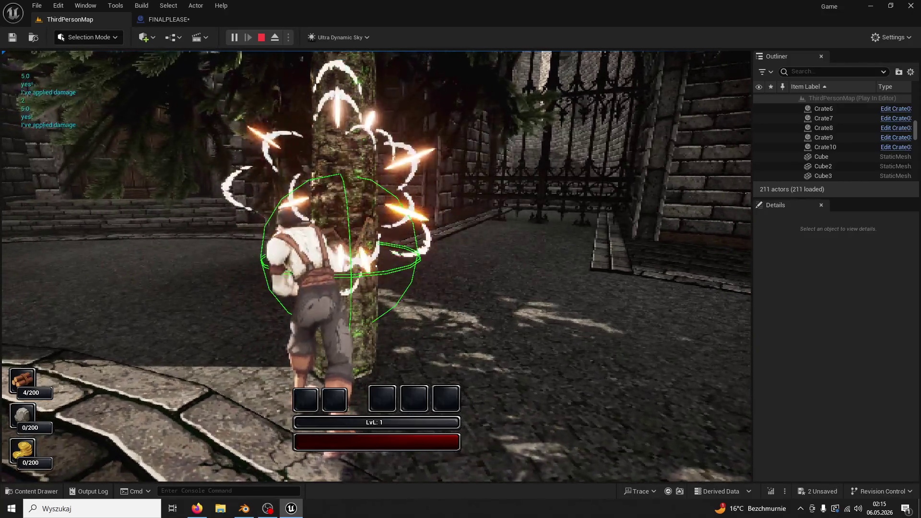
left_click(376, 266)
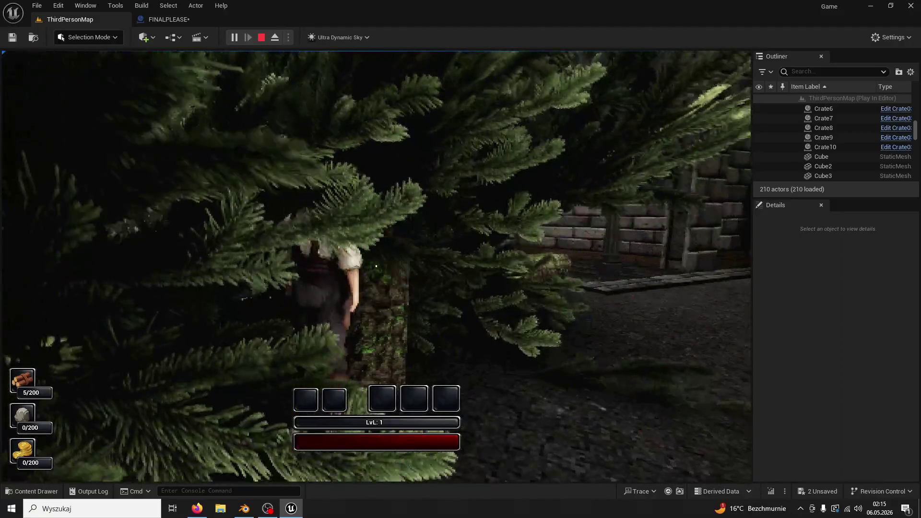
key("Escape")
- Set the physics Delay duration to 1, select Set Simulate Physics and save FINALPLEASE
left_click(165, 19)
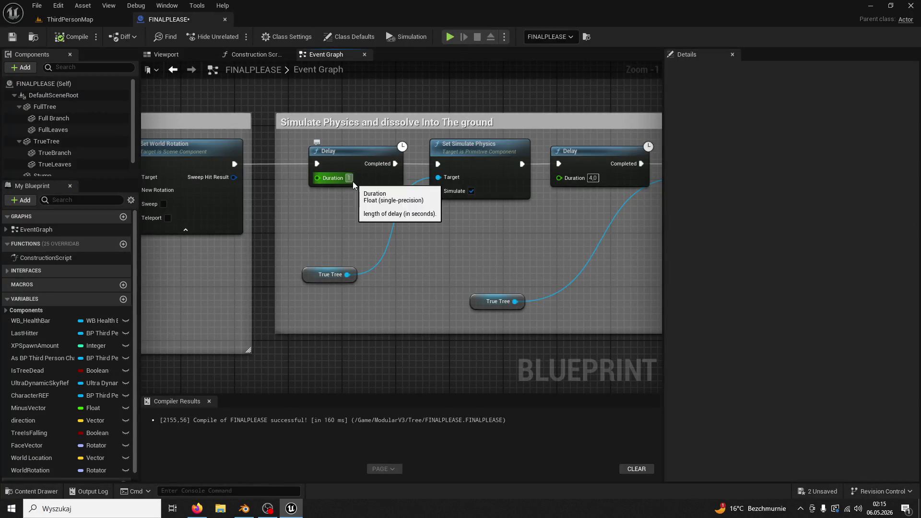
type(",1")
key("Return")
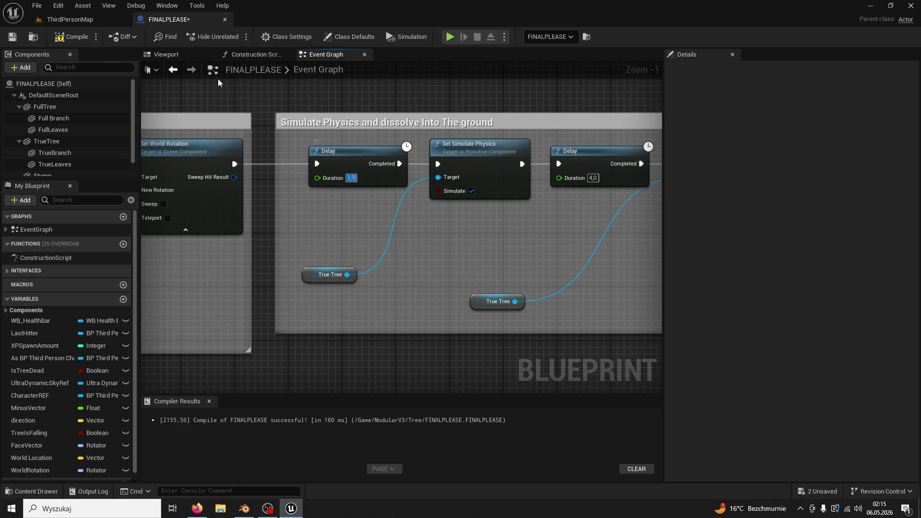
mouse_move(253, 155)
left_mouse_down()
mouse_move(165, 228)
mouse_move(282, 230)
mouse_move(314, 215)
mouse_move(187, 176)
left_mouse_up()
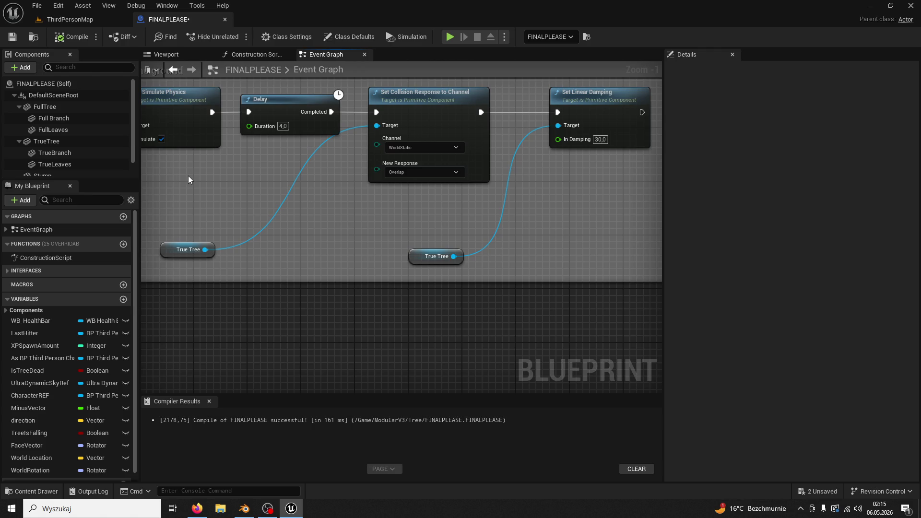
mouse_move(188, 176)
left_mouse_down()
mouse_move(230, 171)
mouse_move(330, 219)
left_mouse_up()
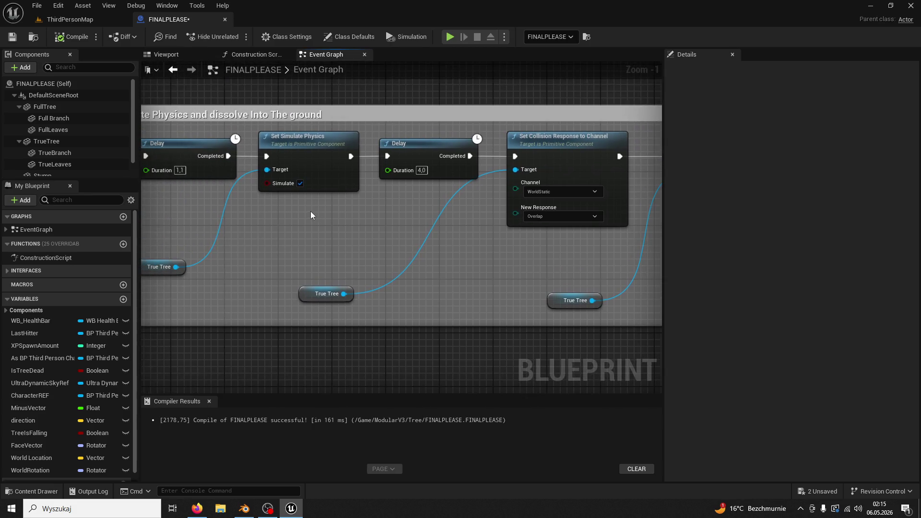
left_click(290, 163)
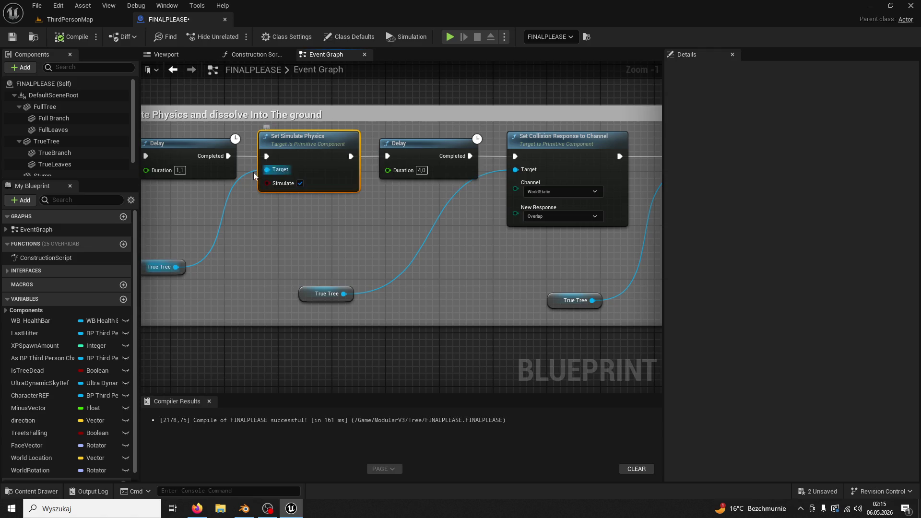
left_click_drag(258, 231, 237, 235)
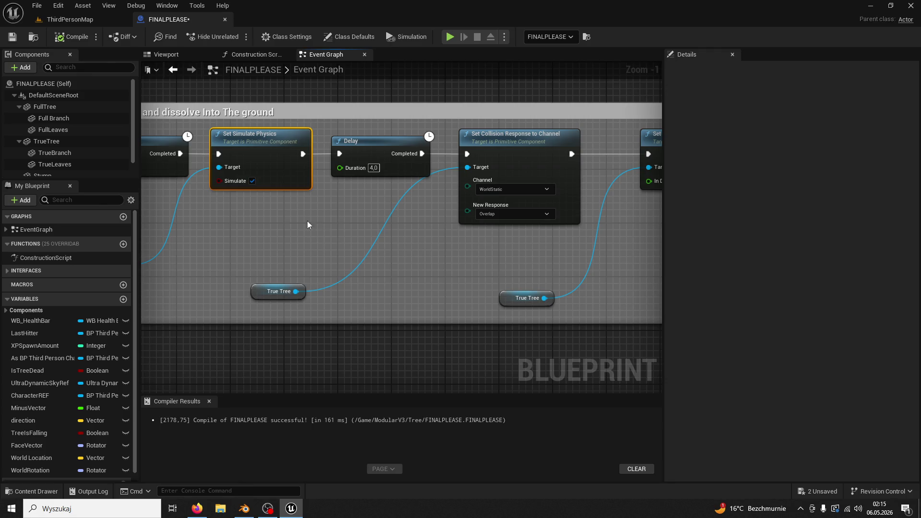
left_click(12, 37)
- Play-test ThirdPersonMap, chopping the tree until its trunk falls as a log
left_click(70, 19)
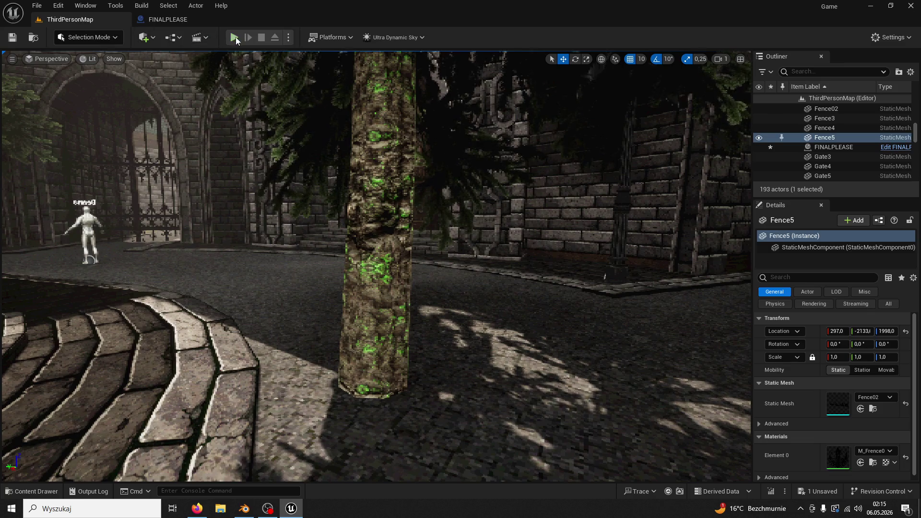
left_click(235, 37)
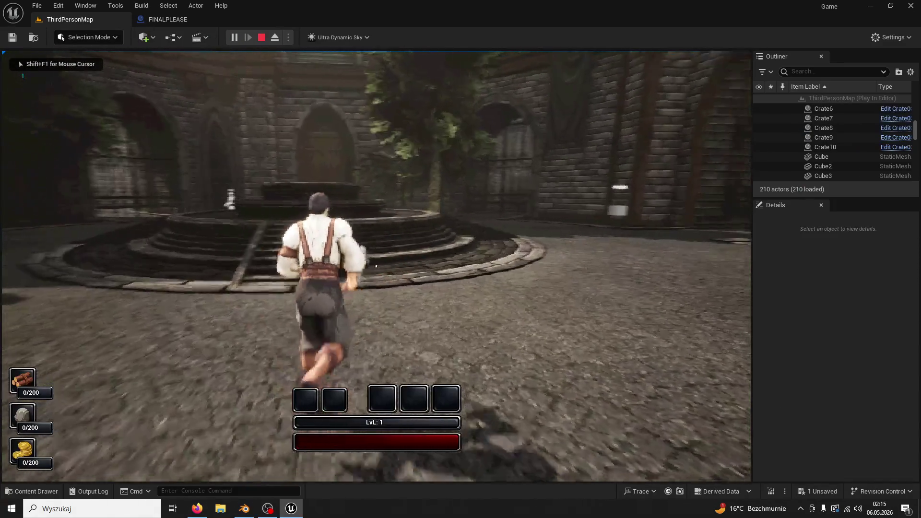
key("space")
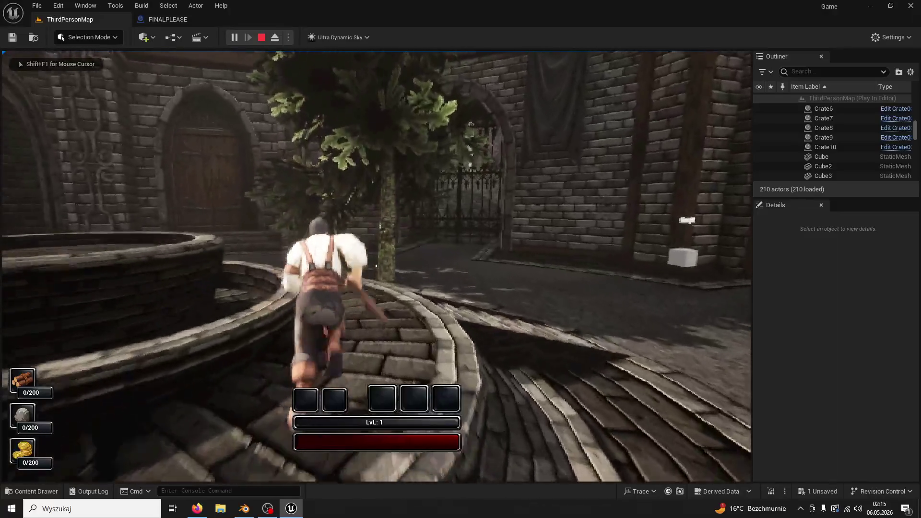
key("e")
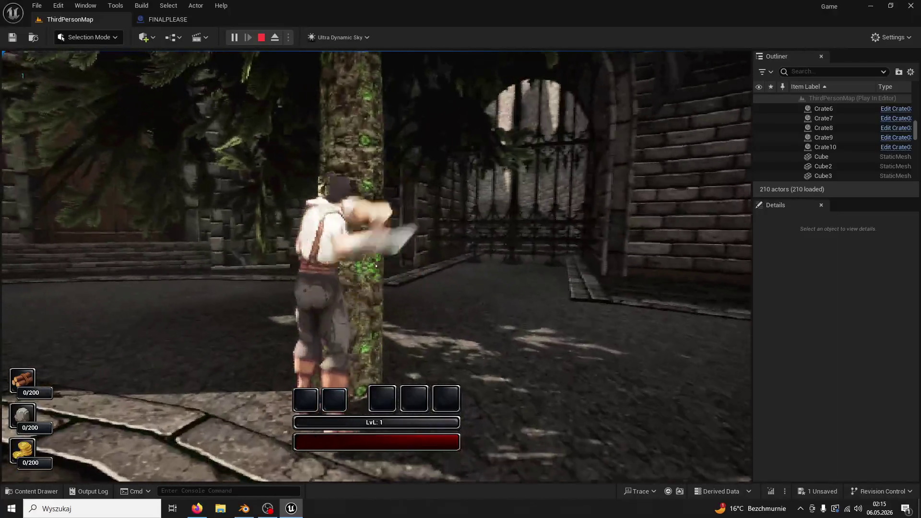
key("e")
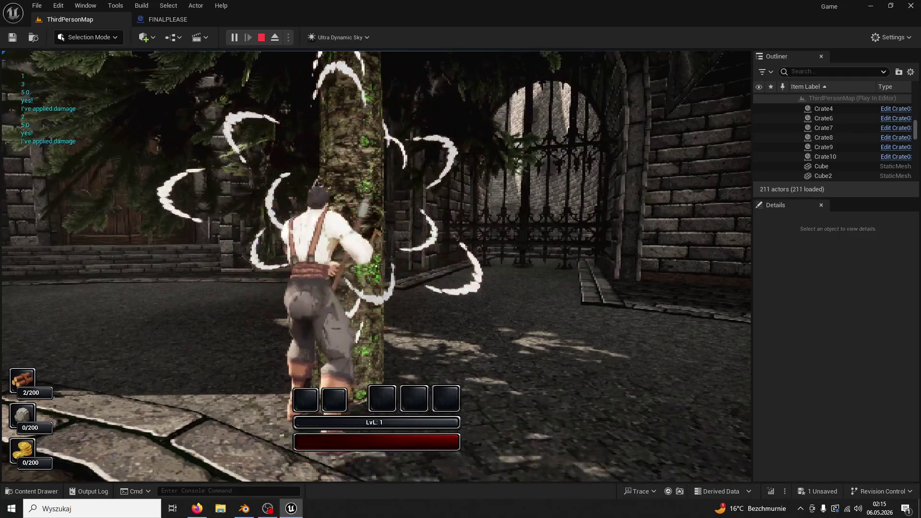
key("e")
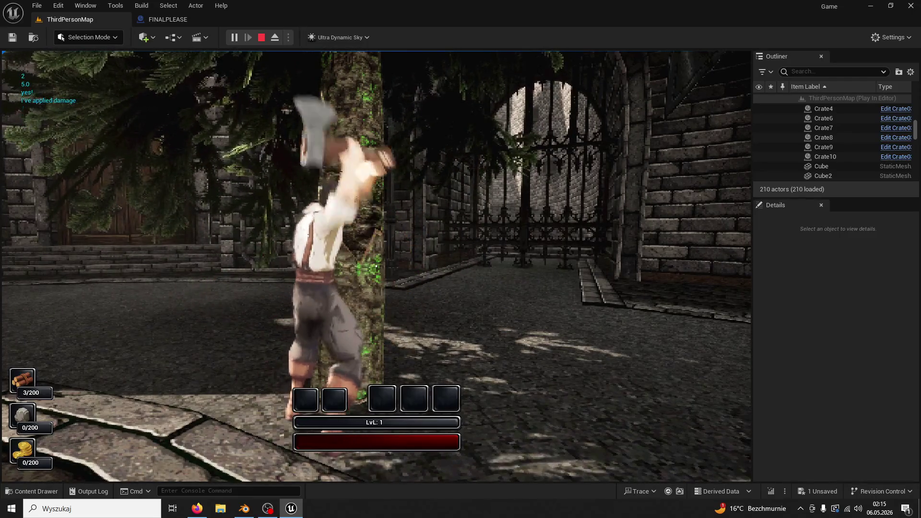
key("e")
key("e")
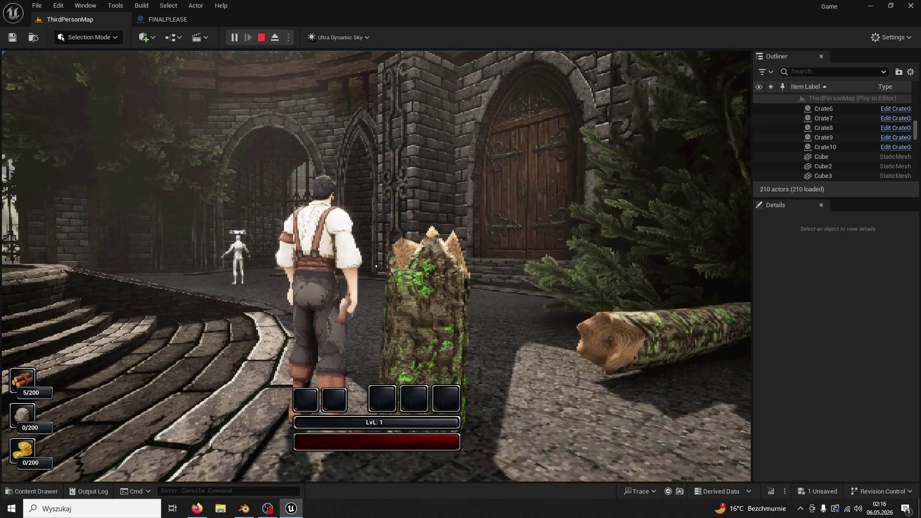
key("Escape")
left_click(178, 24)
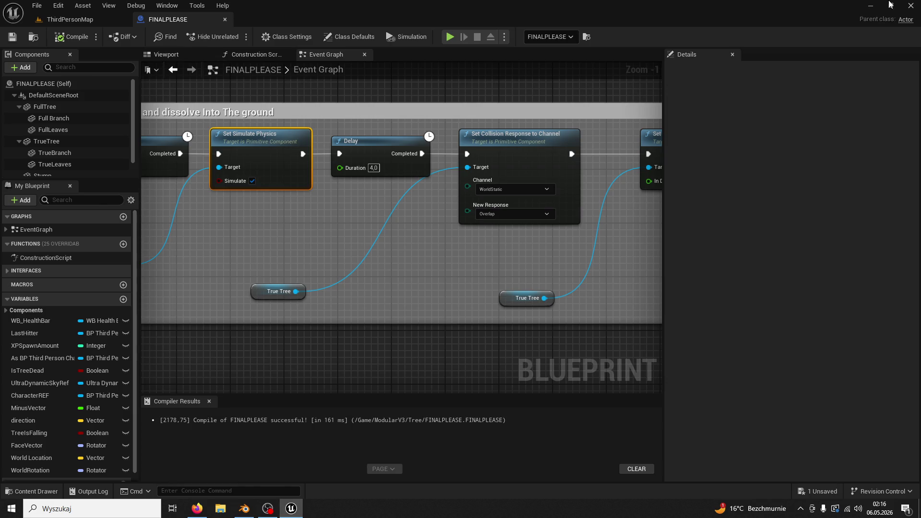
- Close the editor saving FINALPLEASE, then relaunch Game.uproject from the TREE TREE TREE folder
left_click(911, 6)
left_click(492, 364)
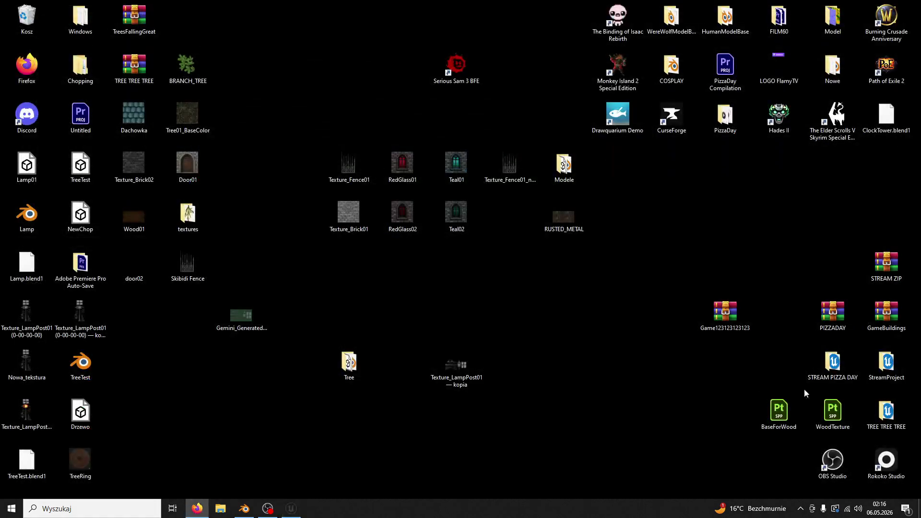
double_click(879, 421)
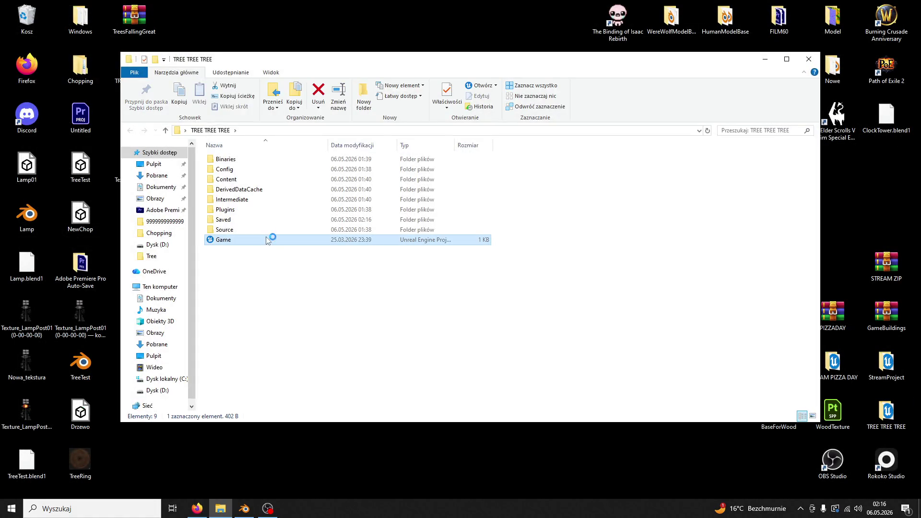
left_click(809, 59)
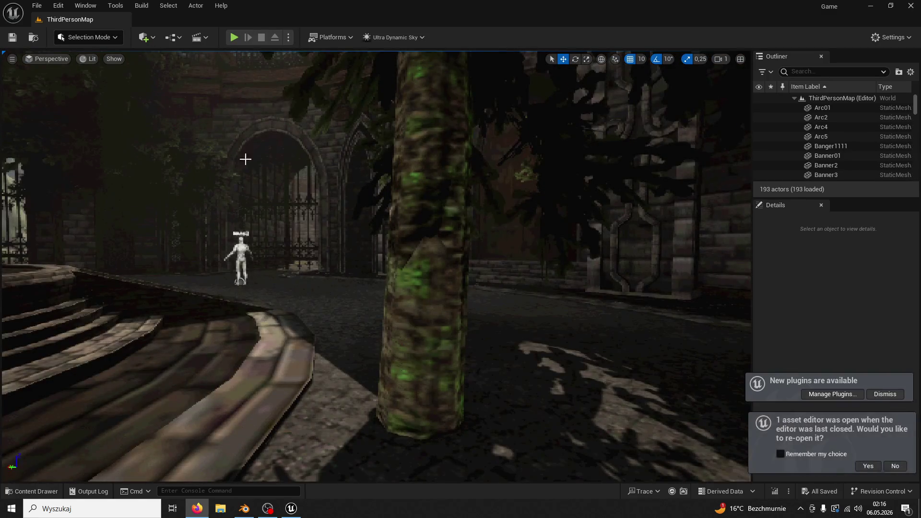
- Zip the Game project to the Desktop (Pulpit) as TREE TREE 2
left_click(428, 206)
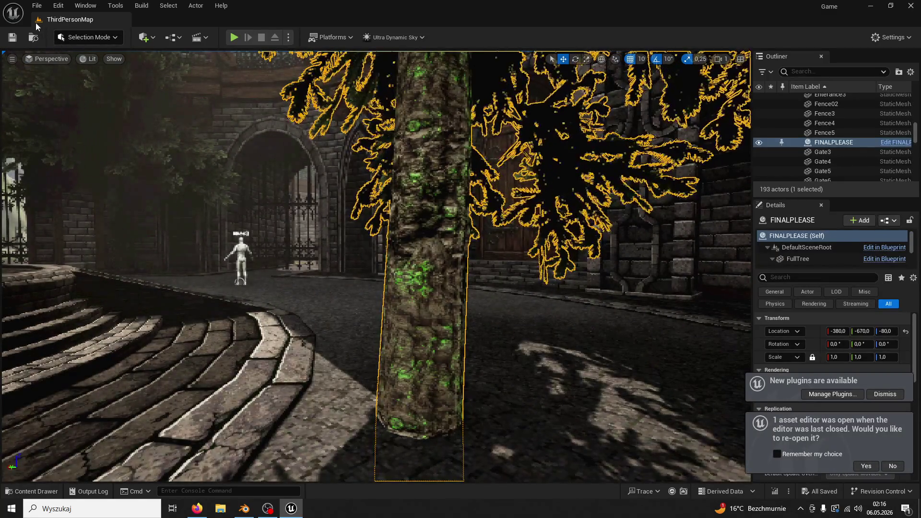
left_click(36, 5)
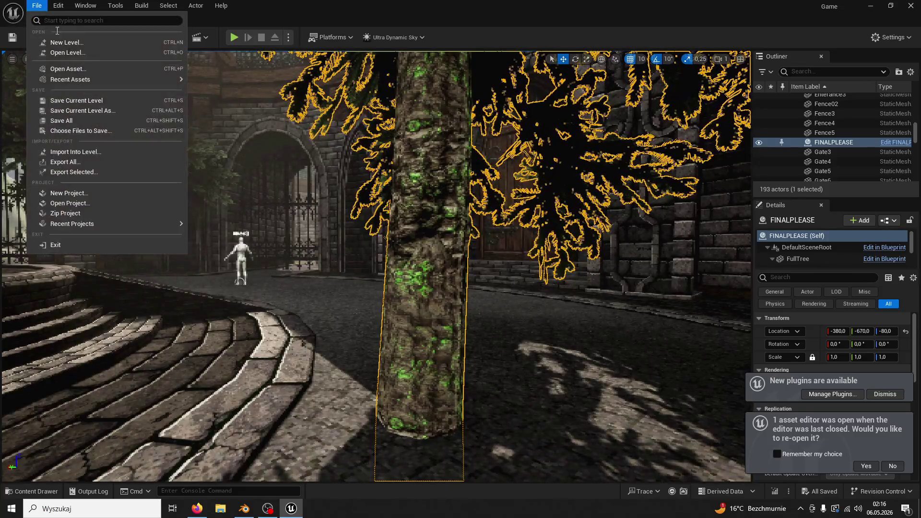
left_click(99, 212)
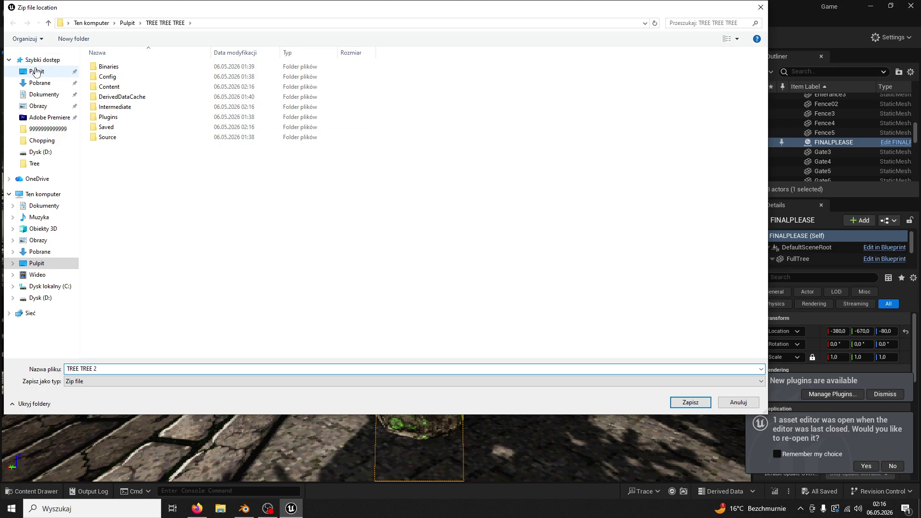
left_click(36, 71)
left_click(689, 402)
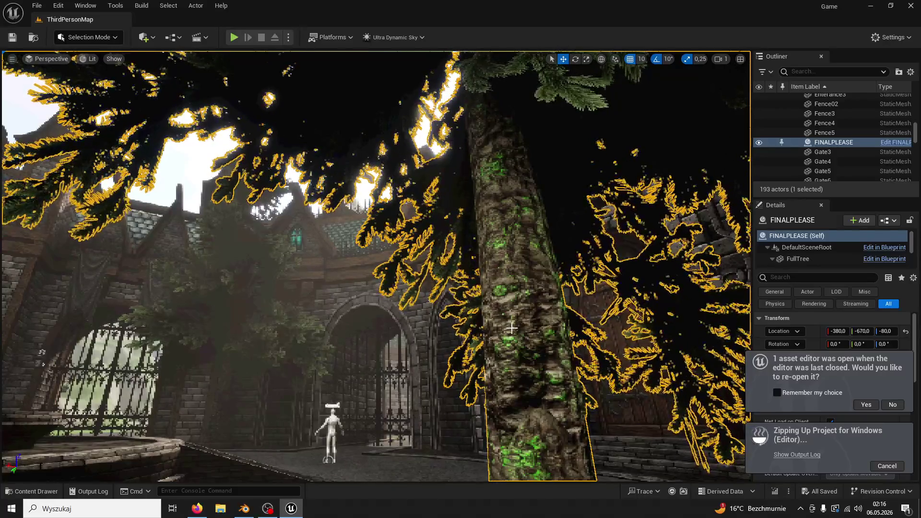
left_click_drag(510, 324, 481, 282)
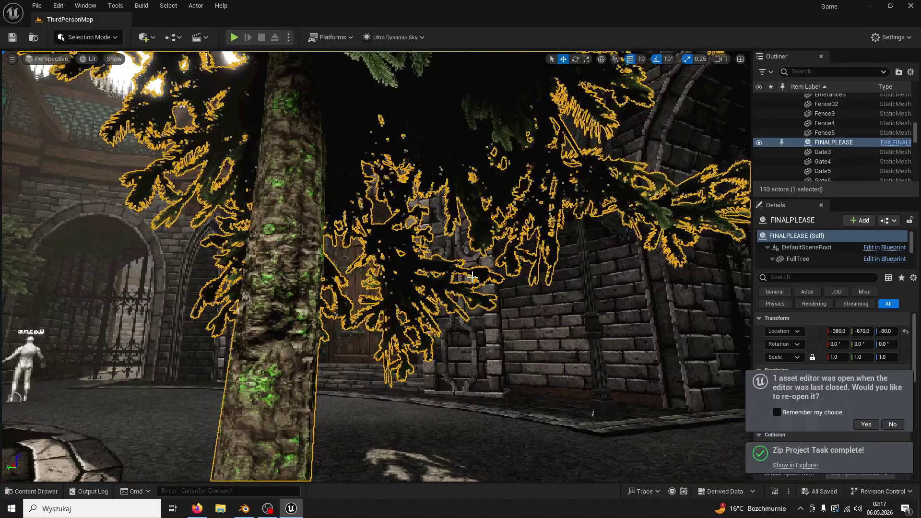
key("ctrl+space")
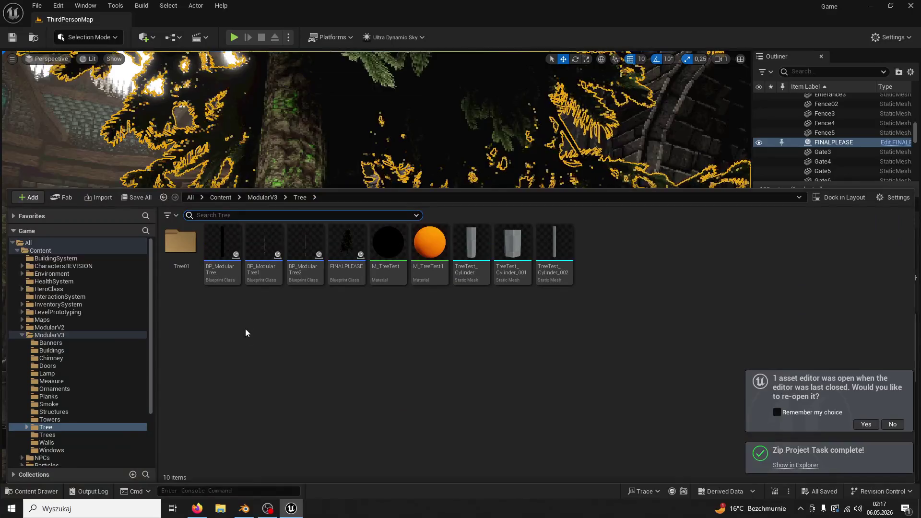
- Duplicate the Tree01_Log mesh as Tree01_Log1 and place a copy in the level
double_click(181, 242)
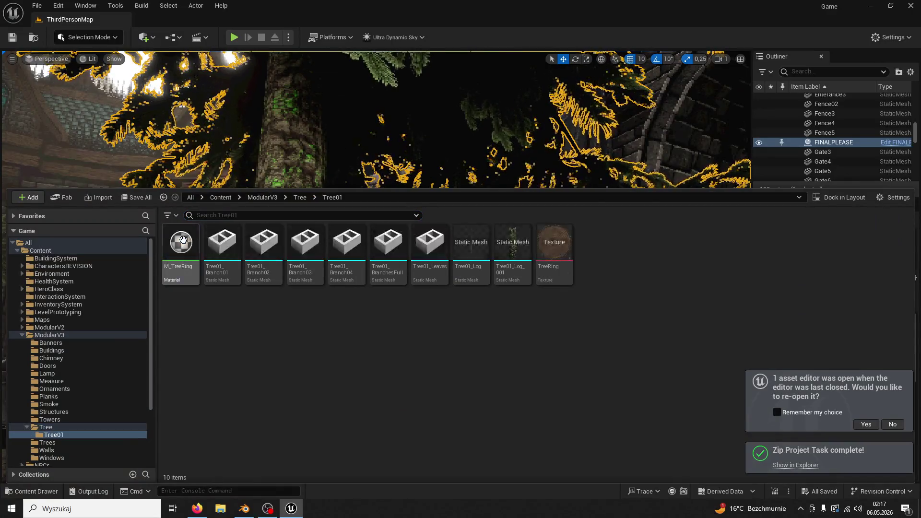
right_click(468, 270)
left_click(485, 382)
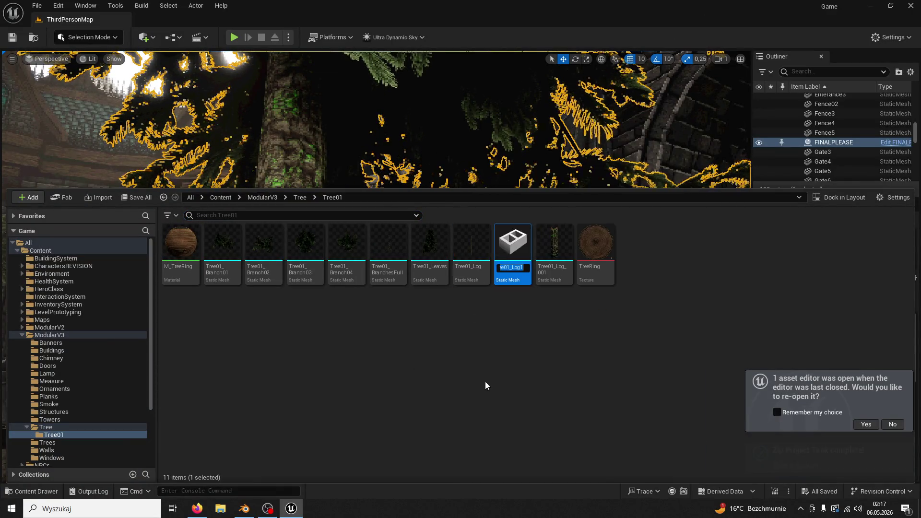
left_click(122, 407)
left_click_drag(121, 407, 120, 398)
key("f")
left_click_drag(24, 204, 24, 204)
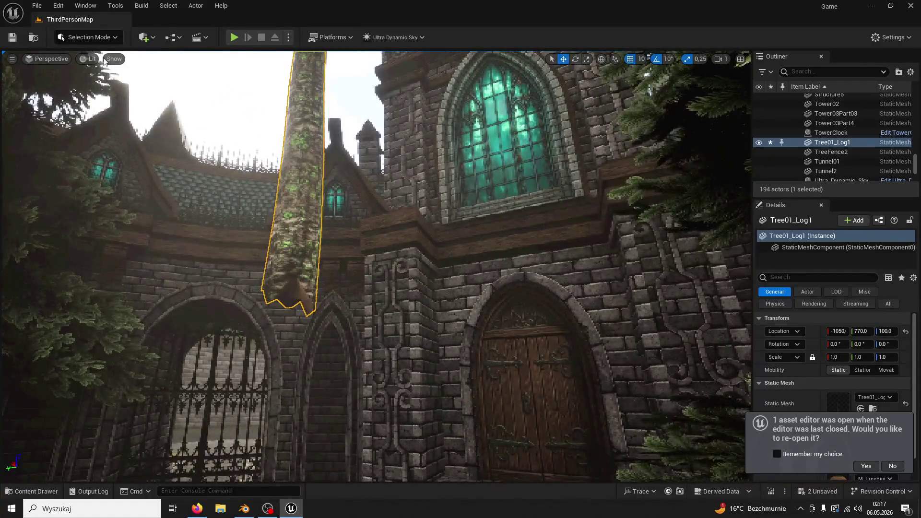
- Edit and accept a new pivot for the log with Modeling Mode's XForm Edit Pivot
left_click(100, 38)
left_click(109, 100)
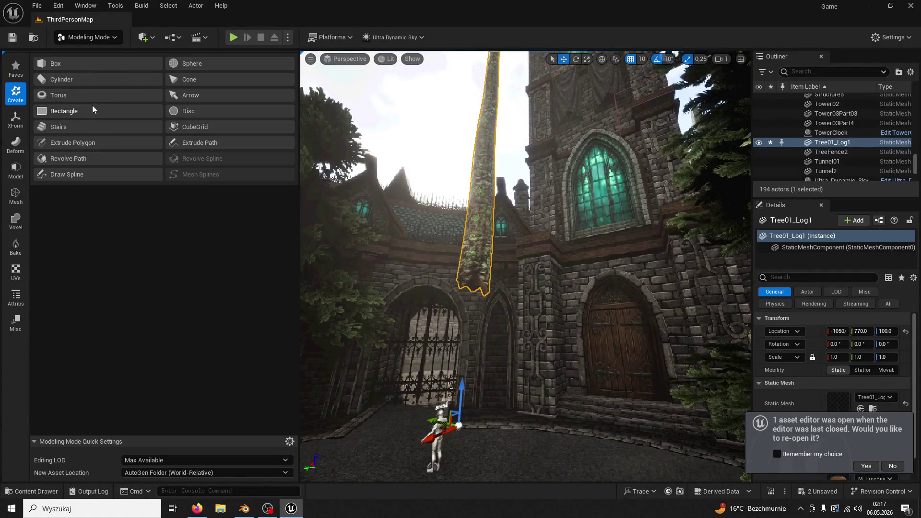
left_click(21, 123)
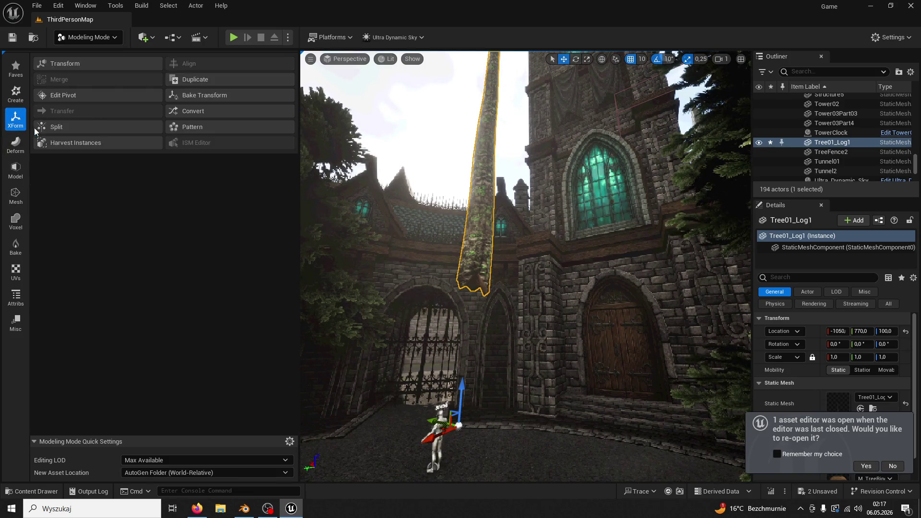
left_click(66, 99)
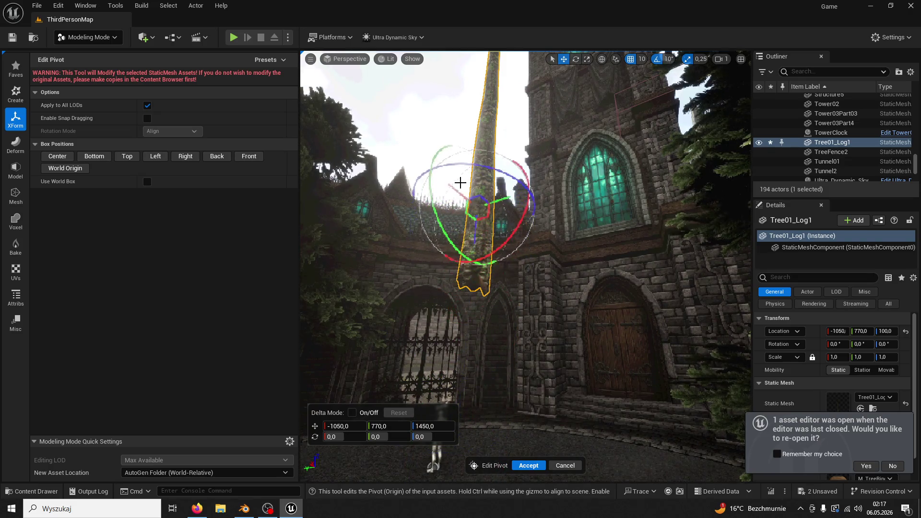
left_click(519, 465)
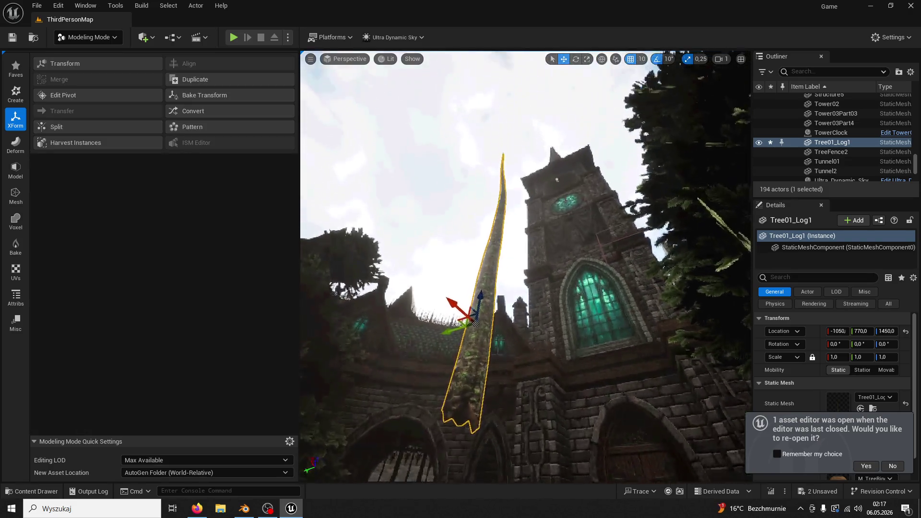
- Delete the temporary Tree01_Log1 actor and return to Selection Mode
mouse_move(504, 398)
left_mouse_down()
mouse_move(505, 335)
mouse_move(469, 339)
left_mouse_up()
key("Delete")
left_click(69, 39)
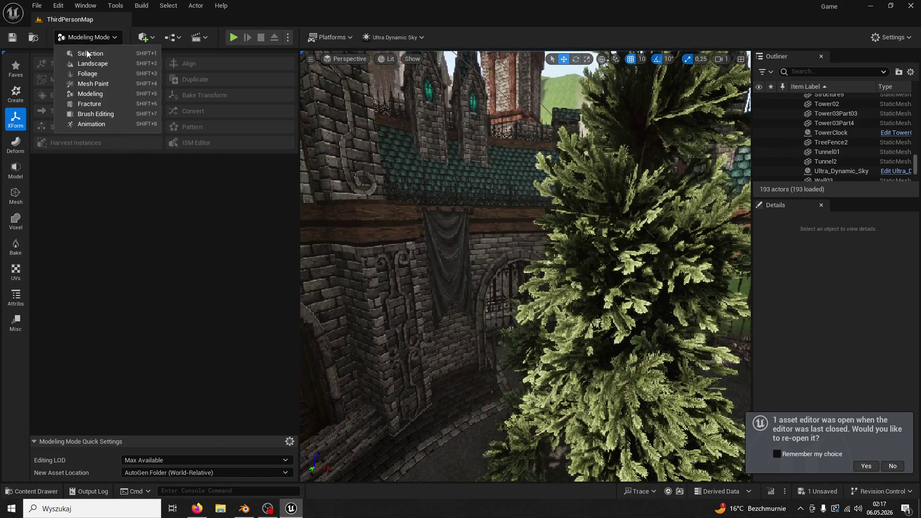
left_click(81, 47)
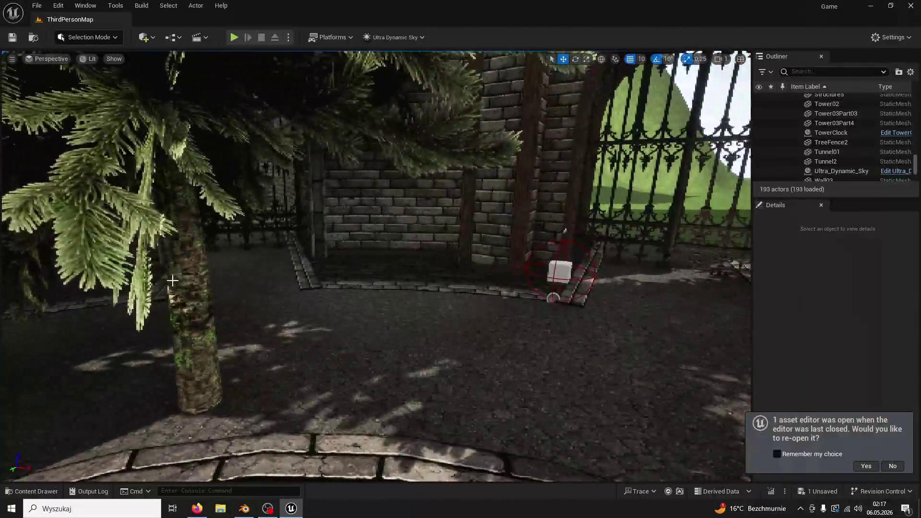
- Open the FINALPLEASE tree Blueprint and show its viewport
left_click(117, 374)
left_click(33, 492)
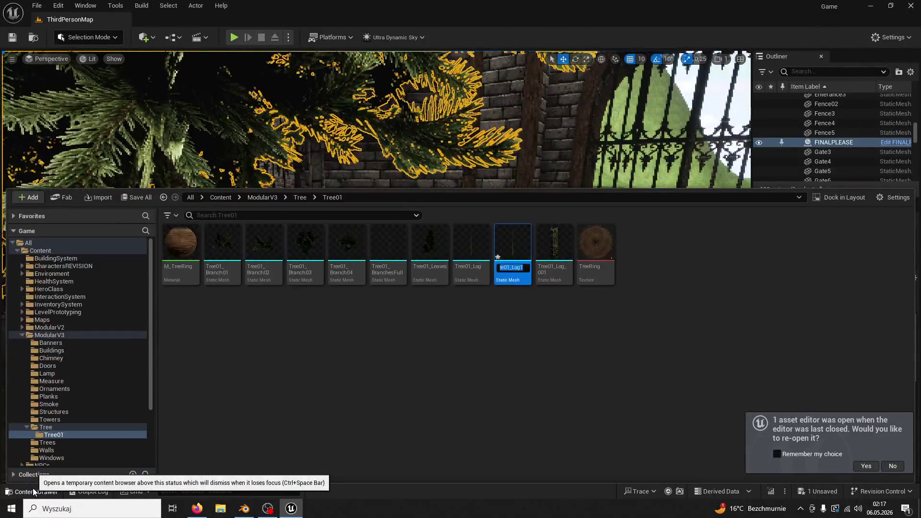
left_click(34, 492)
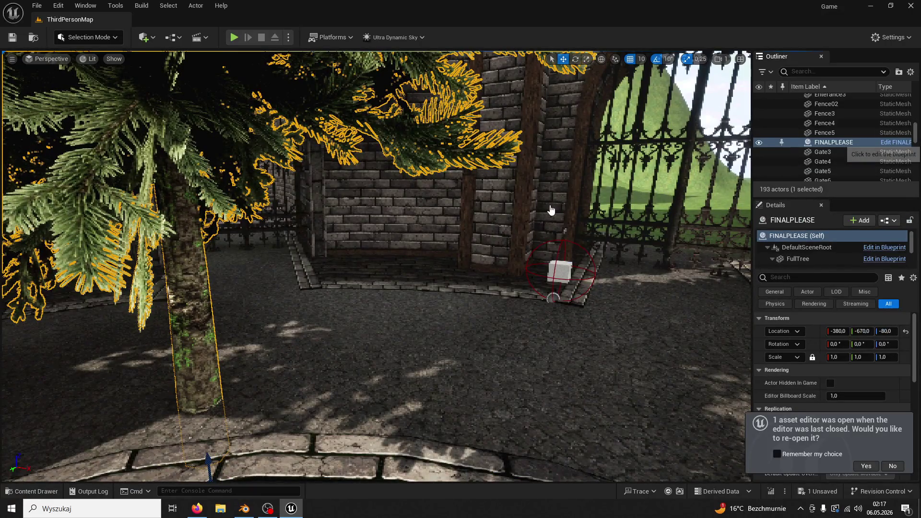
left_click(884, 247)
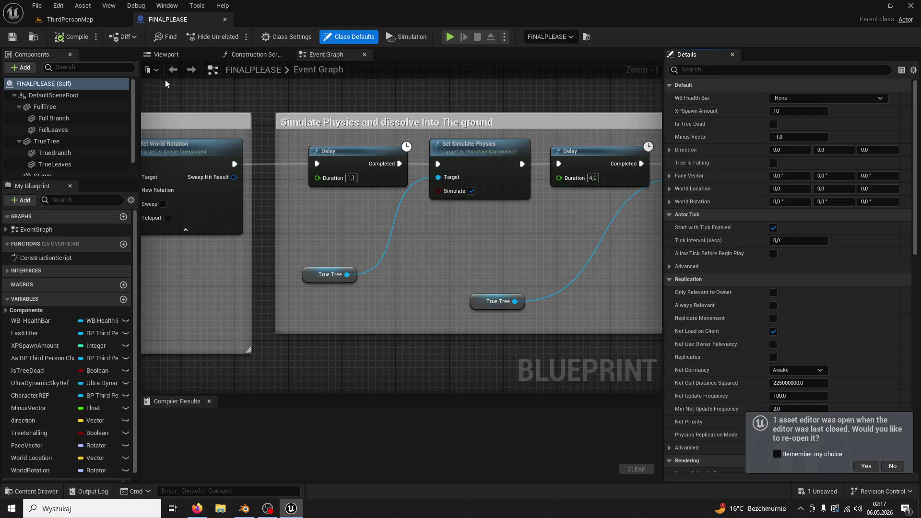
left_click(168, 54)
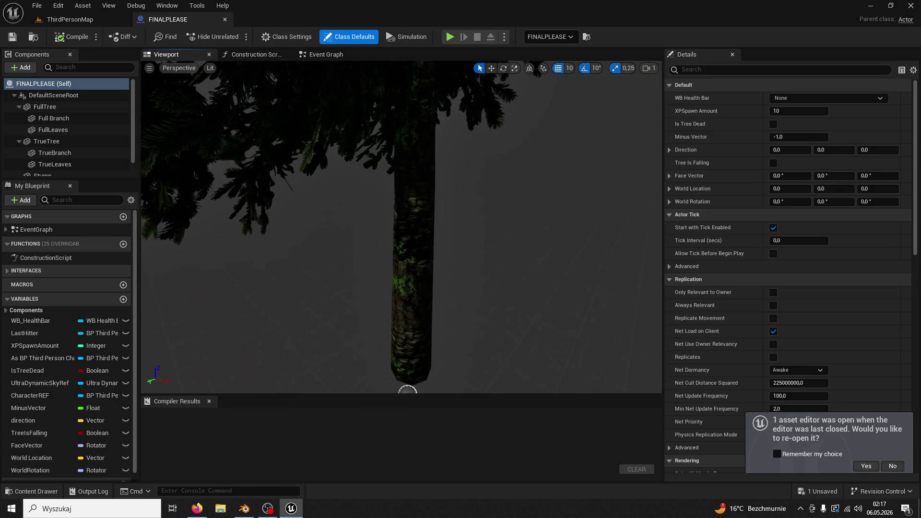
- Assign Tree01_Log1 to the FullTree trunk, raise it to Z 467, and start Play
left_click(407, 381)
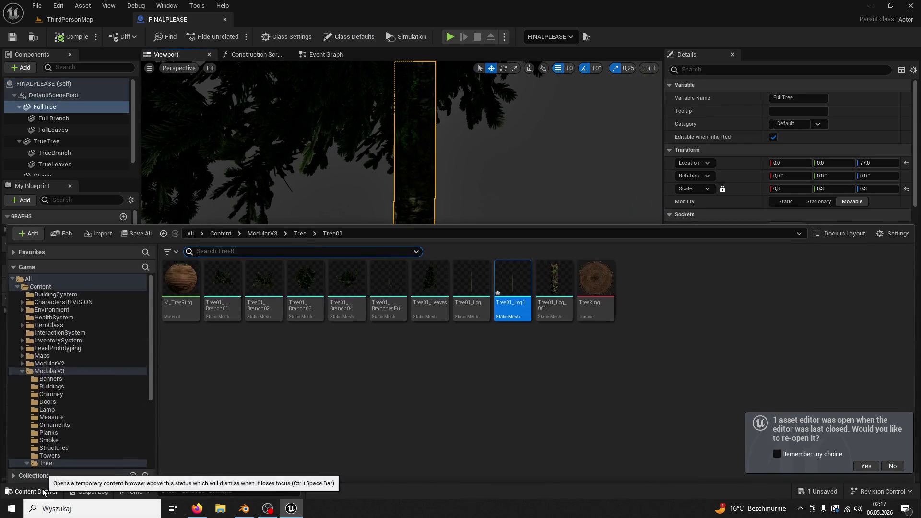
left_click(32, 492)
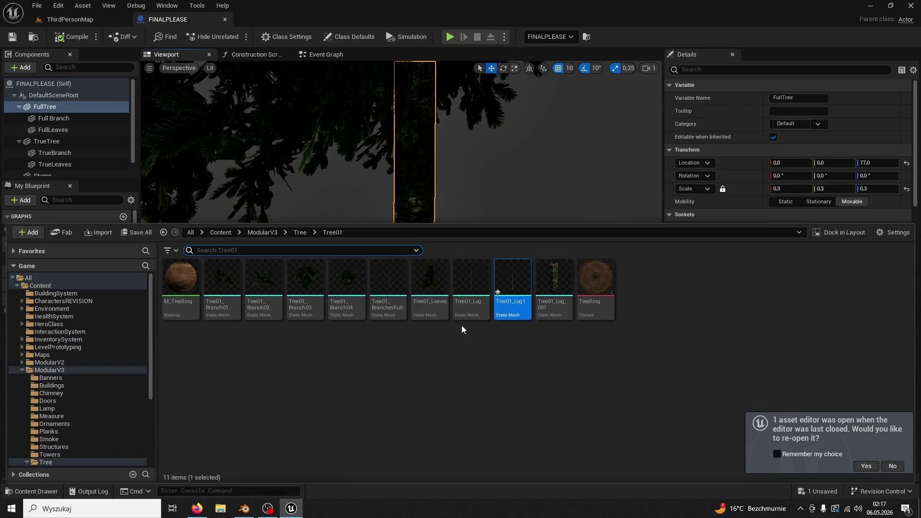
left_click(427, 191)
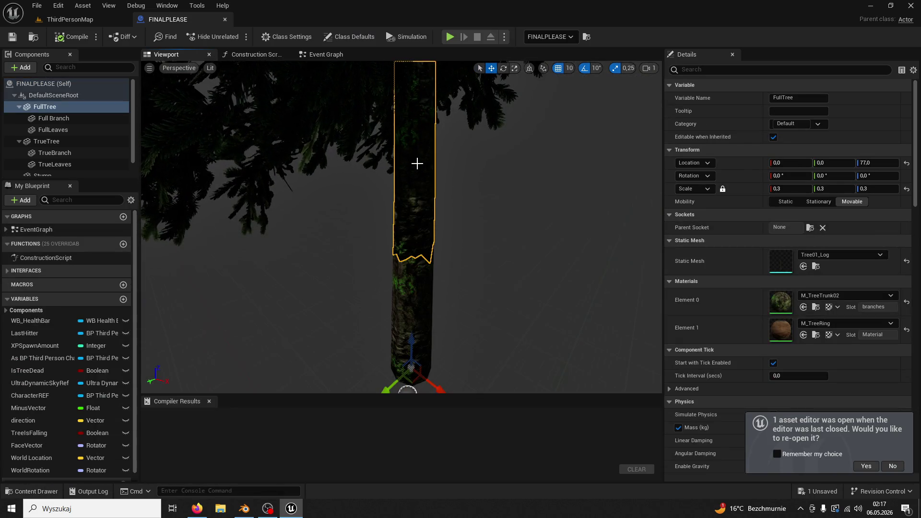
left_click(804, 268)
mouse_move(411, 339)
left_mouse_down()
mouse_move(421, 240)
mouse_move(400, 75)
left_mouse_up()
scroll(399, 75, "up", 10)
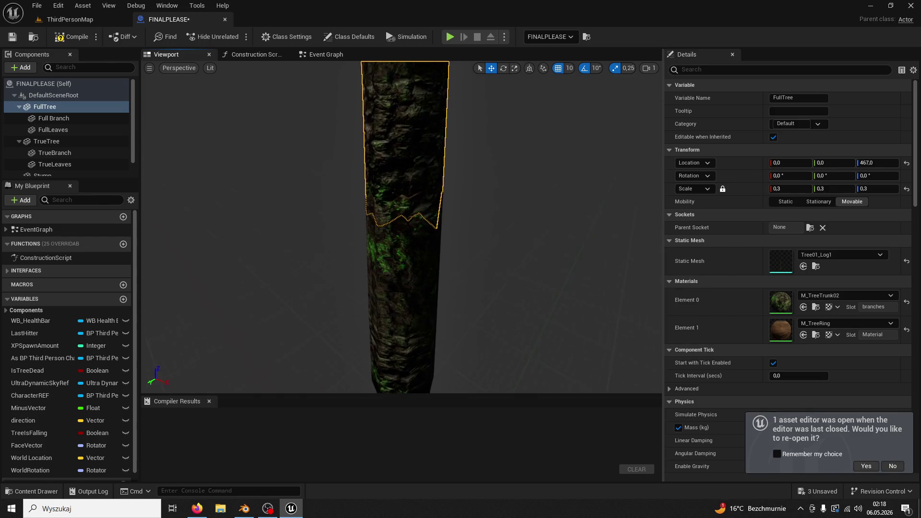
scroll(418, 183, "down", 5)
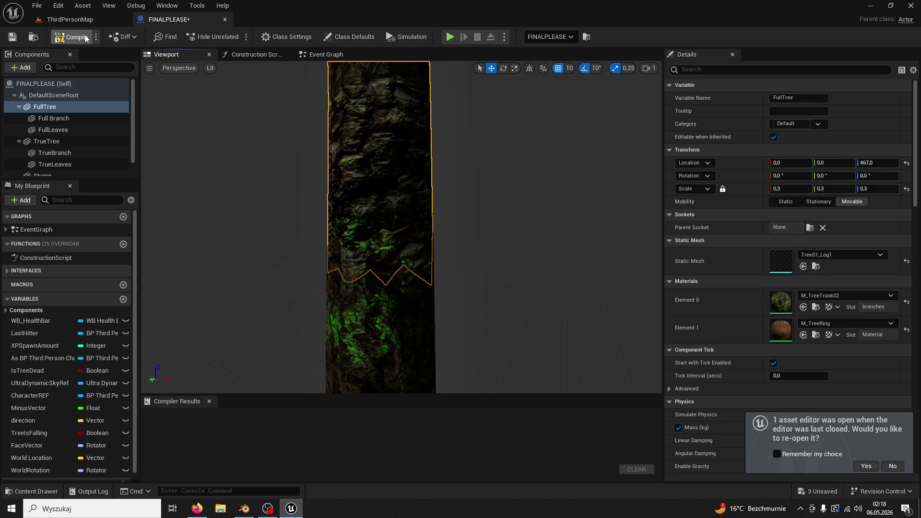
left_click(70, 19)
left_click(238, 39)
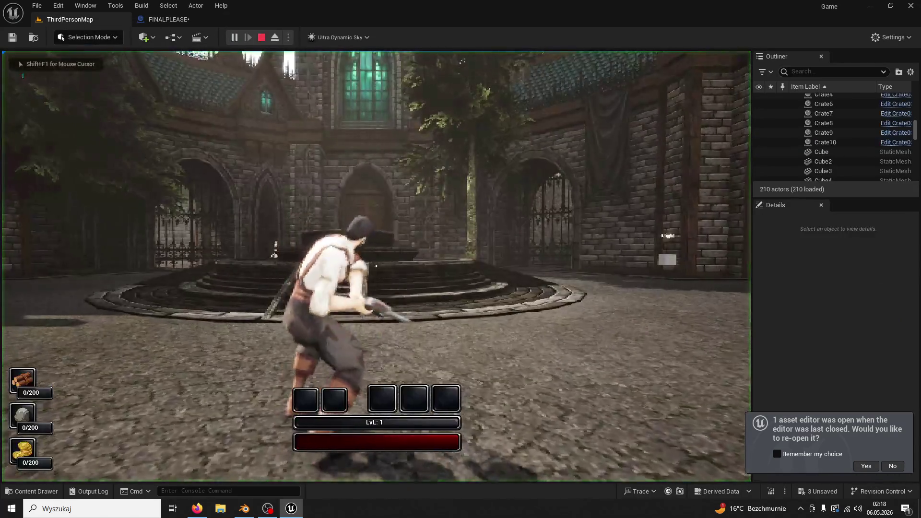
- Run to the tree and chop it until it falls for 5/200 wood
key("w")
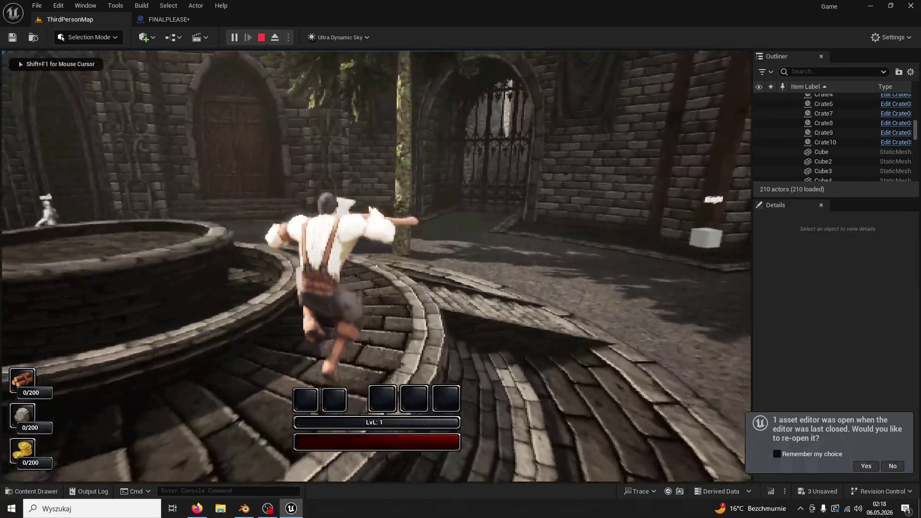
key("w")
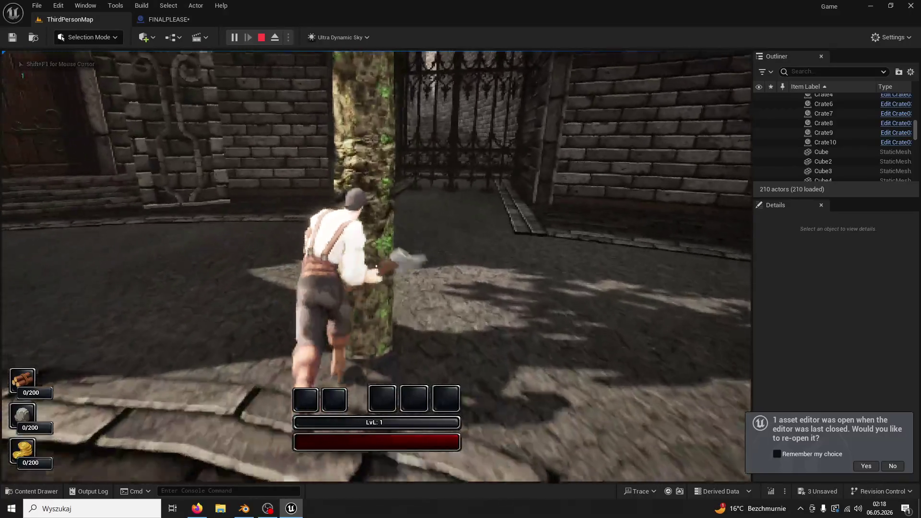
left_click(376, 266)
left_click(376, 265)
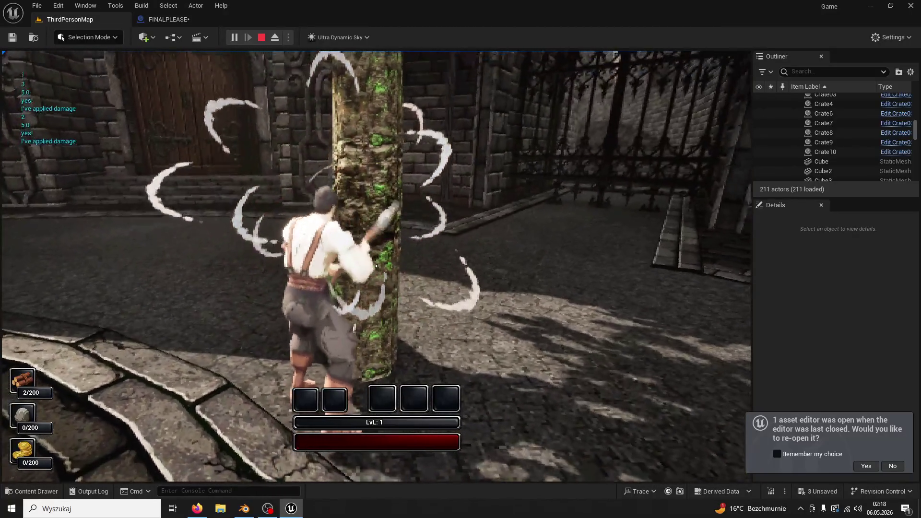
key("d")
left_click(376, 266)
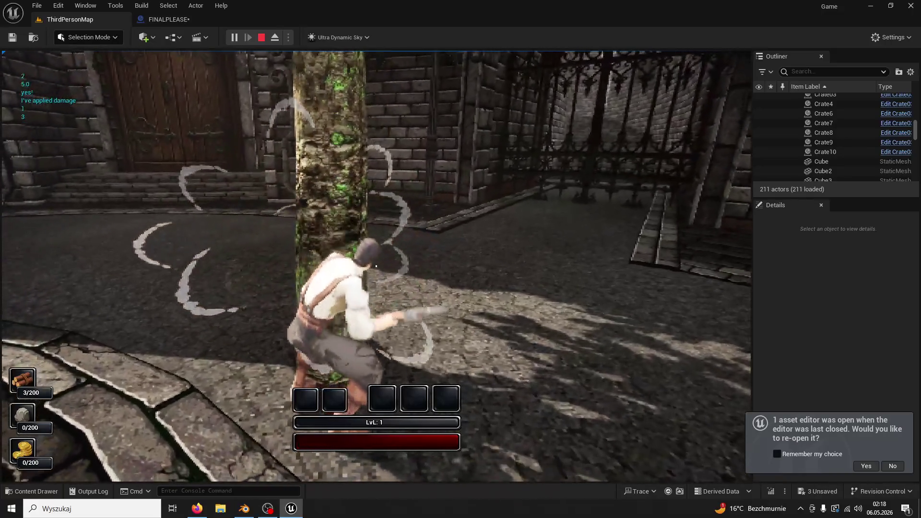
left_click(376, 266)
left_click(376, 266)
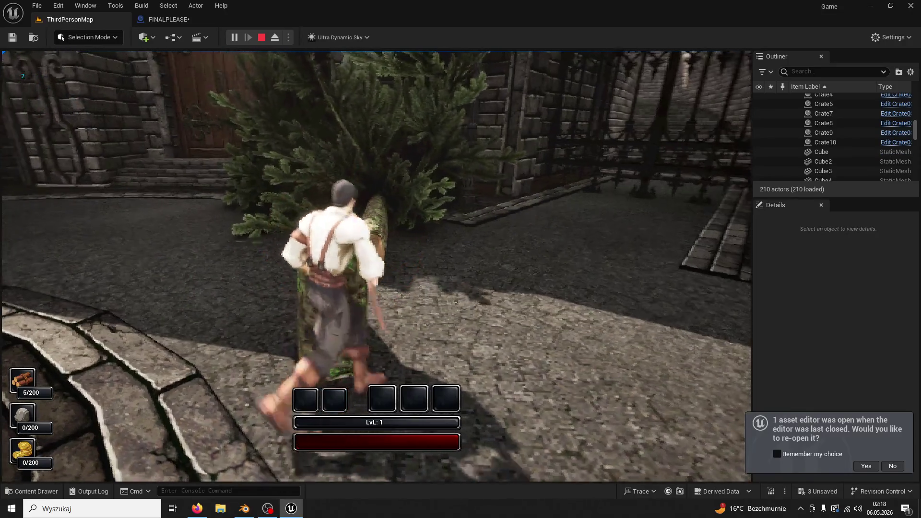
- Inspect the fallen log, end the play session, and reopen the FINALPLEASE Blueprint
key("w")
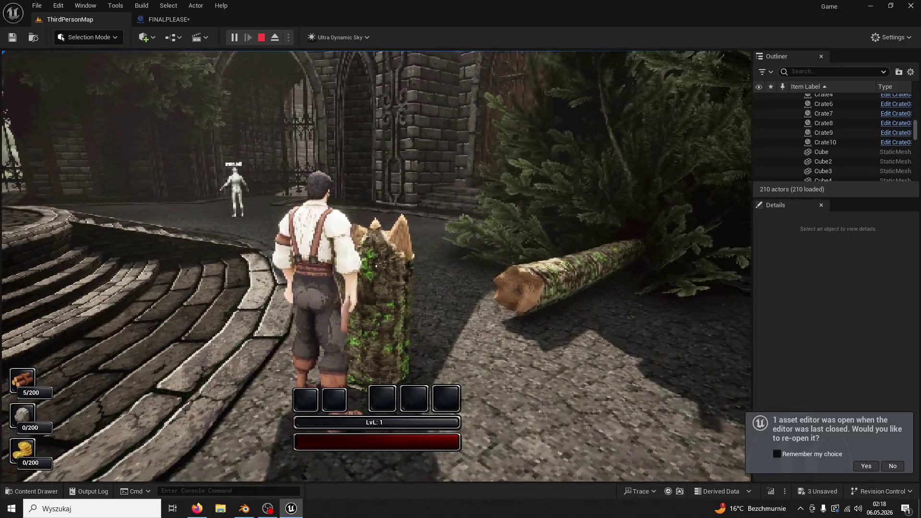
key("Escape")
key("ctrl+e")
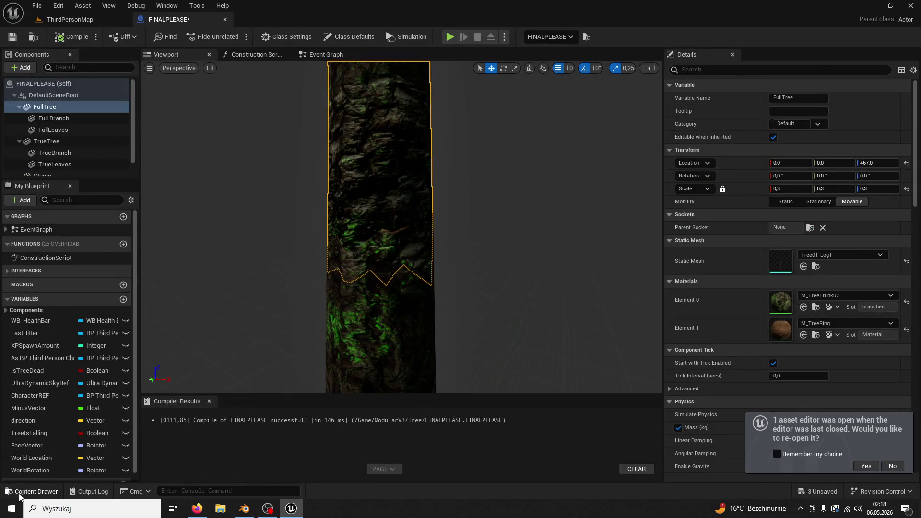
- Set FullTree's Static Mesh back to Tree01_Log
left_click(19, 491)
left_click(370, 136)
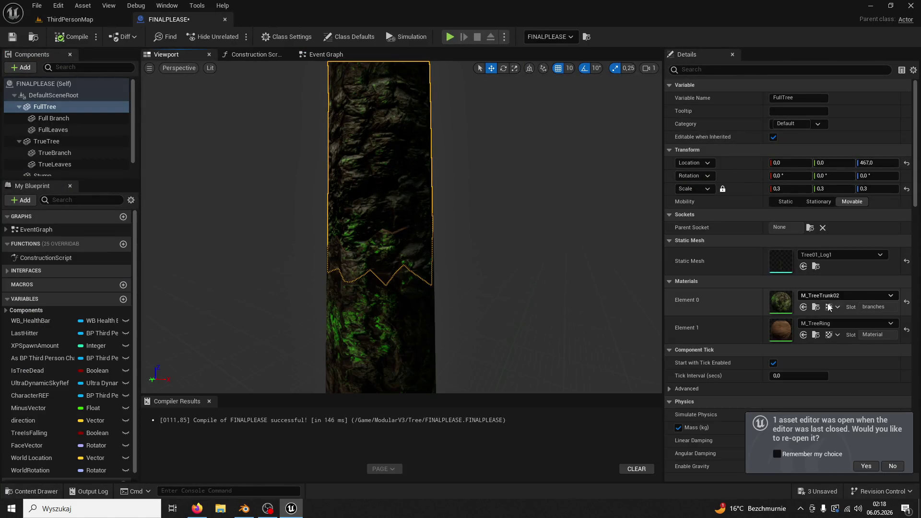
left_click(804, 267)
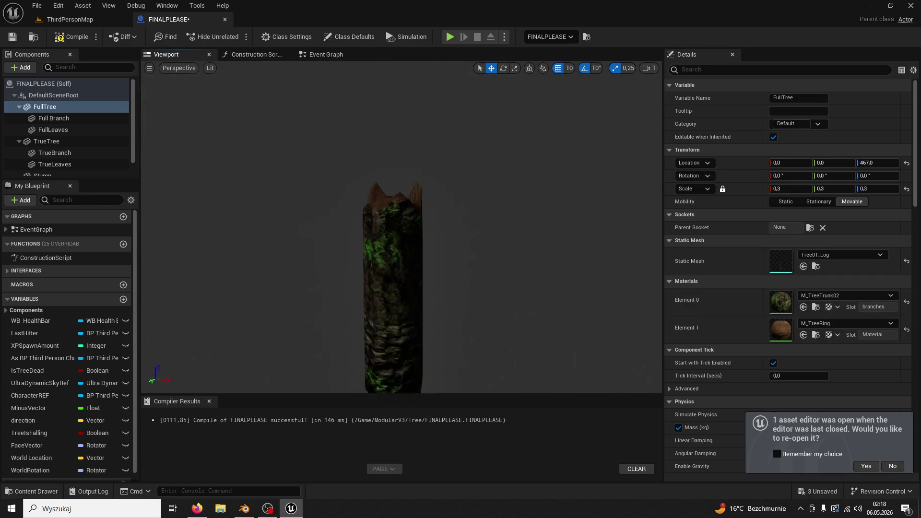
- Lower the trunk from Z 87 to Z 77 and go back to ThirdPersonMap
scroll(460, 185, "down", 5)
left_click_drag(396, 156, 423, 251)
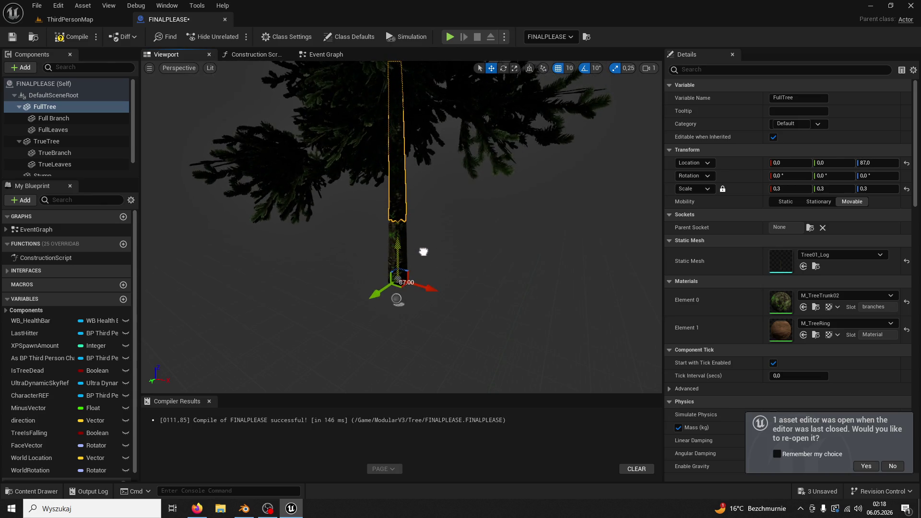
scroll(424, 252, "up", 5)
scroll(424, 251, "down", 3)
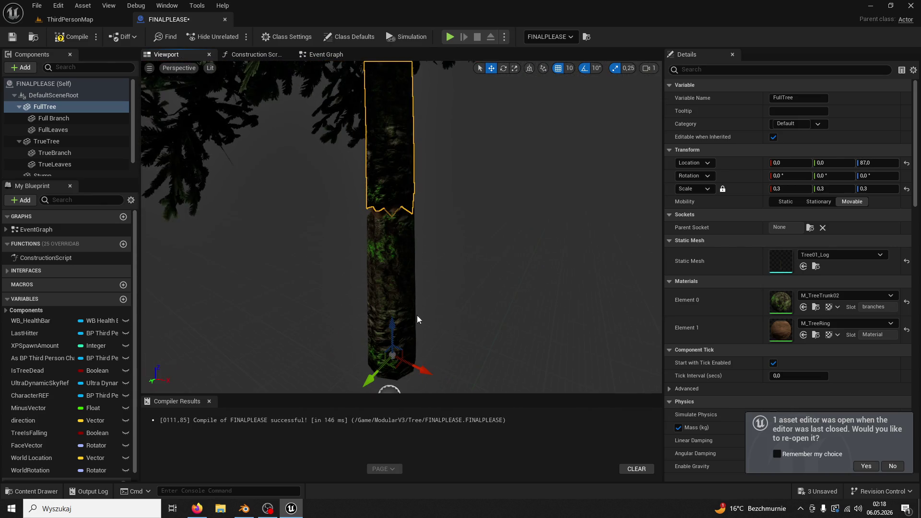
left_click_drag(393, 331, 393, 336)
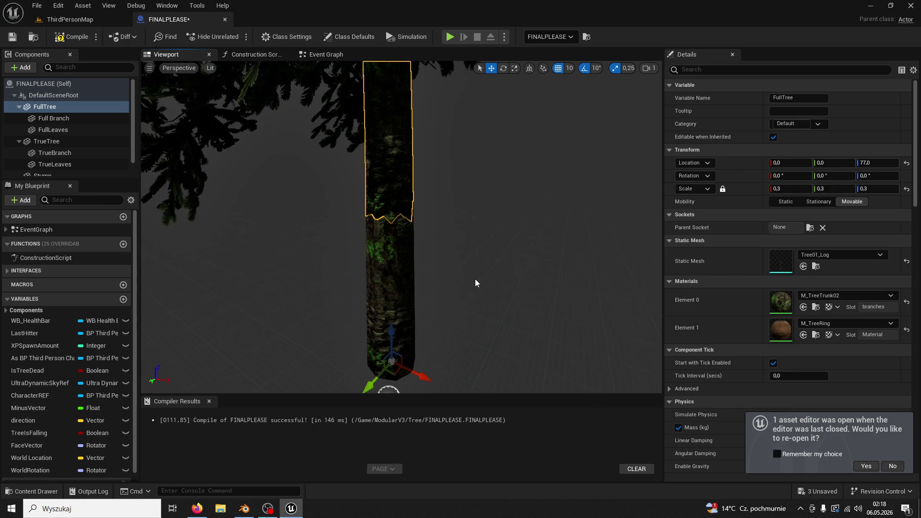
scroll(475, 283, "up", 4)
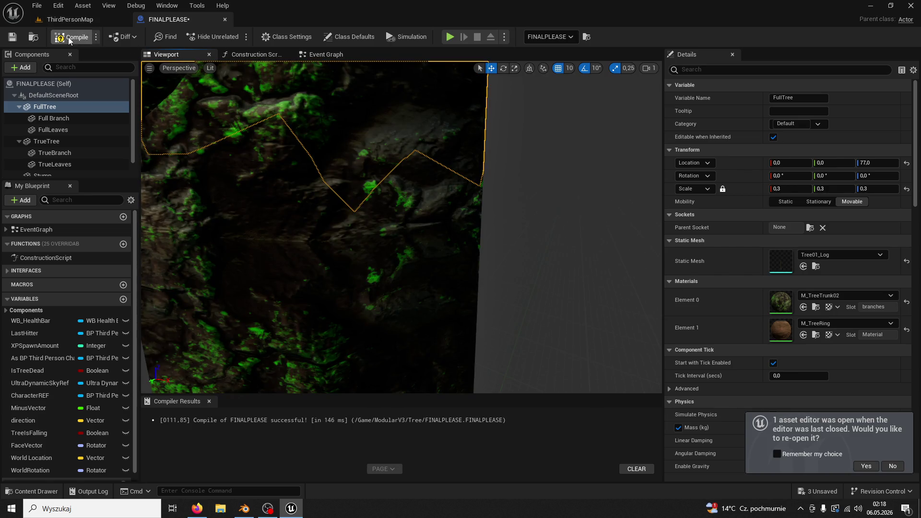
left_click(80, 20)
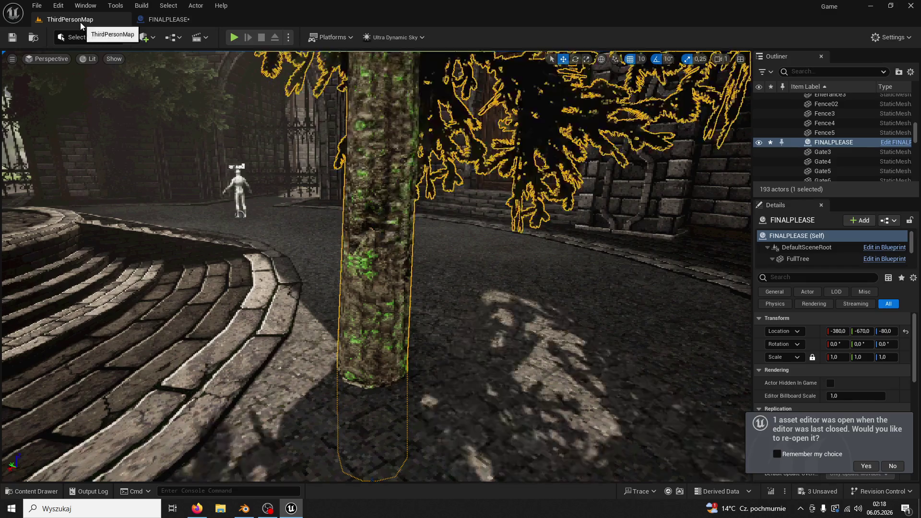
- Play the level, chop the Z 77 tree down for 5/200 wood, then return to FINALPLEASE
left_click(231, 41)
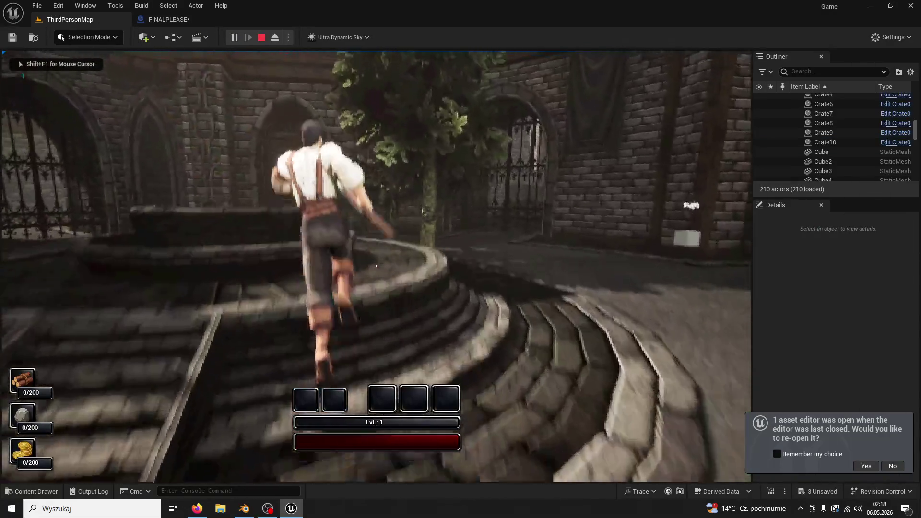
key("w")
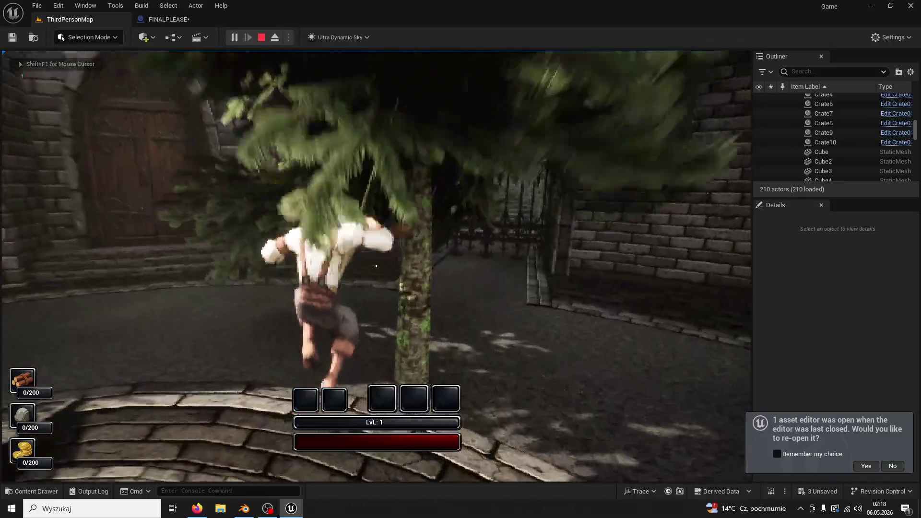
left_click(376, 265)
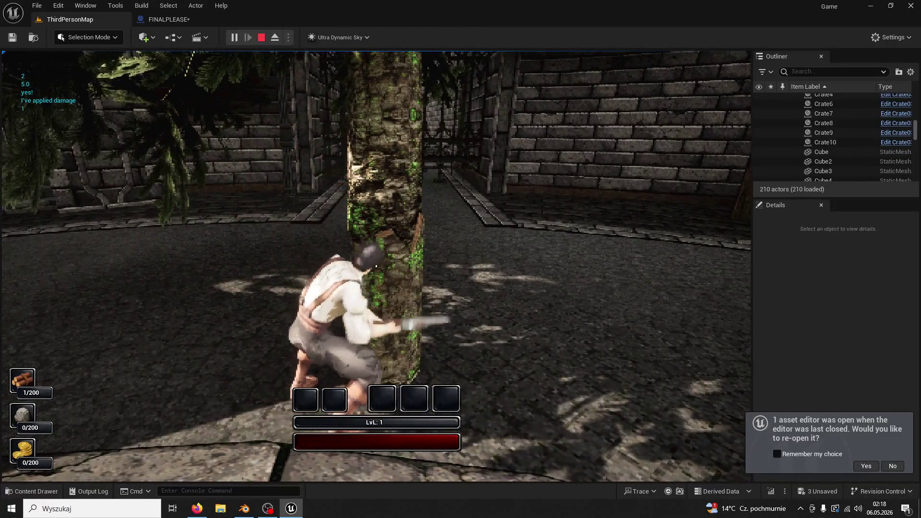
left_click(376, 266)
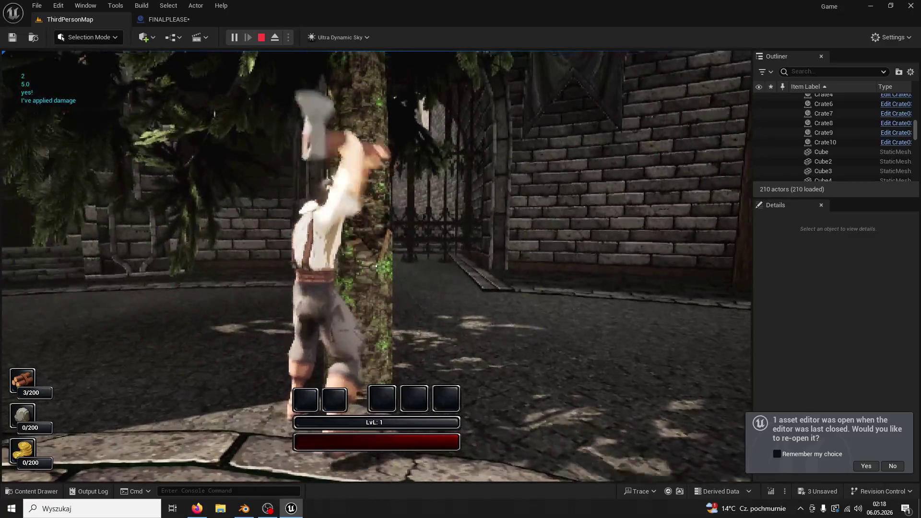
left_click(376, 266)
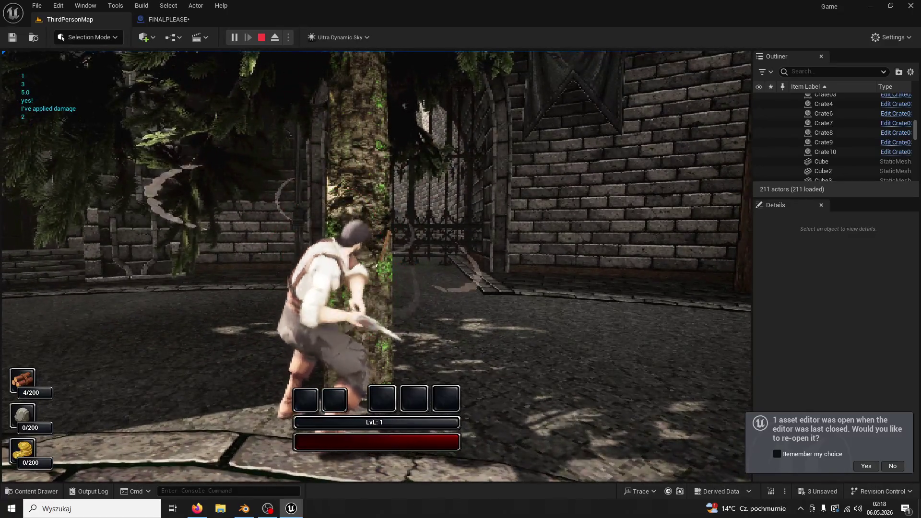
left_click(376, 266)
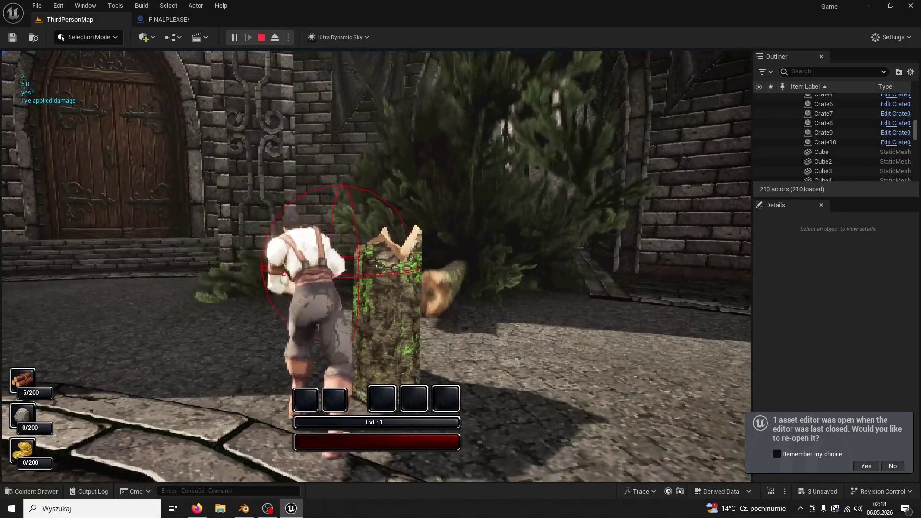
key("Escape")
left_click(197, 20)
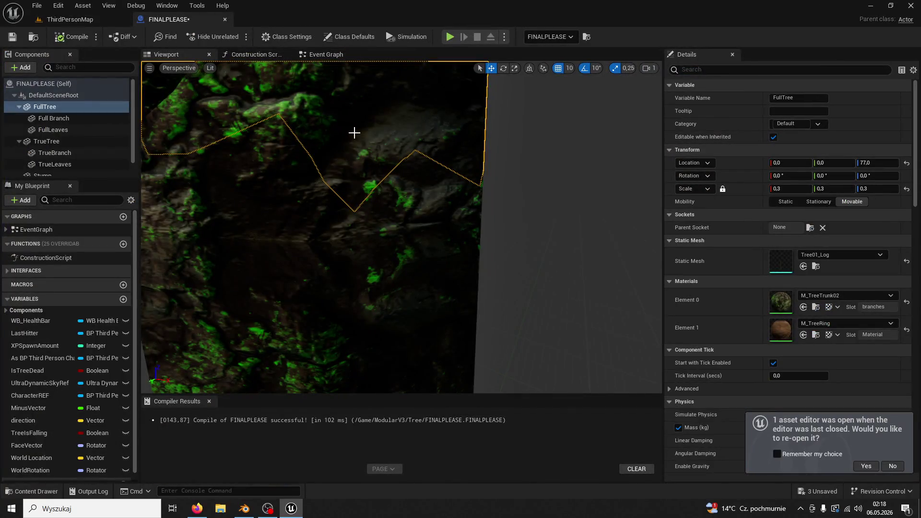
scroll(354, 133, "down", 5)
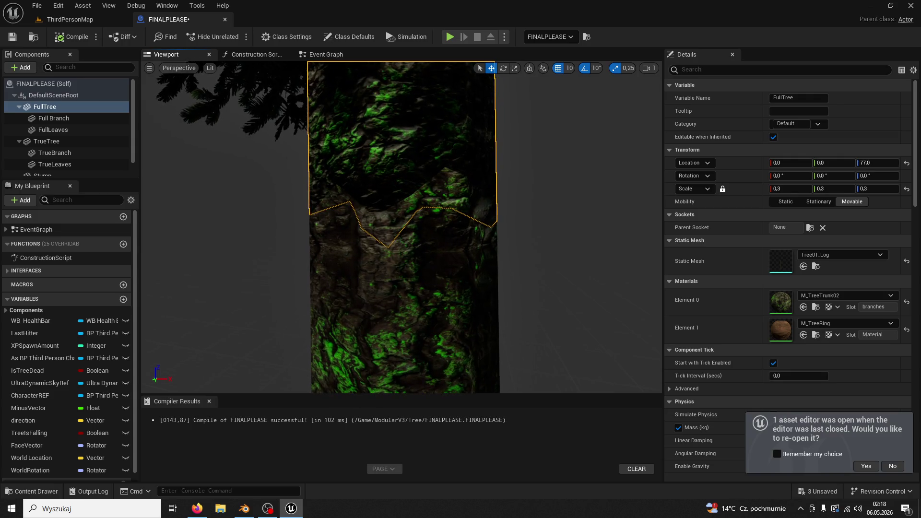
left_click(492, 275)
left_click(400, 150)
key("alt+Tab")
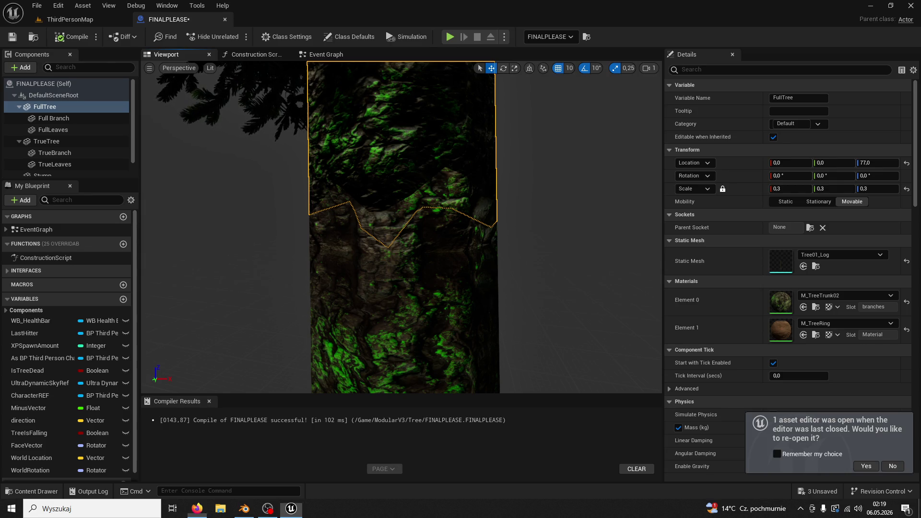
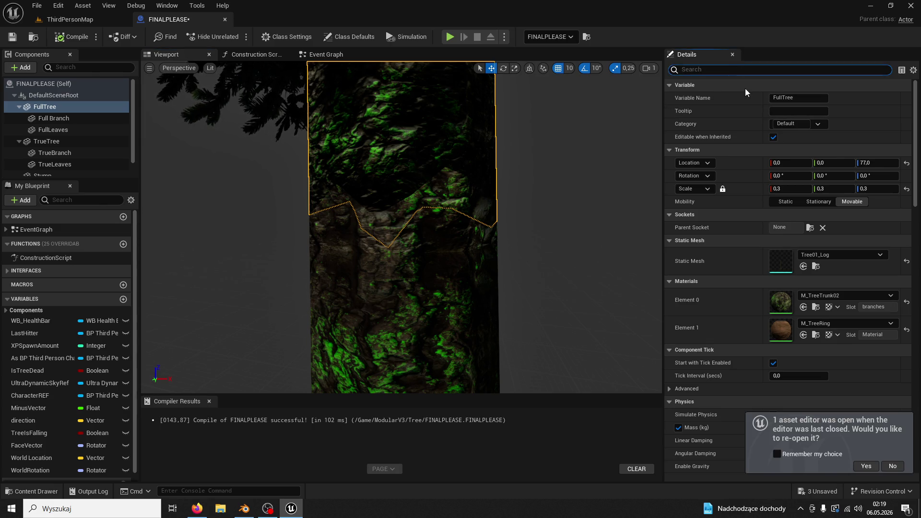
- Clear the 'friction' property search so all Details properties are listed
type("friction")
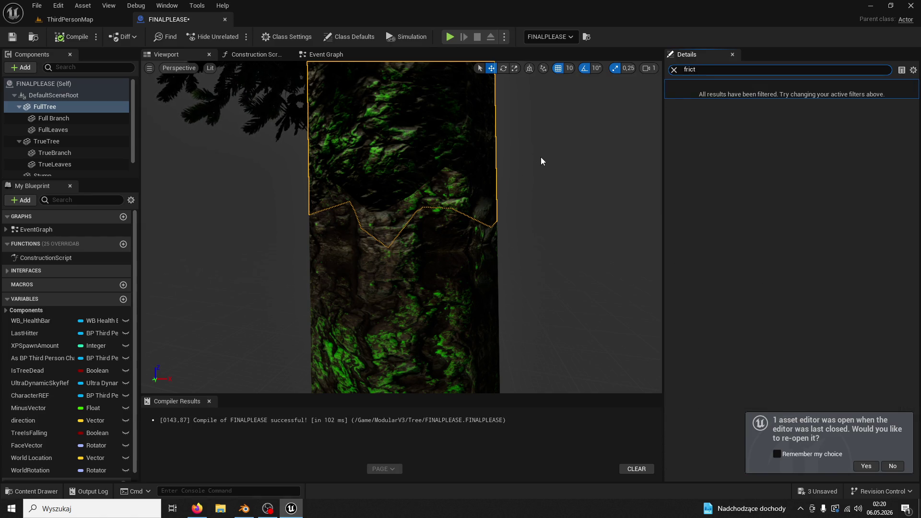
key("BackSpace")
key("BackSpace")
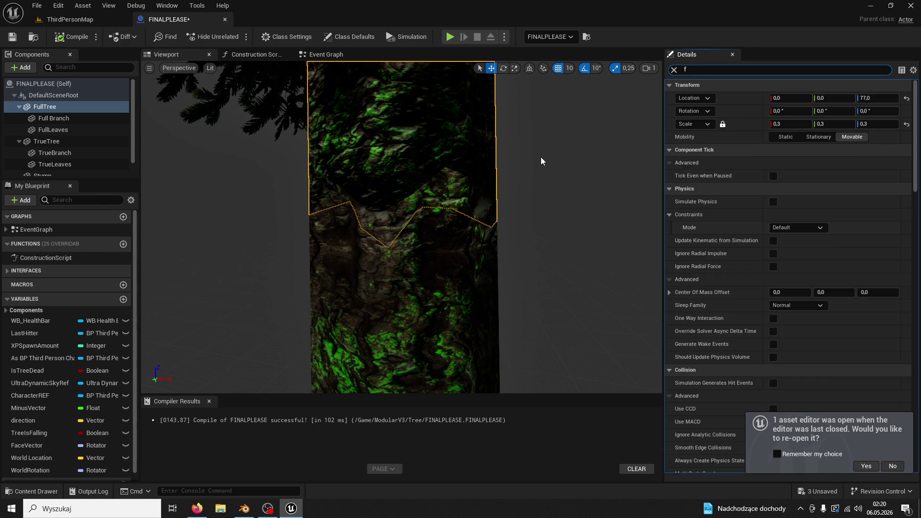
key("BackSpace")
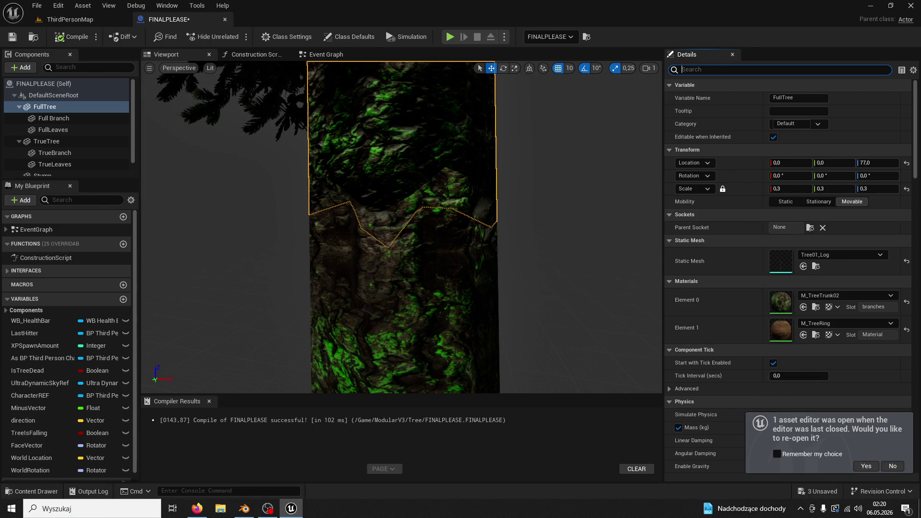
- In the Event Graph, pull a wire from Set World Rotation, search 'hit normal', then cancel without adding a node
left_click(333, 56)
left_click_drag(541, 277, 834, 269)
left_click_drag(464, 207, 541, 126)
type("hot normal")
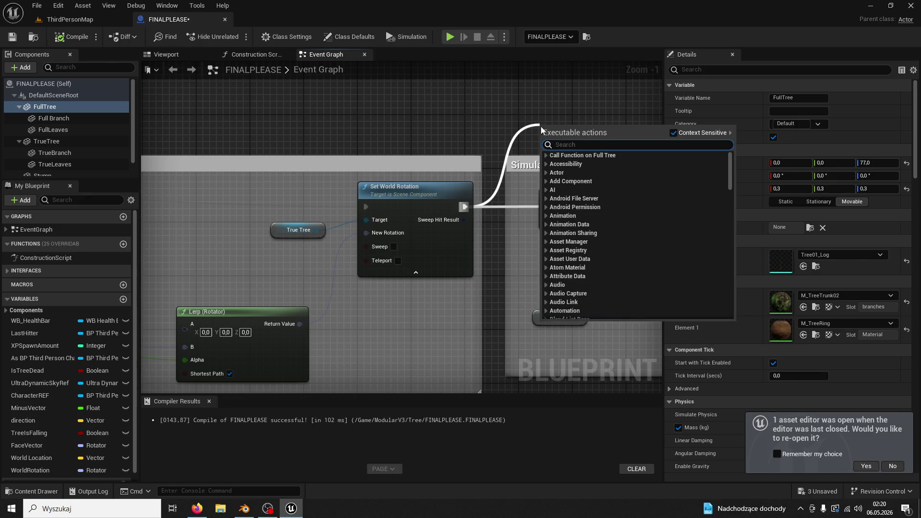
key("BackSpace")
key("BackSpace")
key("BackSpace")
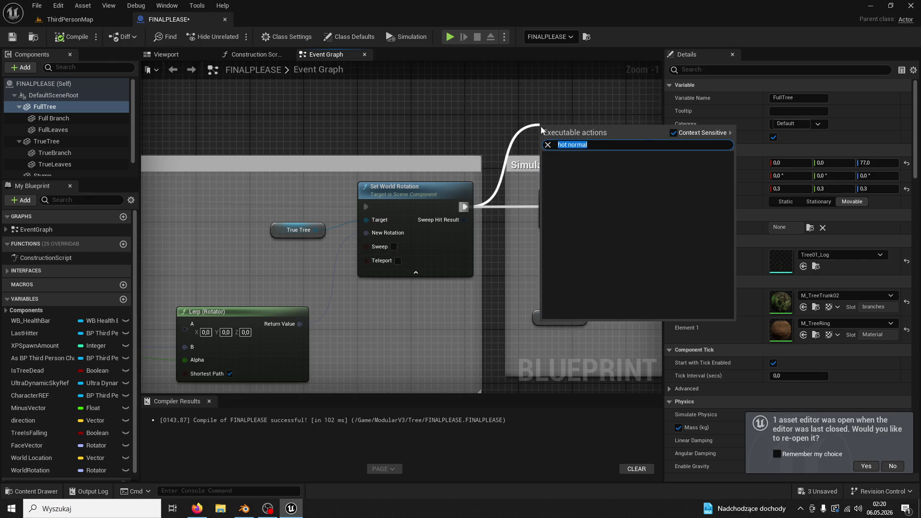
type("it nor")
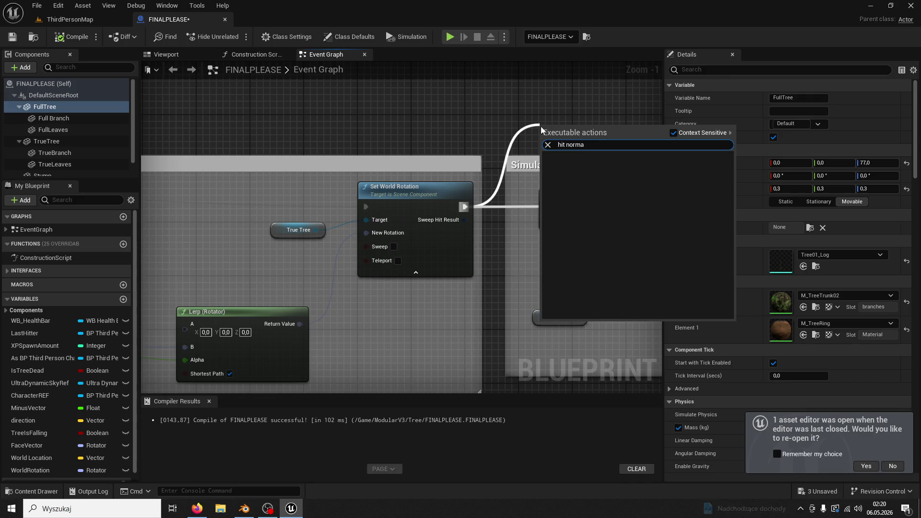
key("BackSpace")
key("BackSpace")
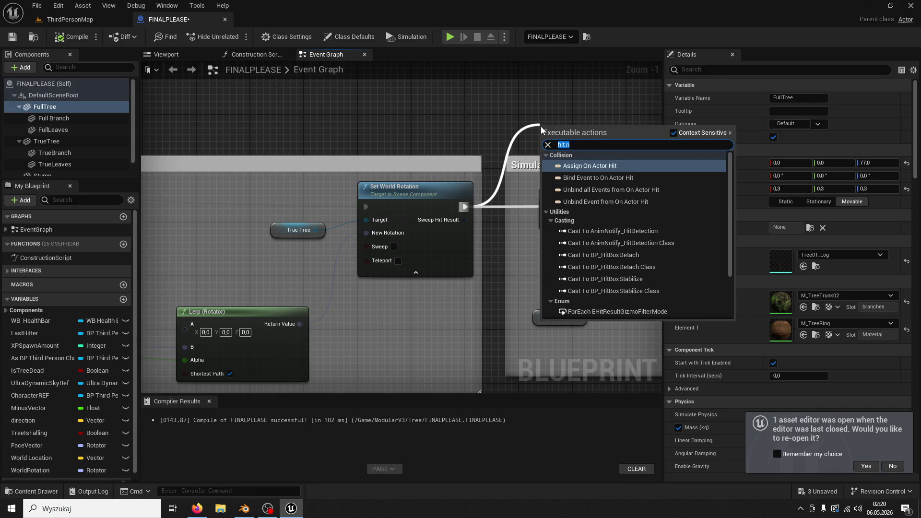
key("BackSpace")
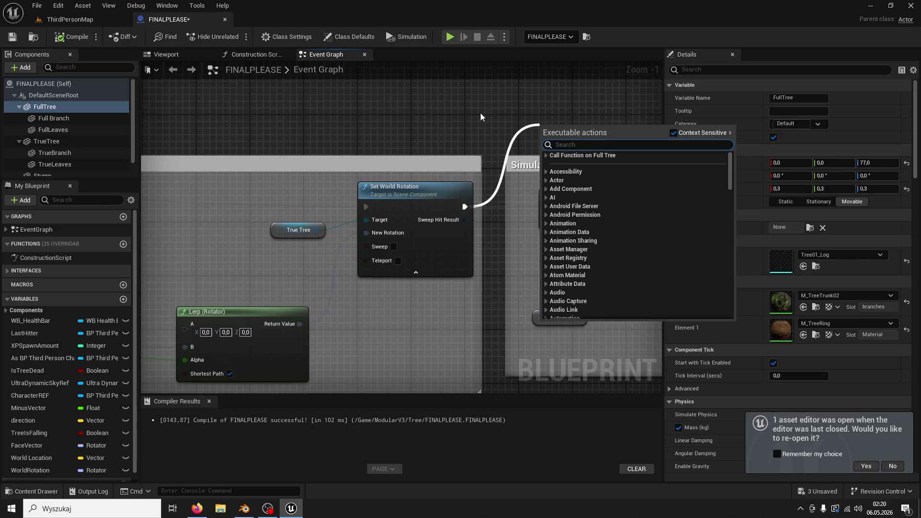
left_click(480, 113)
key("alt+Tab")
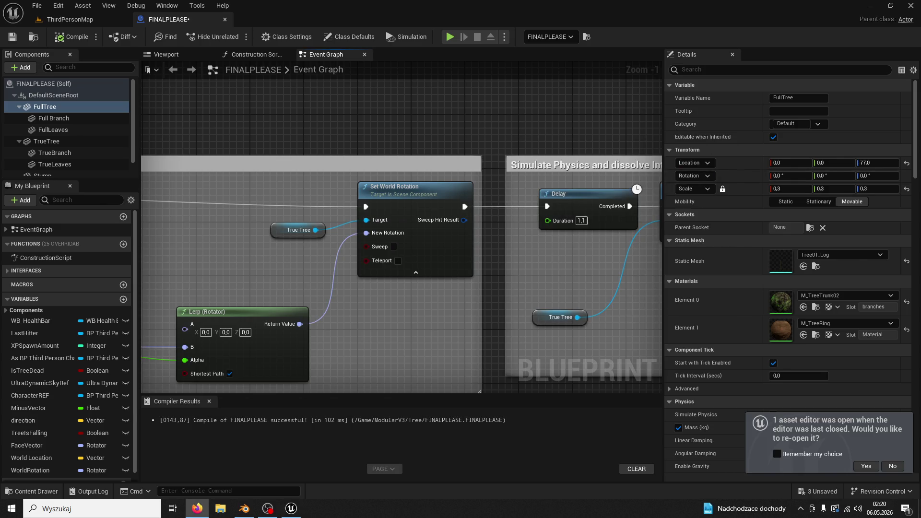
- In ThirdPersonMap, set the tree's locked scale to 0,7 after trying 0,5
left_click(70, 19)
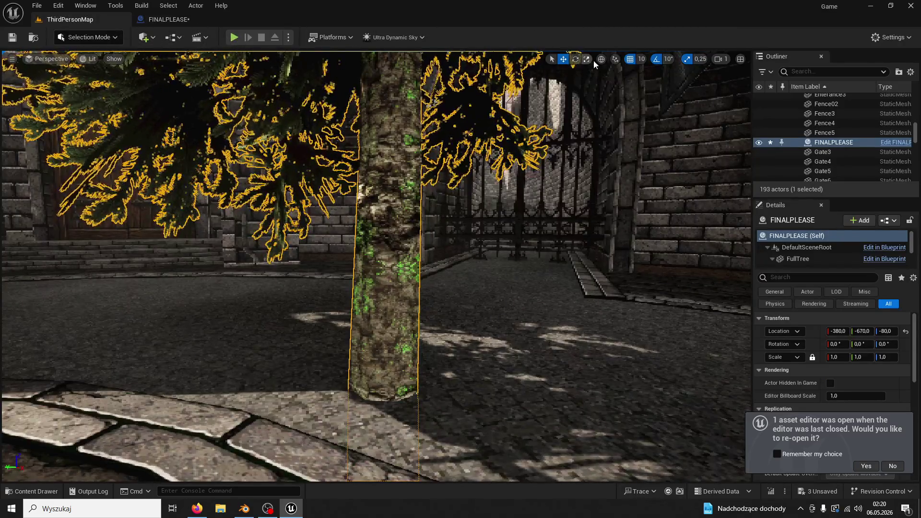
left_click(837, 357)
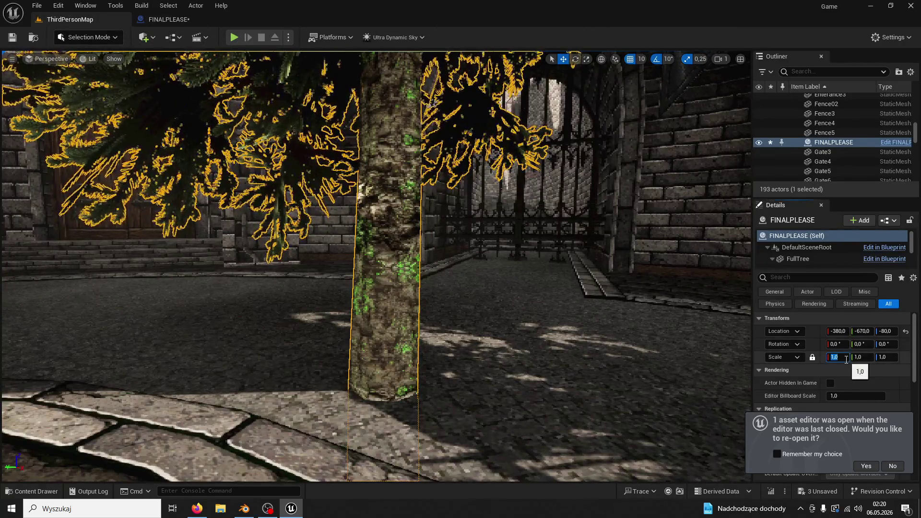
type("0,5")
key("Return")
key("BackSpace")
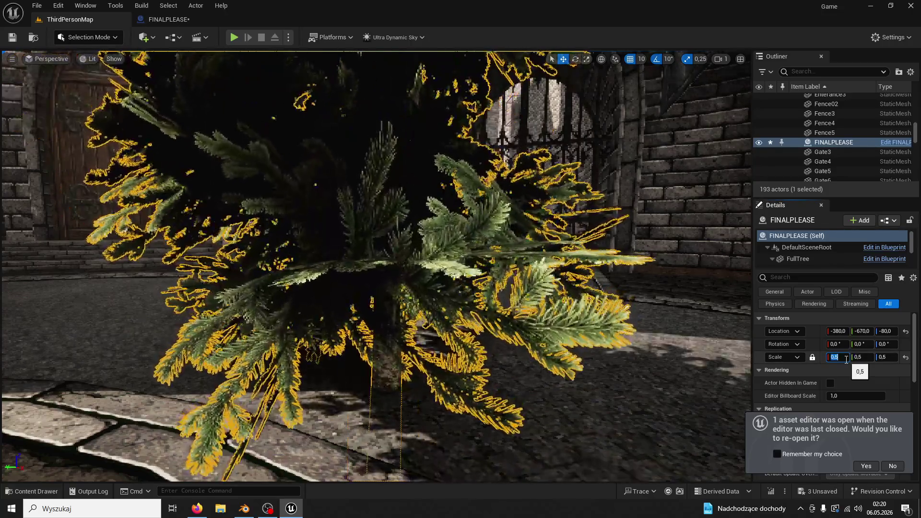
type("0,7")
key("Return")
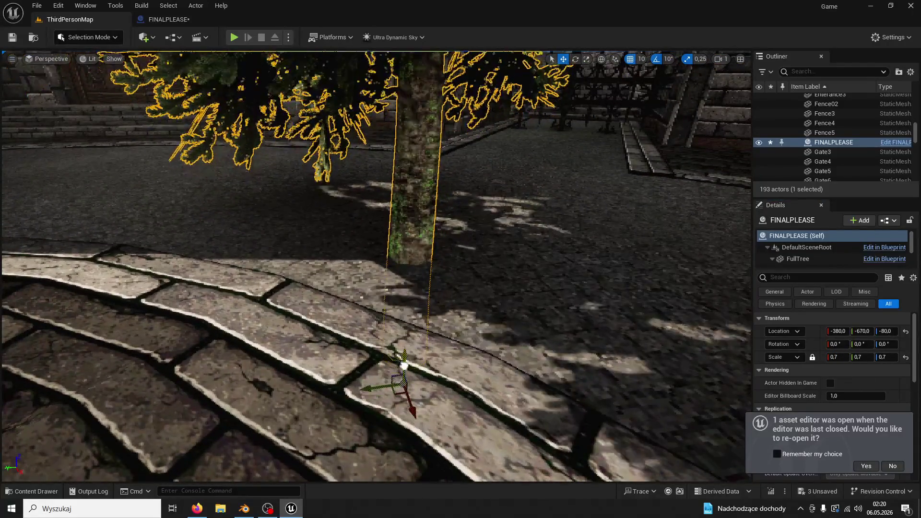
- Raise the tree to Location Z 40, save the level and start a play test
left_click_drag(410, 345, 413, 269)
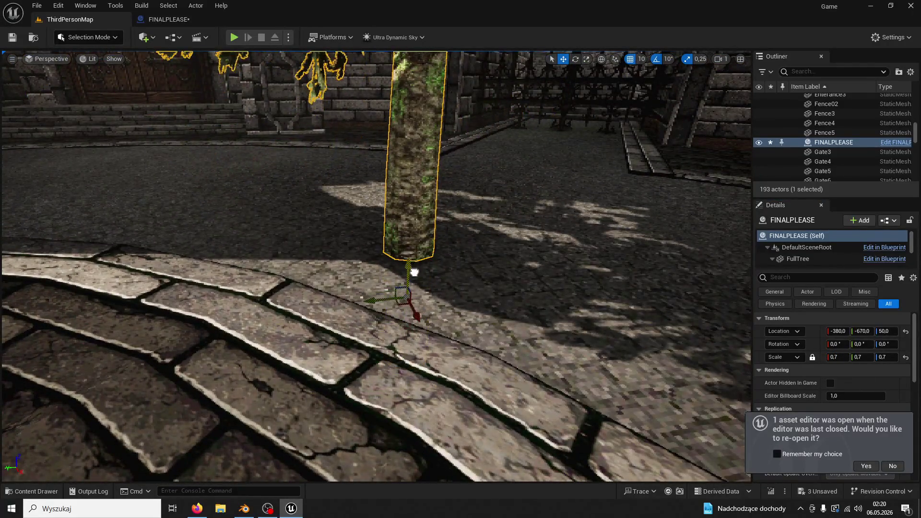
left_click(12, 36)
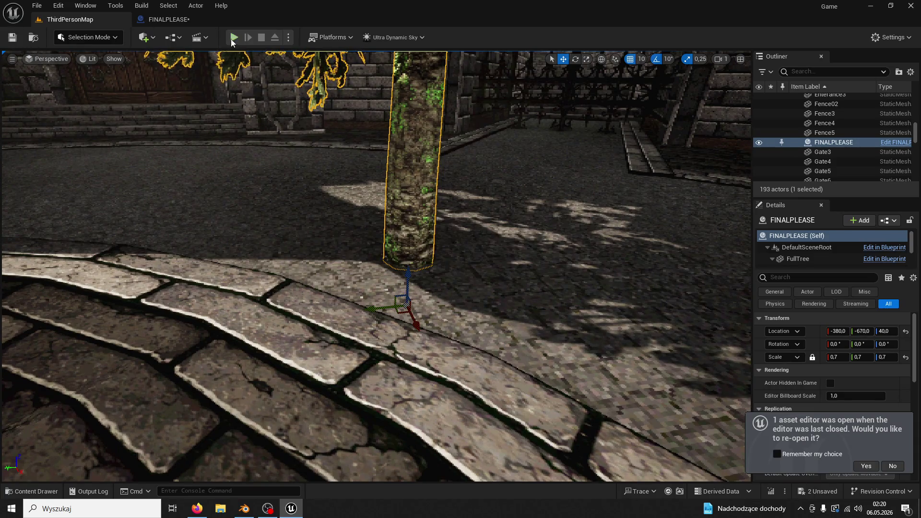
left_click(234, 37)
- Run to the 0.7-scale tree and hit it three times until it falls into a stump and log
key("w")
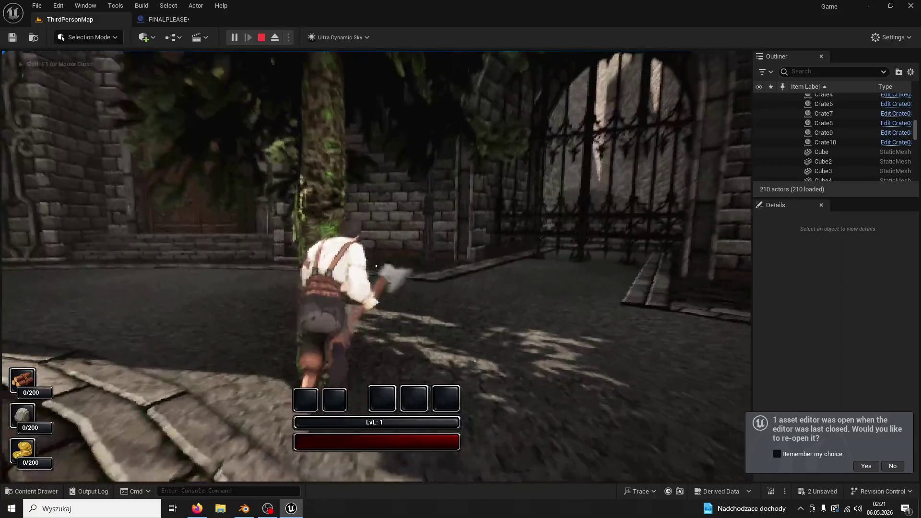
left_click(376, 266)
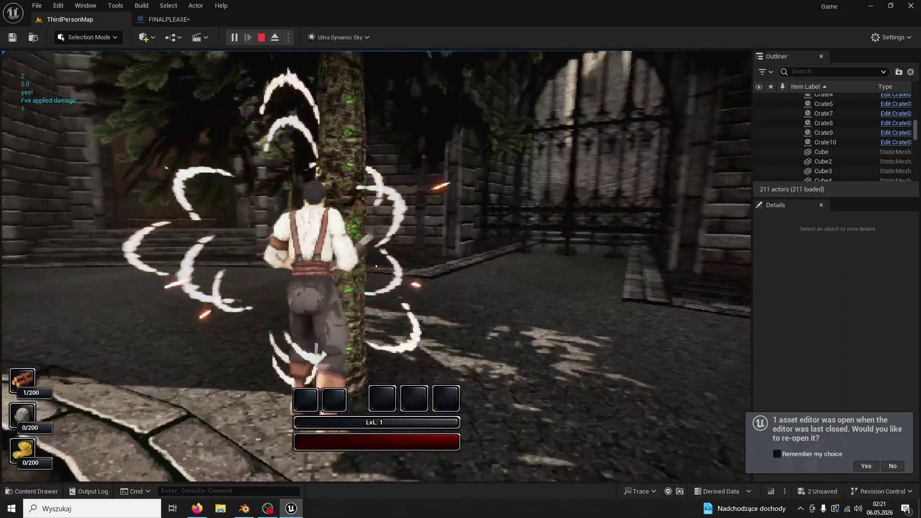
left_click(376, 266)
left_click(376, 266)
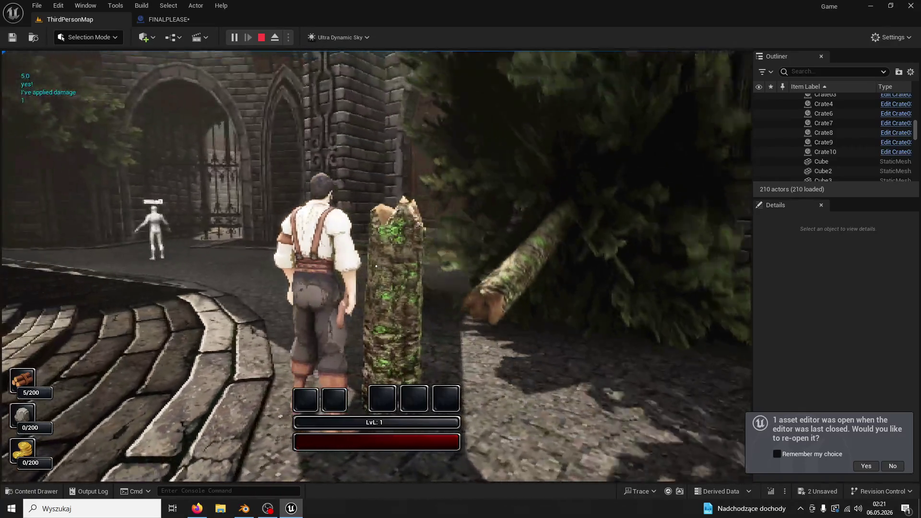
- Stop play, lower the tree to Location Z 10, and run to it in a new play test
key("Escape")
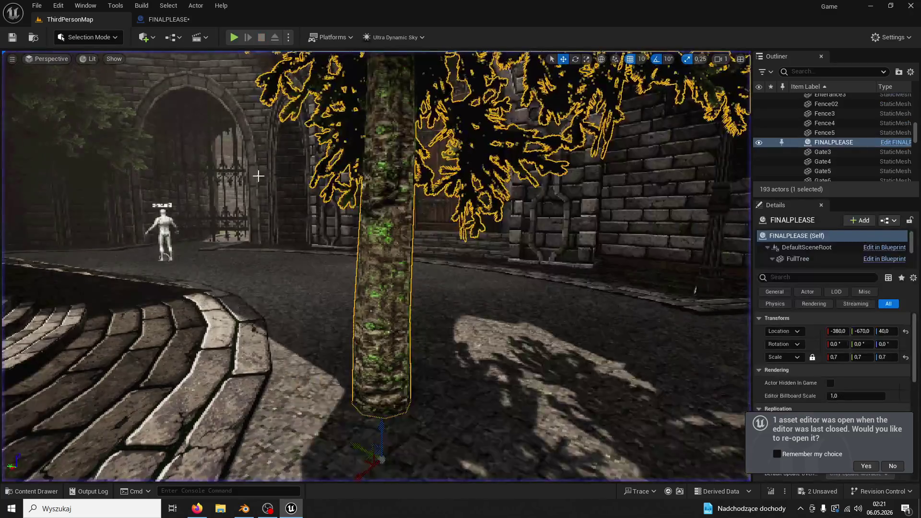
left_click_drag(386, 420, 387, 384)
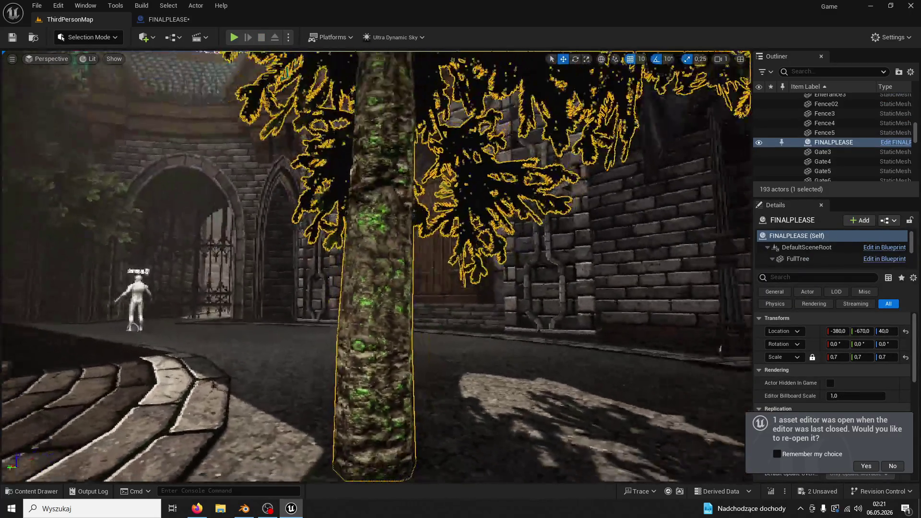
left_click_drag(385, 417, 385, 417)
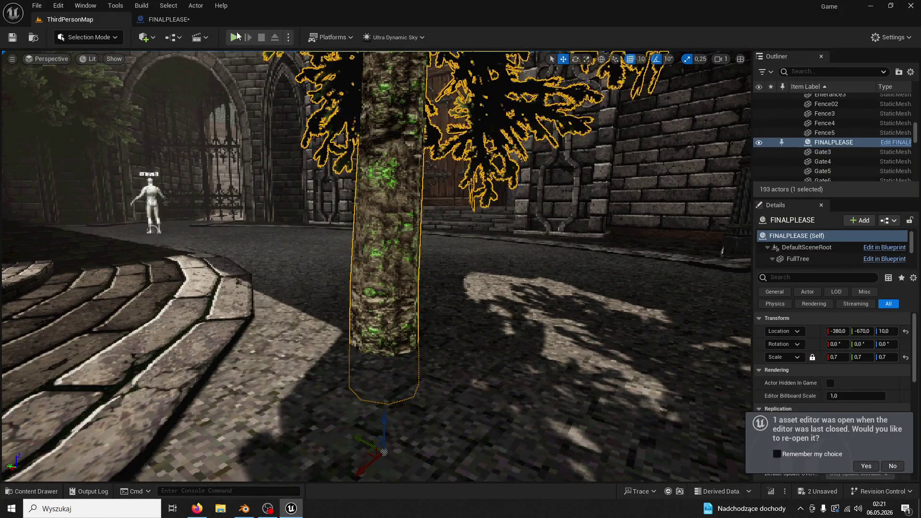
left_click(234, 37)
key("w")
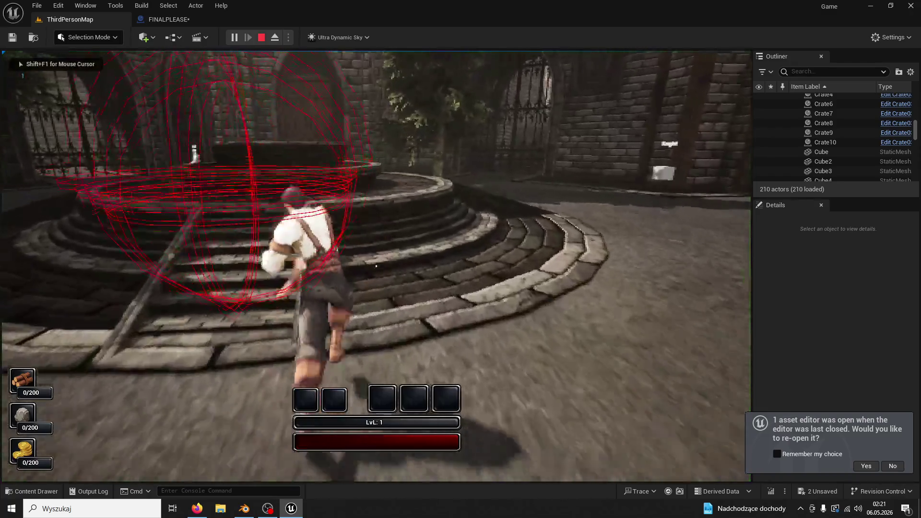
key("w")
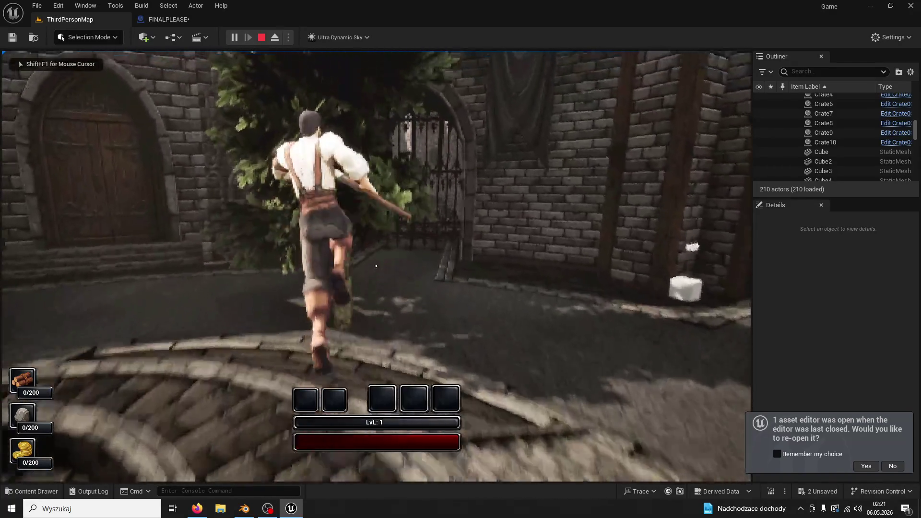
key("w")
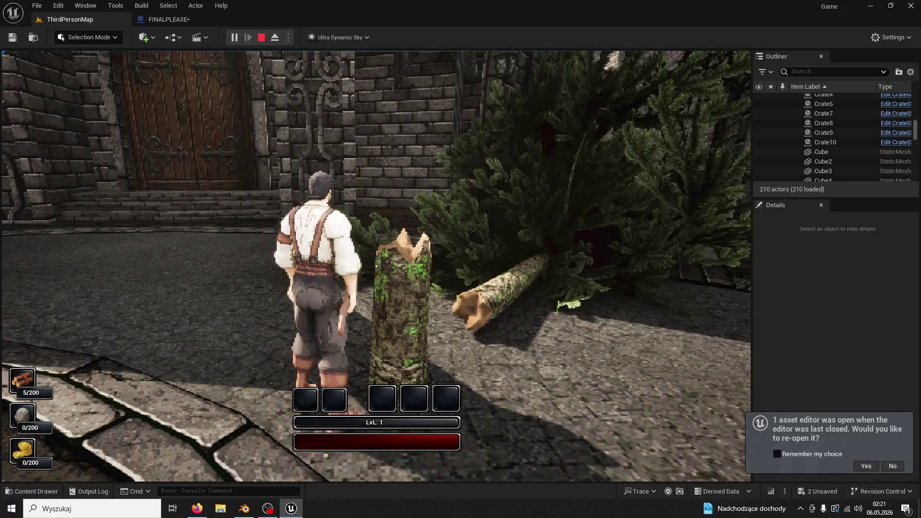
key("w")
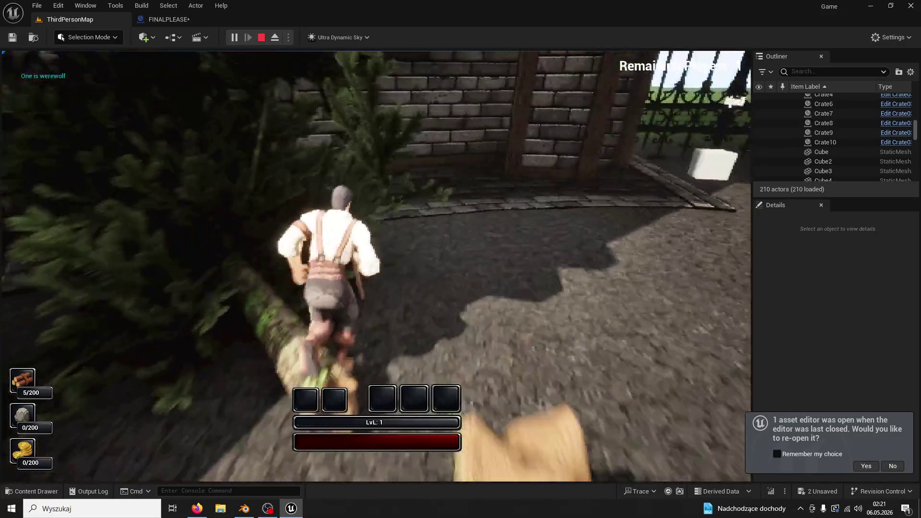
- Restart the play session and chop the tree down again for 5/200 wood
key("Escape")
key("alt+p")
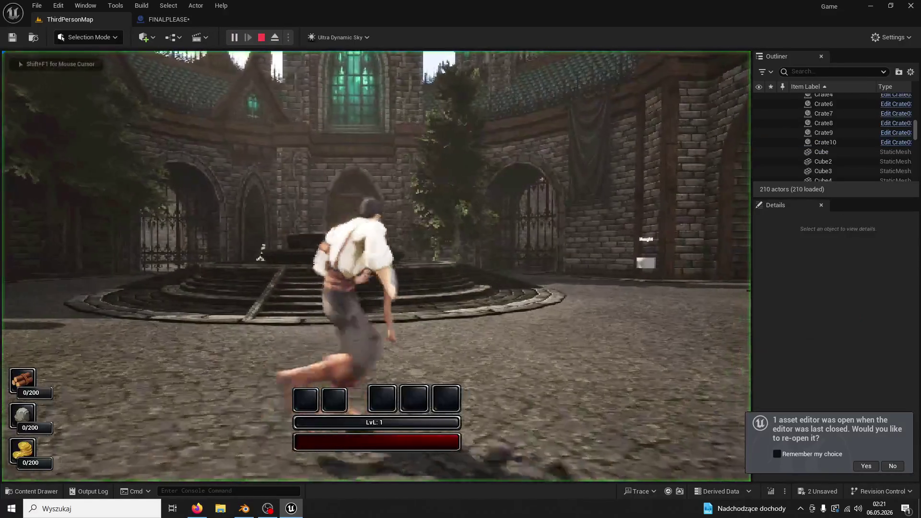
key("w")
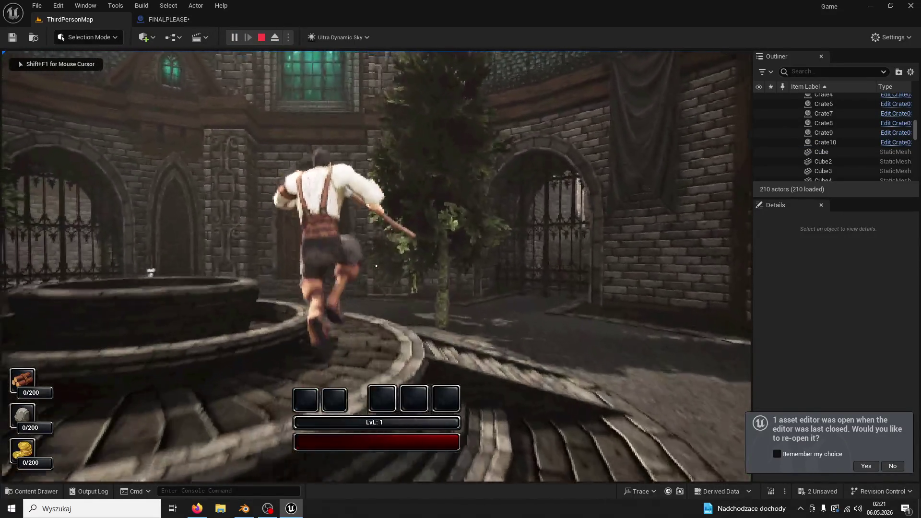
key("w")
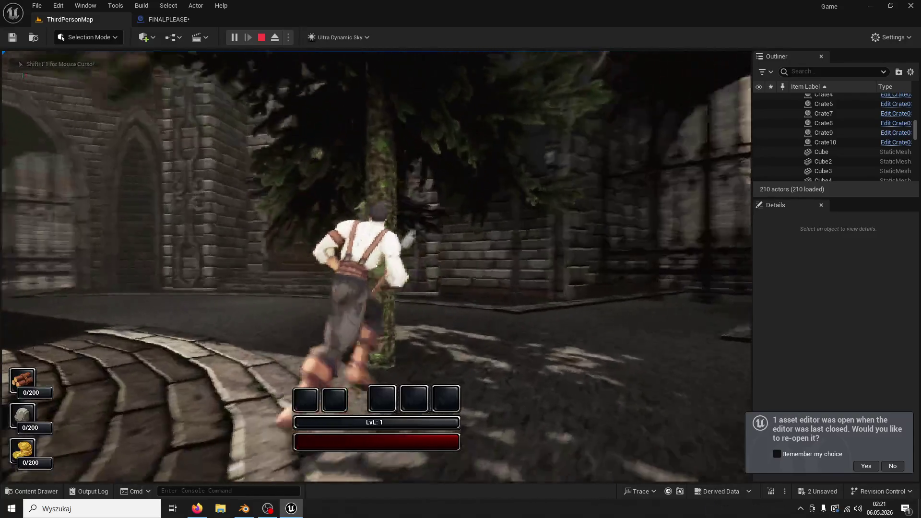
left_click(376, 266)
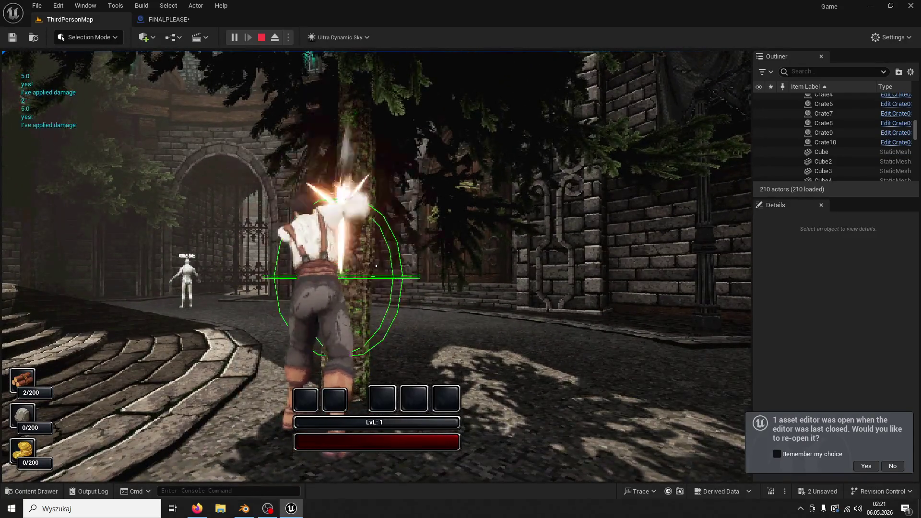
left_click(376, 266)
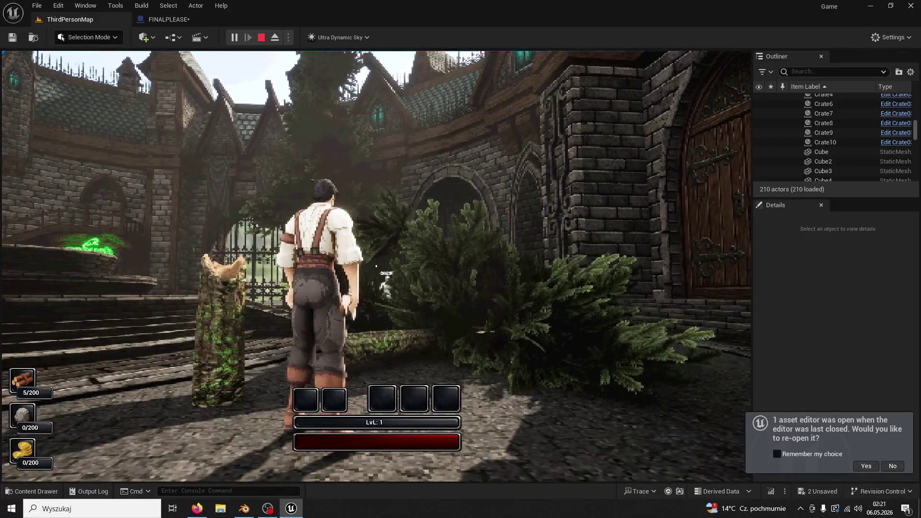
- Stop play and set the FINALPLEASE tree's scale to 0,8 on all axes
key("Escape")
left_click(157, 19)
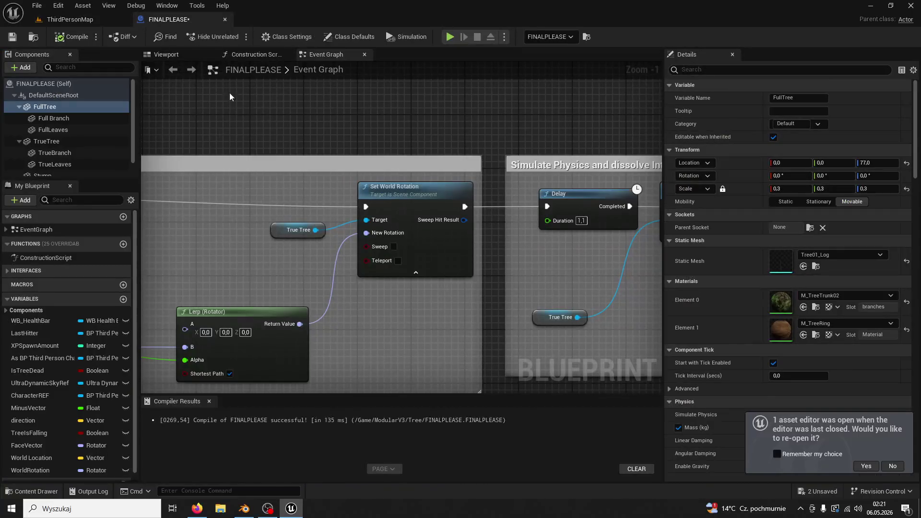
left_click(29, 491)
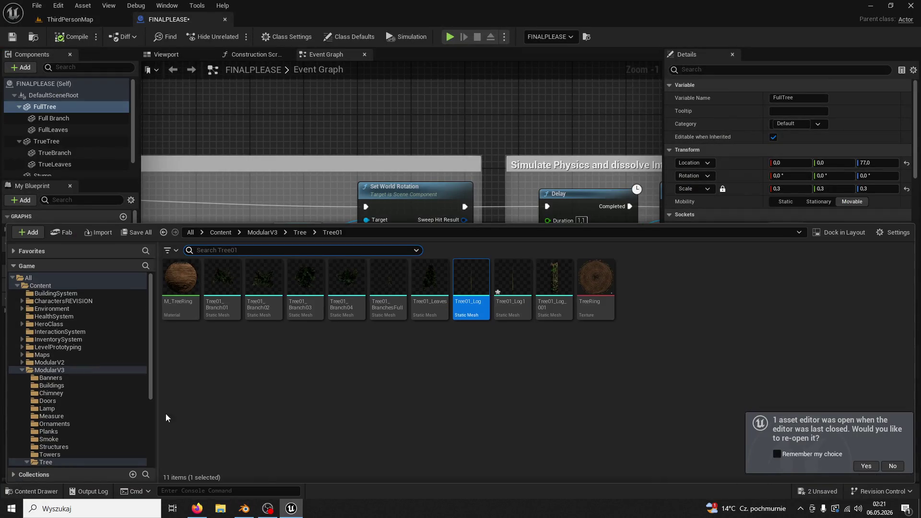
left_click(103, 23)
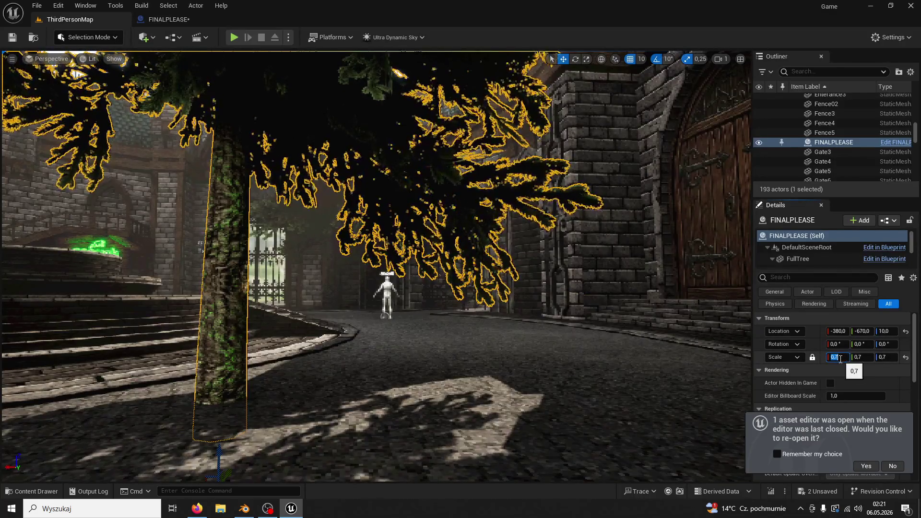
type("0,8")
key("Return")
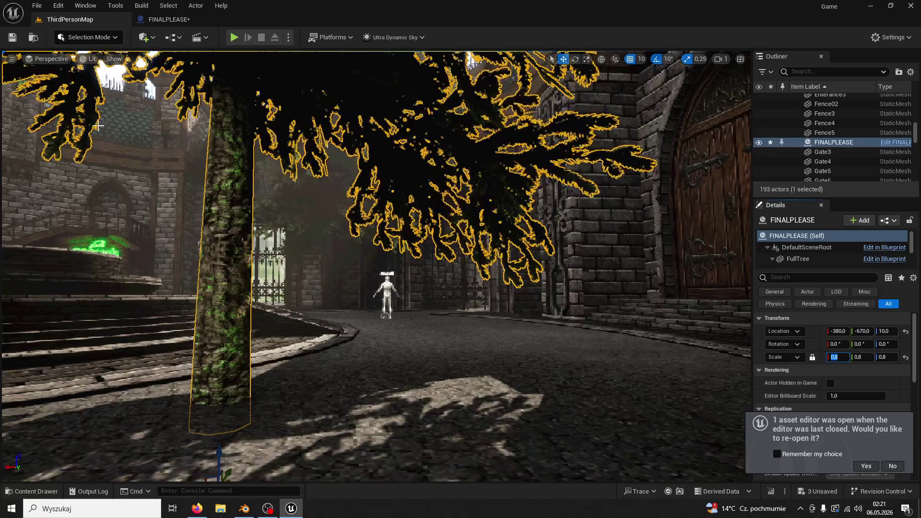
- Play test the 0.8-scale tree, swing at it once, and stop
left_click(233, 37)
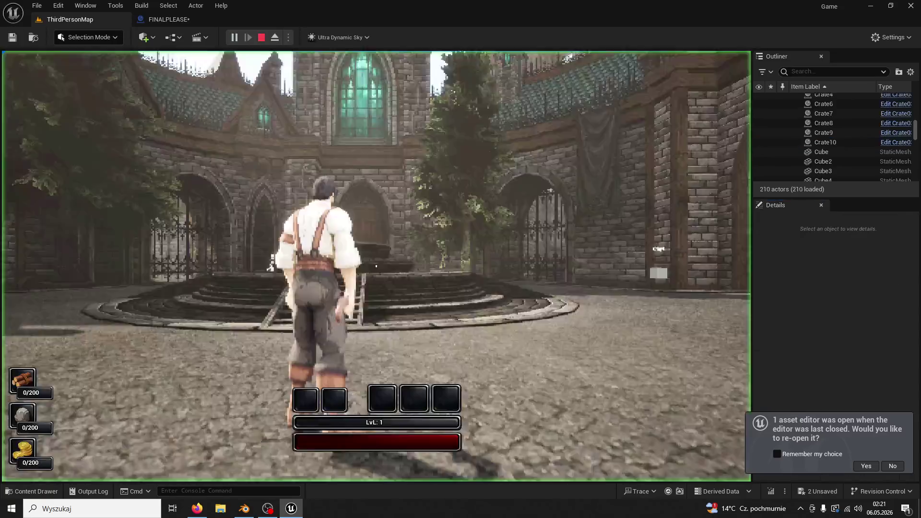
key("w")
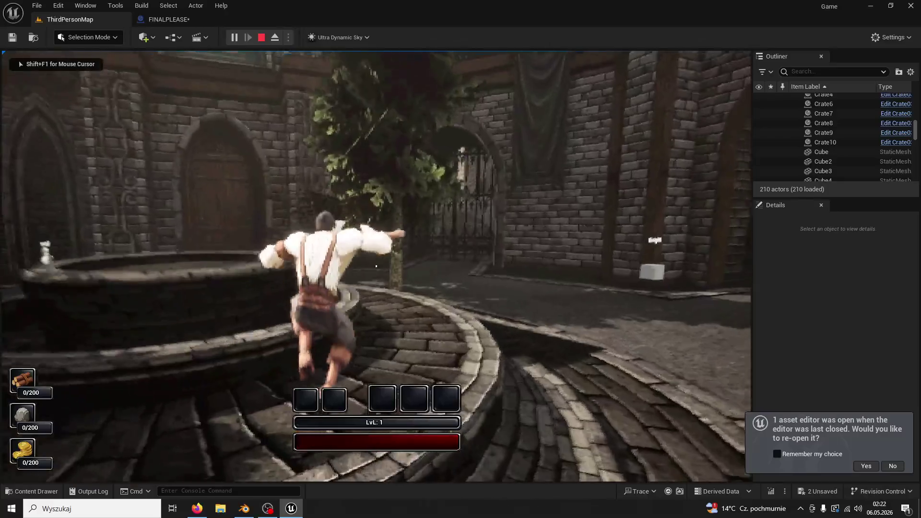
key("w")
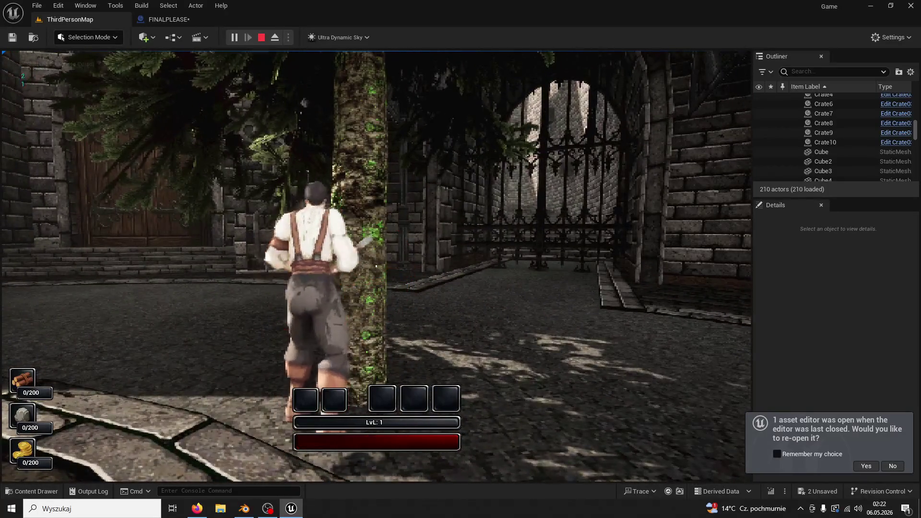
left_click(376, 266)
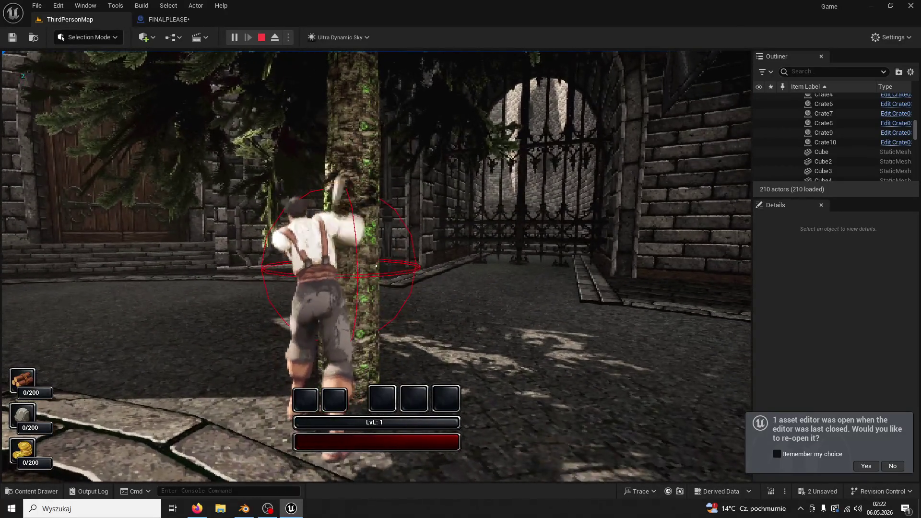
key("Escape")
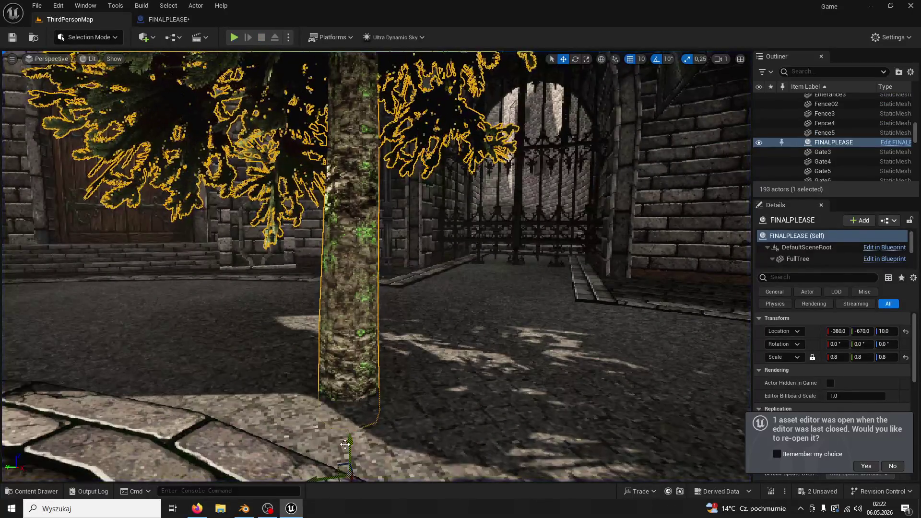
- Sink the tree to Location Z -30 and chop it down in a new play test
left_click_drag(345, 445, 346, 471)
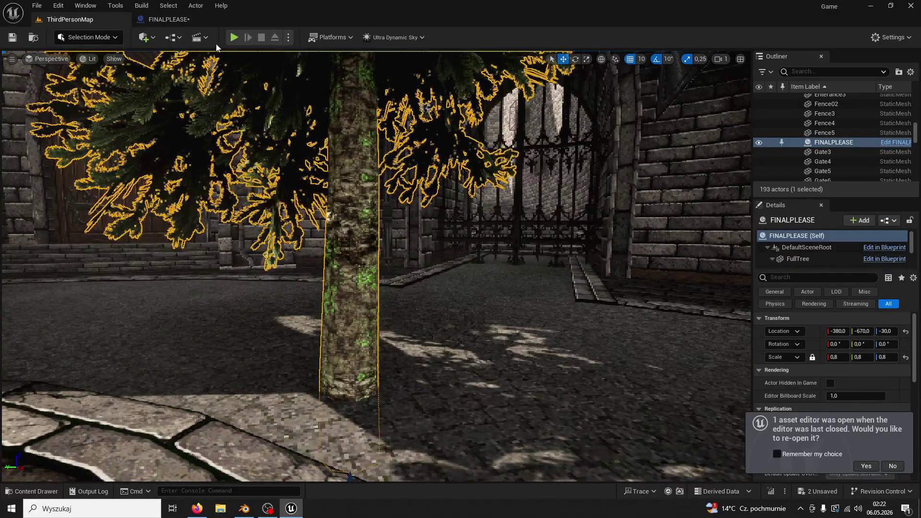
left_click(233, 38)
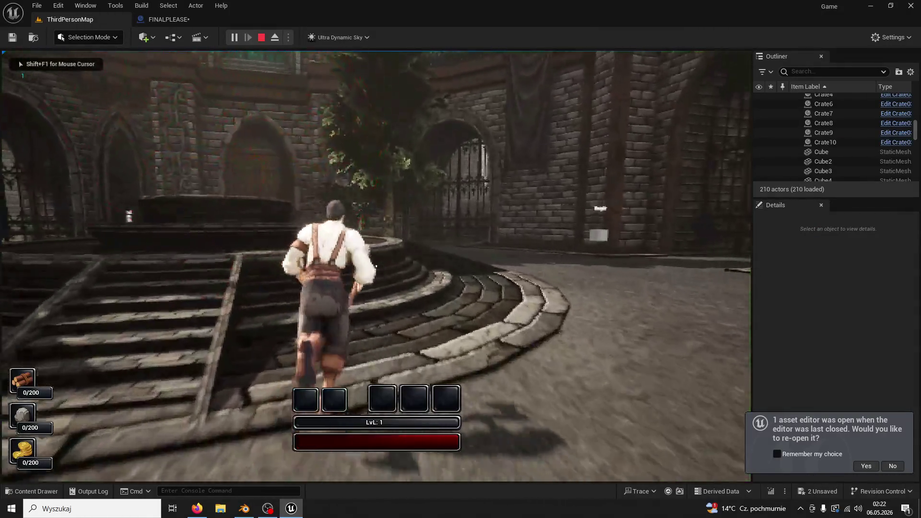
key("w")
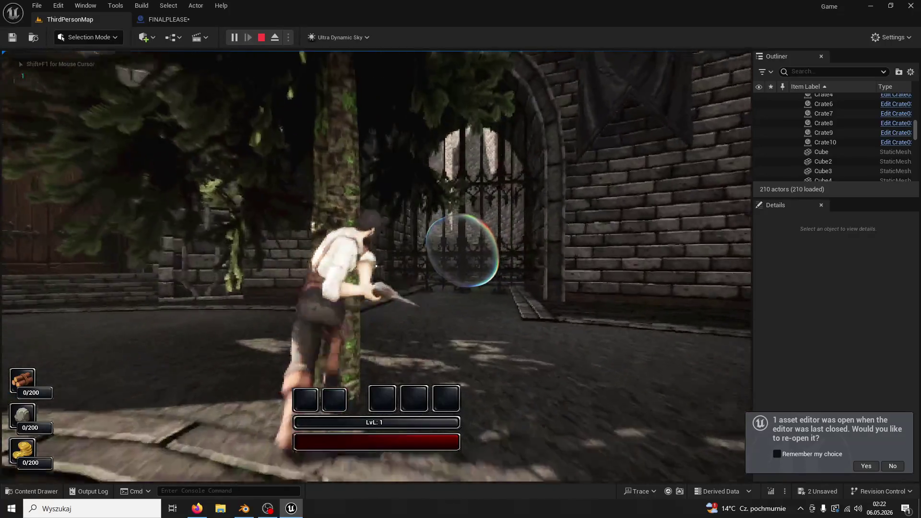
left_click(376, 266)
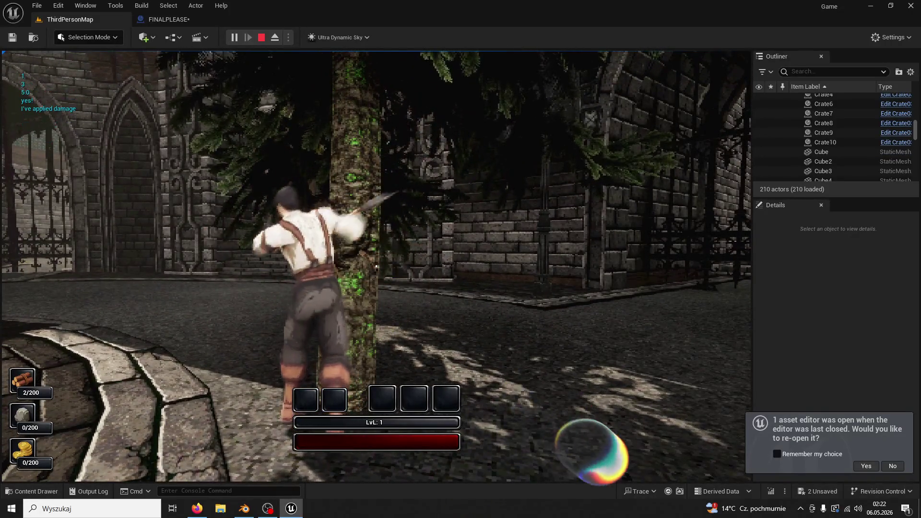
left_click(376, 266)
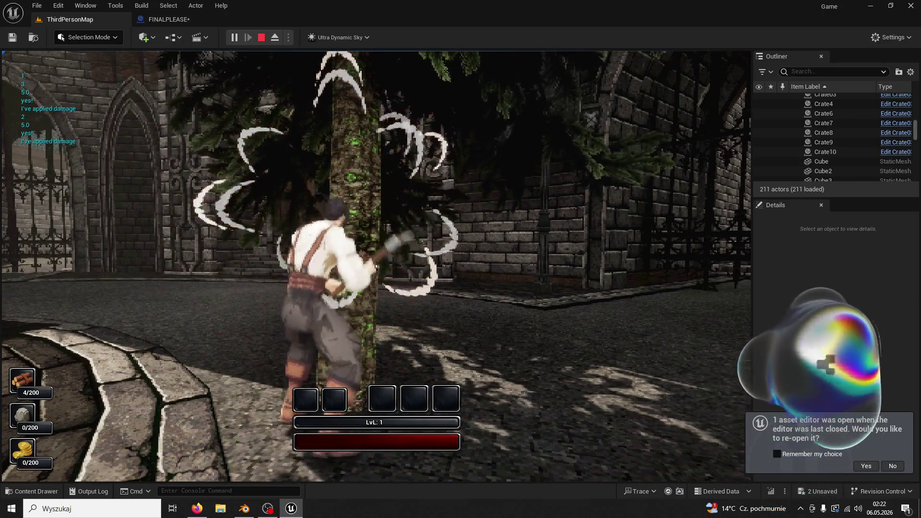
left_click(376, 266)
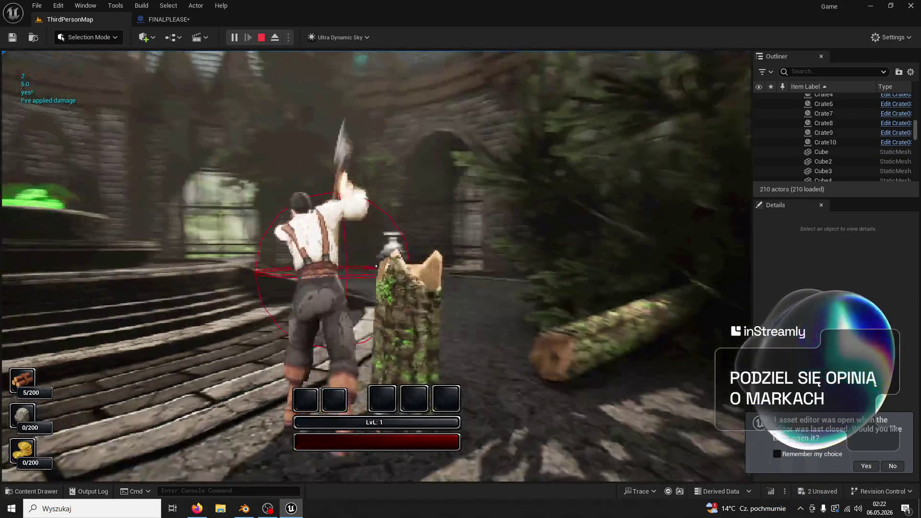
- Restart the play session and fell the tree again with four hits for 5 wood
key("Escape")
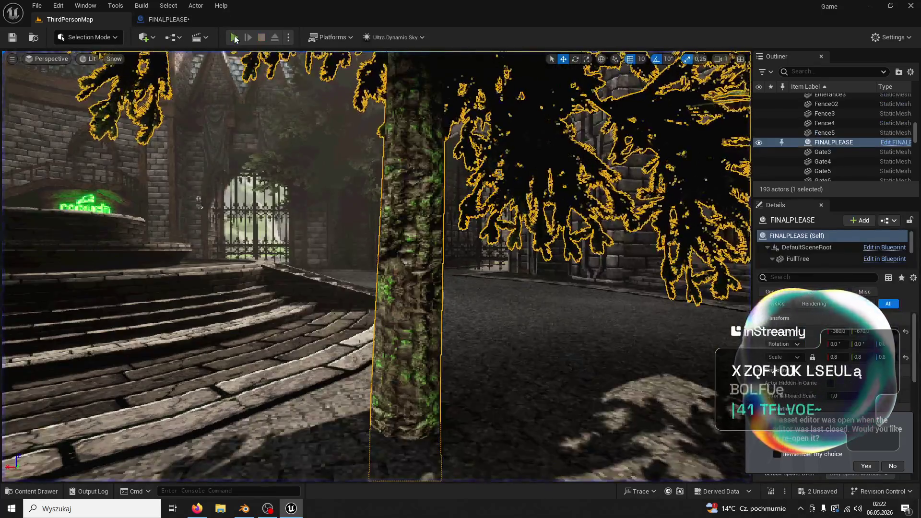
key("alt+p")
key("w")
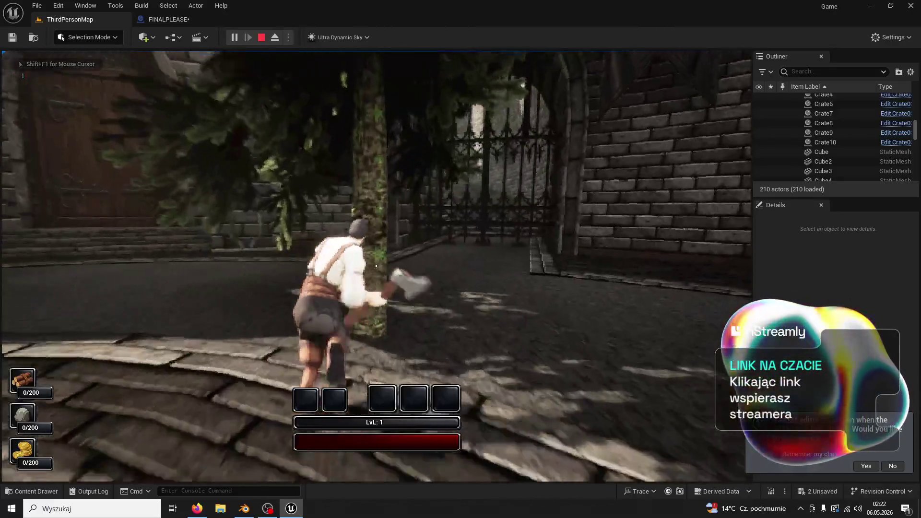
left_click(376, 265)
left_click(376, 265)
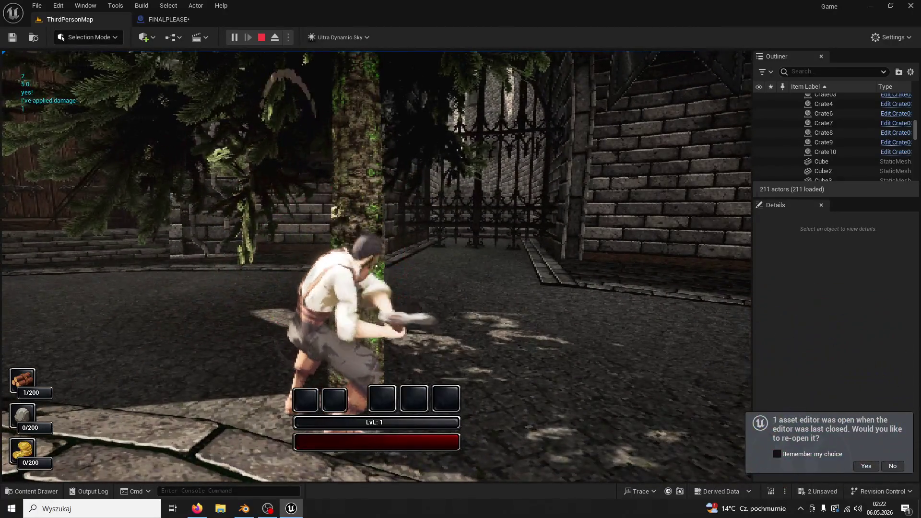
left_click(376, 266)
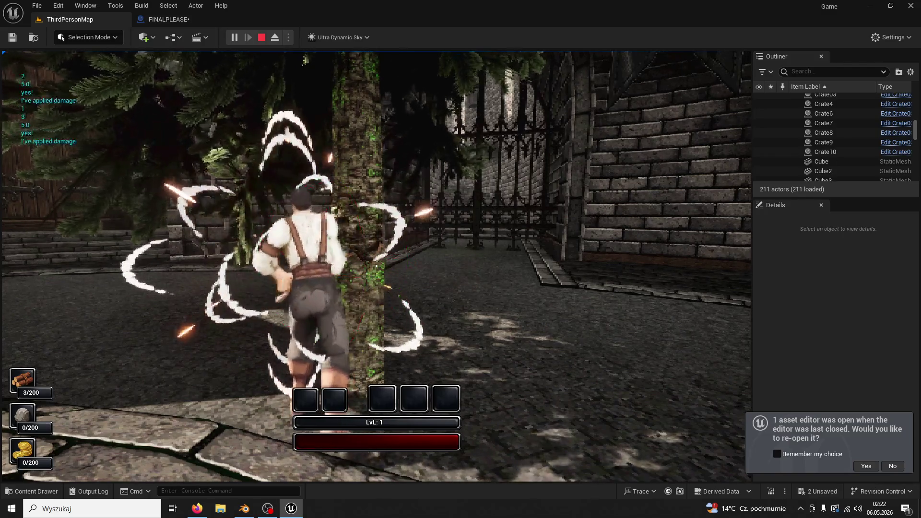
left_click(376, 266)
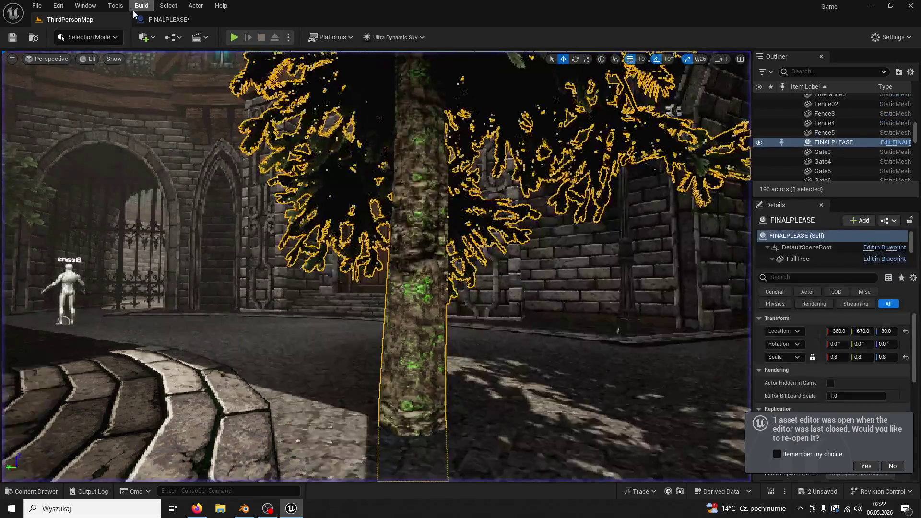
- Alt-drag tree copies FINALPLEASE2–FINALPLEASE5 around the plaza and start a play test
left_click(168, 19)
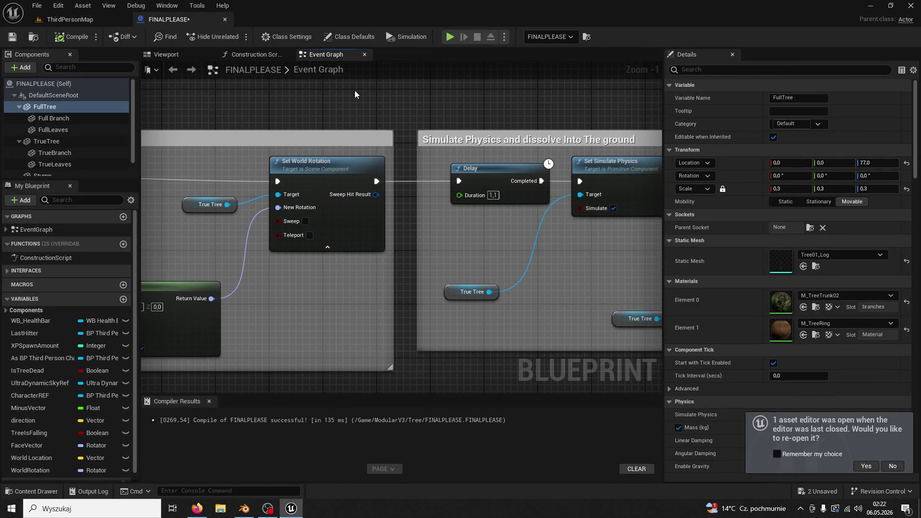
left_click(72, 20)
key("f")
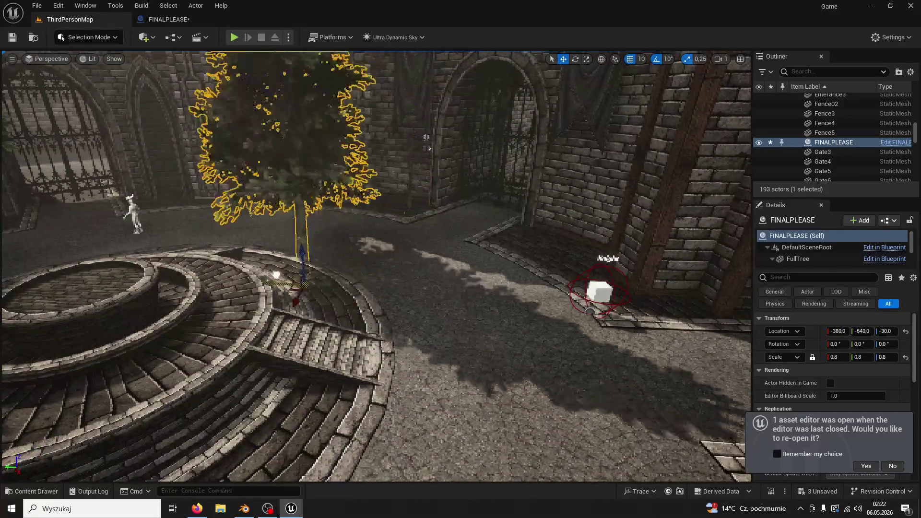
left_click_drag(305, 278, 104, 233)
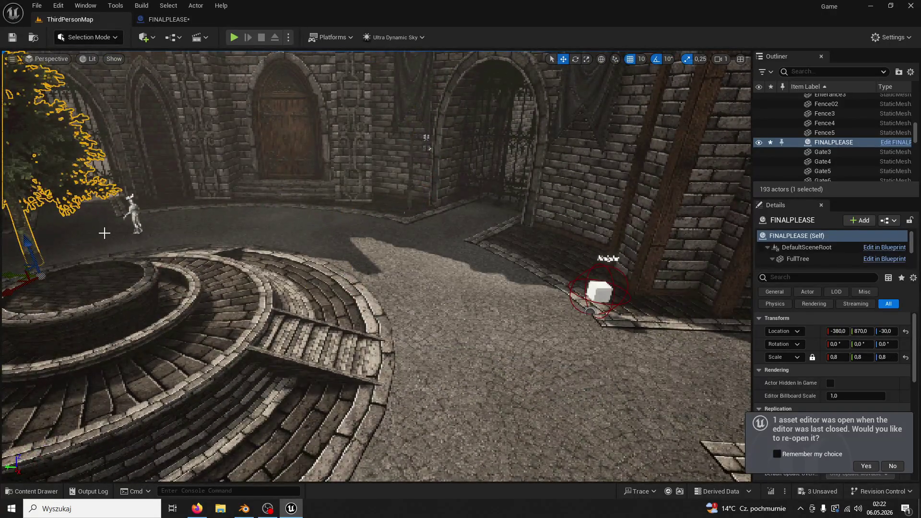
mouse_move(19, 277)
left_mouse_down("alt")
mouse_move(199, 274)
mouse_move(228, 281)
mouse_move(322, 273)
left_mouse_up("alt")
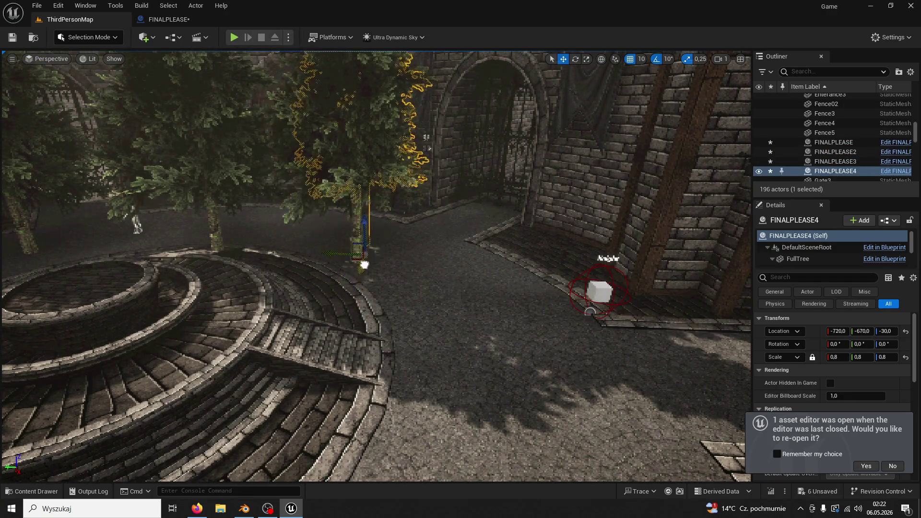
left_click_drag(292, 241, 172, 233, "alt")
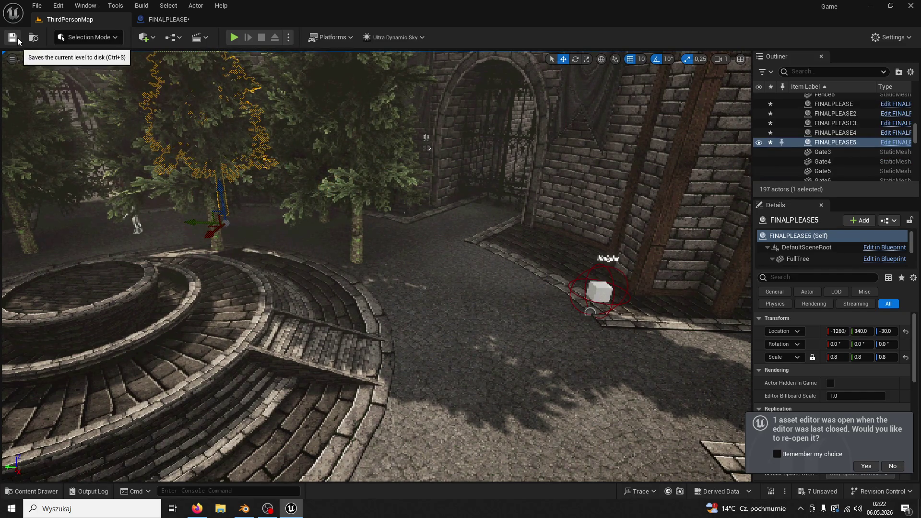
left_click(236, 37)
key("w")
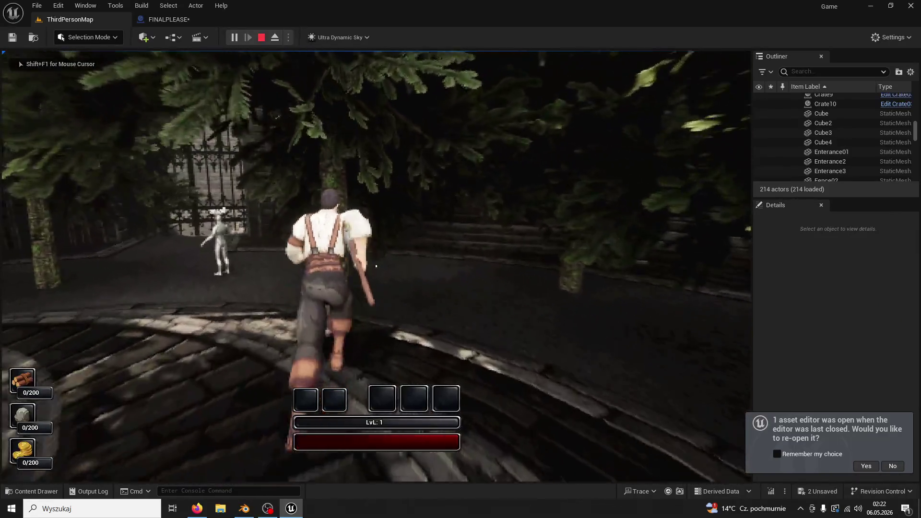
- Swing at a tree, then cap the frame rate with the console command 'setmaxFPS 60'
left_click(376, 267)
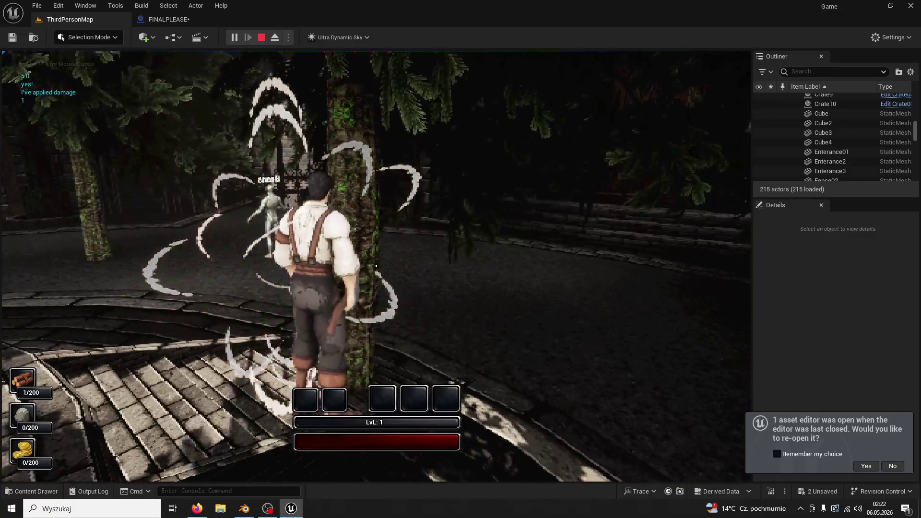
key("shift+F1")
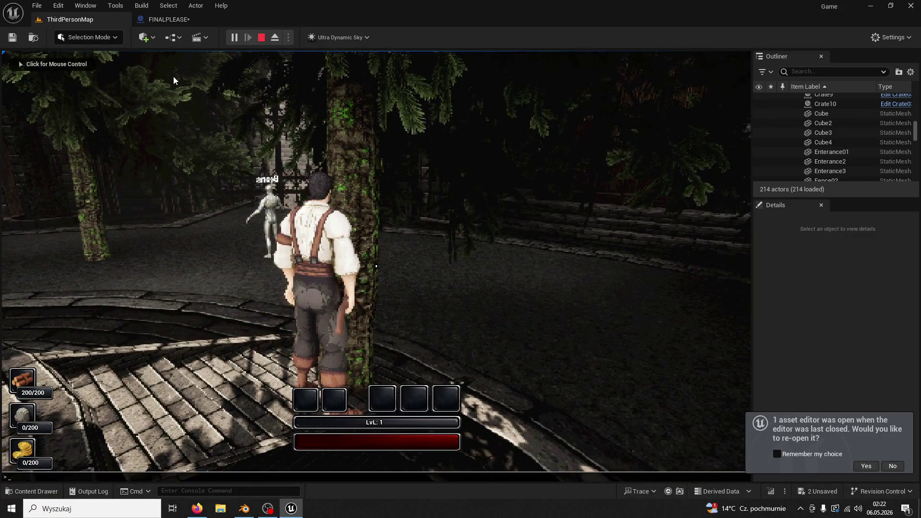
key("grave")
type("setmax")
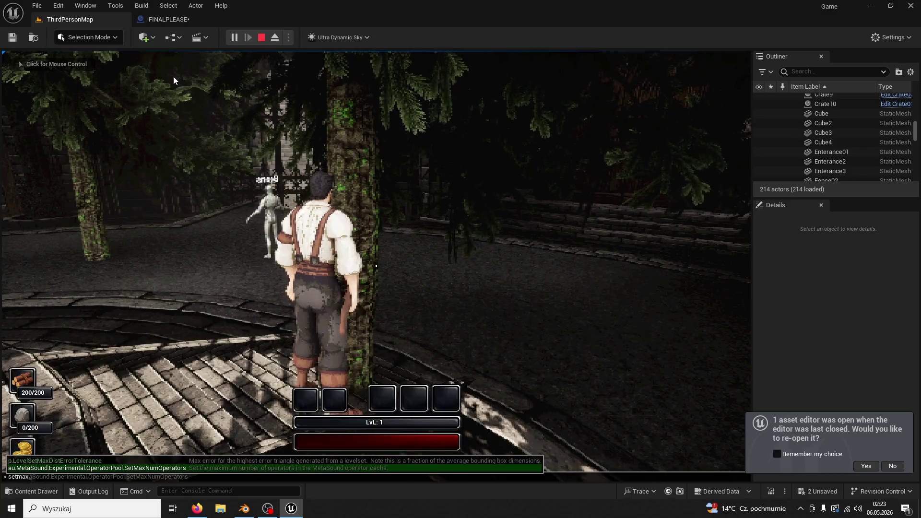
type("F")
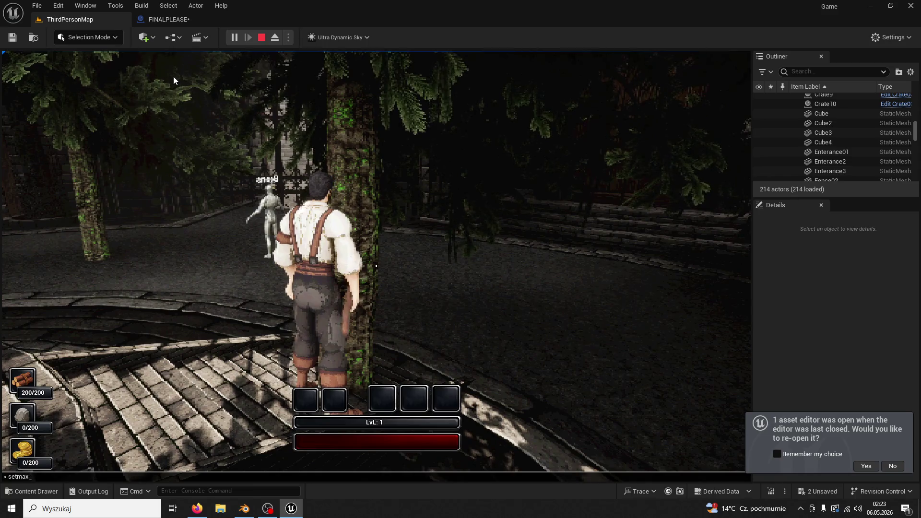
key("BackSpace")
key("BackSpace")
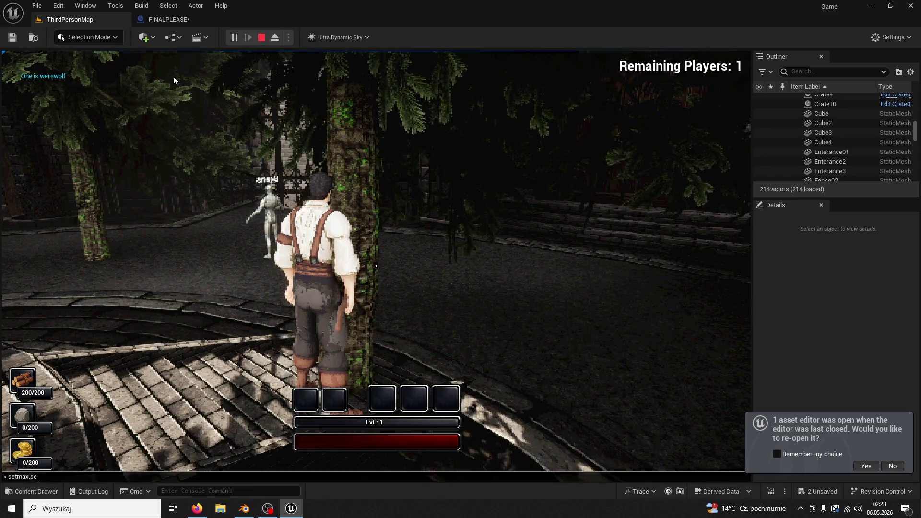
type("x")
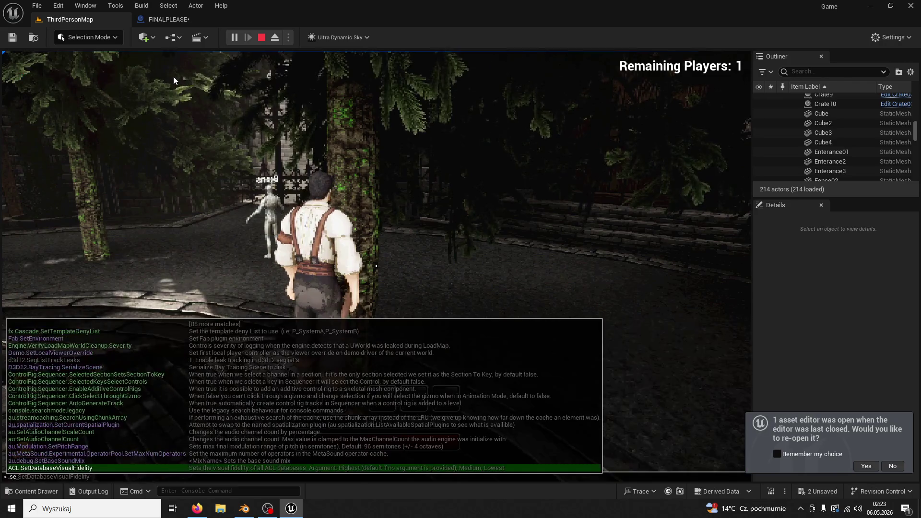
type("FPS 60")
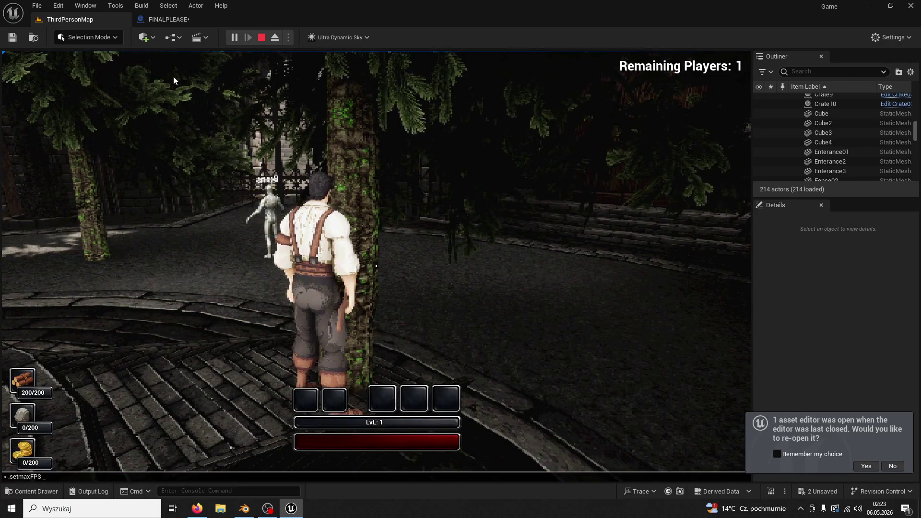
- Run through the courtyard attacking trees and the mannequin, then stop the play test
left_click(376, 266)
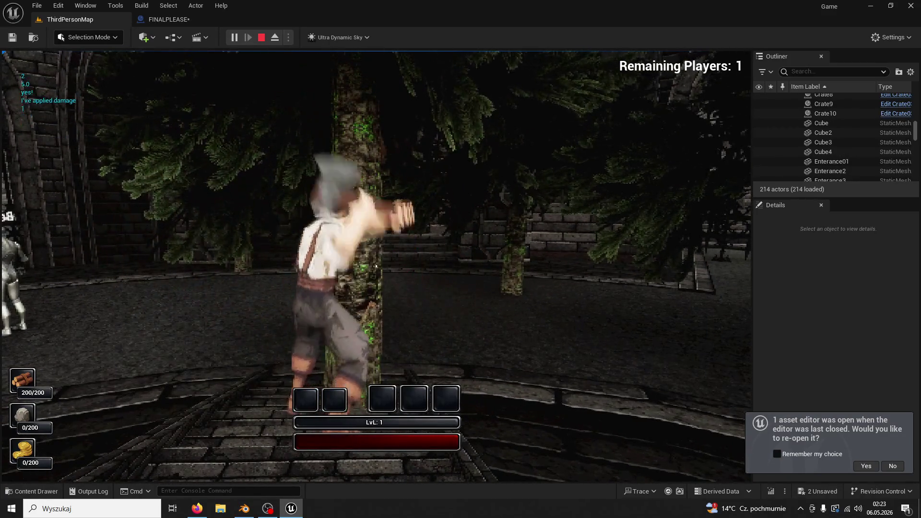
key("w")
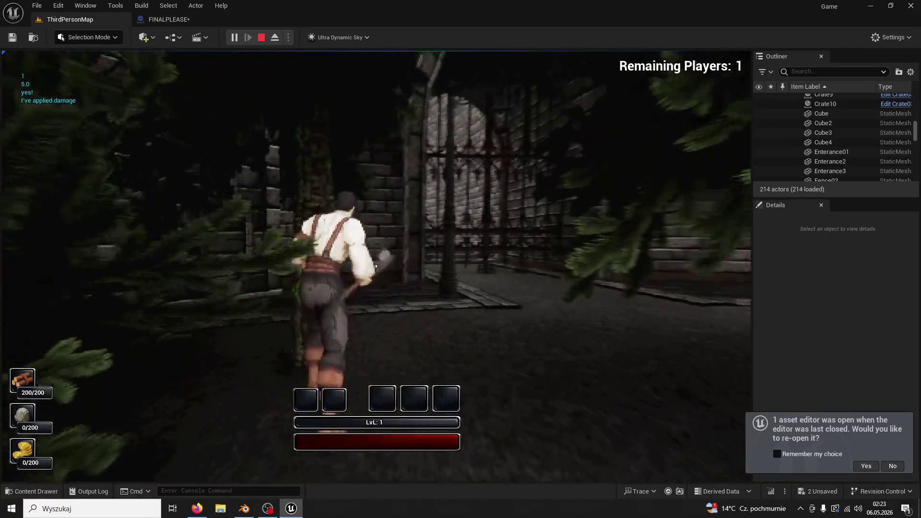
left_click(376, 266)
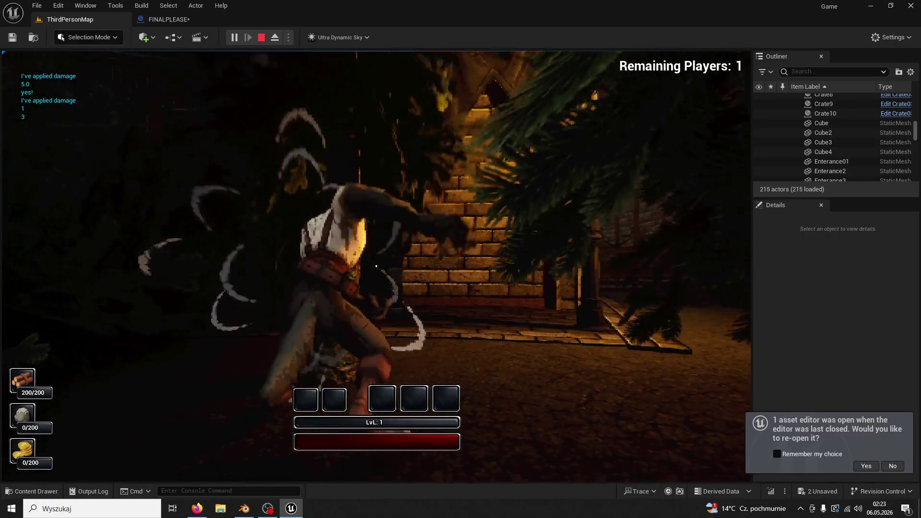
key("w")
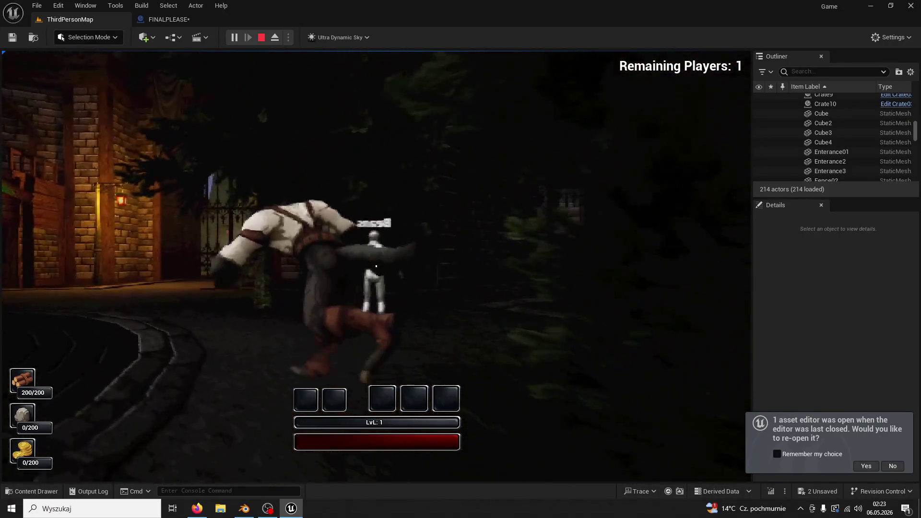
left_click(376, 266)
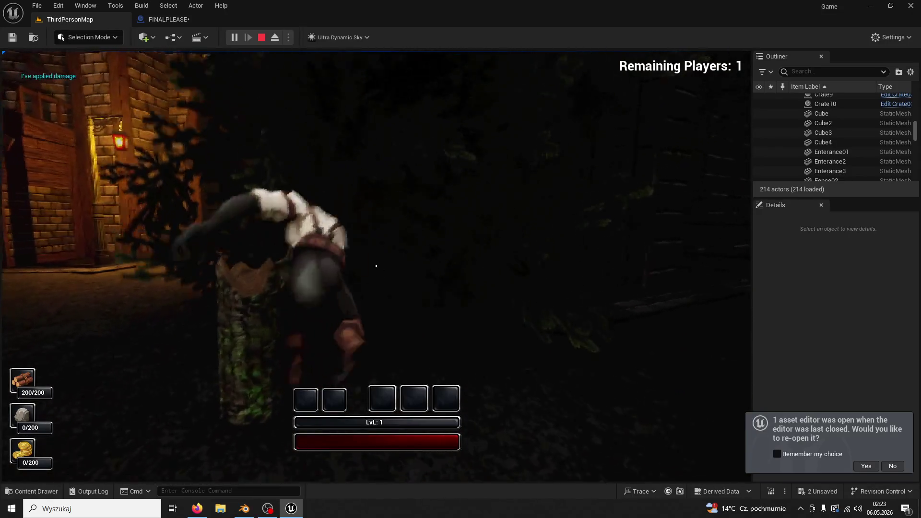
key("w")
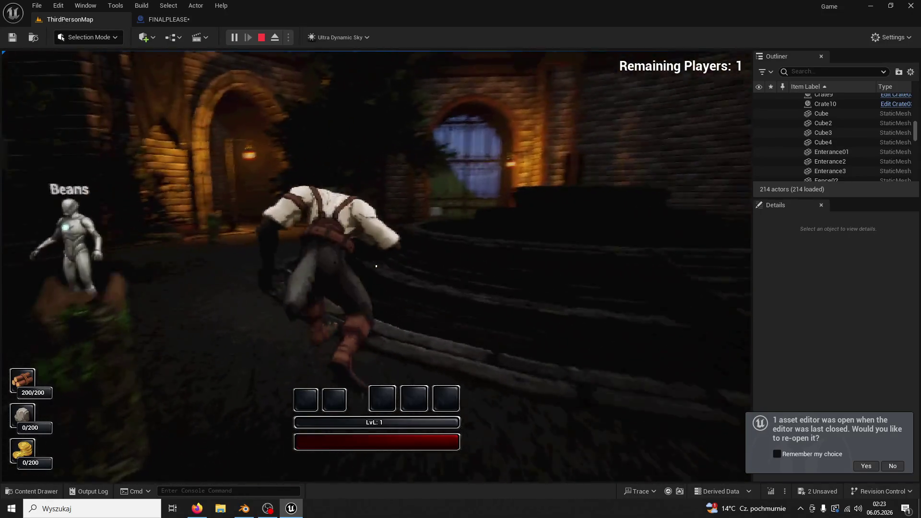
key("w")
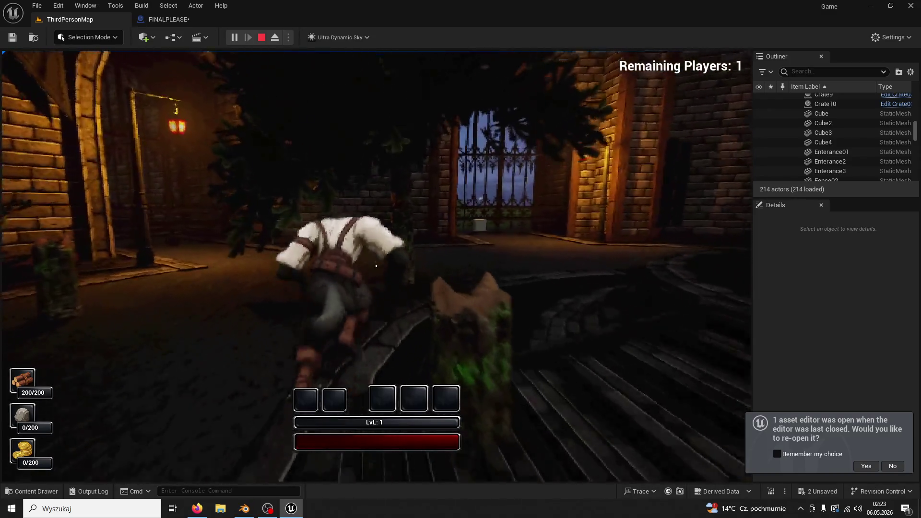
left_click(376, 267)
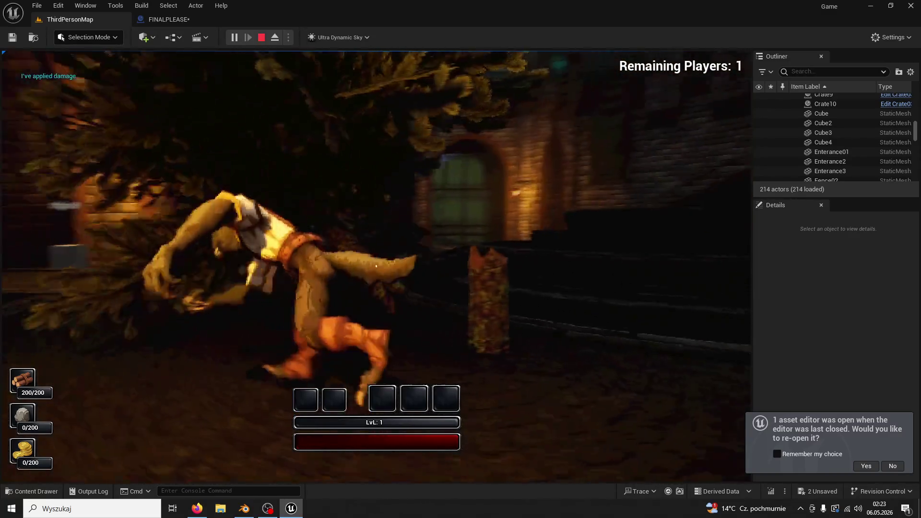
key("Escape")
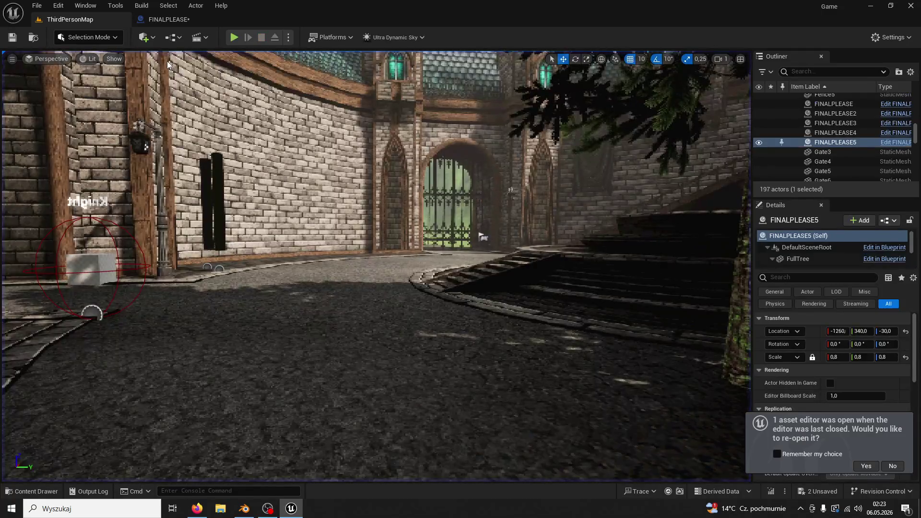
- Check the FINALPLEASE graph, then start a play test in ThirdPersonMap
left_click(159, 20)
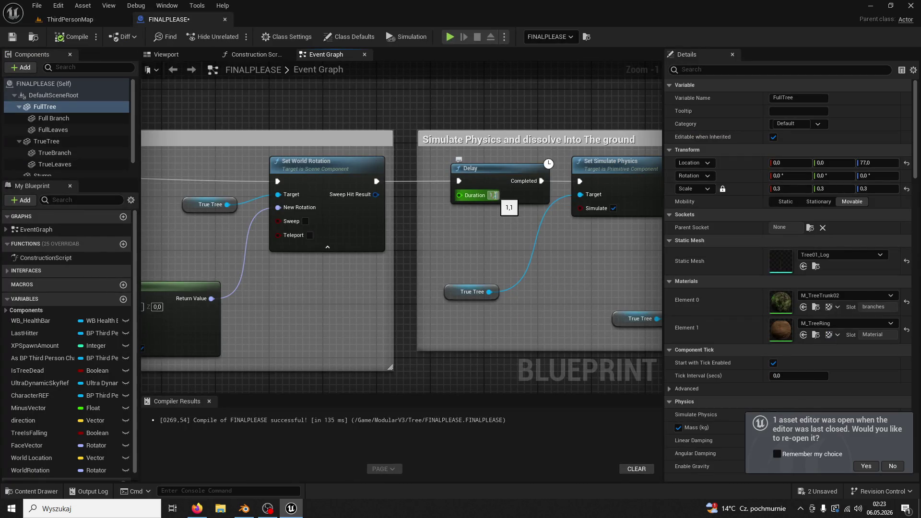
left_click(85, 21)
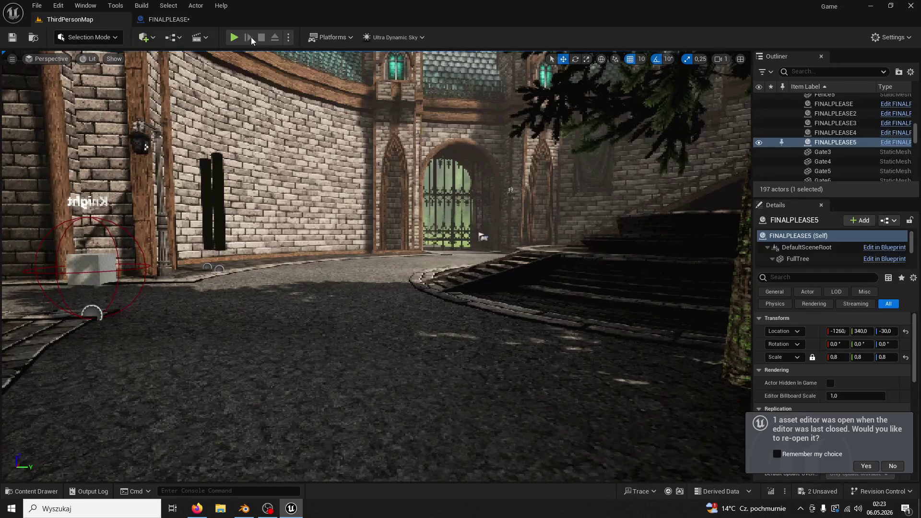
key("alt+p")
key("w")
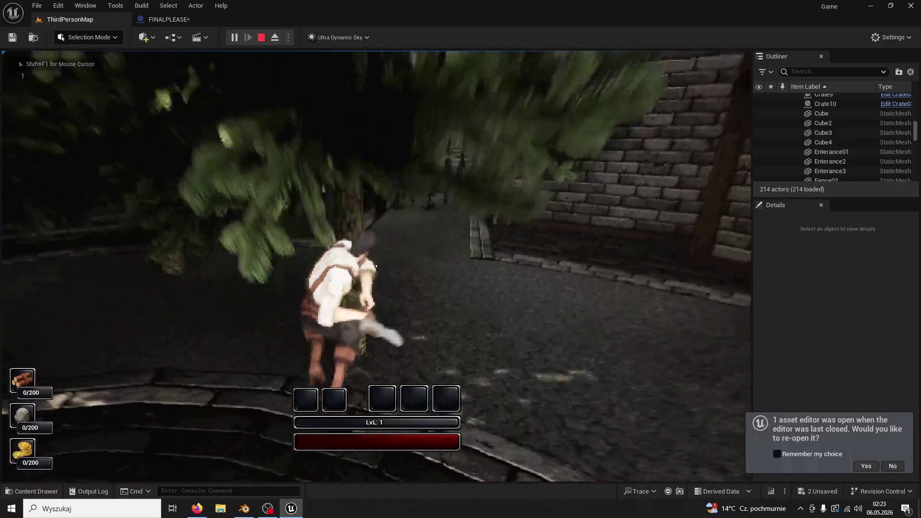
- Fell a tree with five hits for 5/200 wood, then stop and reopen the FINALPLEASE graph
left_click(376, 266)
left_click(376, 266)
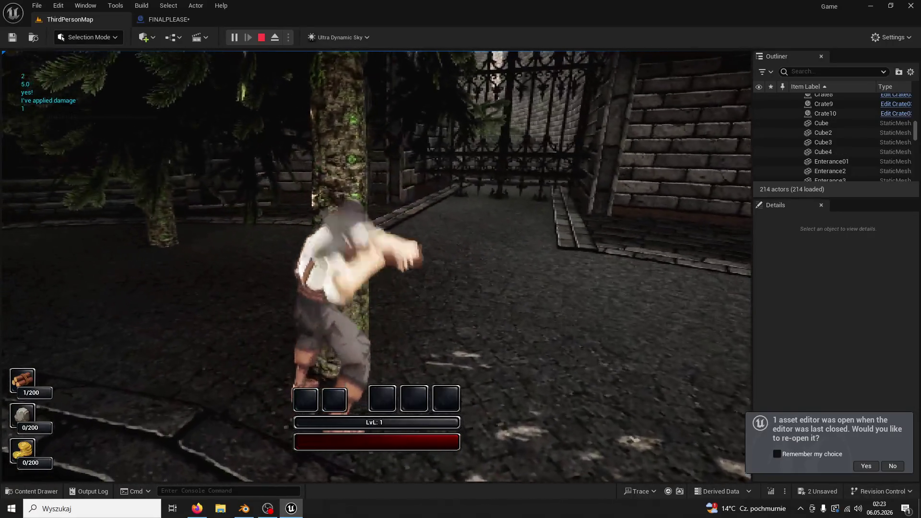
left_click(376, 266)
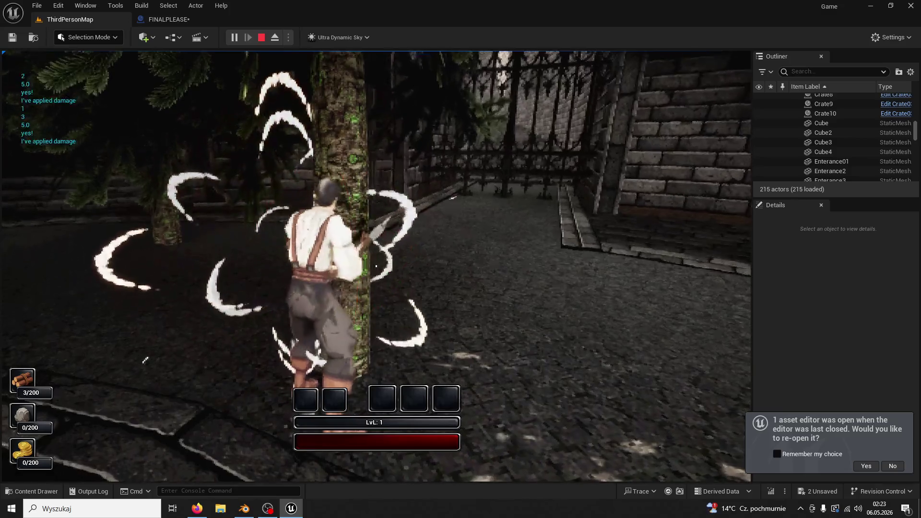
left_click(376, 266)
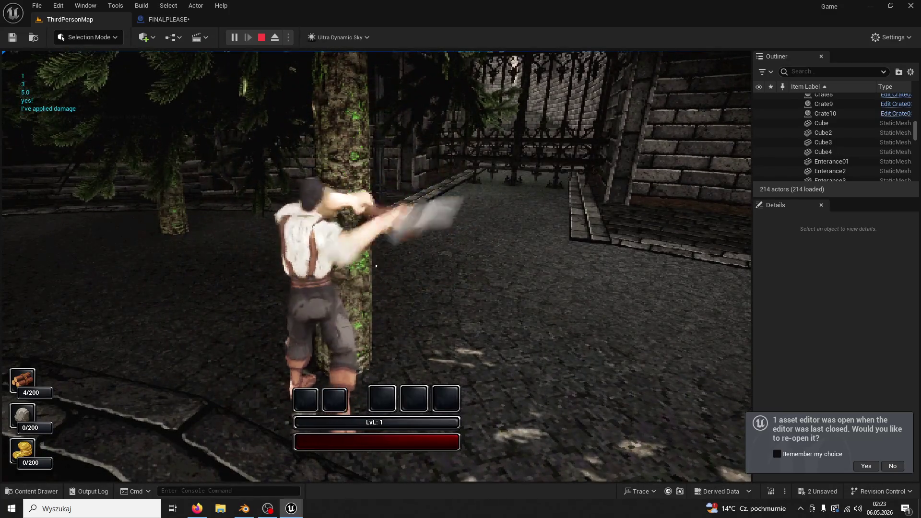
left_click(376, 265)
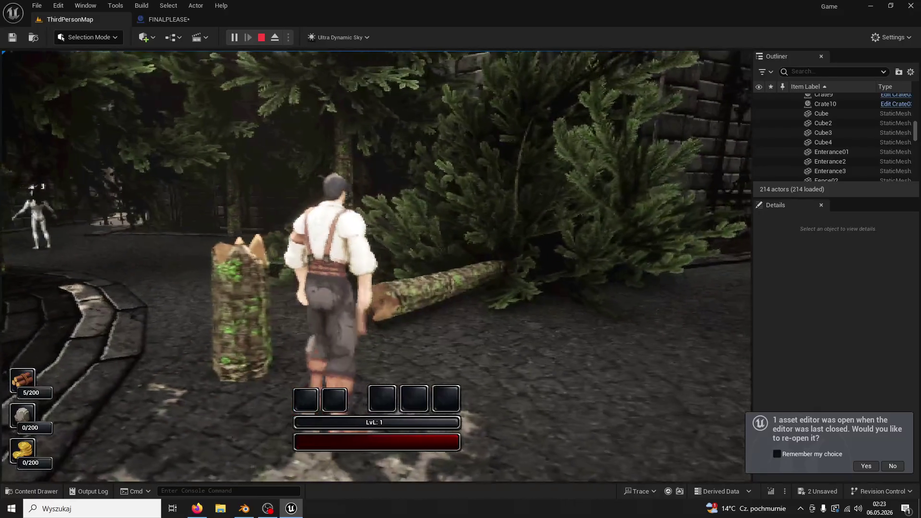
key("Escape")
left_click(166, 19)
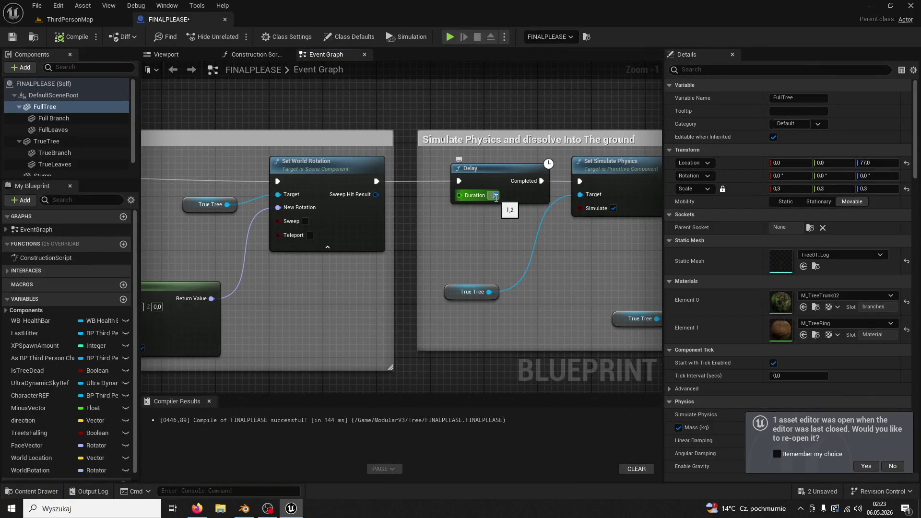
- Run a quick play test in ThirdPersonMap and stop it
left_click(111, 23)
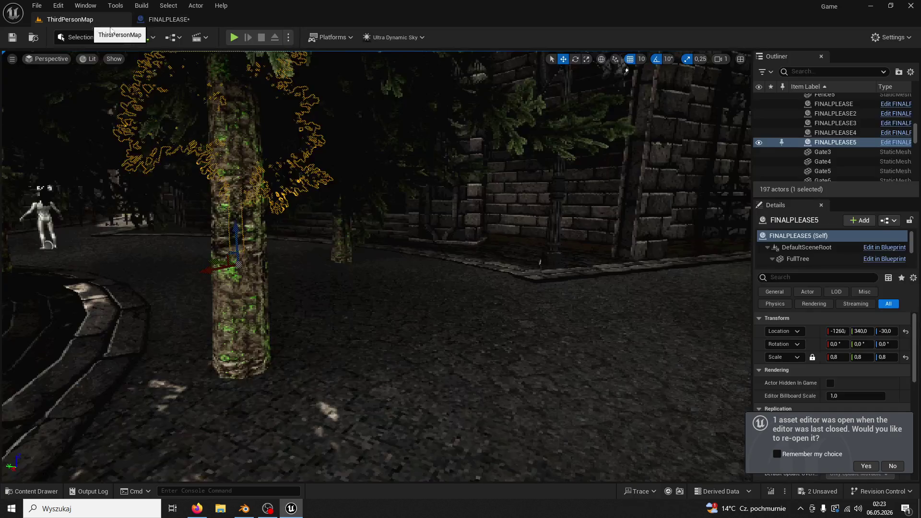
key("alt+p")
key("w")
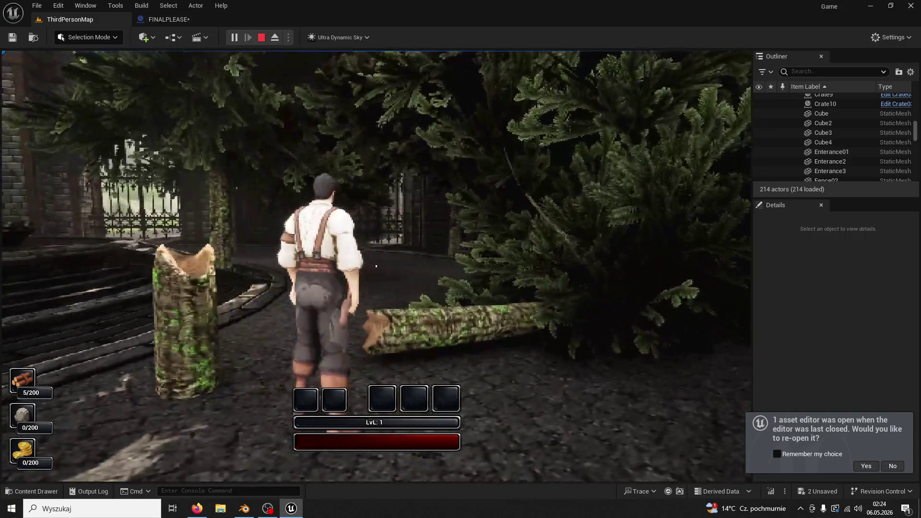
key("Escape")
- With the fall Delay at 1.3, fell a tree in a new play test to check its timing
left_click(161, 18)
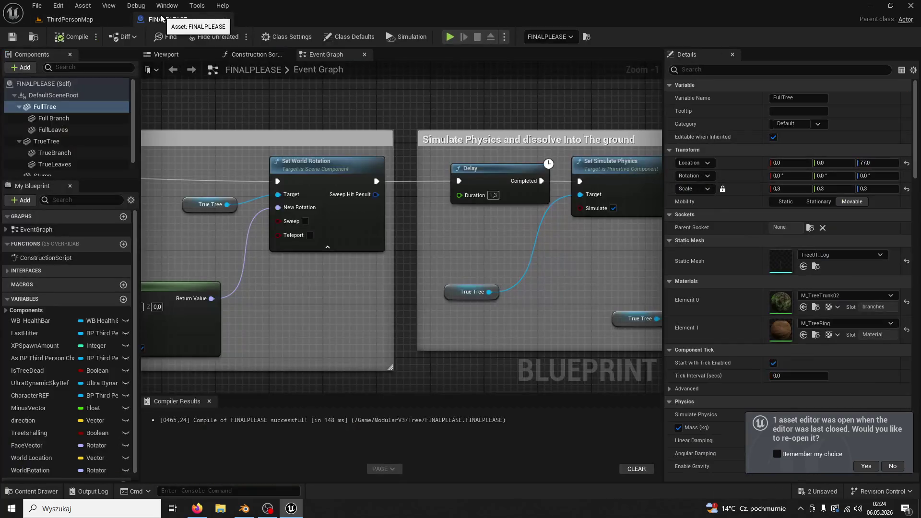
left_click(75, 20)
left_click(230, 37)
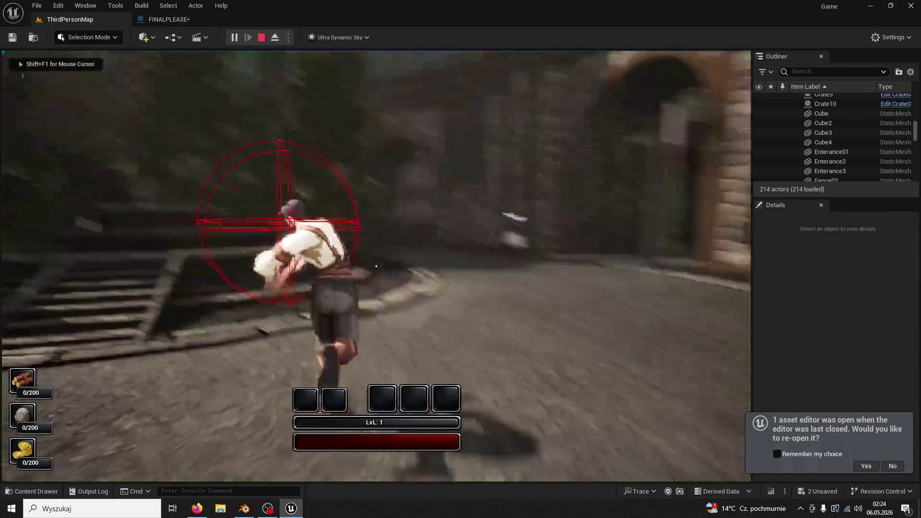
key("w")
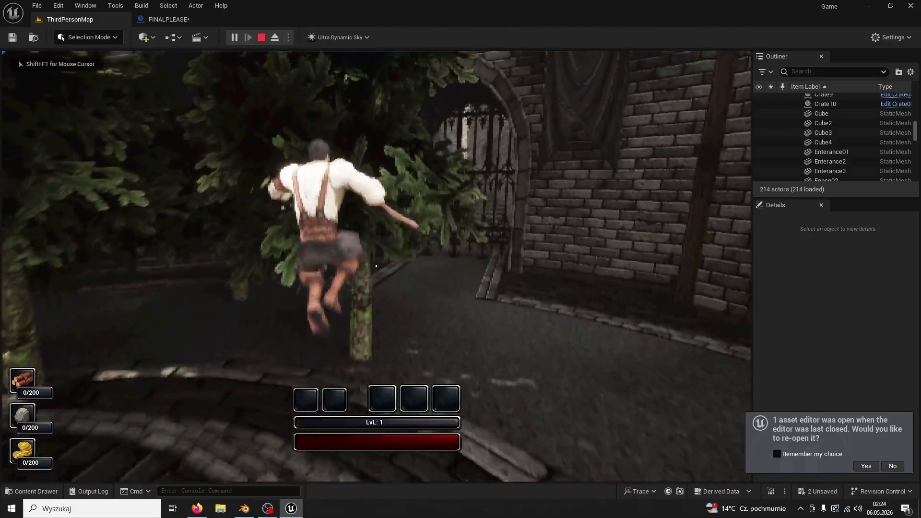
left_click(376, 266)
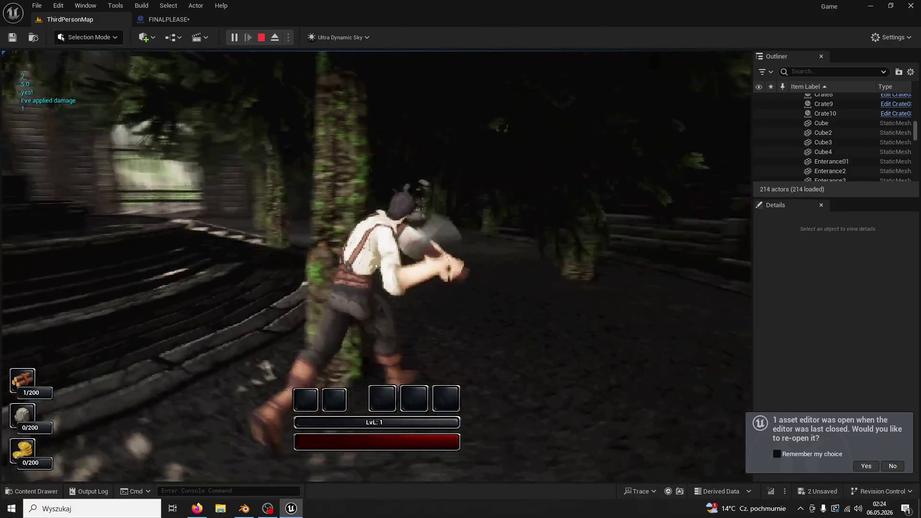
left_click(376, 266)
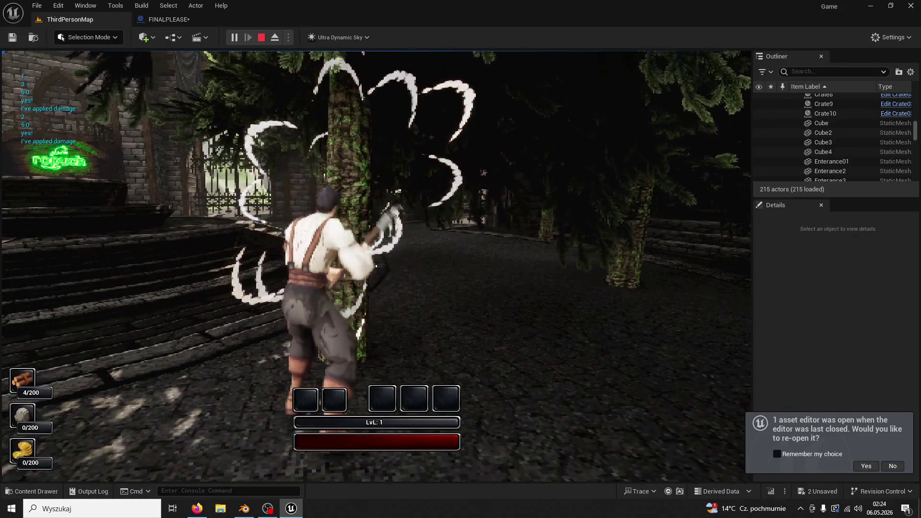
left_click(376, 265)
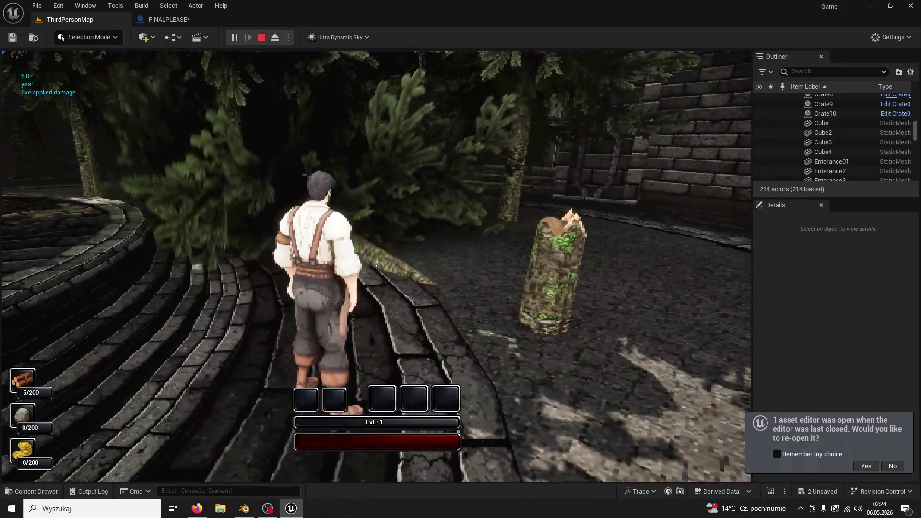
key("w")
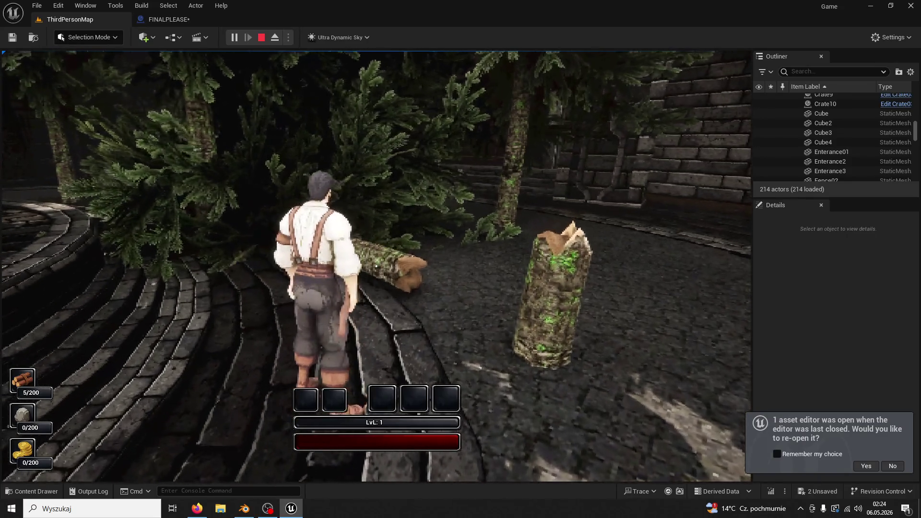
key("Escape")
left_click(148, 21)
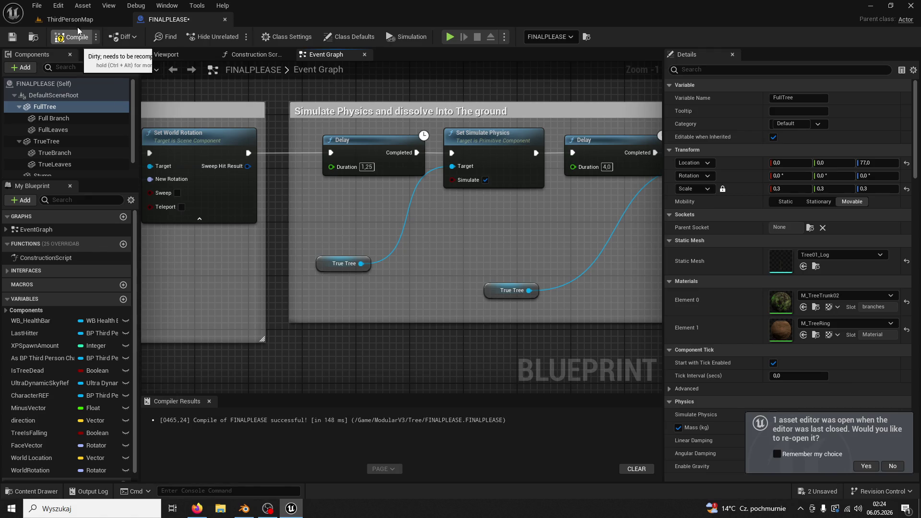
- Play-test the 1.25 Delay in ThirdPersonMap, chopping a plaza tree into a log for 5/200 wood
left_click(120, 19)
key("alt+p")
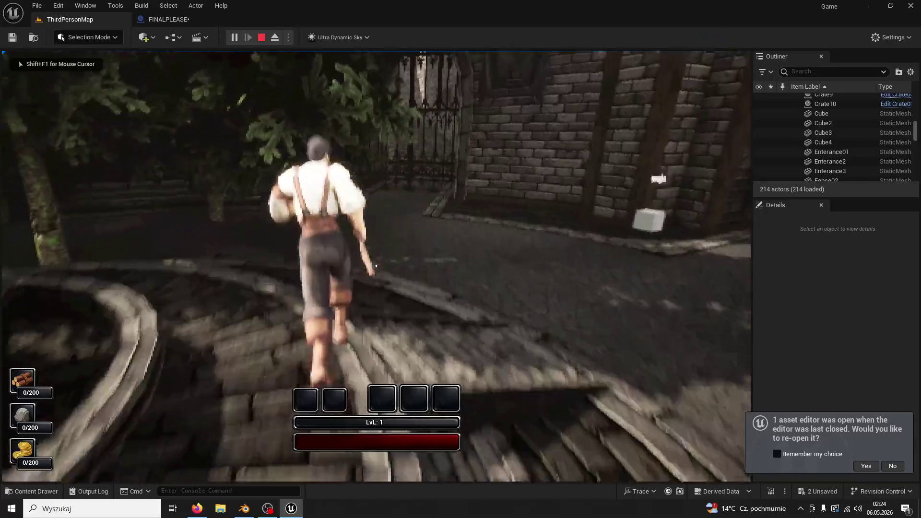
left_click(376, 266)
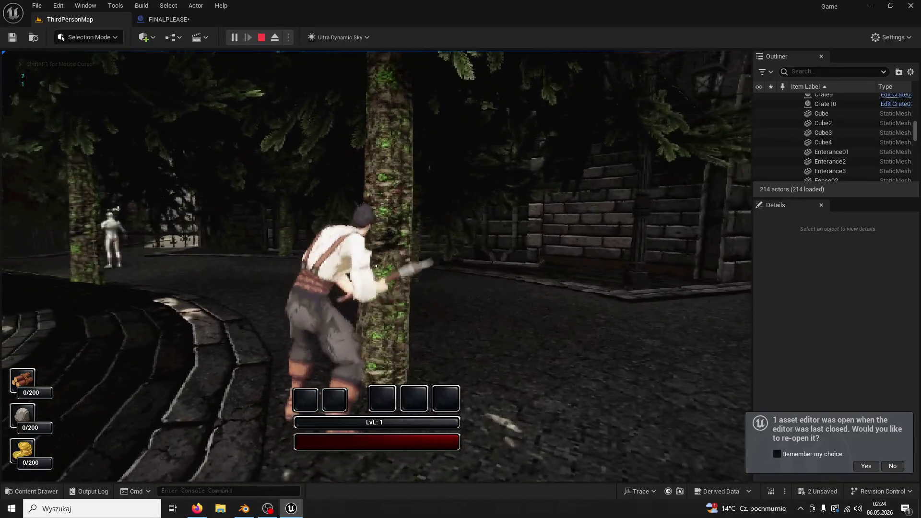
left_click(376, 265)
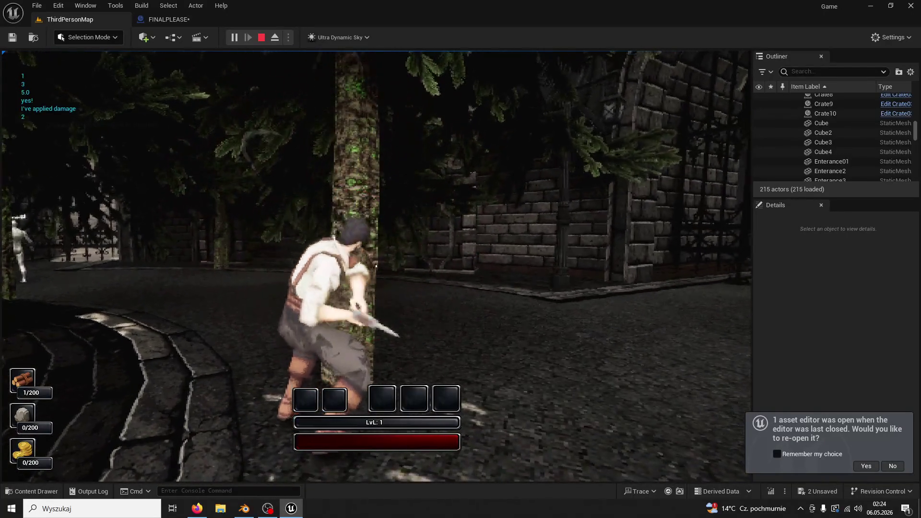
left_click(376, 266)
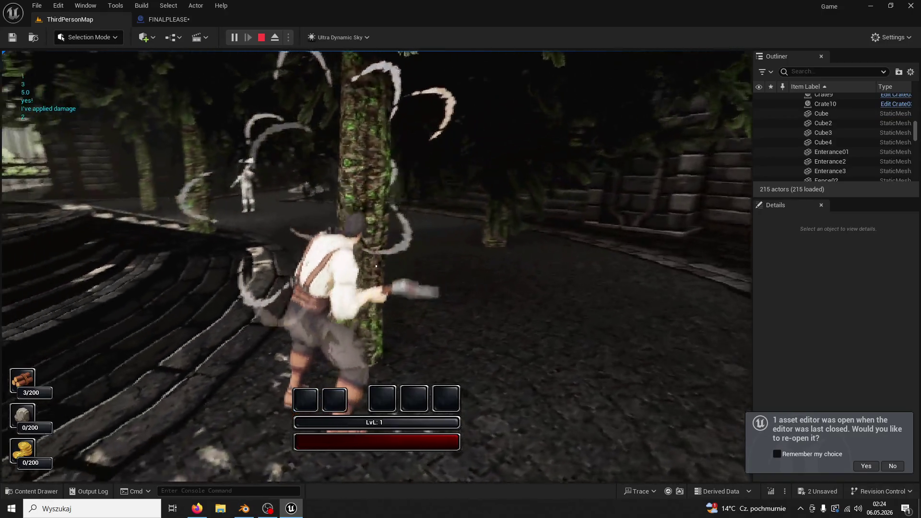
left_click(376, 266)
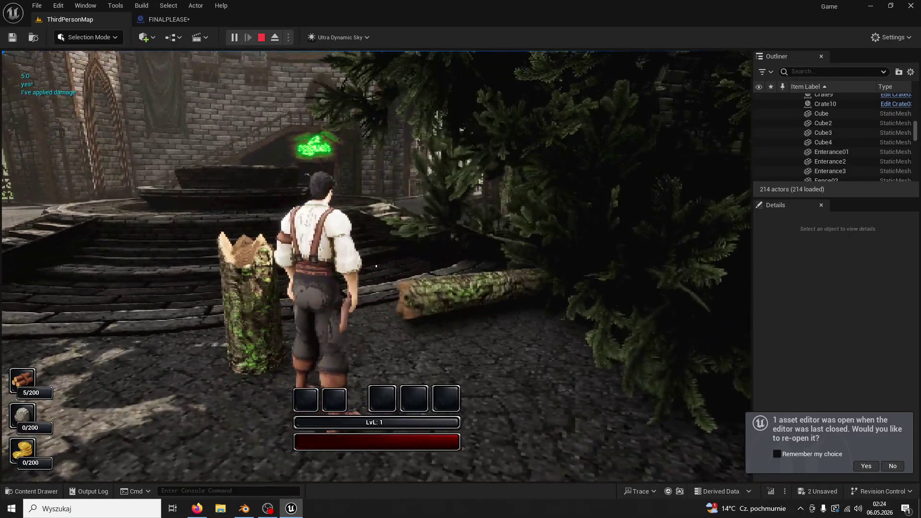
key("w")
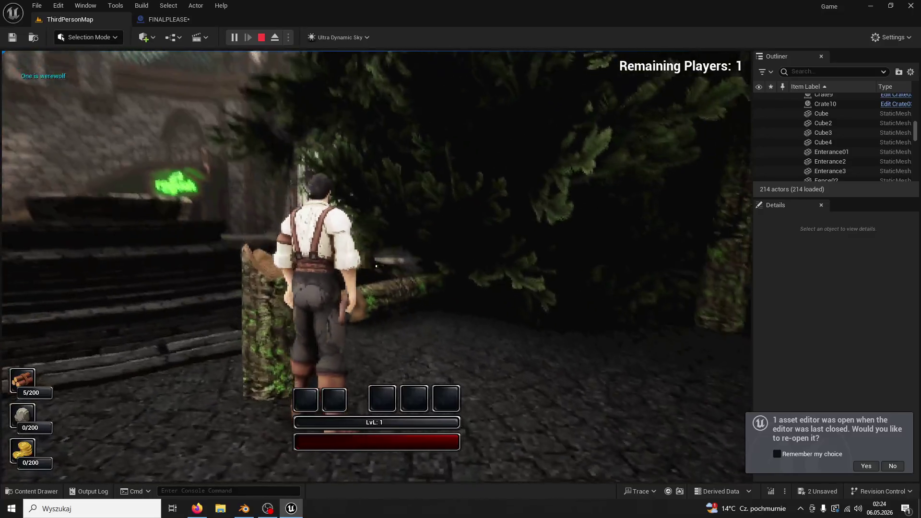
key("Escape")
- Run another ThirdPersonMap play test with the first Delay at 1.1, chopping a tree for 5/200 wood
left_click(163, 19)
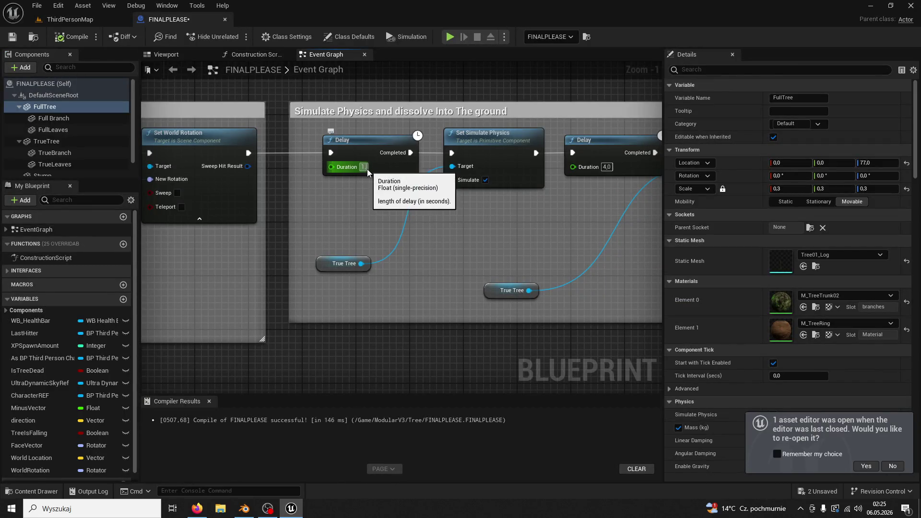
left_click(76, 19)
left_click(240, 36)
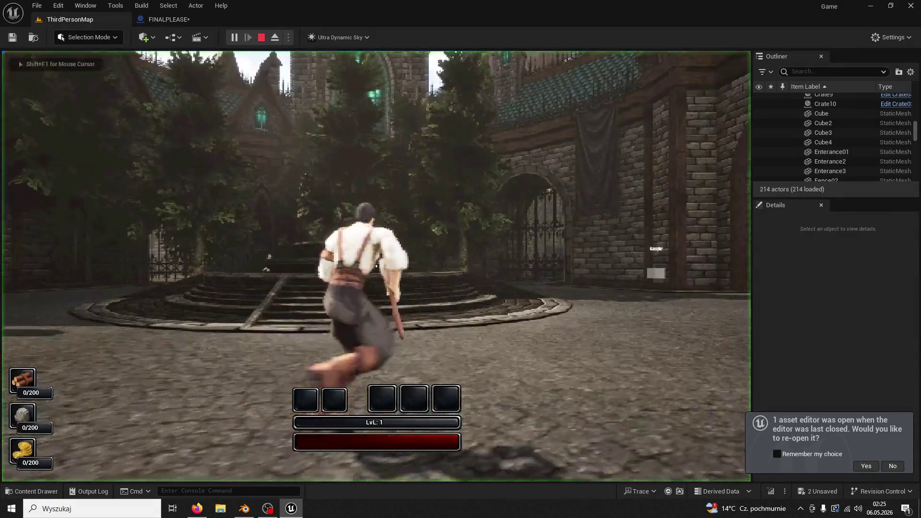
key("w")
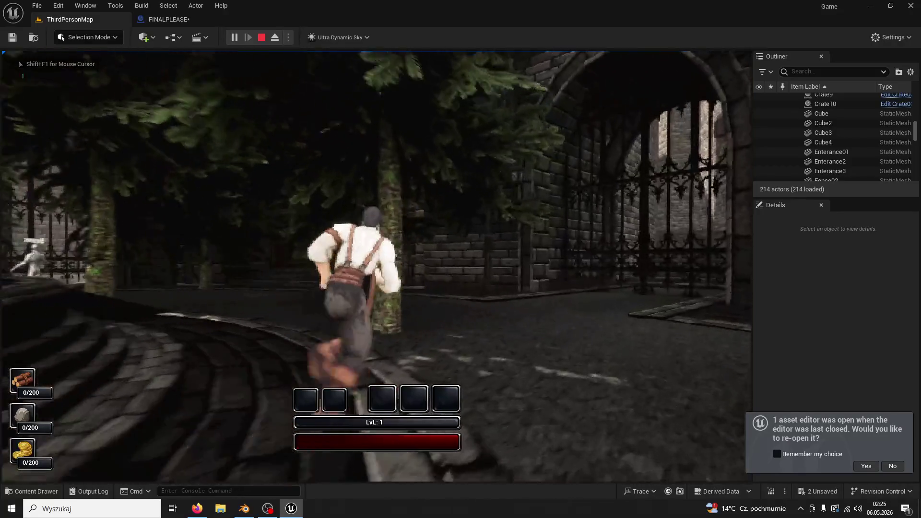
left_click(376, 266)
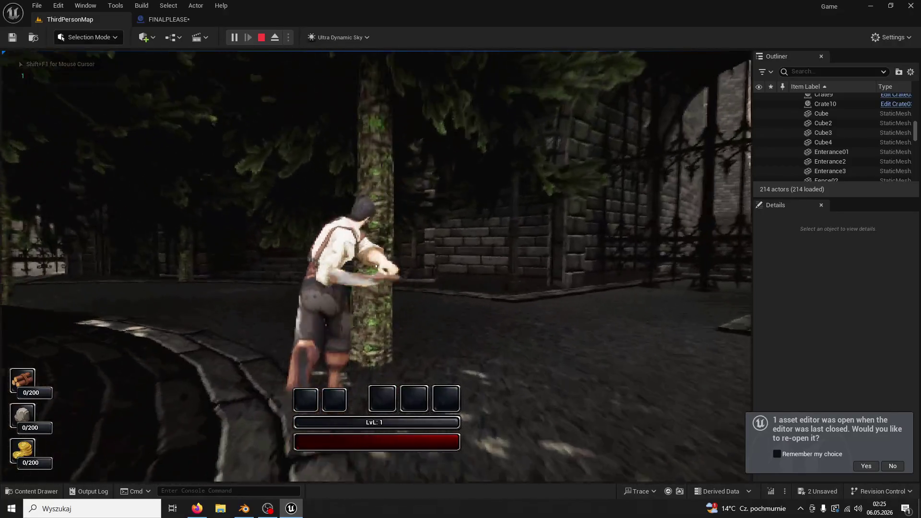
left_click(376, 266)
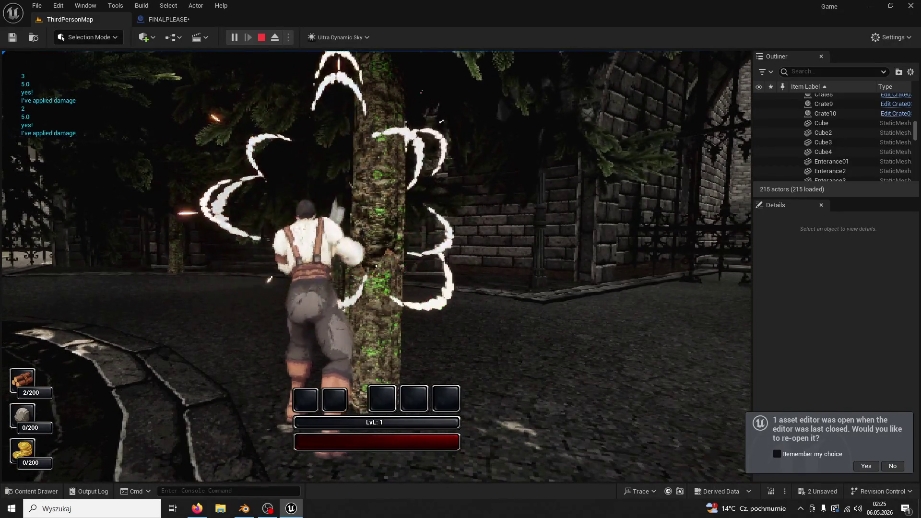
left_click(376, 265)
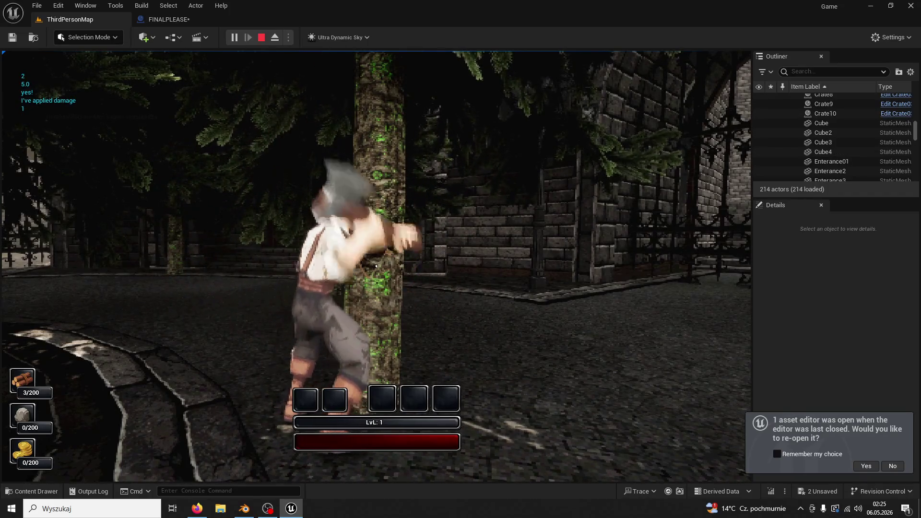
left_click(376, 266)
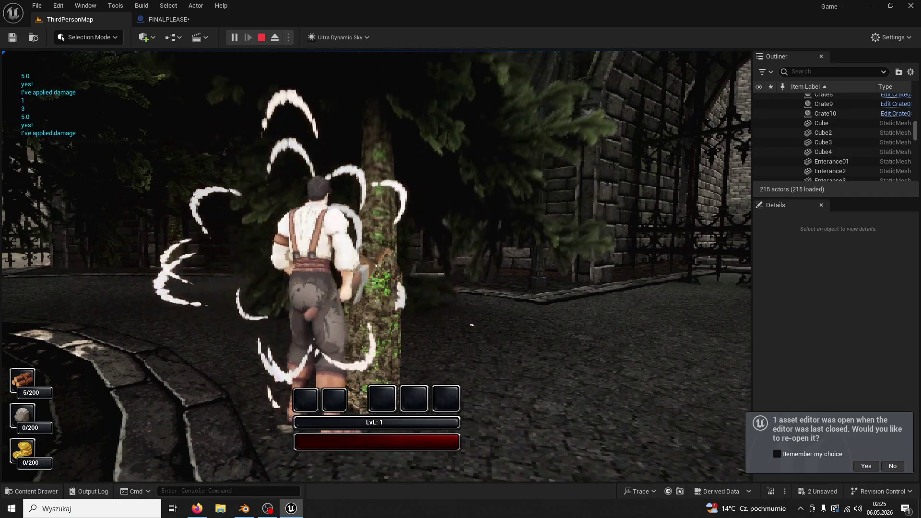
- Stop the game and set the second Delay's Duration in the FINALPLEASE graph to 1,4
key("Escape")
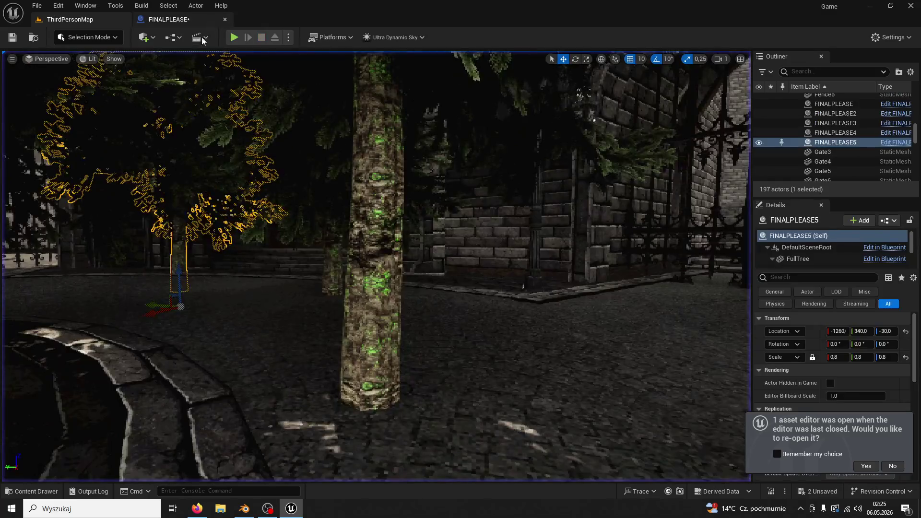
left_click(178, 20)
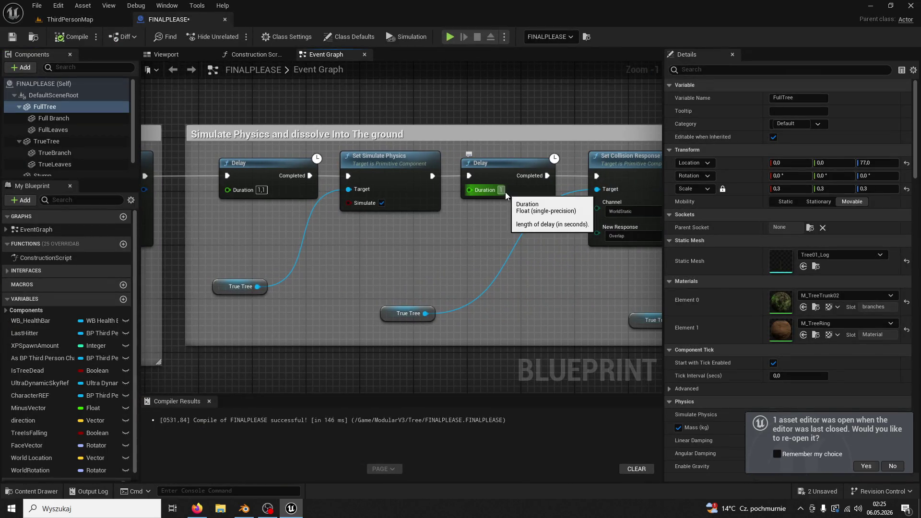
left_click(501, 190)
type("1,4")
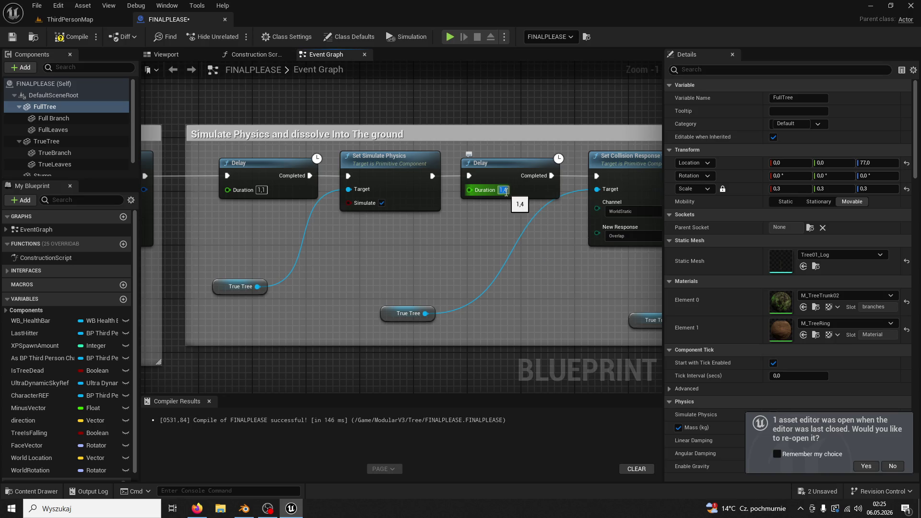
- Play-test ThirdPersonMap, chopping a tree until it falls as a log for 5/200 wood
left_click(88, 20)
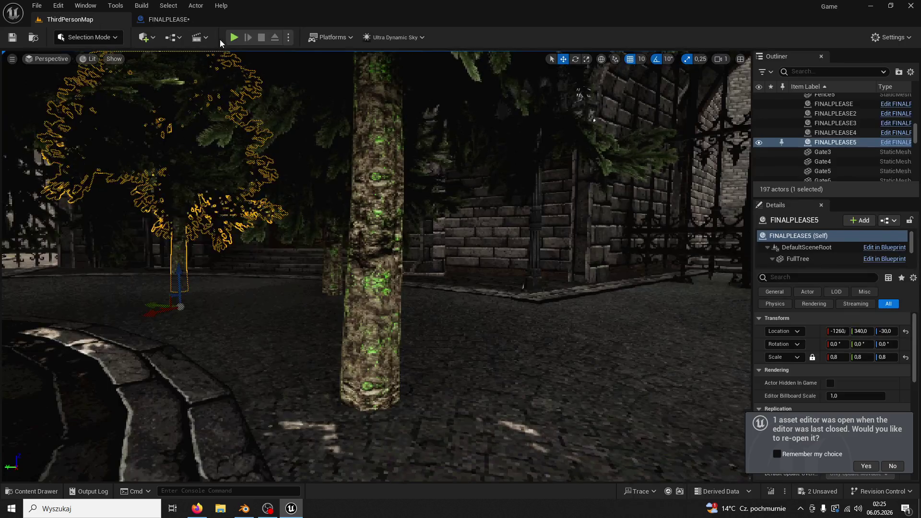
left_click(233, 37)
key("w")
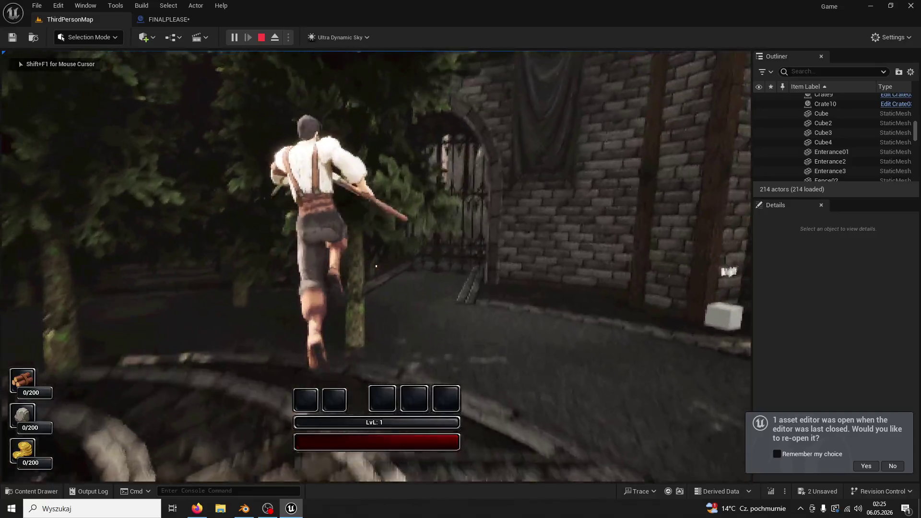
key("space")
left_click(376, 266)
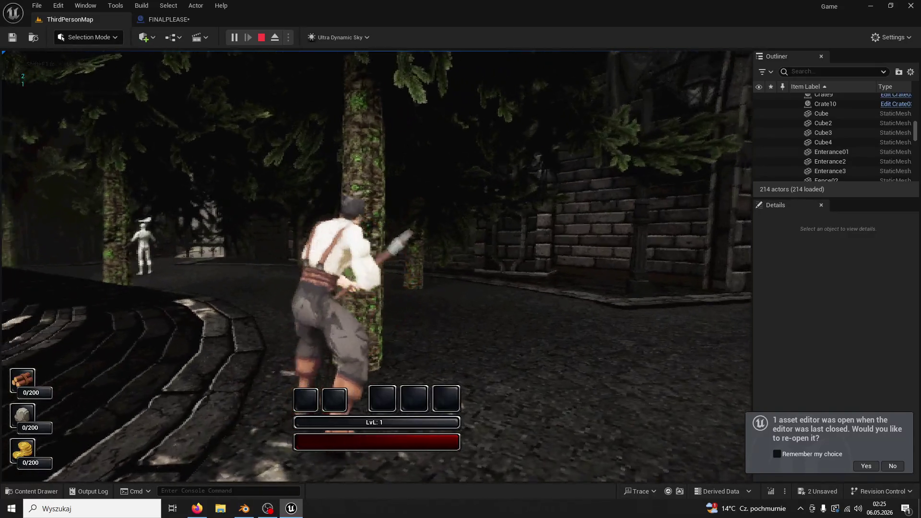
left_click(376, 265)
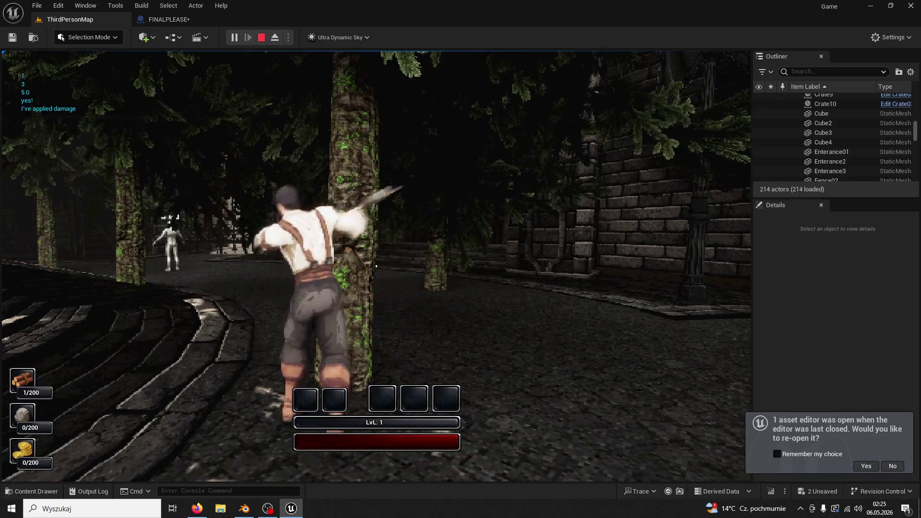
left_click(376, 266)
left_click(376, 266)
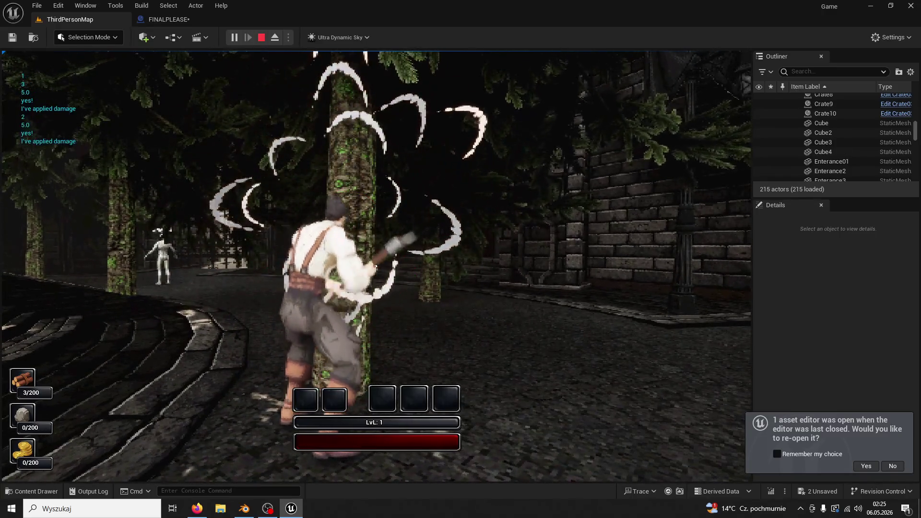
left_click(376, 266)
left_click(376, 266)
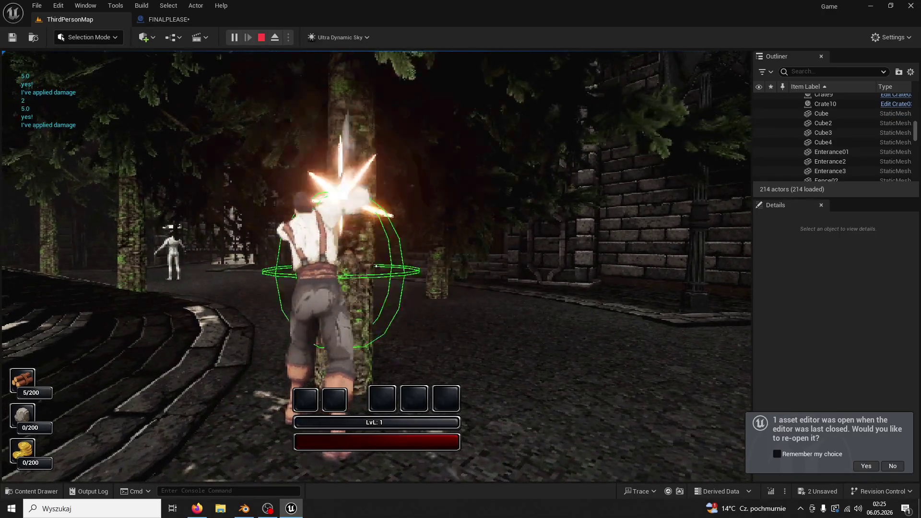
left_click(376, 266)
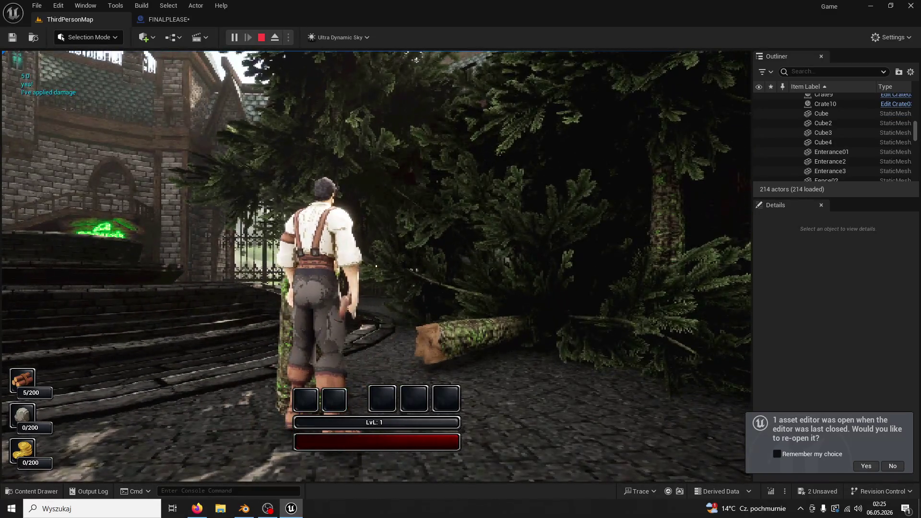
key("Escape")
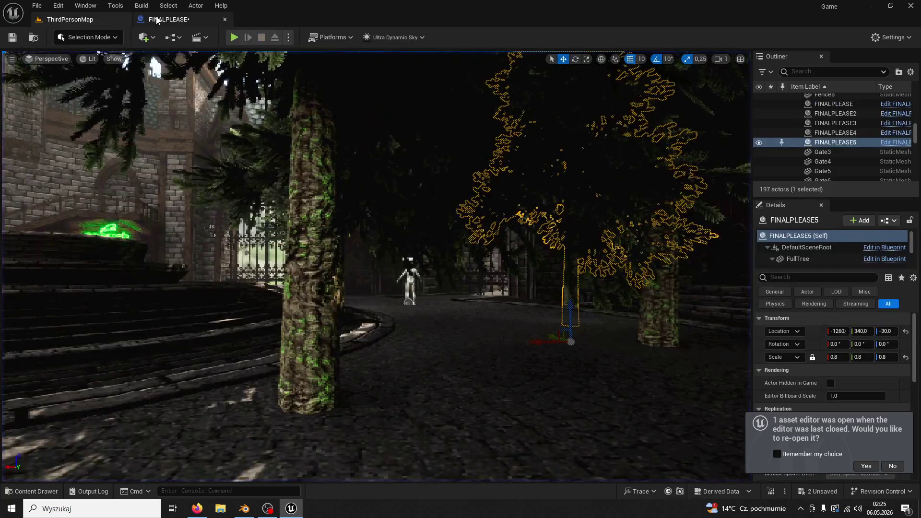
- Add a Sequence node after the first Delay in the FINALPLEASE graph
left_click(156, 20)
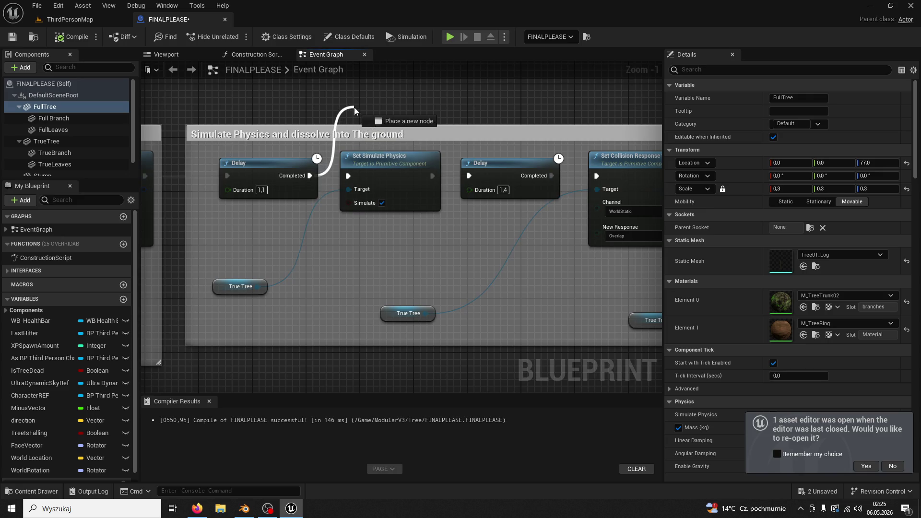
left_click_drag(354, 107, 354, 107)
type("sequence")
key("Return")
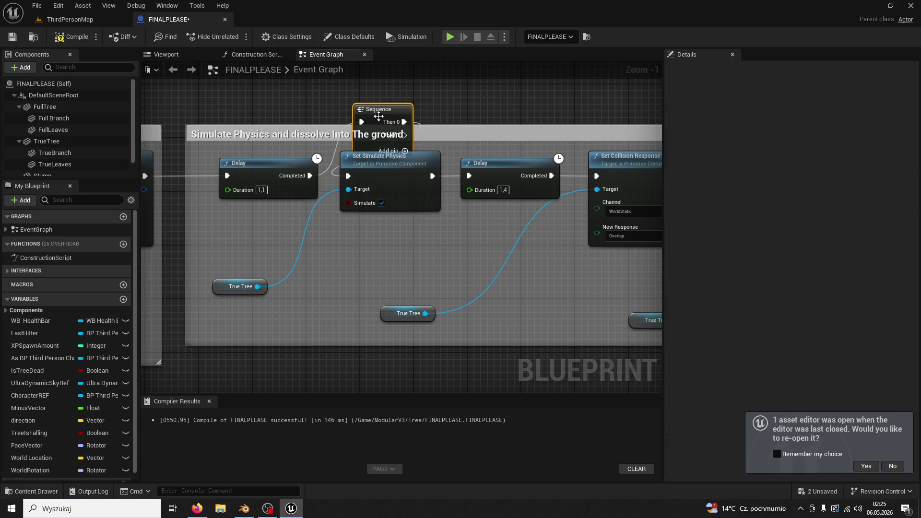
left_click(483, 159)
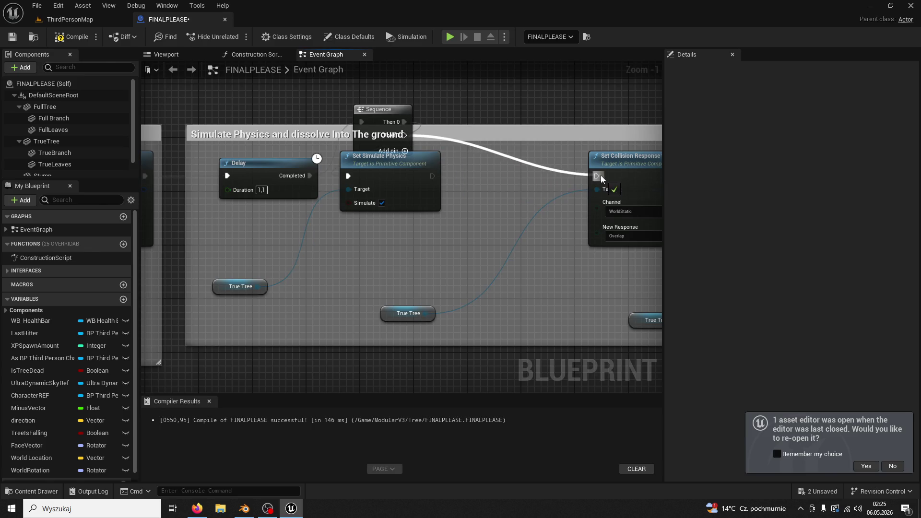
- Play-test ThirdPersonMap with the Sequence node, chopping a tree until it falls
left_click(76, 20)
left_click(234, 37)
key("w")
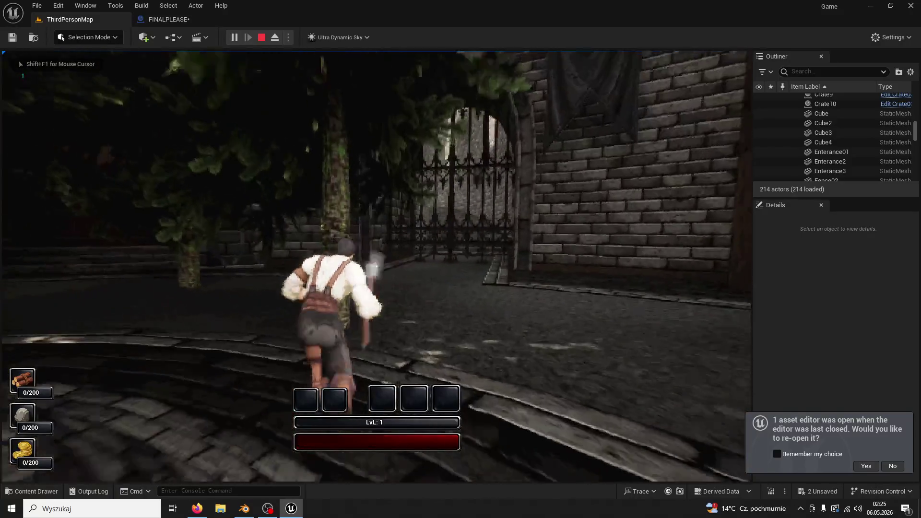
left_click(376, 265)
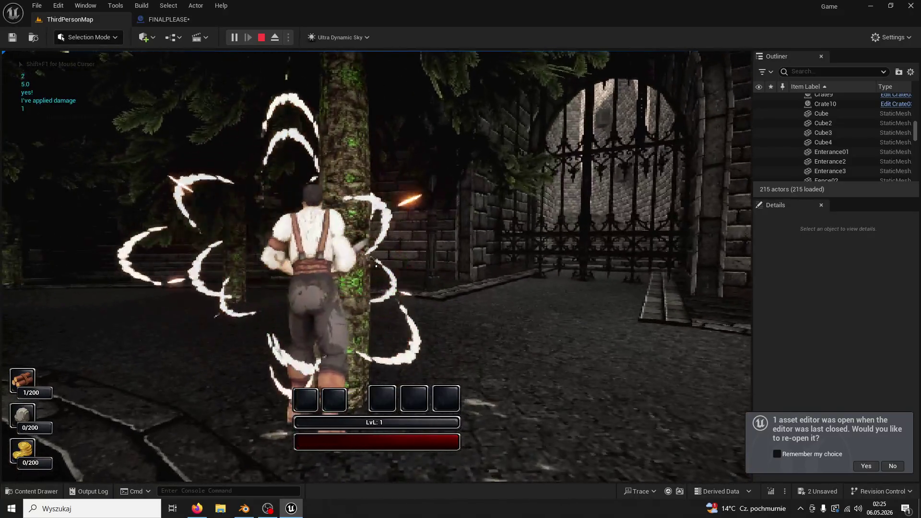
left_click(376, 266)
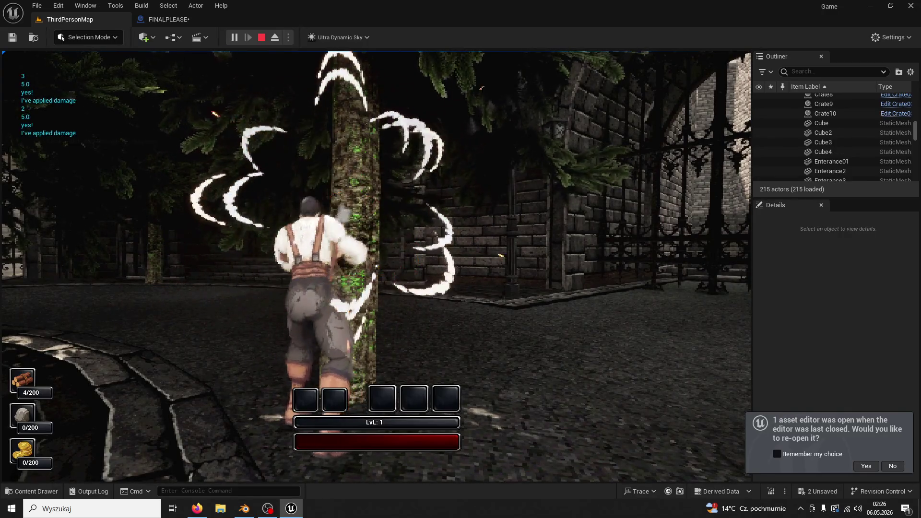
left_click(376, 266)
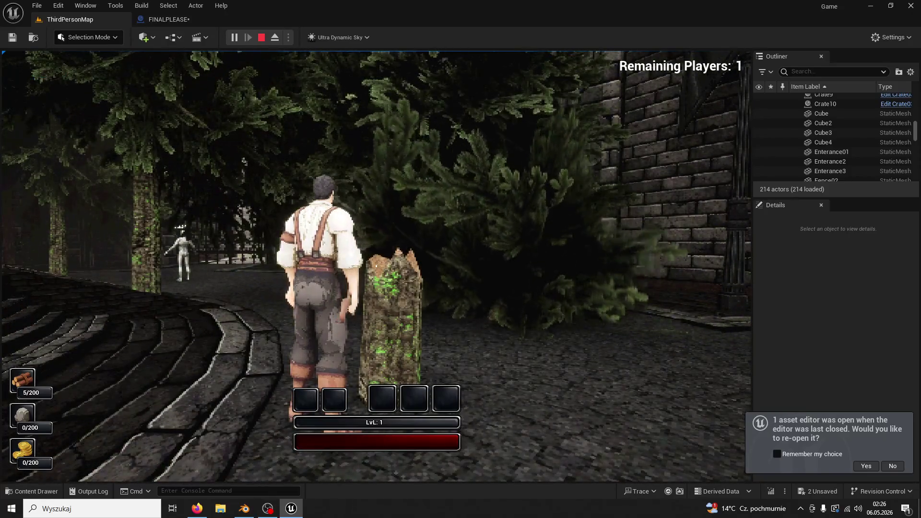
key("Escape")
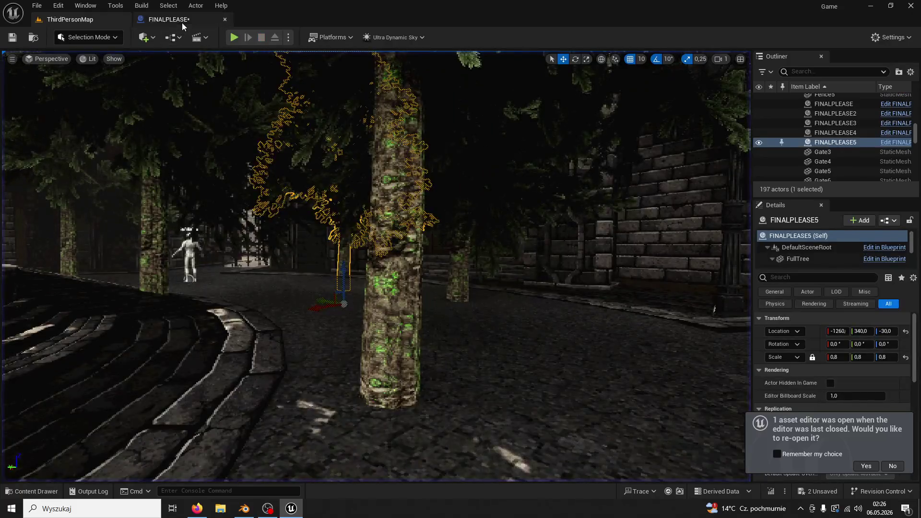
- Undo the Sequence node and set the second Delay's Duration to 0,2
left_click(183, 22)
key("ctrl+z")
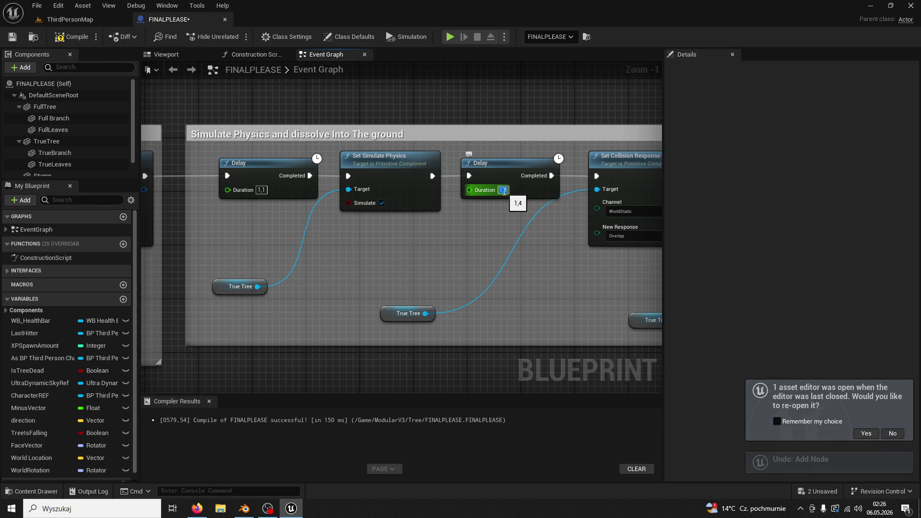
type("0,2")
key("Return")
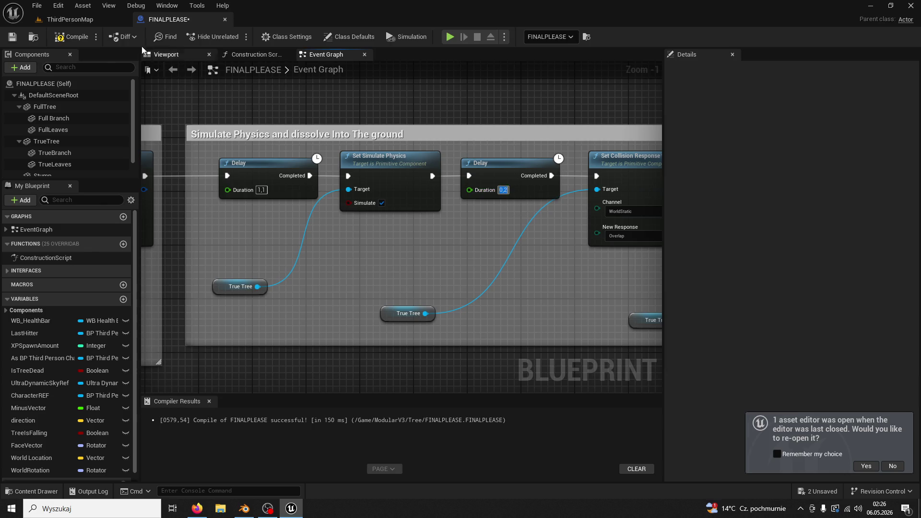